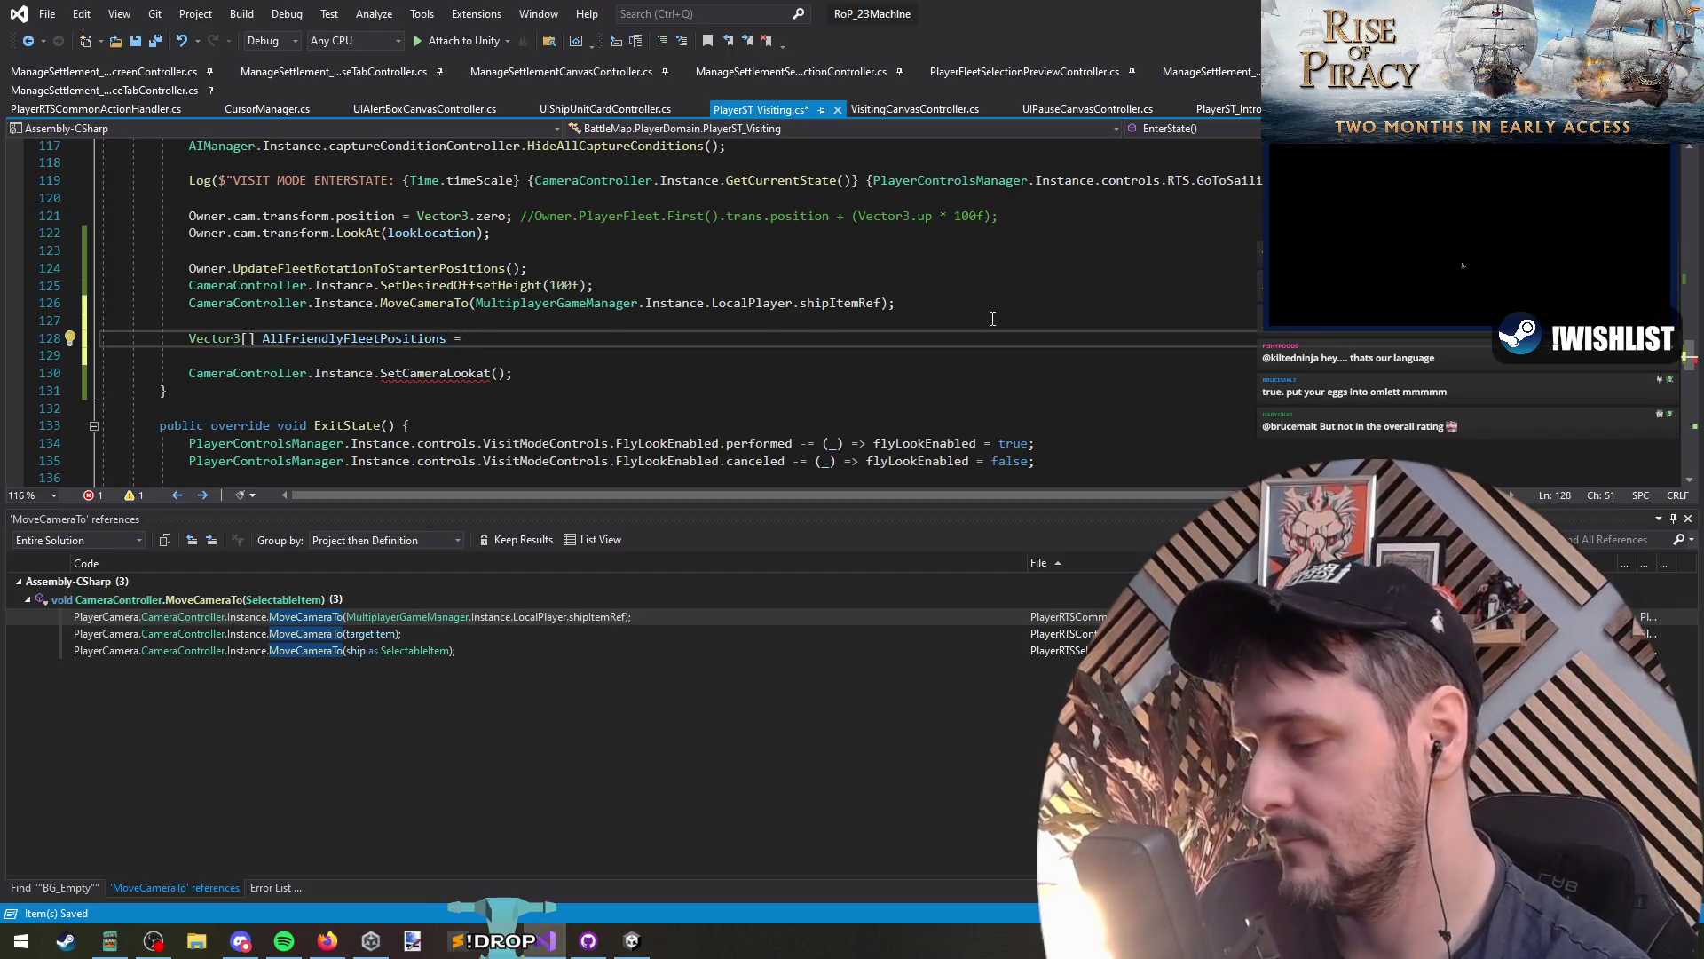
Step: Start line 128 with (AIManager.Instance.shipAIController as IAIController), using IntelliSense completions
{"action": "type", "text": "AIManager.Instance."}
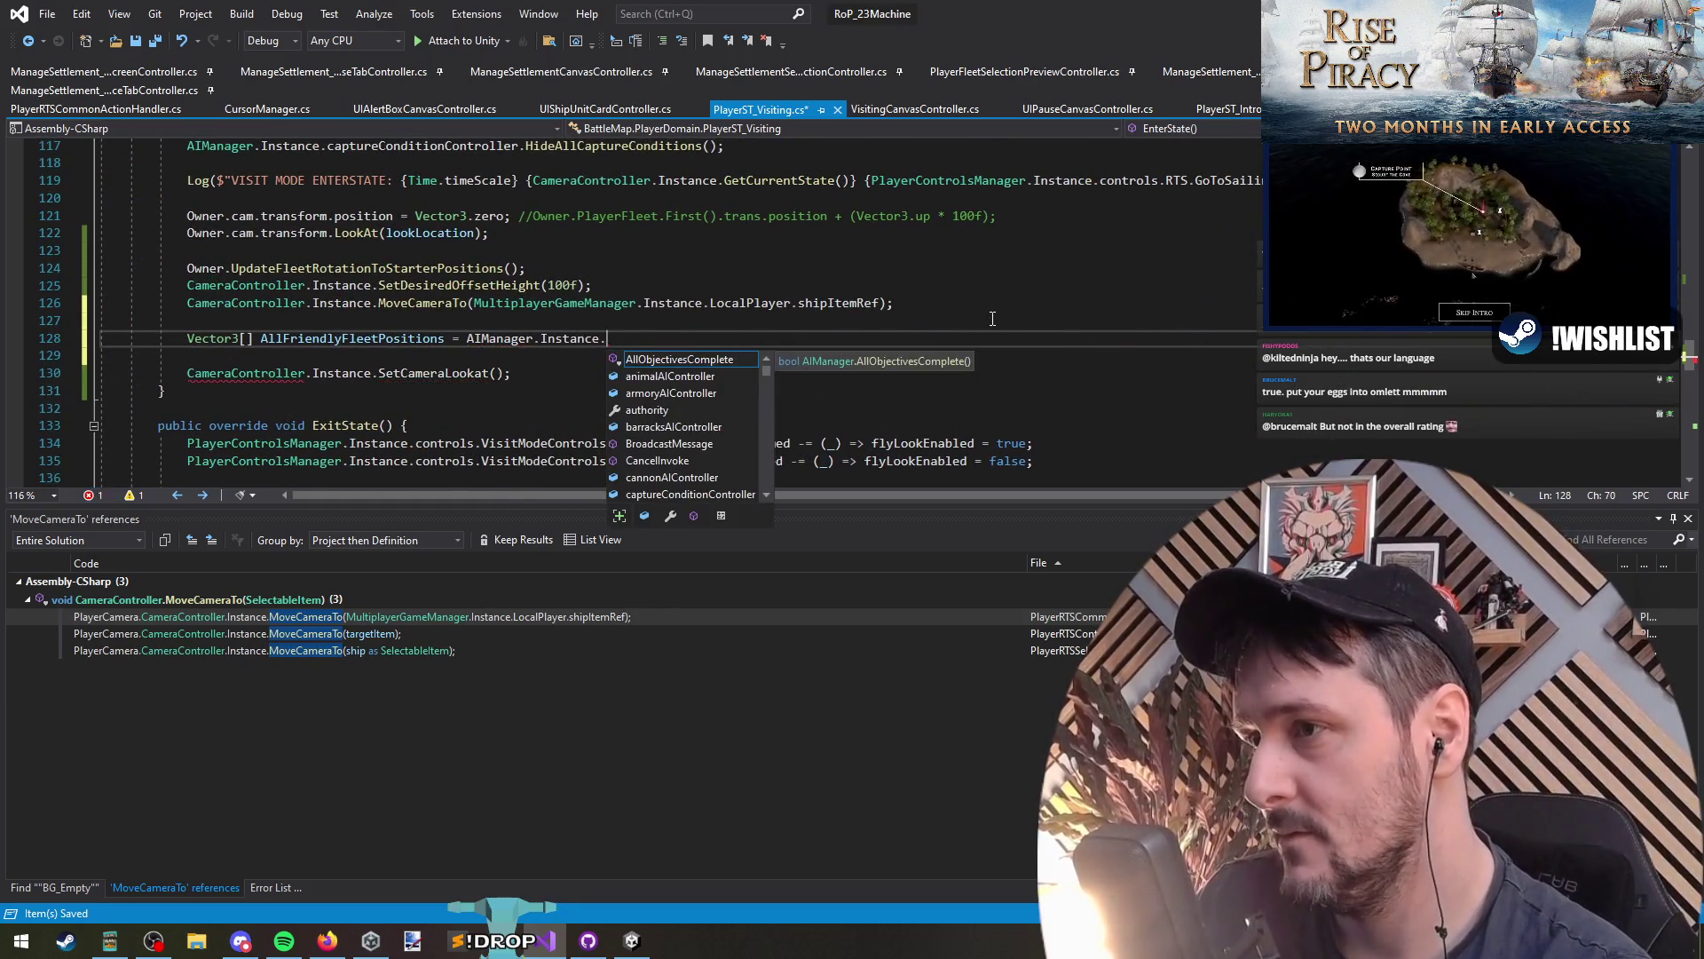
{"action": "type", "text": "ship"}
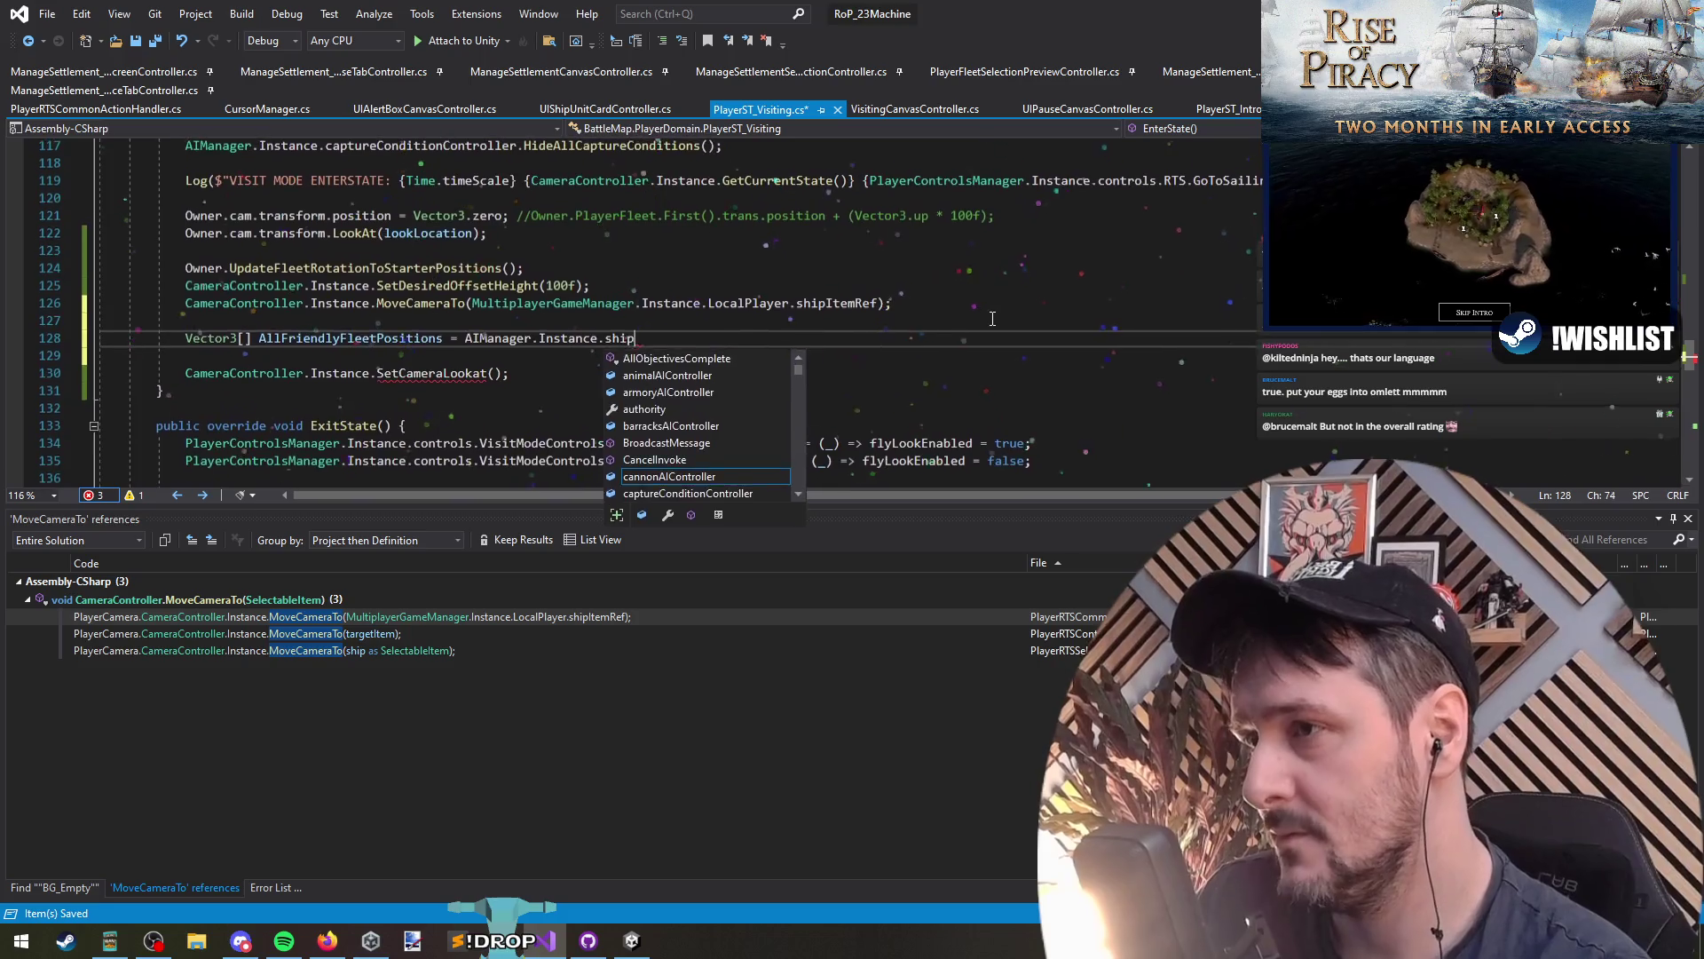
{"action": "type", "text": "AIController.Collection."}
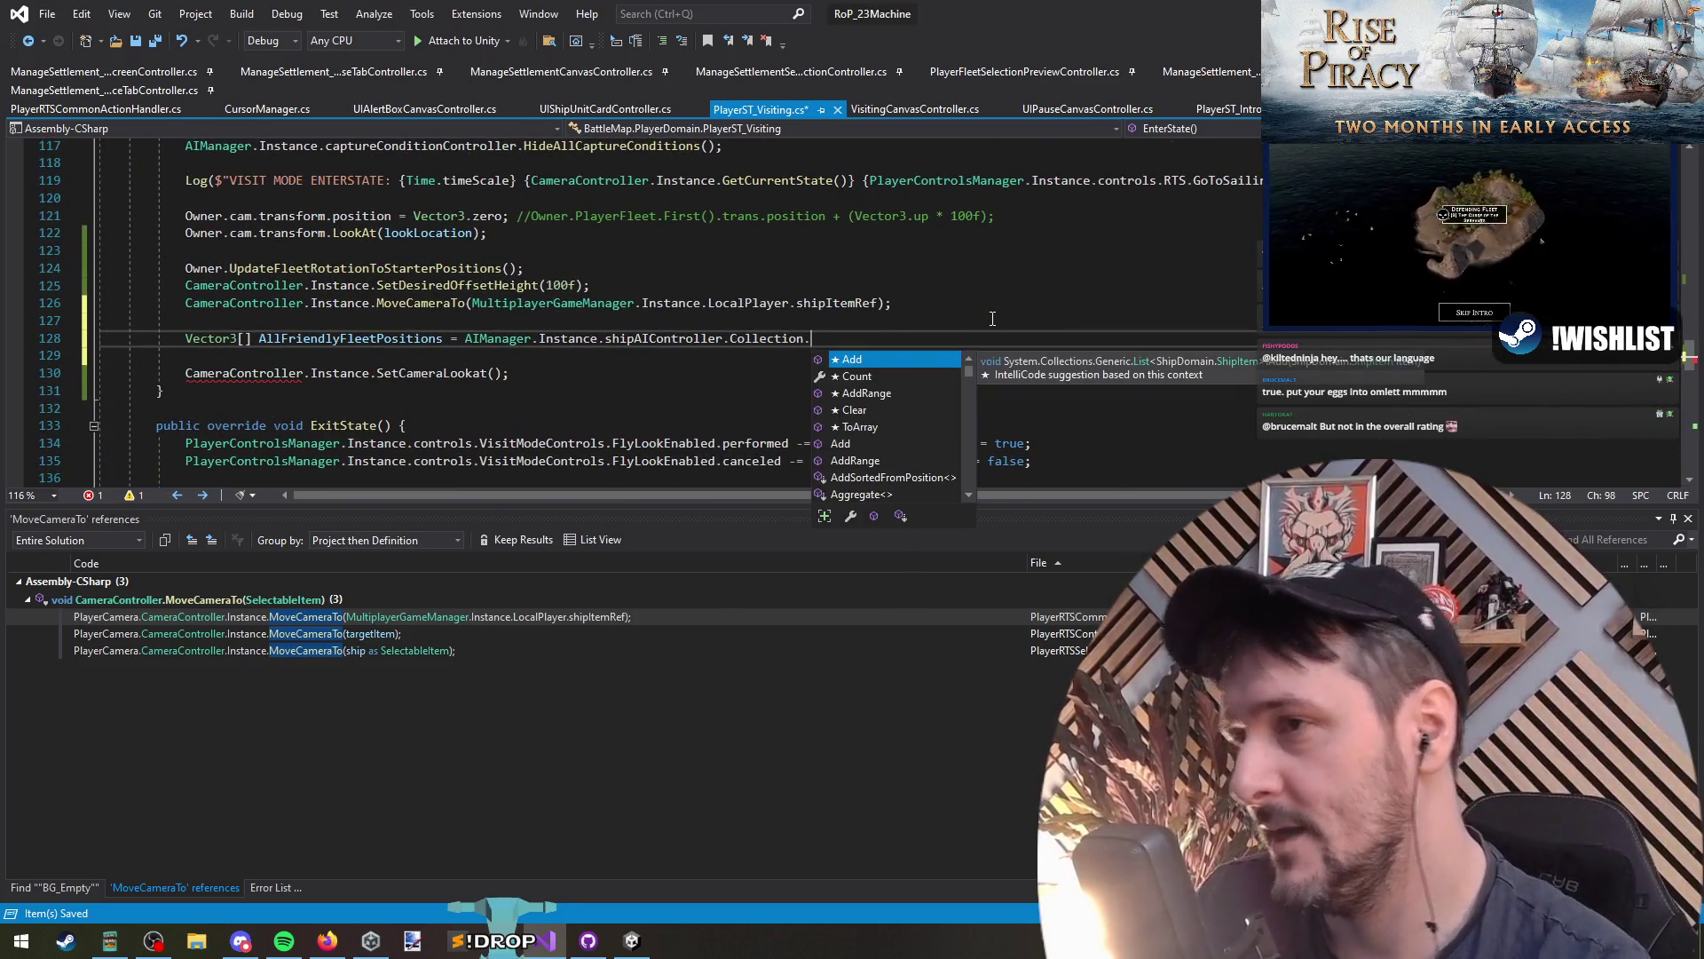
{"action": "key", "text": "BackSpace"}
{"action": "key", "text": "ctrl+shift+Left"}
{"action": "type", "text": "where"}
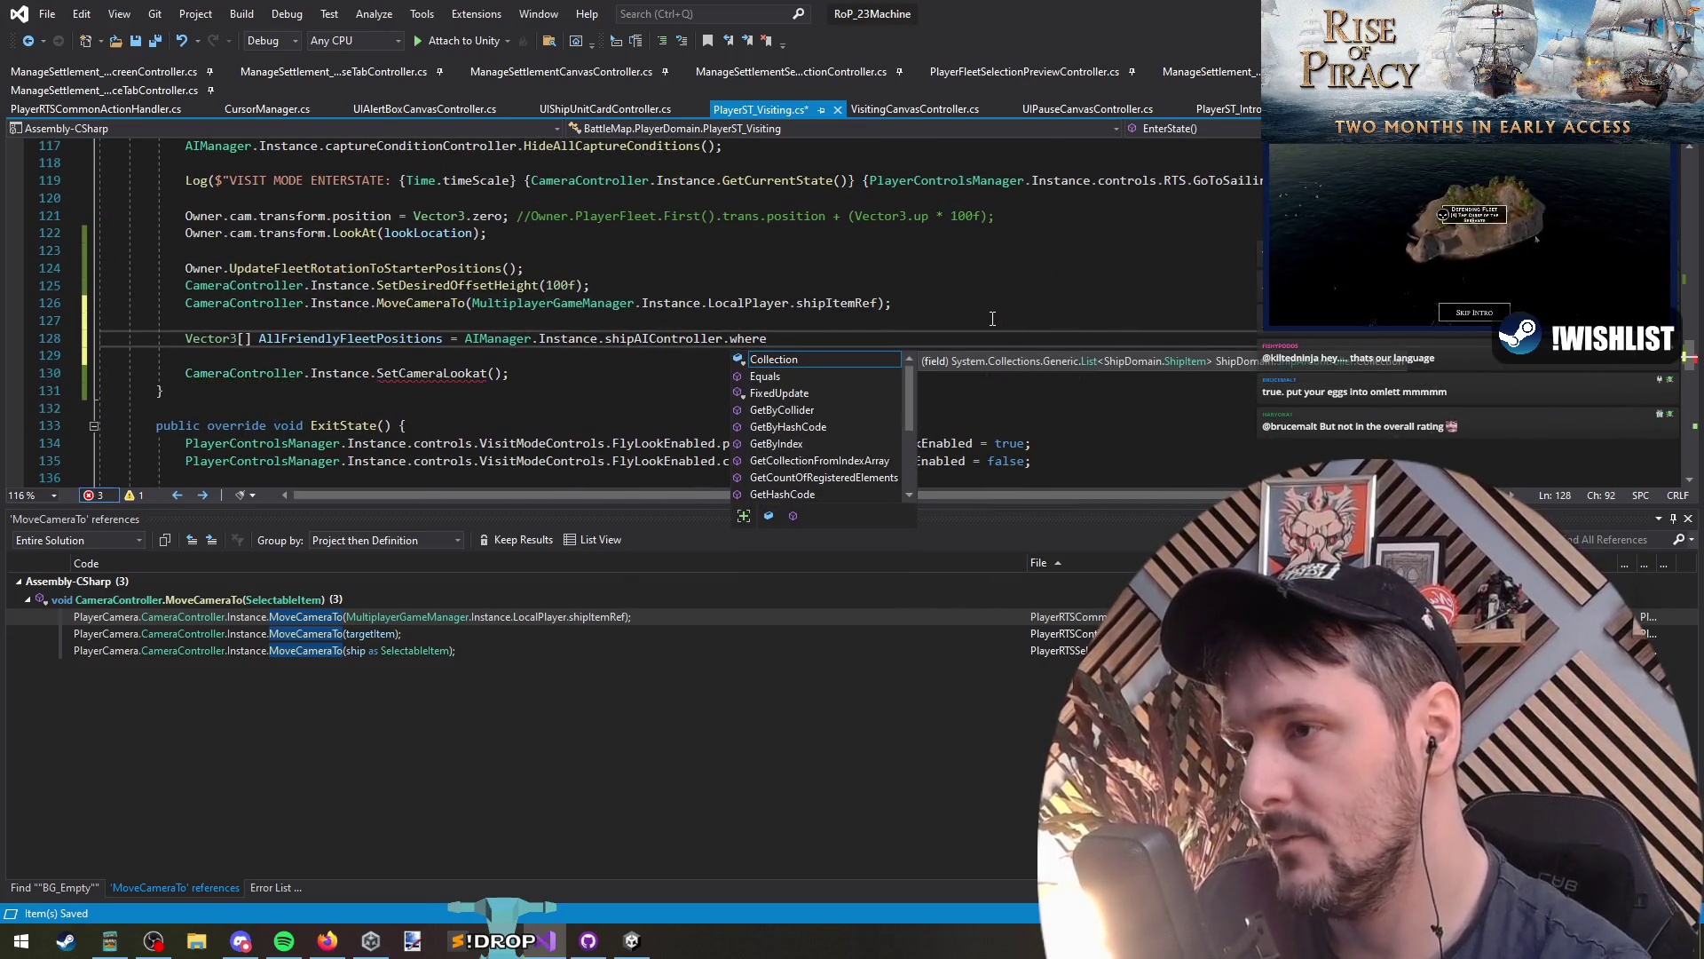
{"action": "key", "text": "BackSpace"}
{"action": "key", "text": "BackSpace"}
{"action": "key", "text": "BackSpace"}
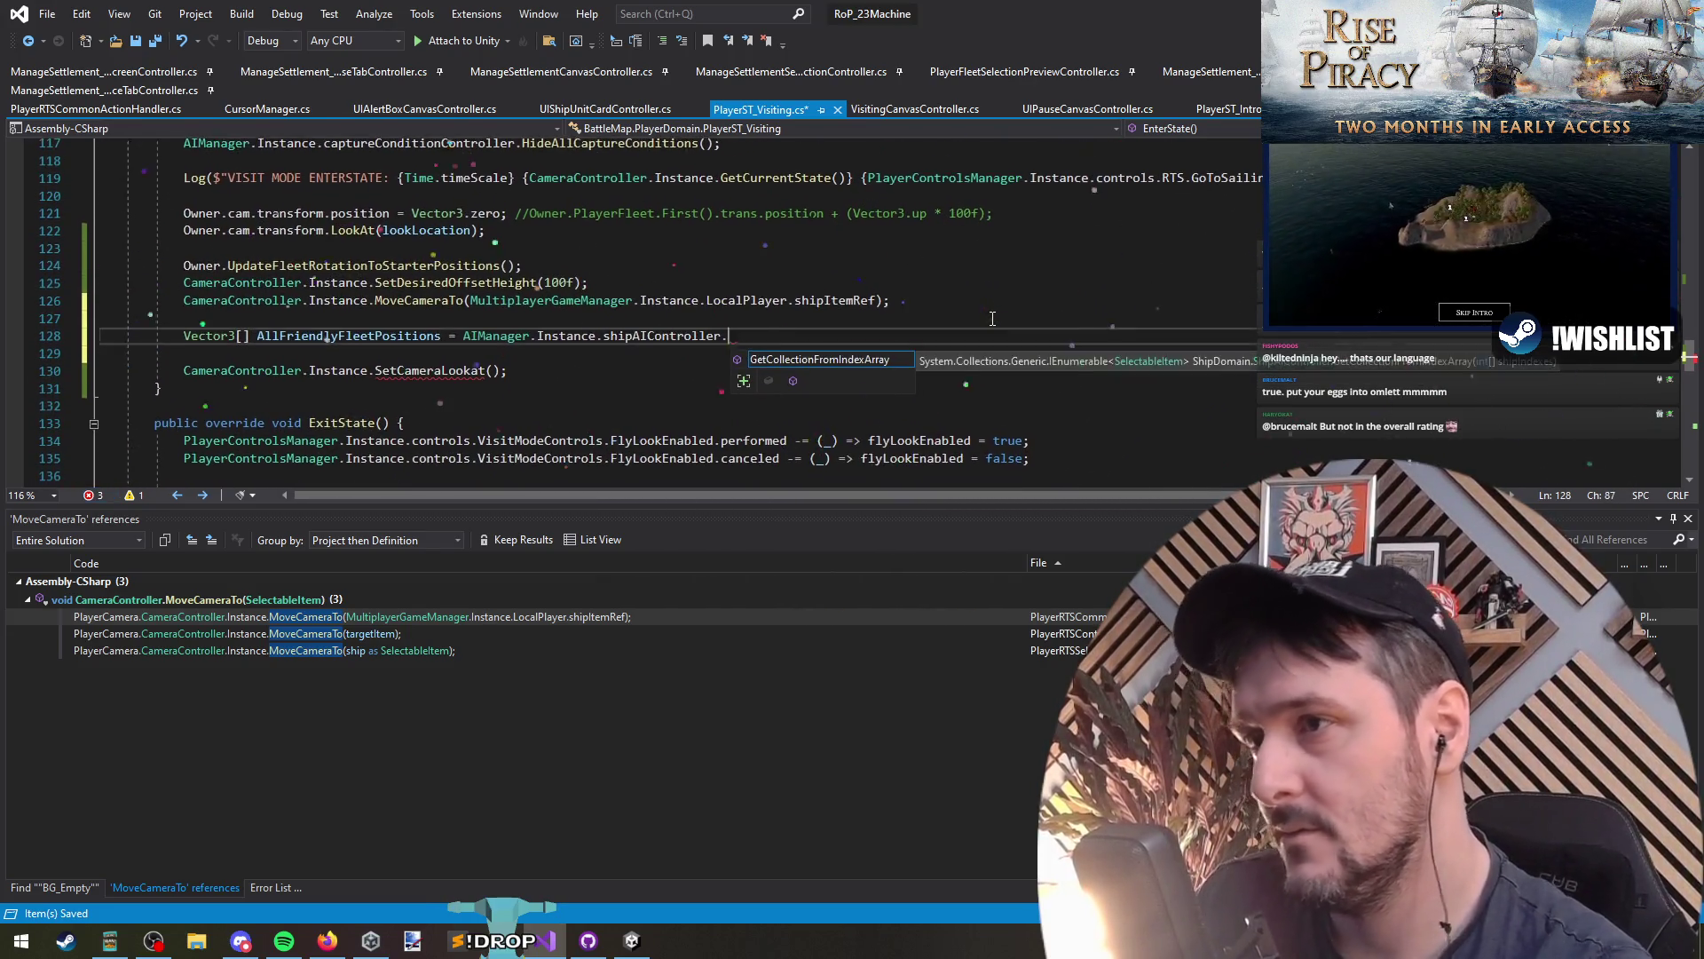
{"action": "key", "text": "Escape"}
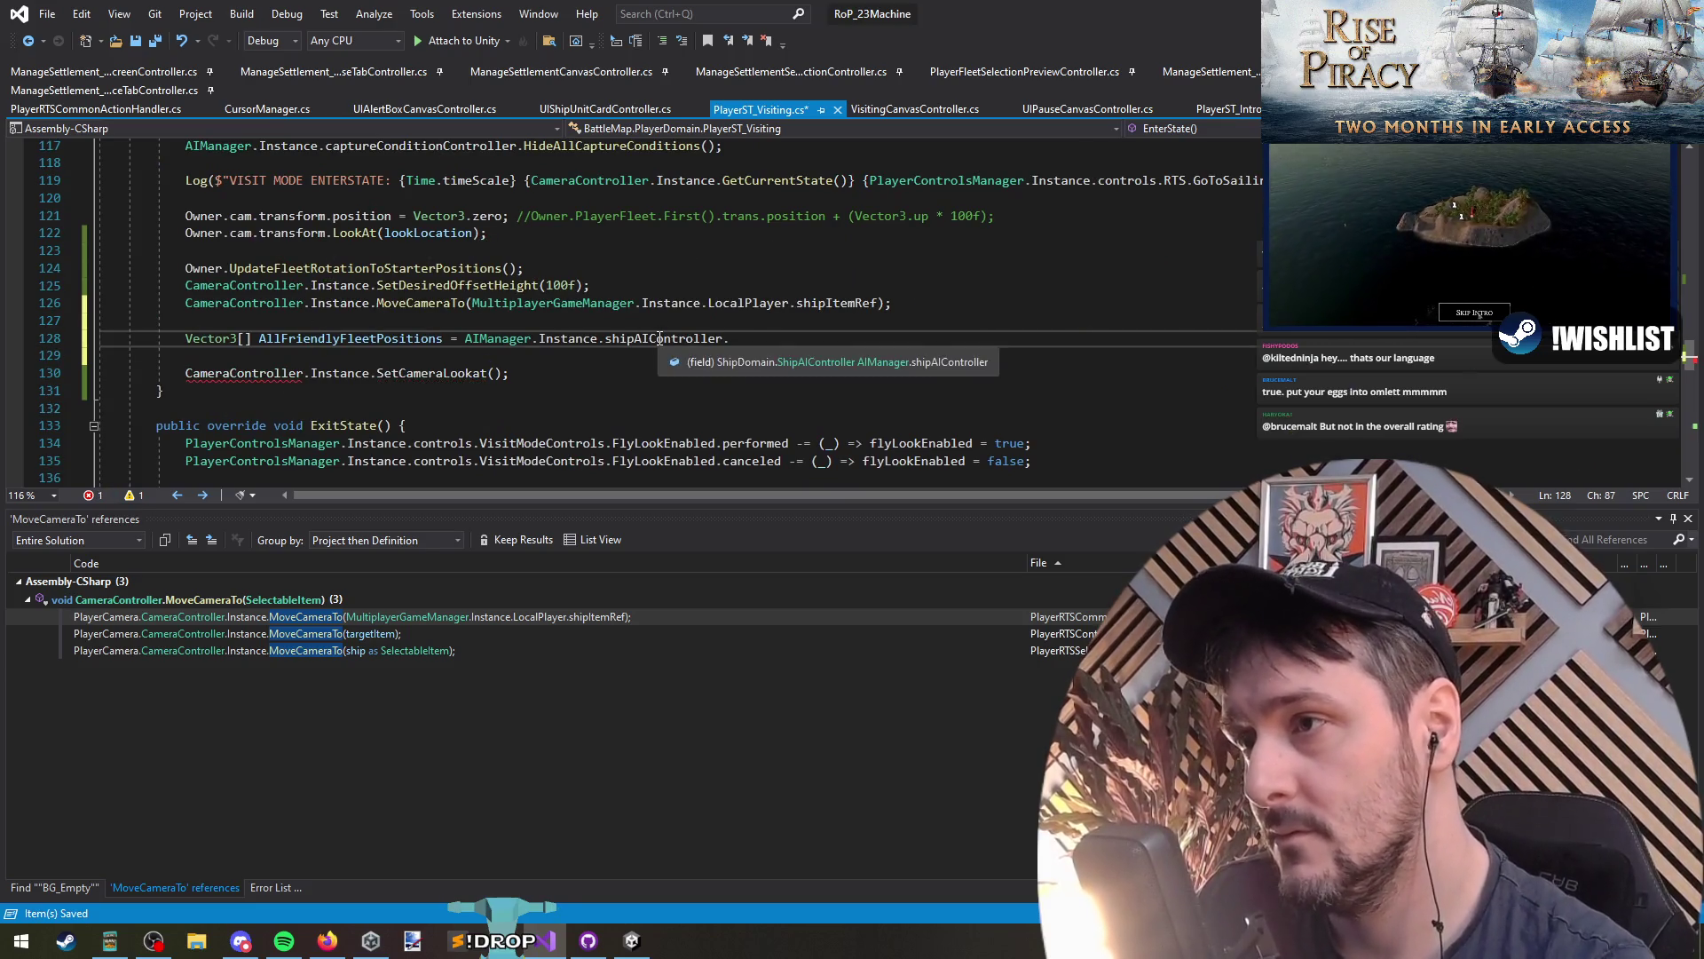
{"action": "type", "text": "as IAIC"}
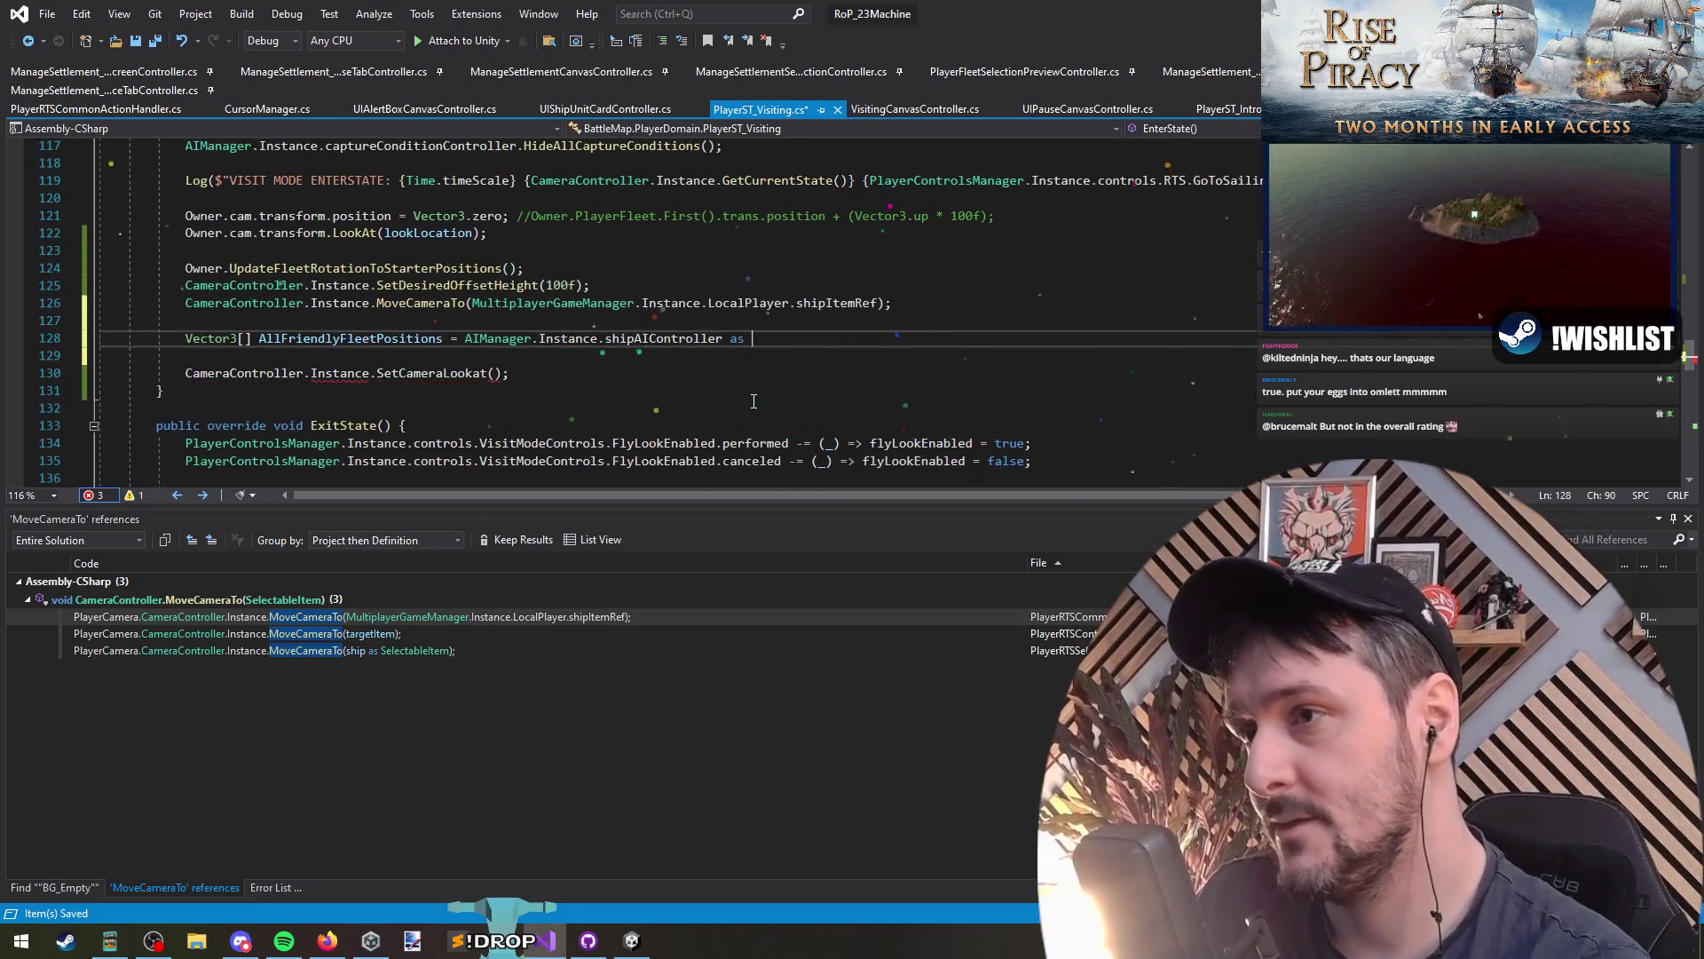
{"action": "key", "text": "Tab"}
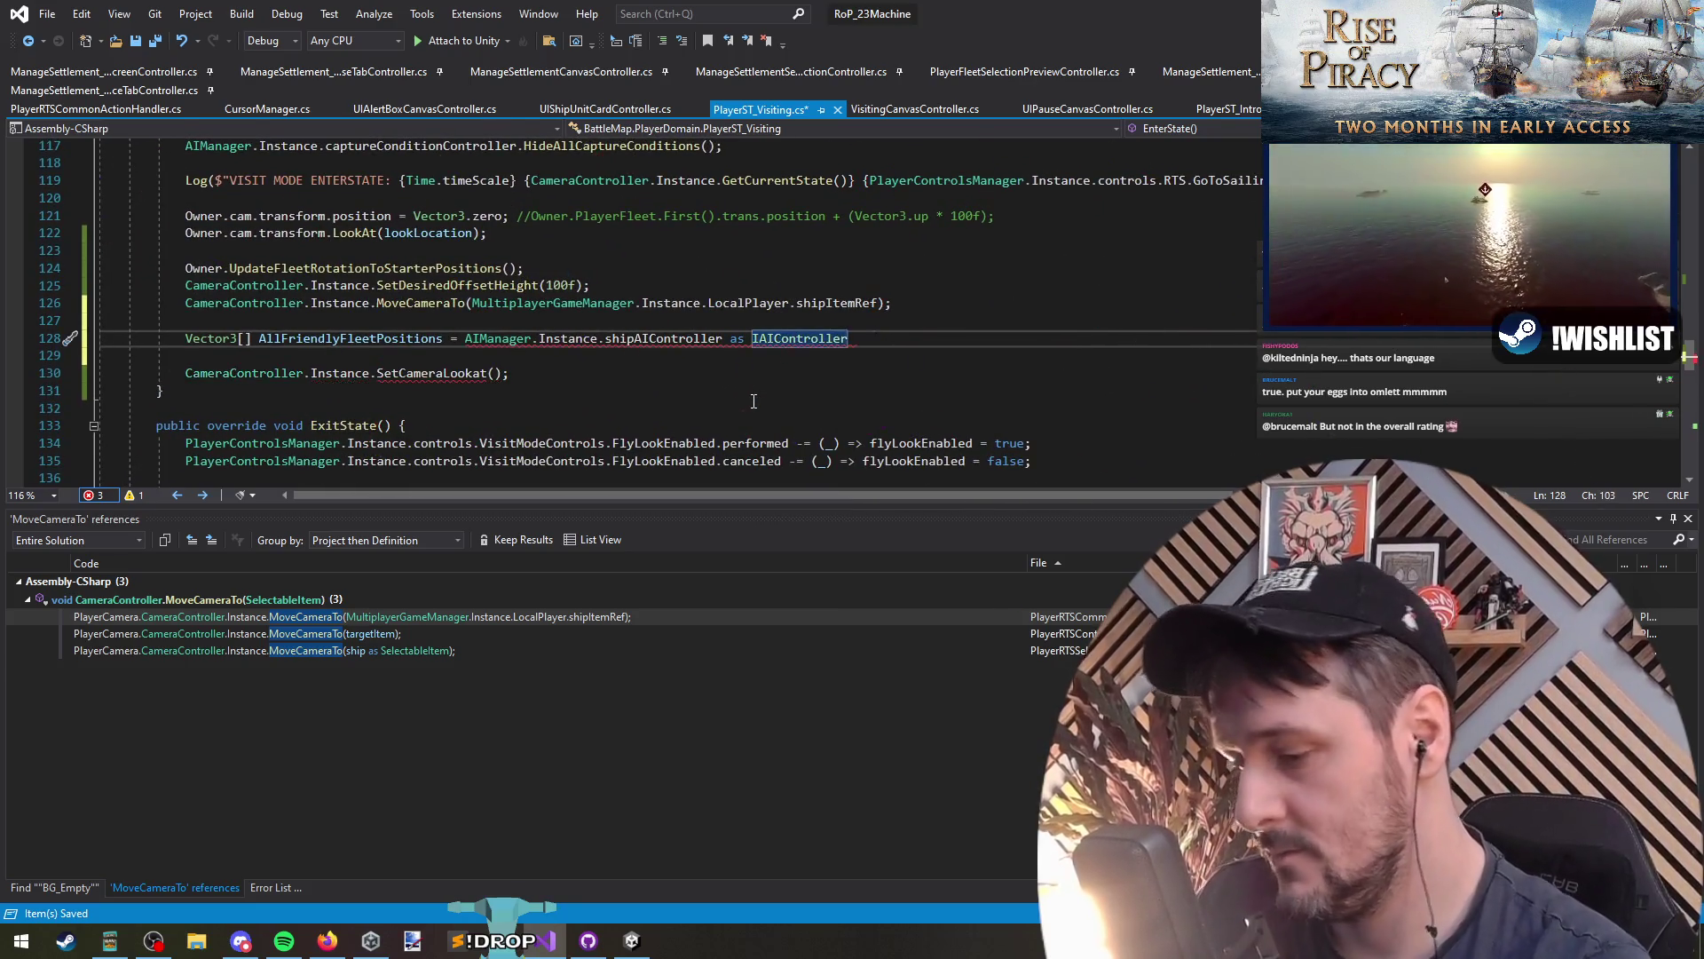
{"action": "key", "text": "ctrl+Left"}
{"action": "key", "text": "ctrl+Left"}
{"action": "key", "text": "ctrl+Left"}
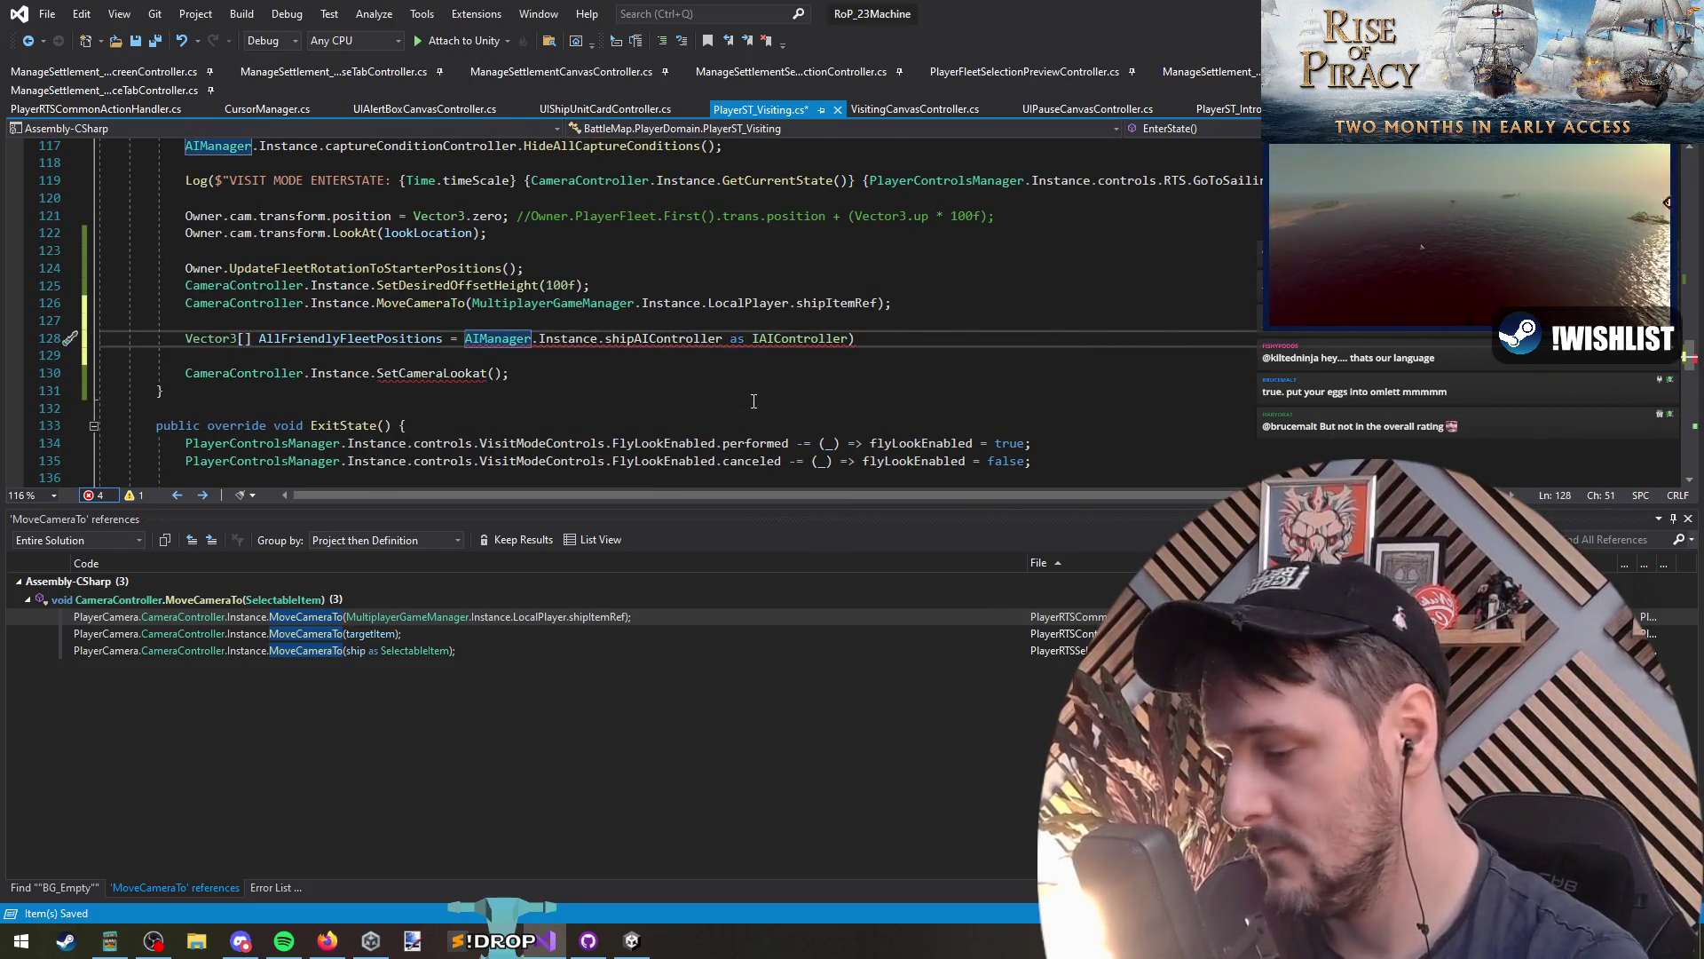
{"action": "type", "text": "("}
Step: Append GetAllForFaction(...LocalPlayer.FactionId) and a Select over each ship's position
{"action": "key", "text": "End"}
{"action": "type", "text": ".faction"}
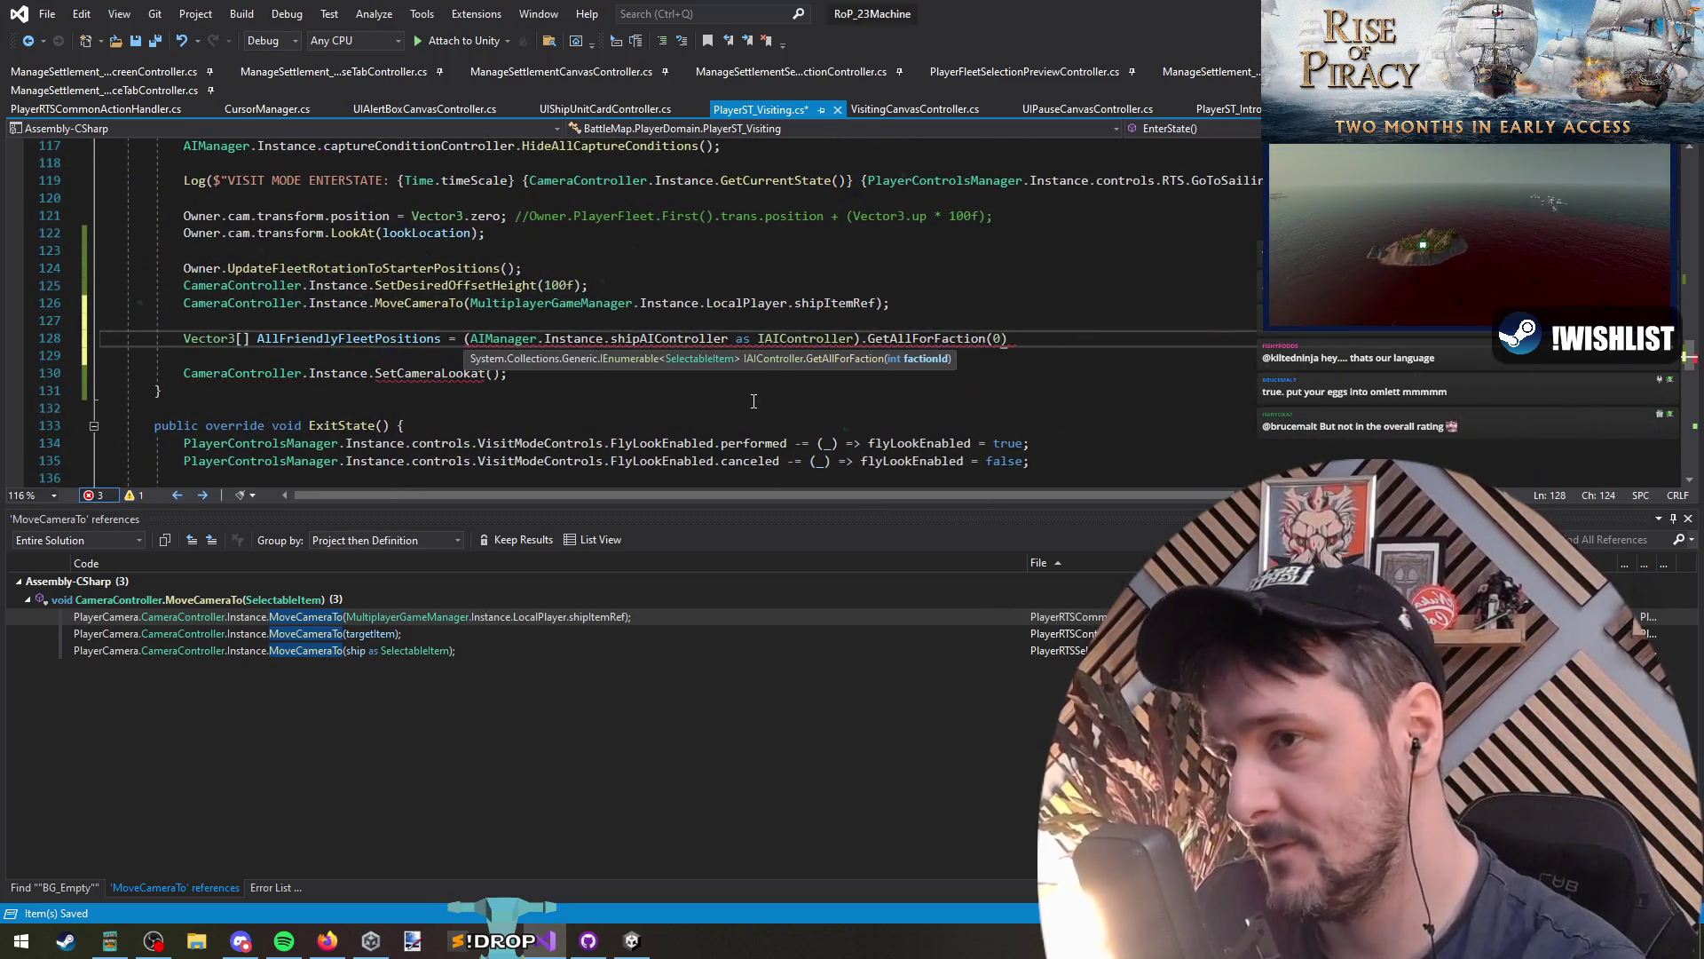
{"action": "key", "text": "Up"}
{"action": "key", "text": "Up"}
{"action": "key", "text": "ctrl+Left"}
{"action": "key", "text": "ctrl+Left"}
{"action": "key", "text": "ctrl+Left"}
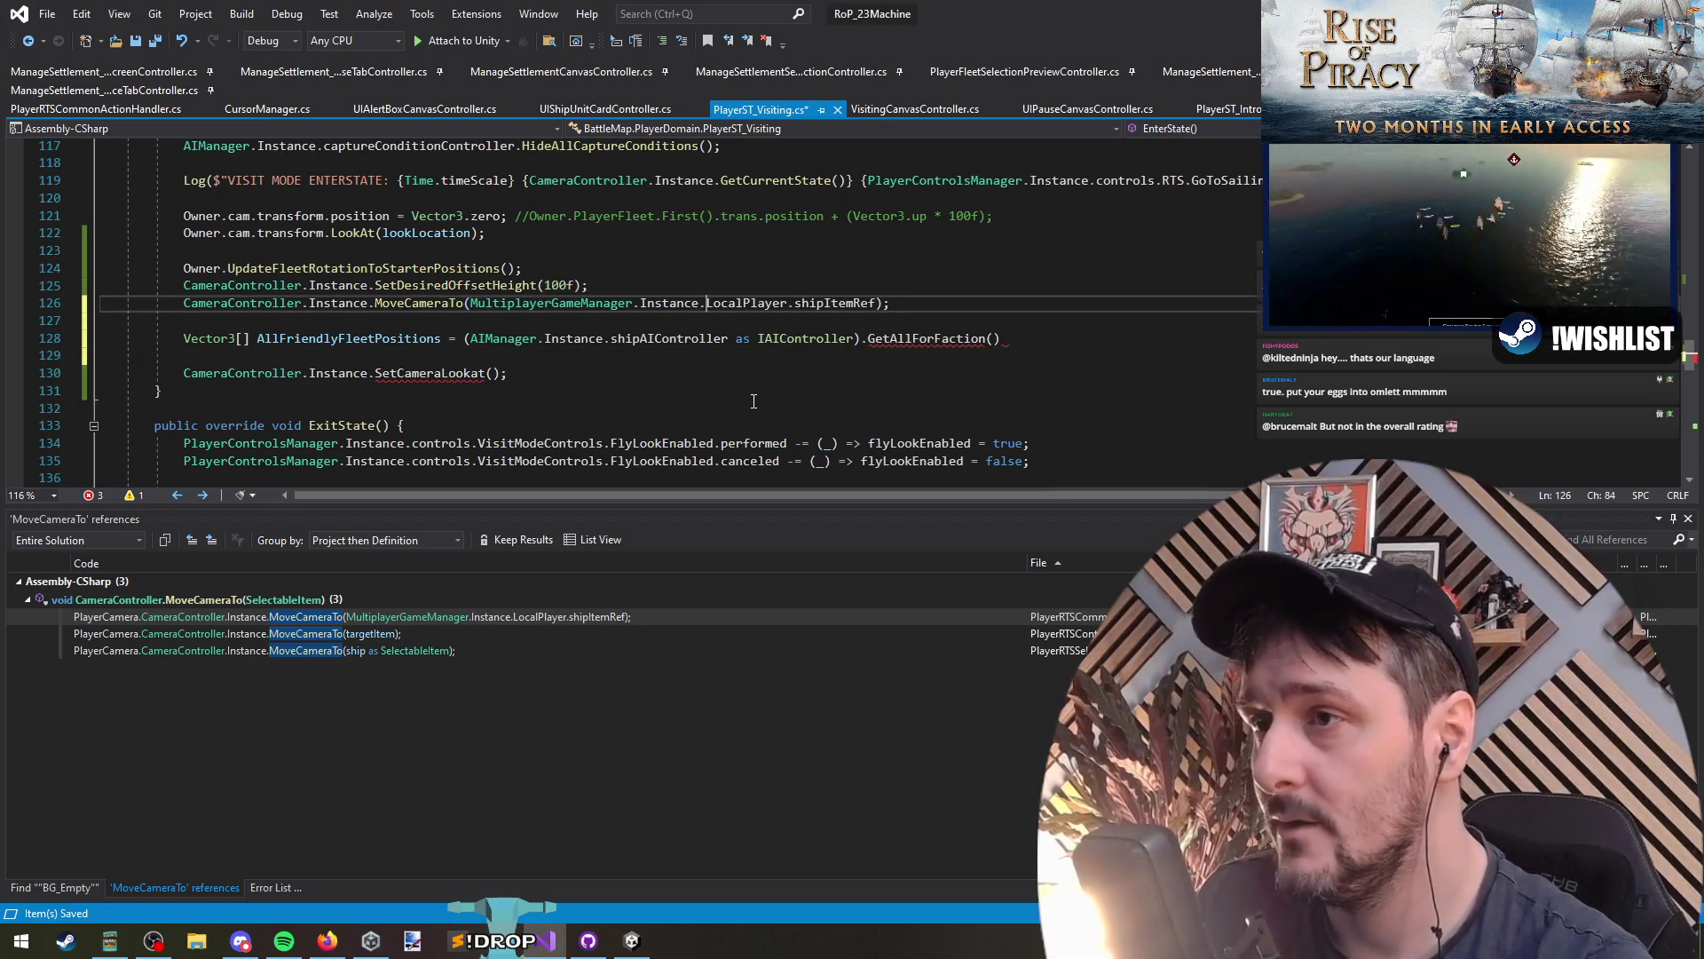
{"action": "key", "text": "Down"}
{"action": "key", "text": "Down"}
{"action": "key", "text": "End"}
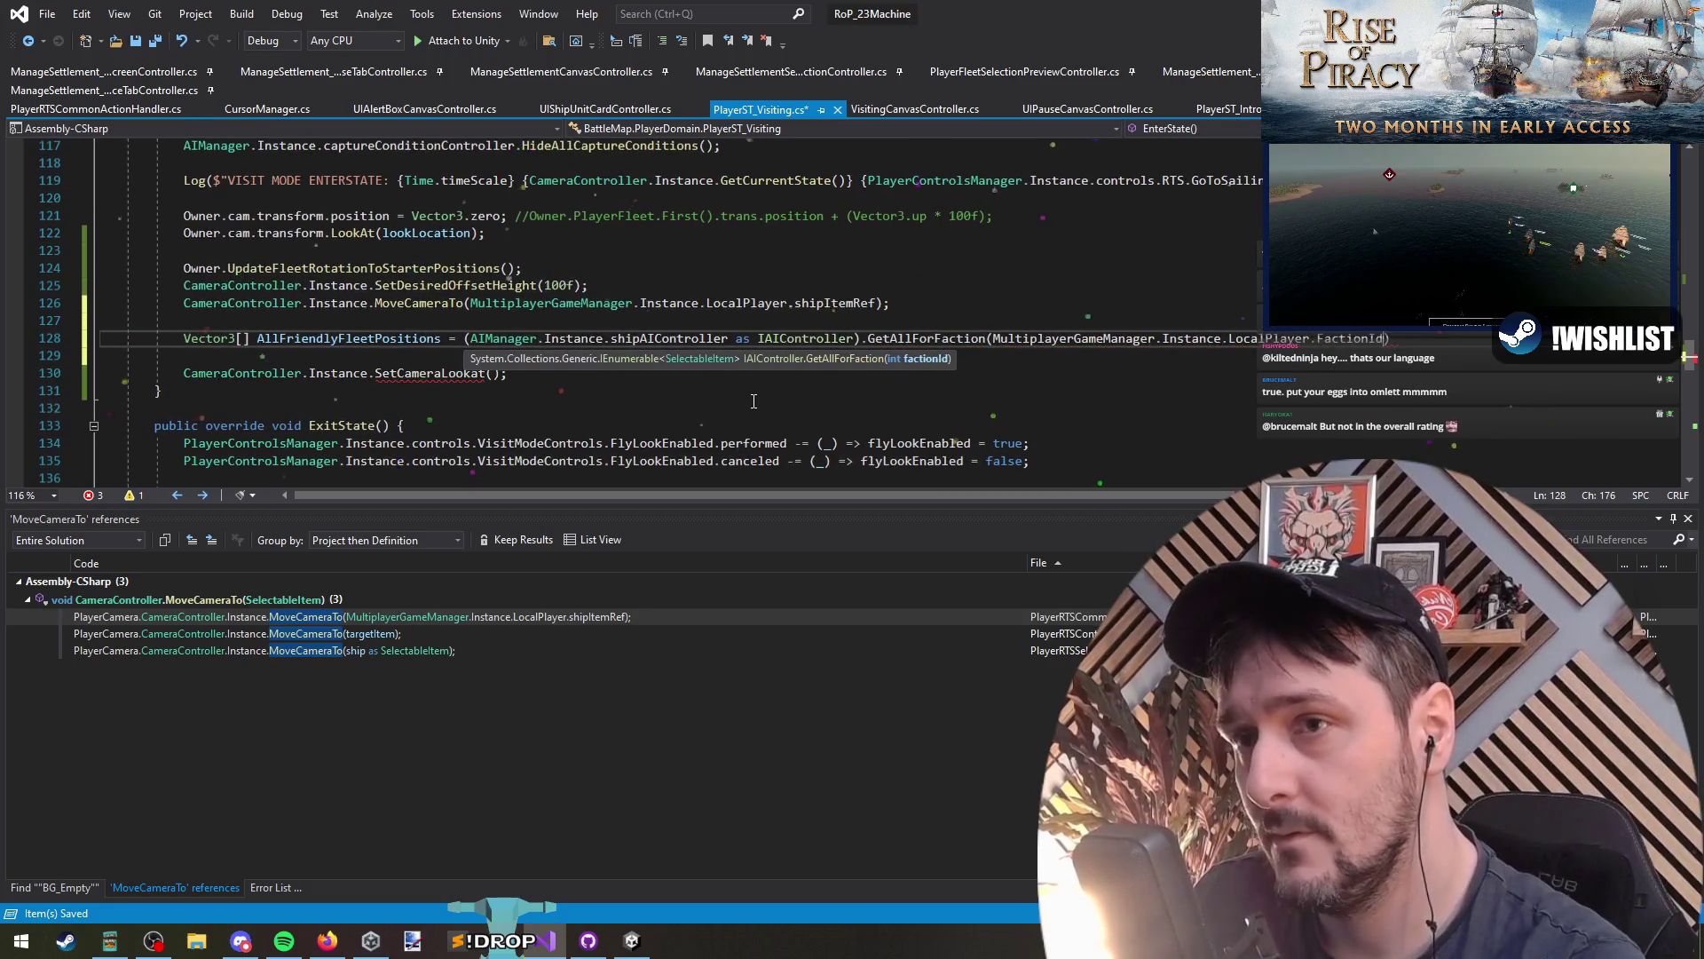
{"action": "type", "text": ".Select(o="}
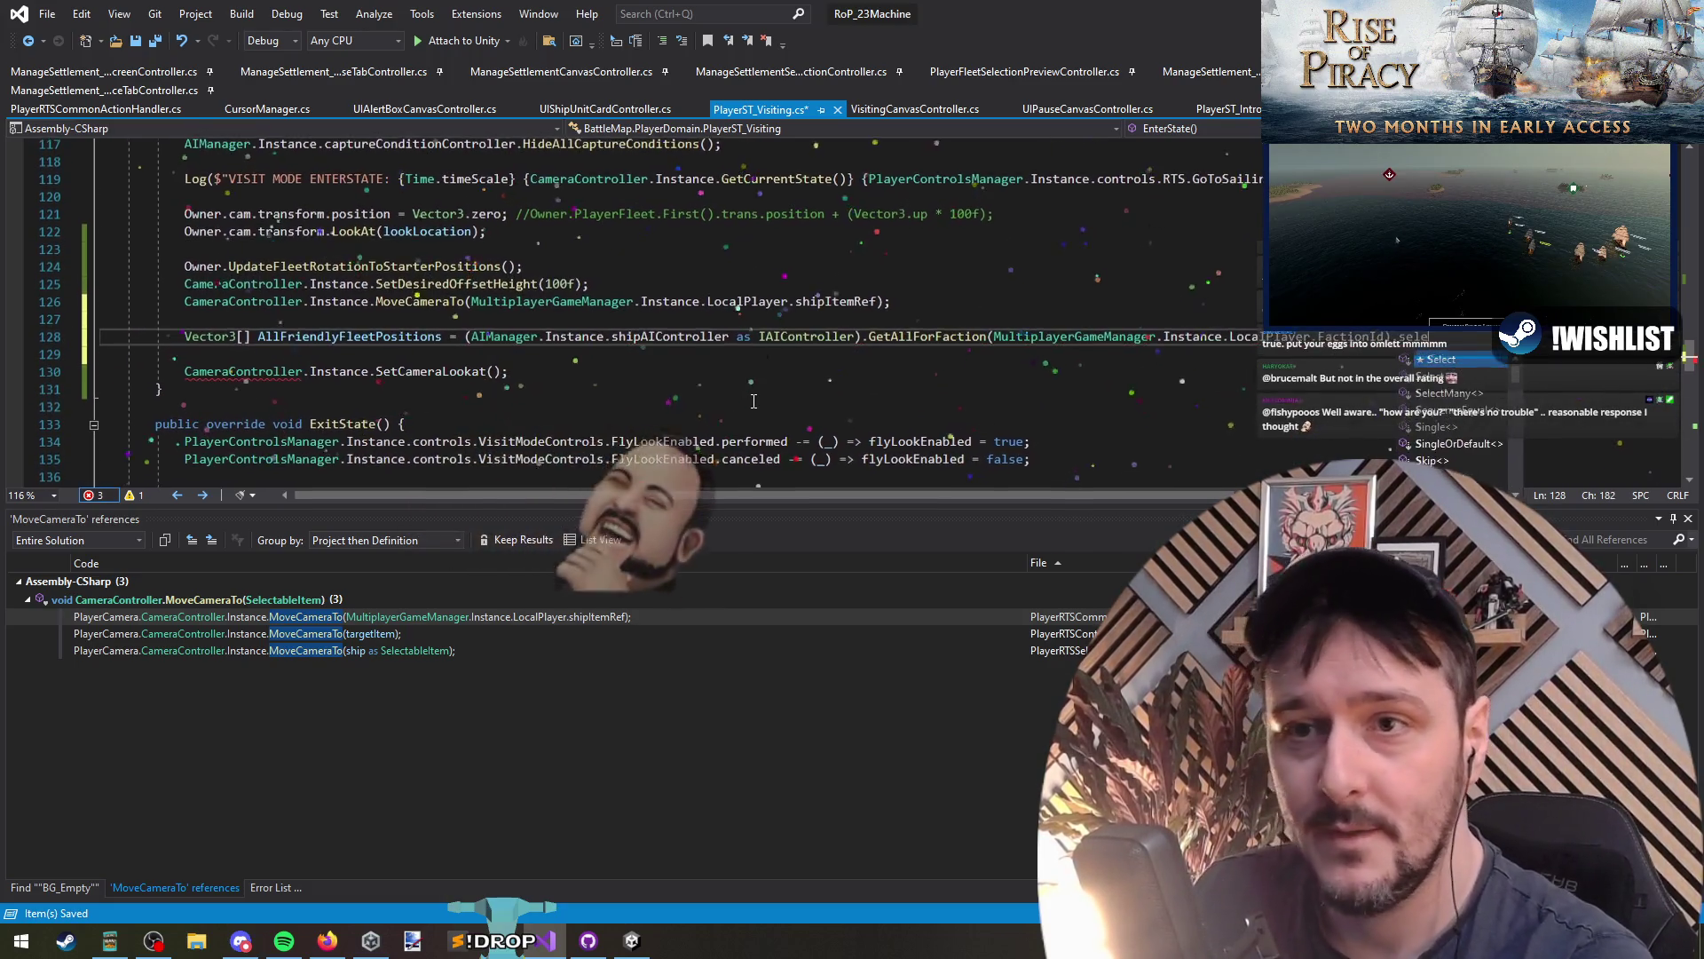
{"action": "type", "text": ">o."}
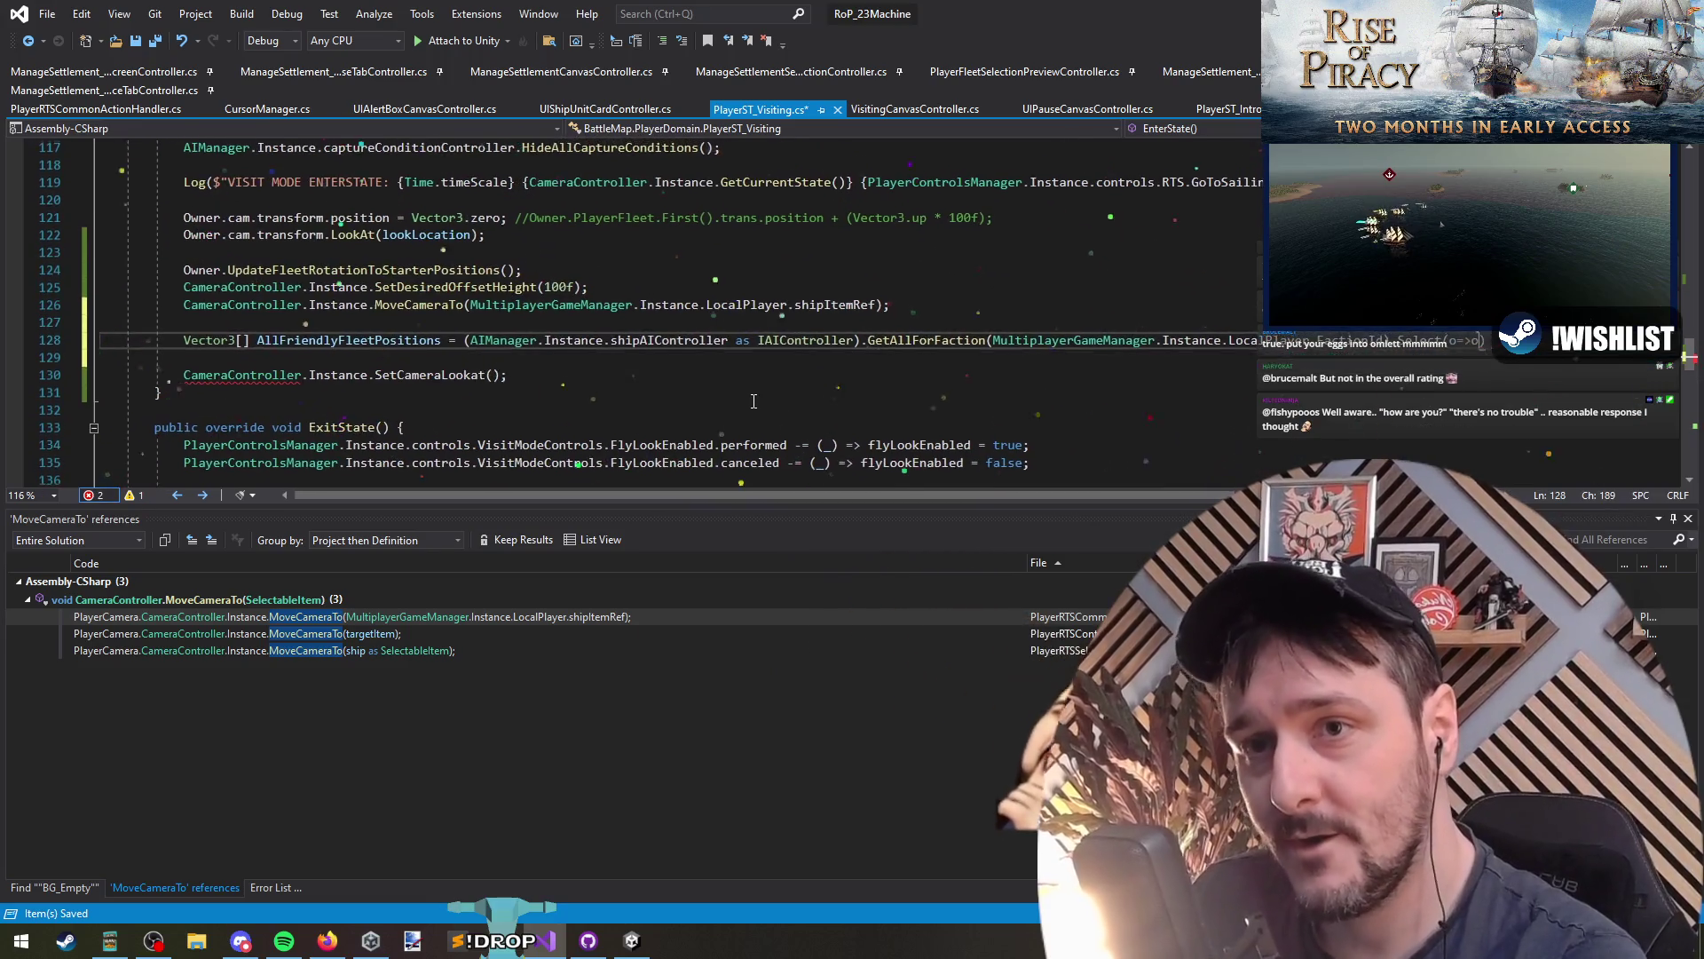
{"action": "type", "text": "CurrentPosition"}
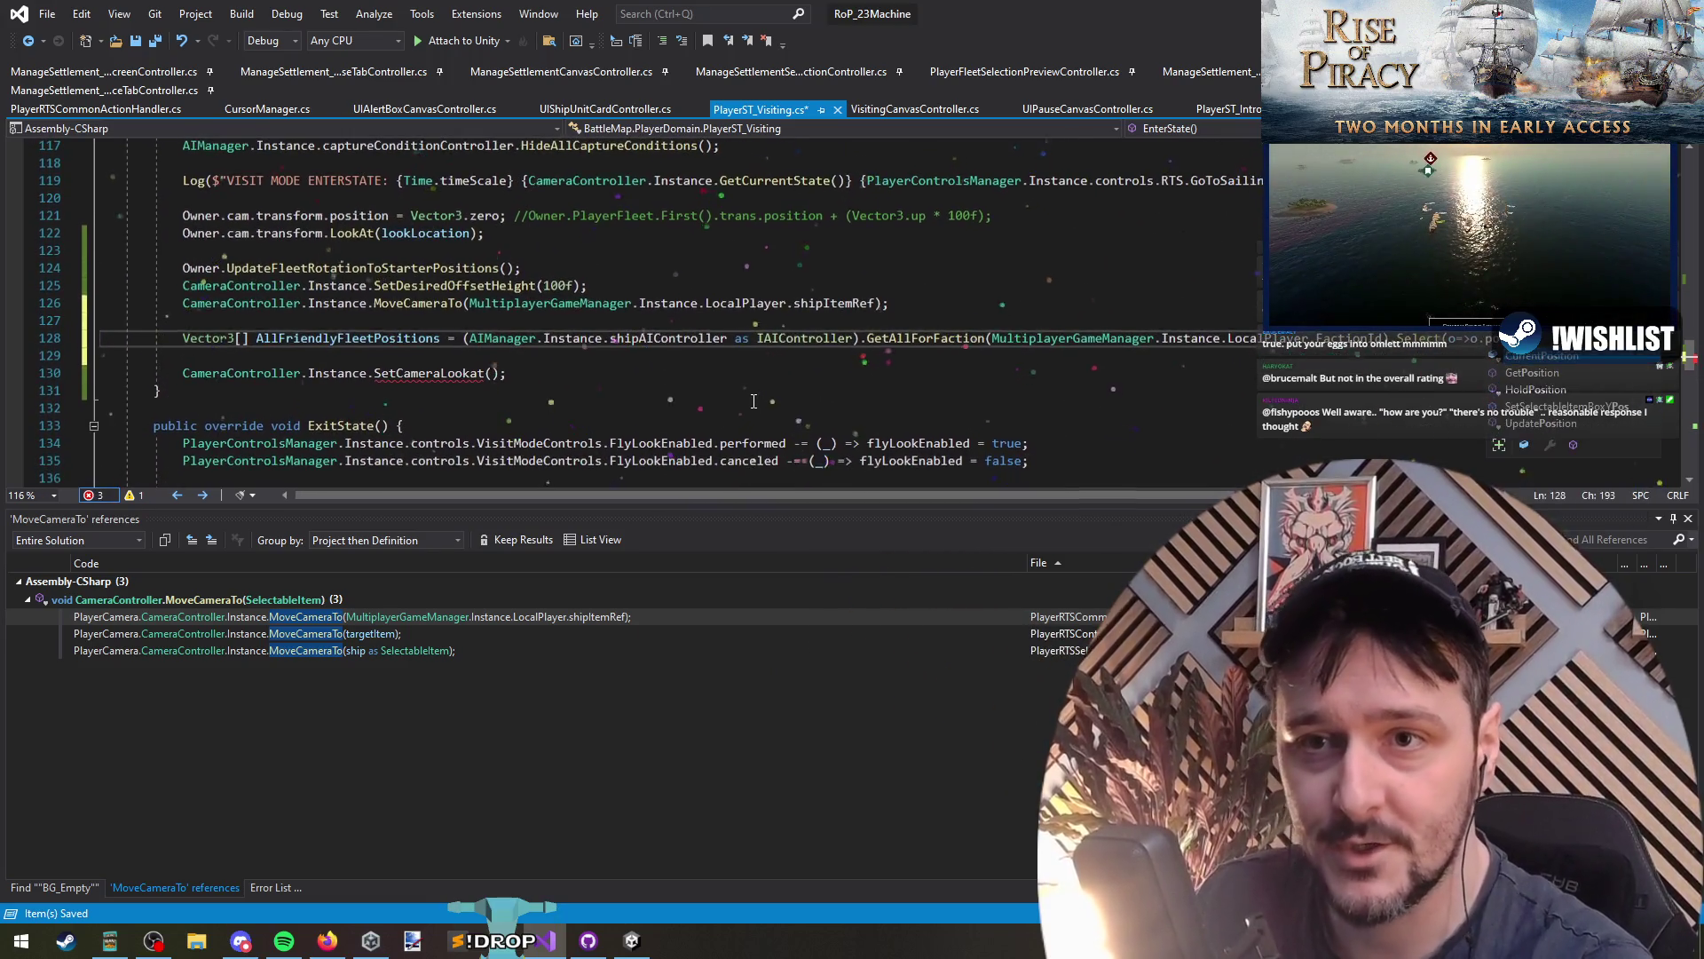
{"action": "type", "text": ";"}
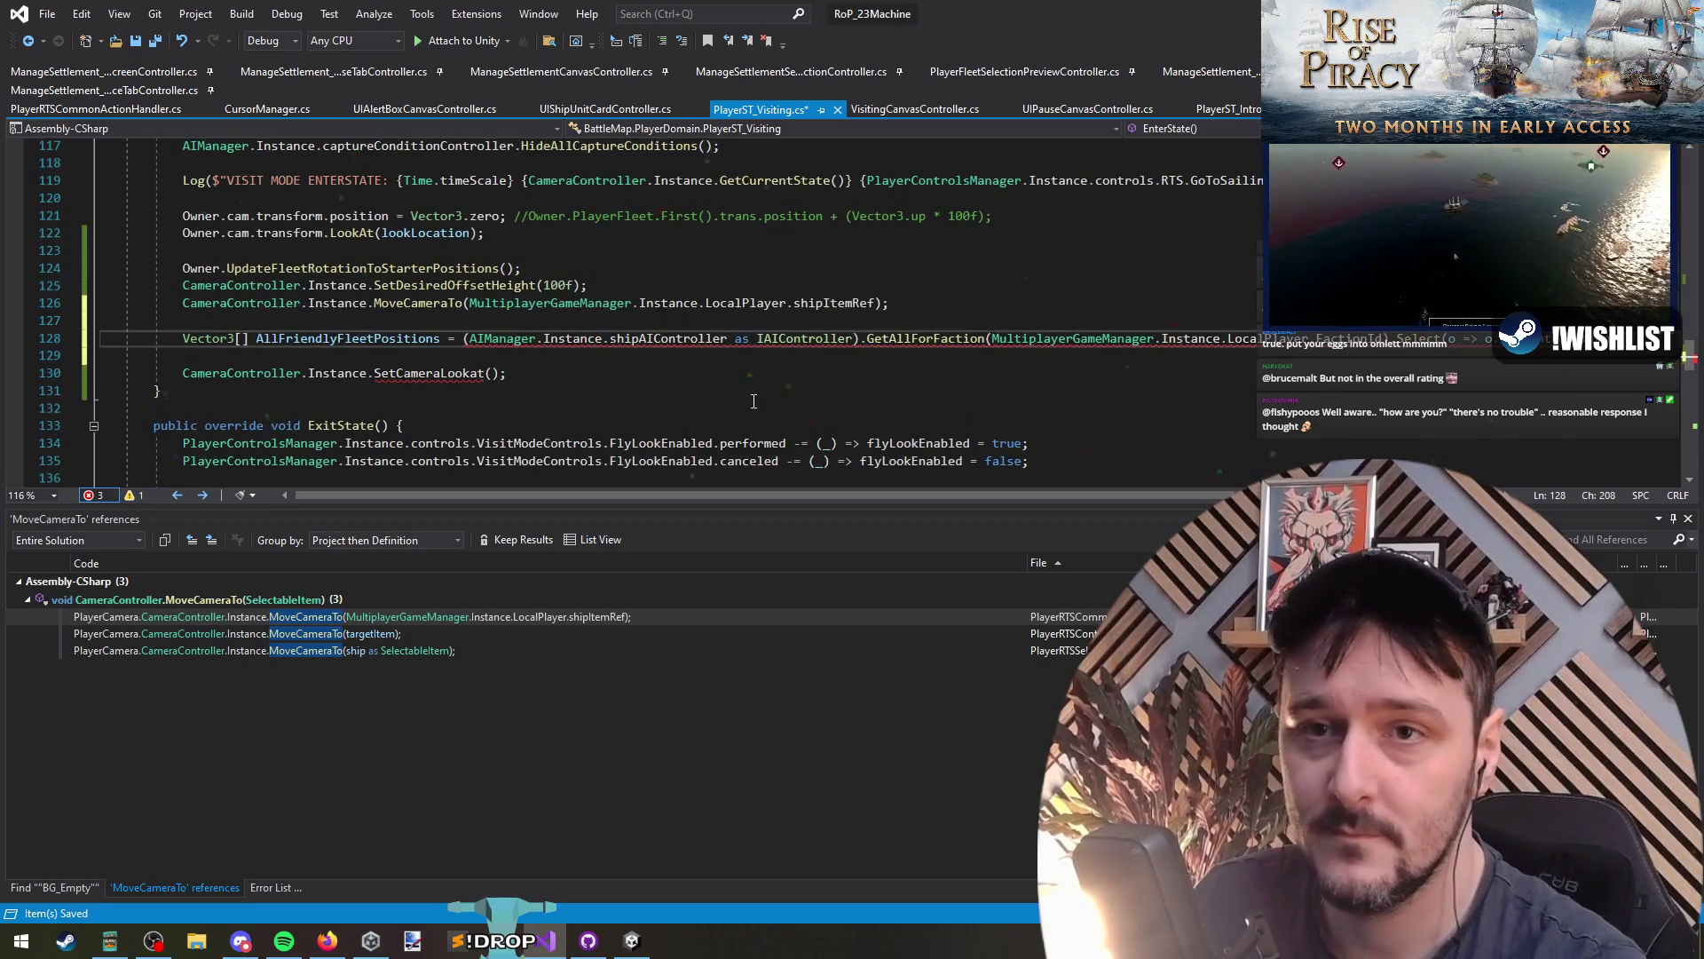
{"action": "key", "text": "Left"}
{"action": "key", "text": "Left"}
{"action": "key", "text": "Left"}
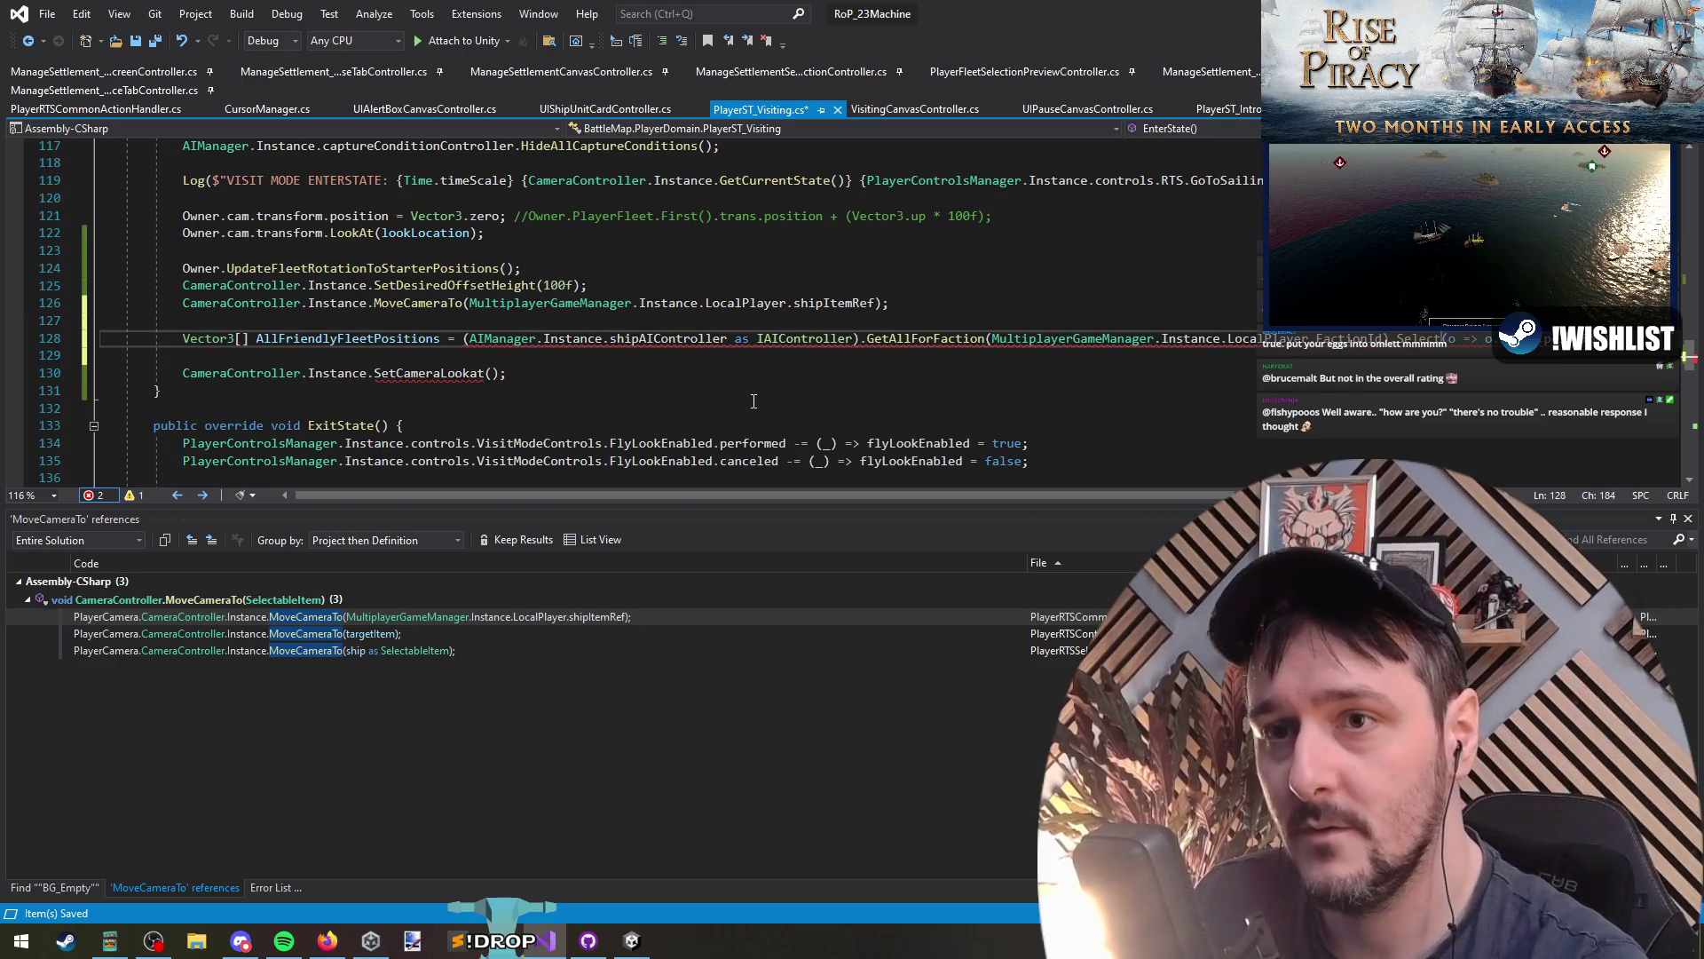
Step: End the query with .ToArray() and split the chained calls onto separate lines
{"action": "key", "text": "Return"}
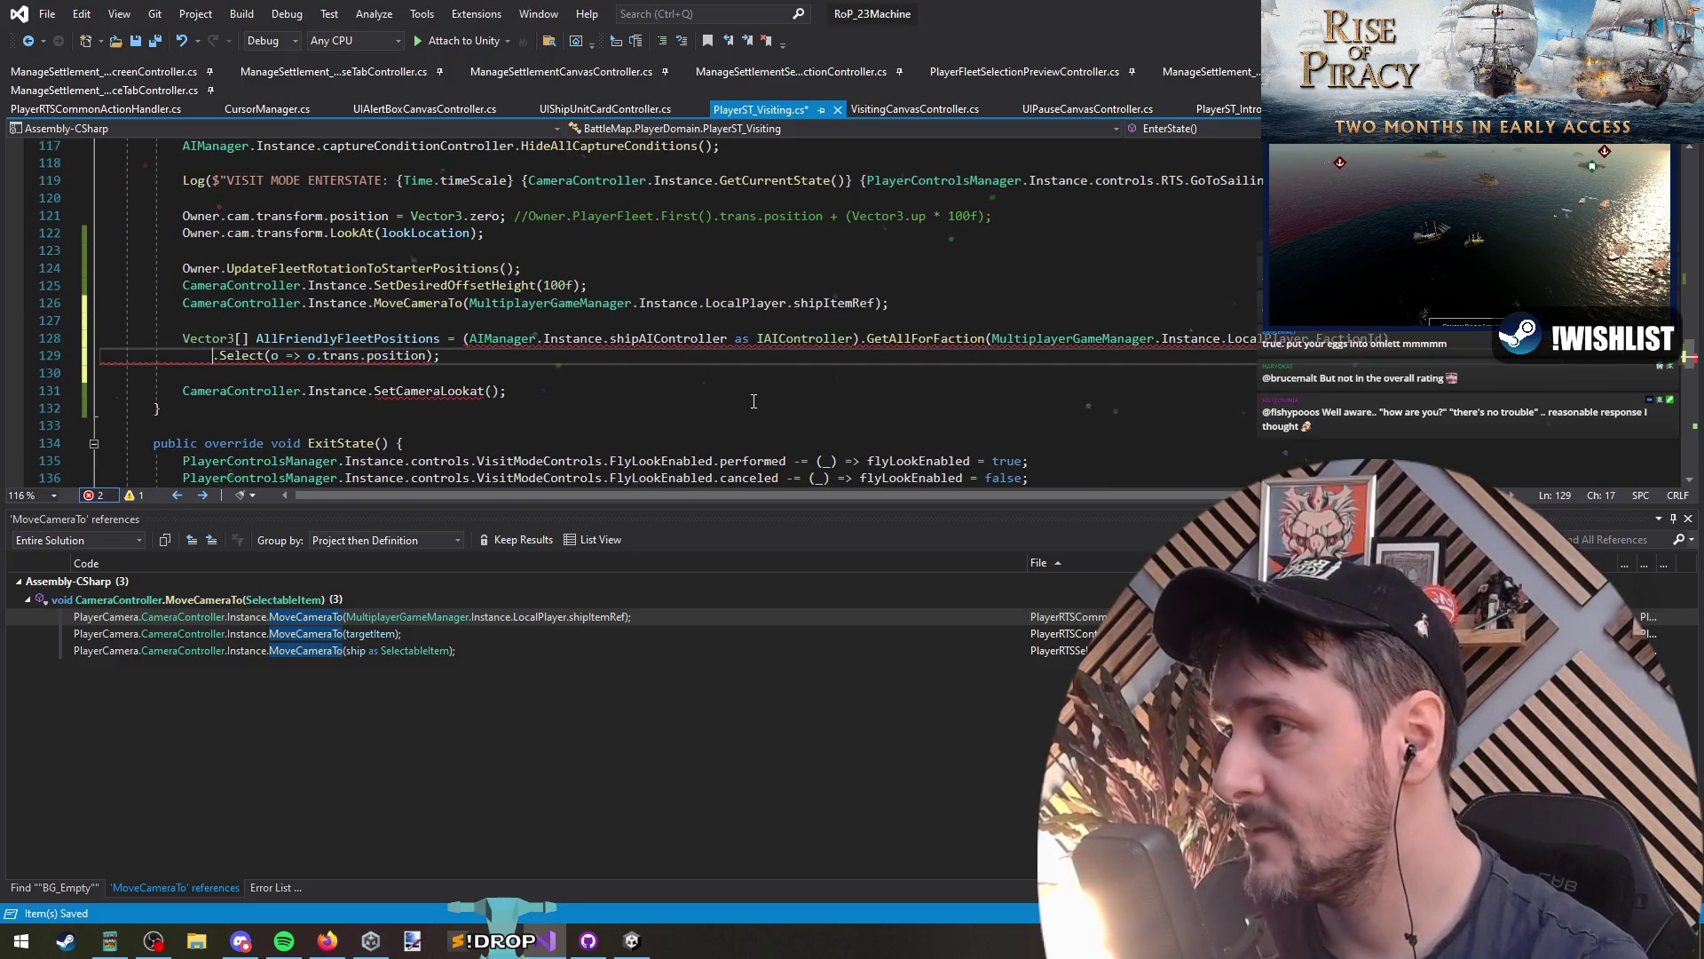
{"action": "type", "text": ".ToArray()"}
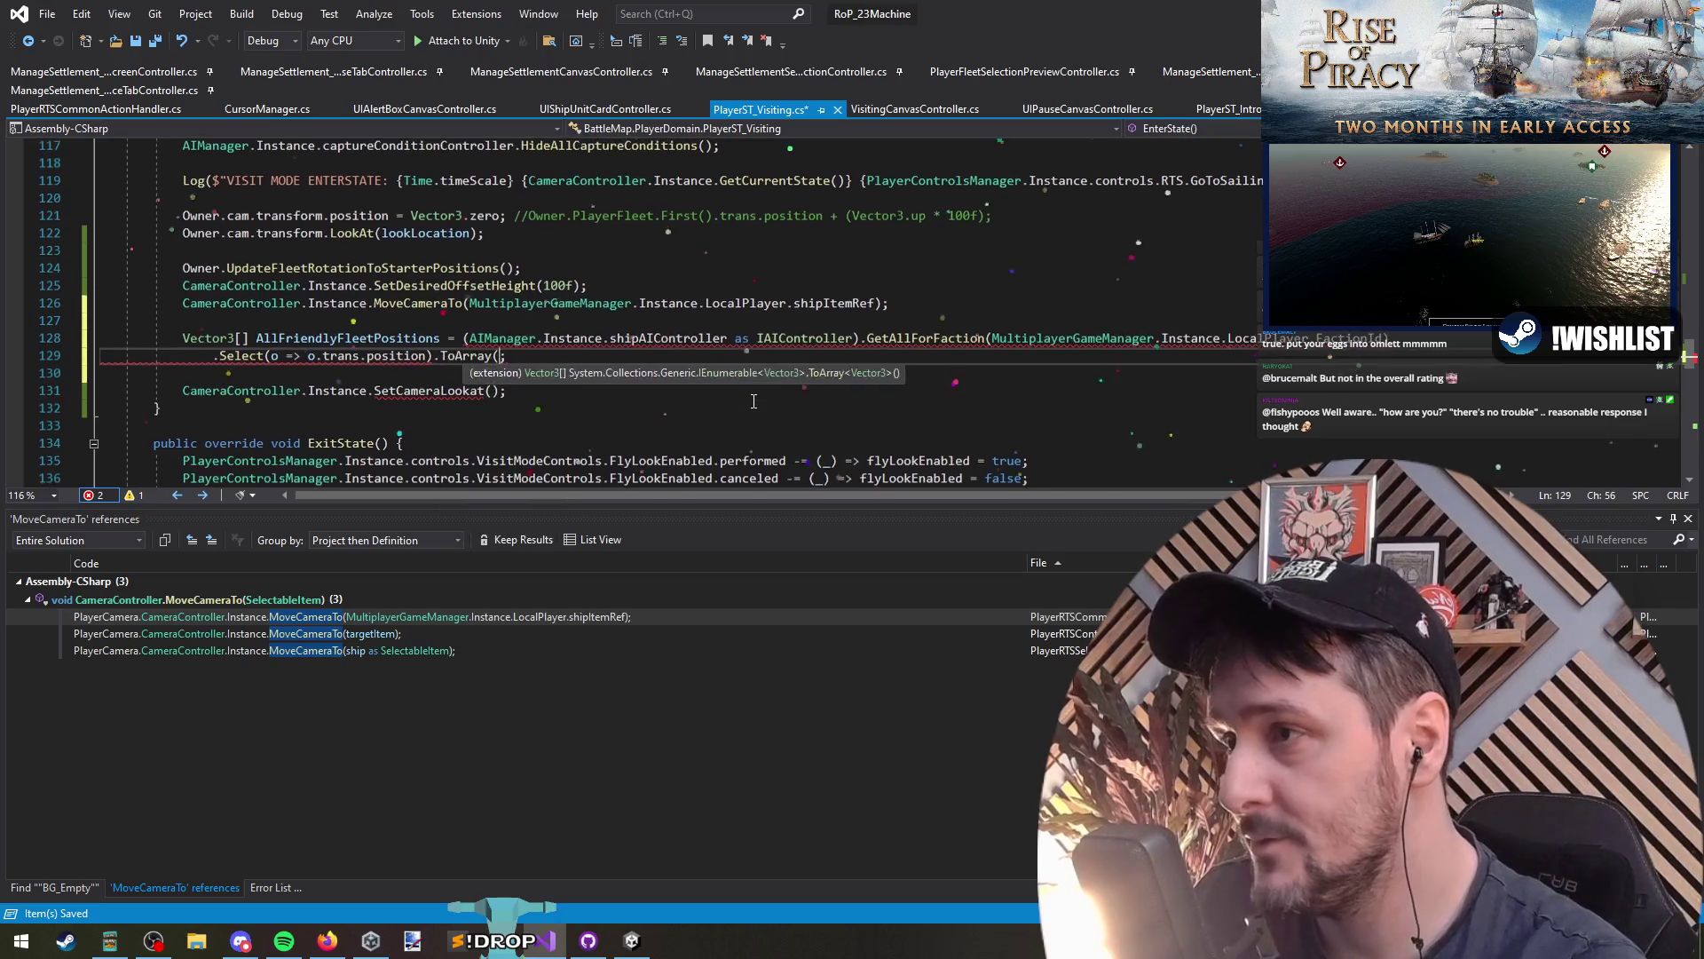
{"action": "key", "text": "Up"}
{"action": "key", "text": "Return"}
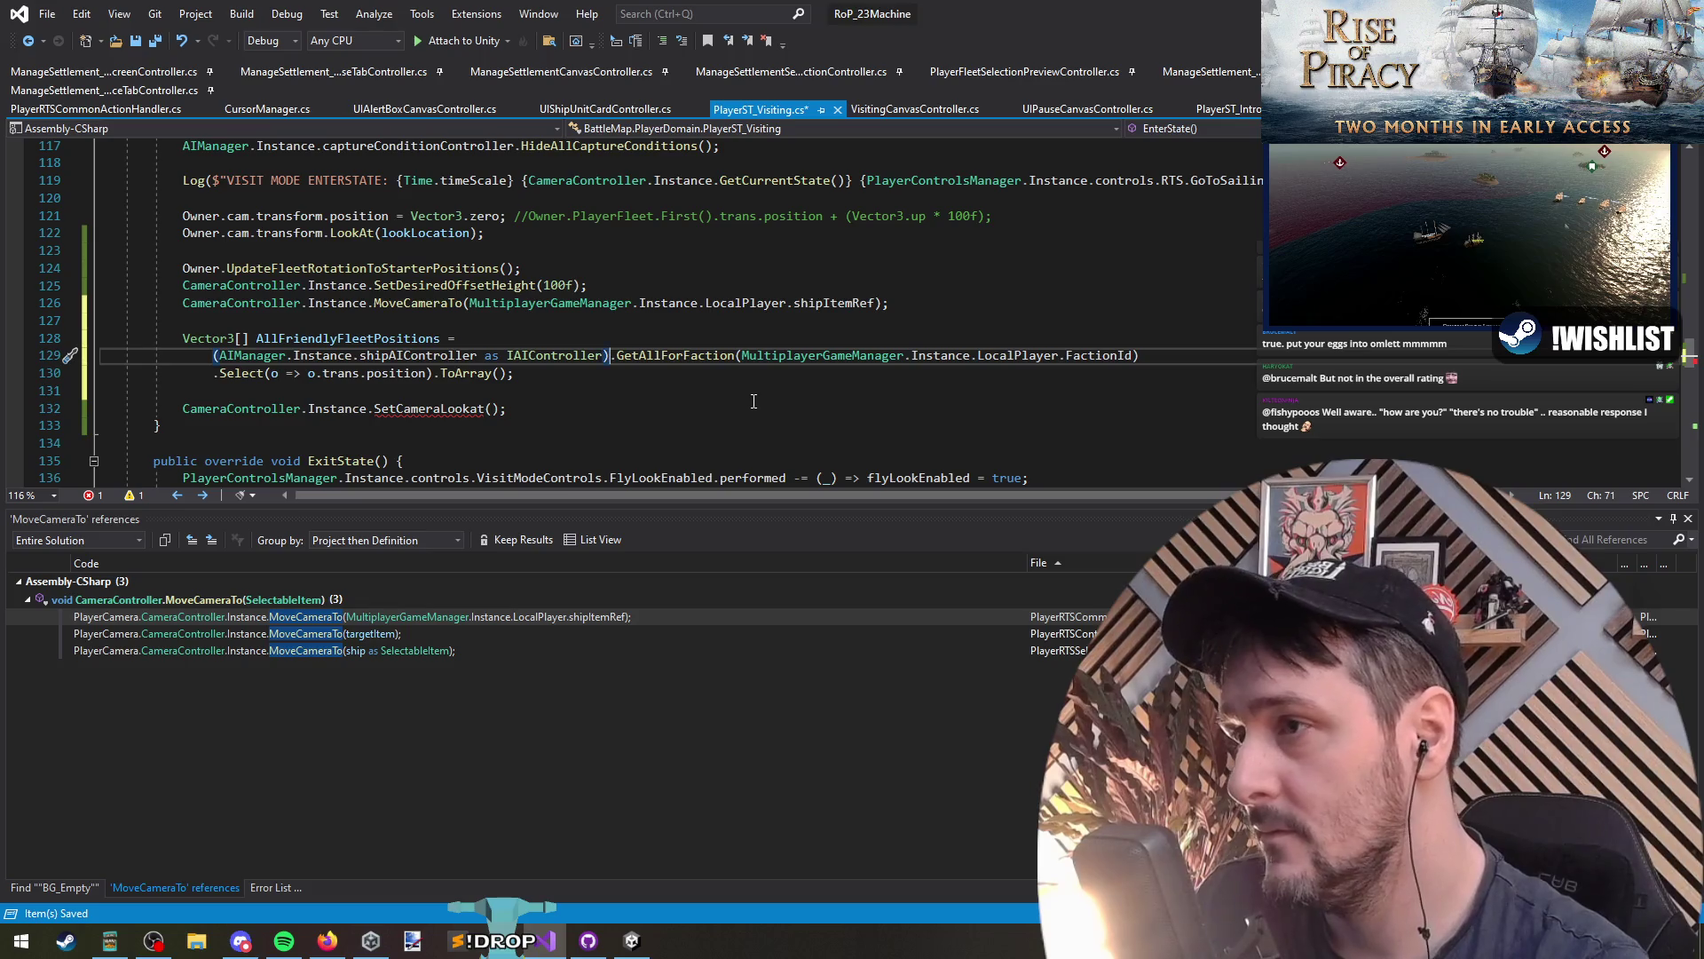
{"action": "key", "text": "Return"}
Step: Pass AllFriendlyFleetPositions to SetCameraLookat, add a using Extendos; import, and save
{"action": "key", "text": "Down"}
{"action": "key", "text": "Down"}
{"action": "key", "text": "Down"}
{"action": "key", "text": "End"}
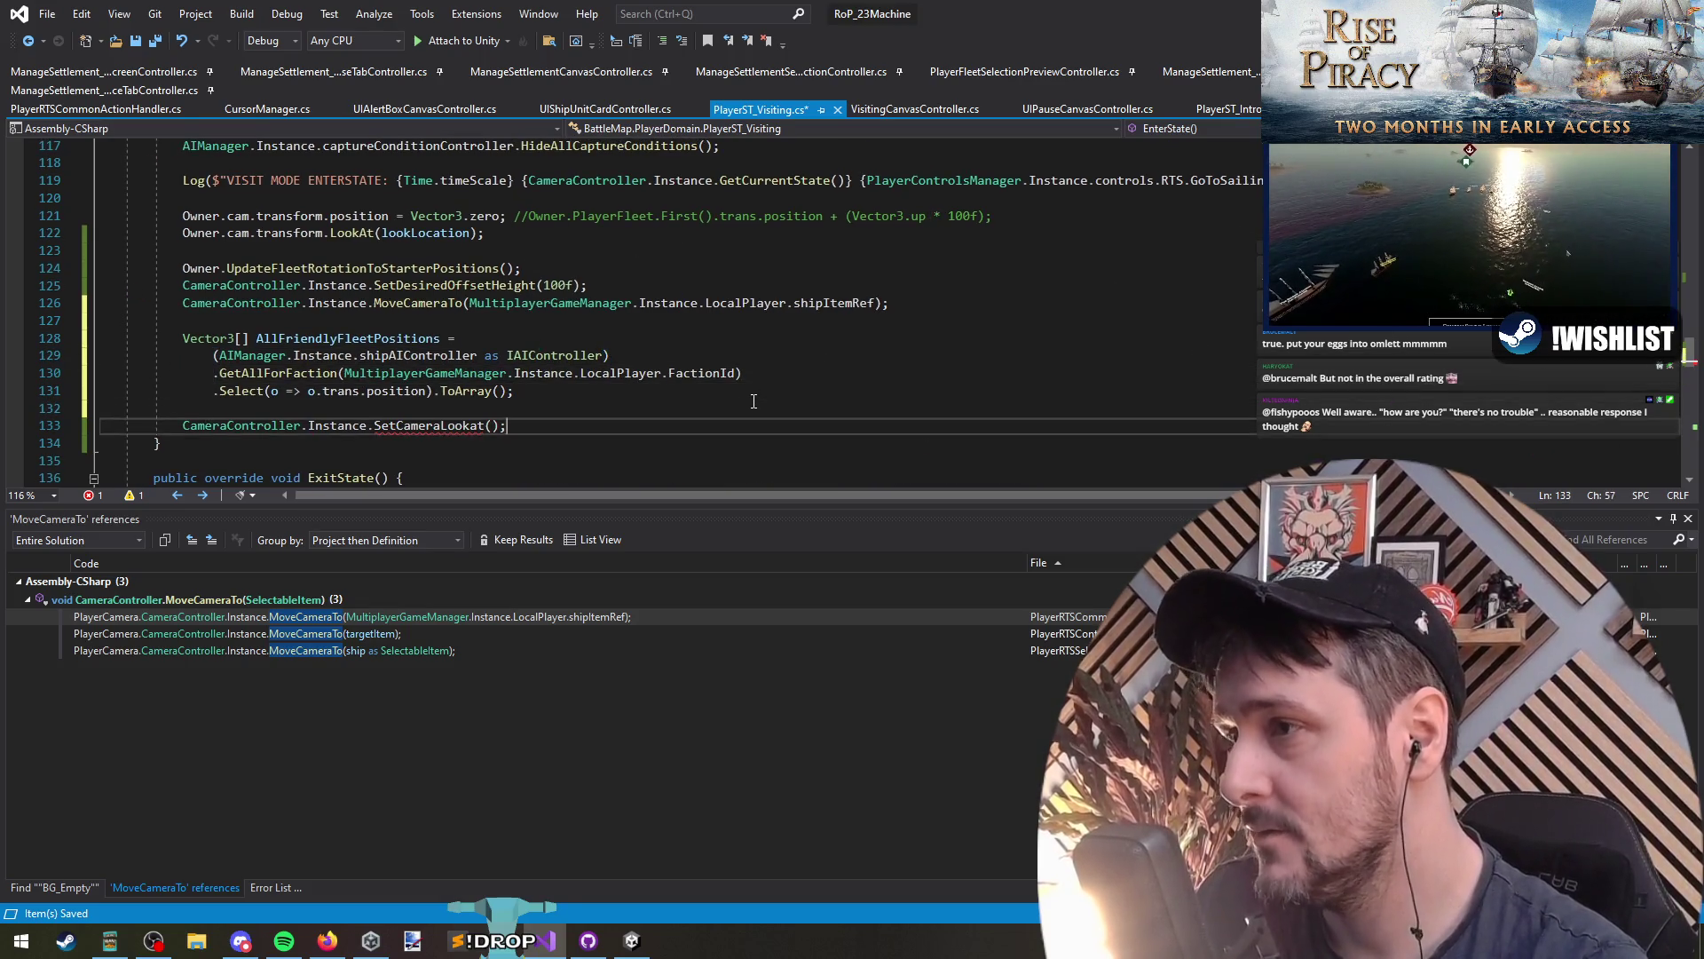
{"action": "type", "text": "AllFriendlyFleetPositions."}
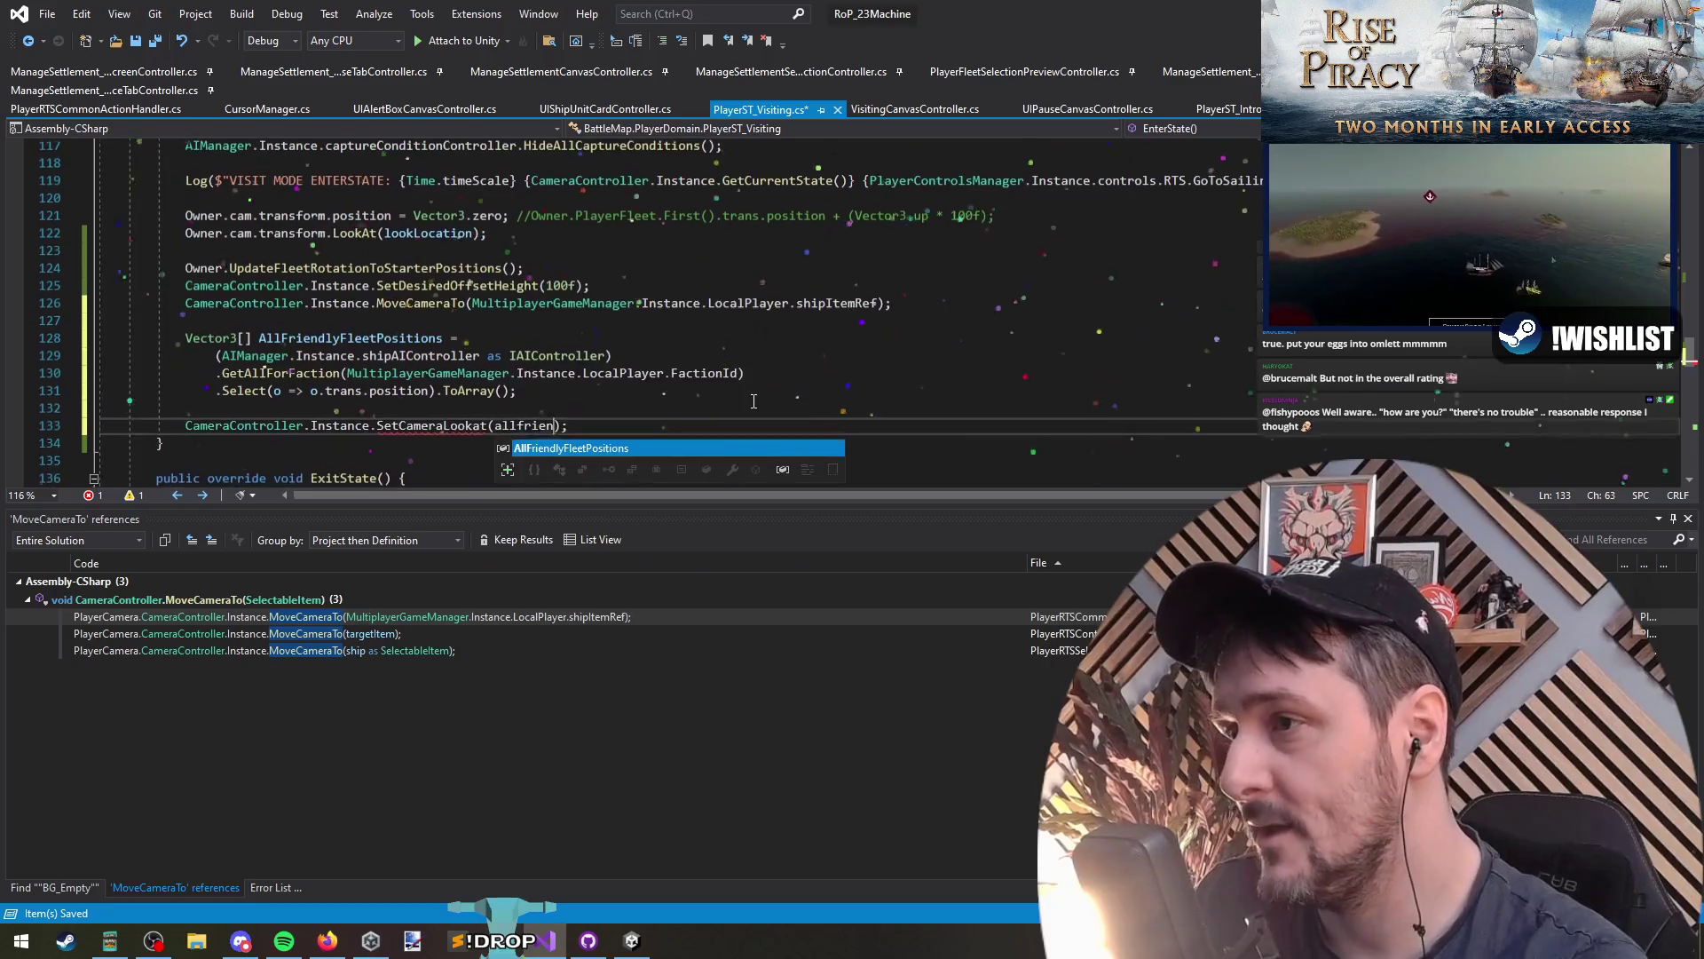
{"action": "type", "text": "center"}
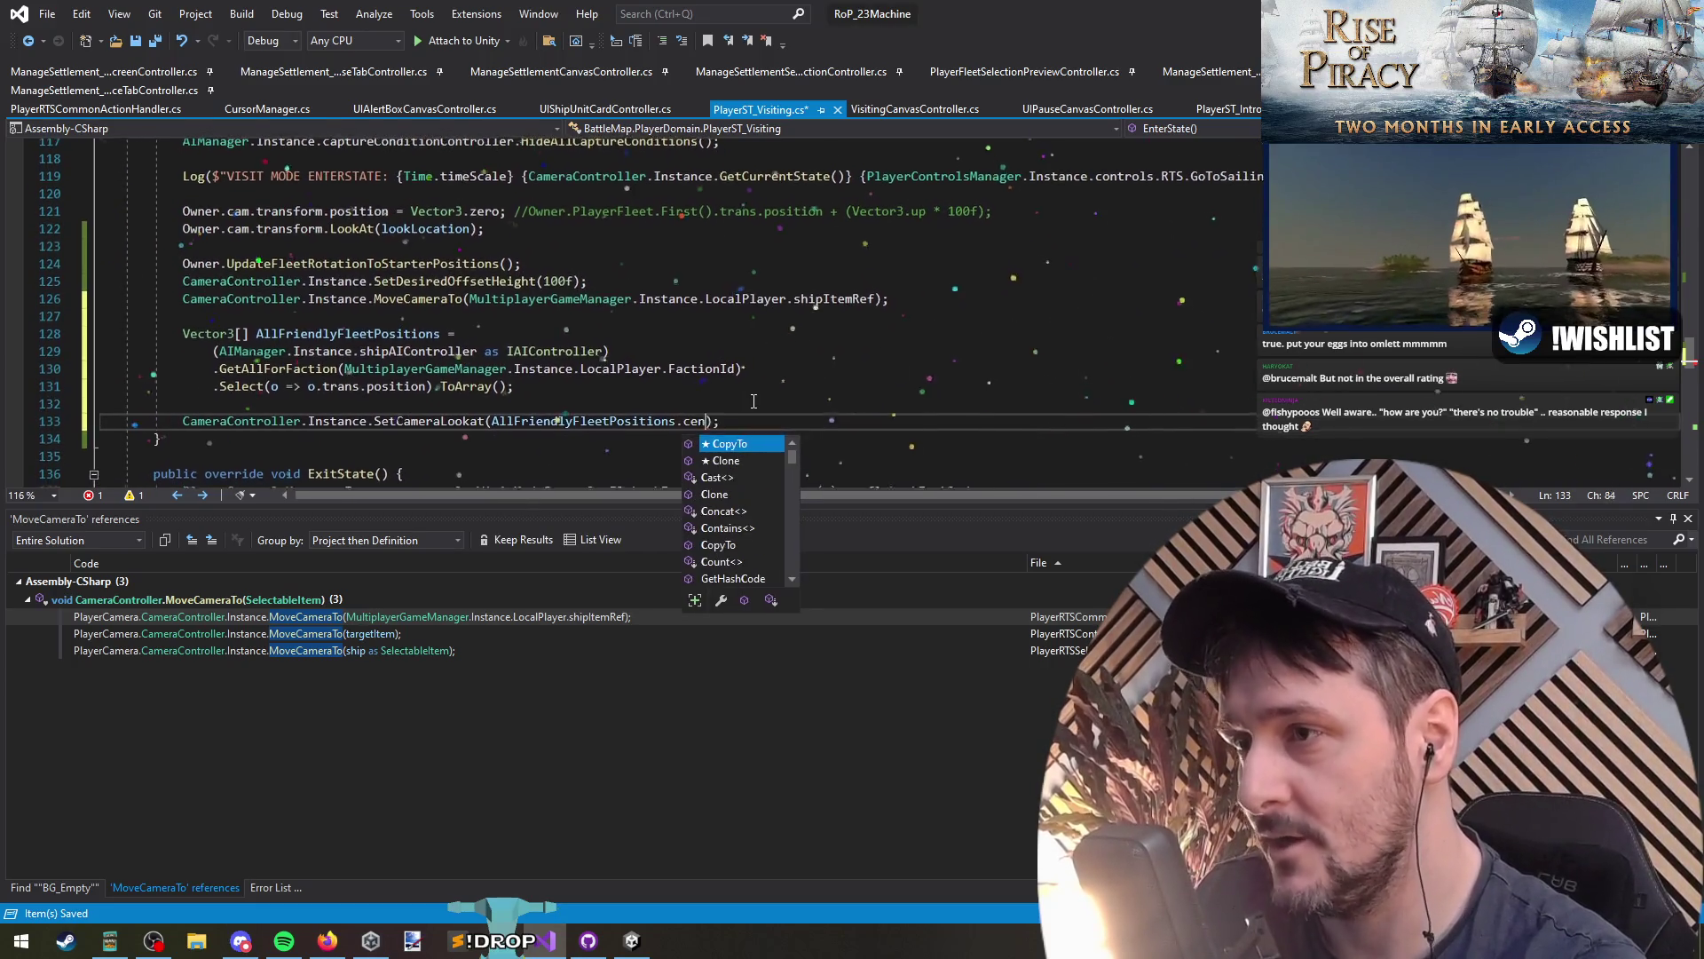
{"action": "key", "text": "Escape"}
{"action": "key", "text": "ctrl+Home"}
{"action": "key", "text": "Down"}
{"action": "key", "text": "Down"}
{"action": "key", "text": "Down"}
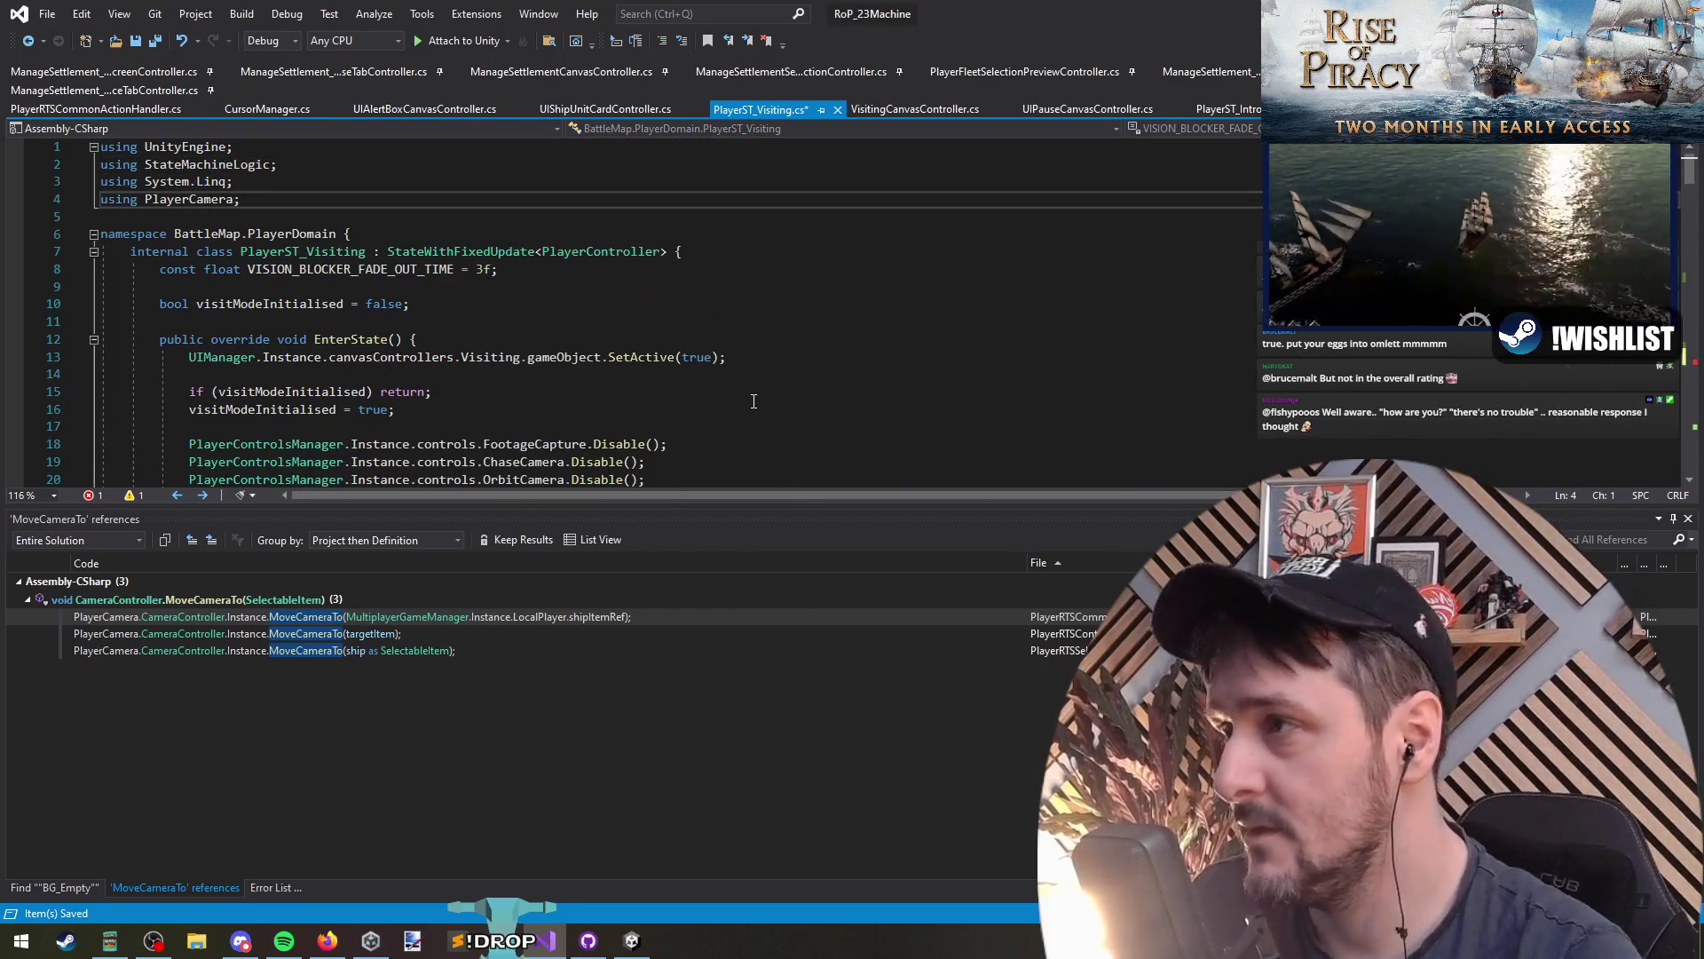
{"action": "type", "text": "using Extendos;"}
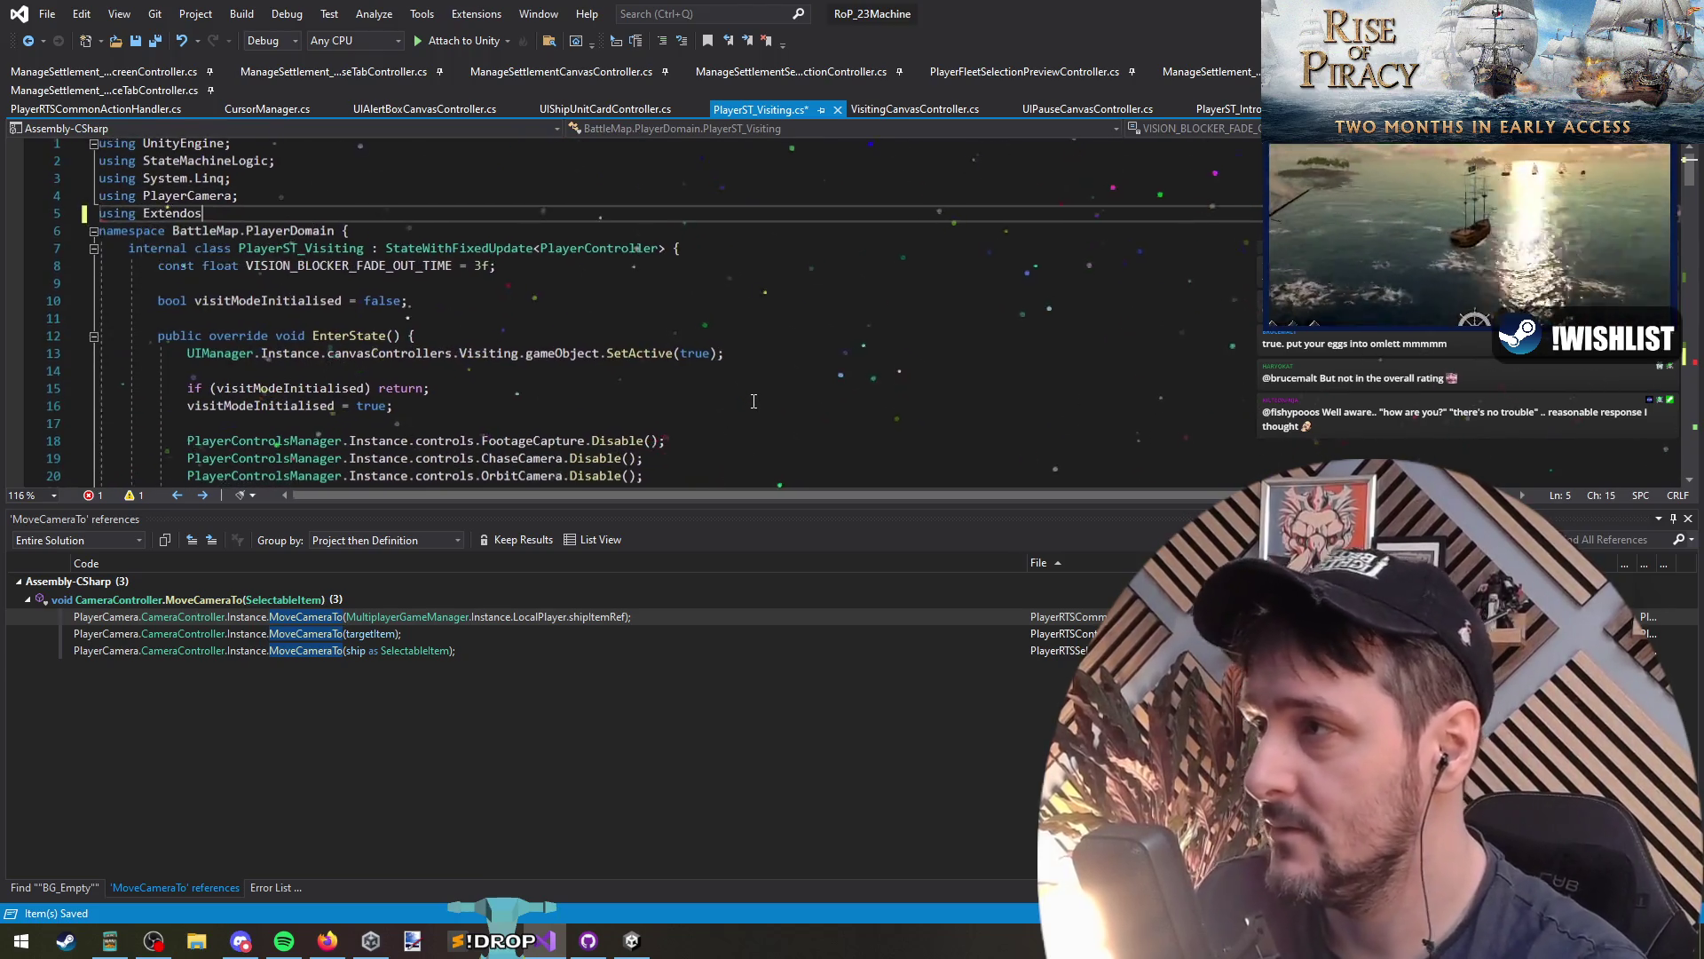
{"action": "key", "text": "Return"}
{"action": "key", "text": "ctrl+s"}
Step: Make the argument AllFriendlyFleetPositions.GetCenterPoint() and save the script
{"action": "key", "text": "ctrl+minus"}
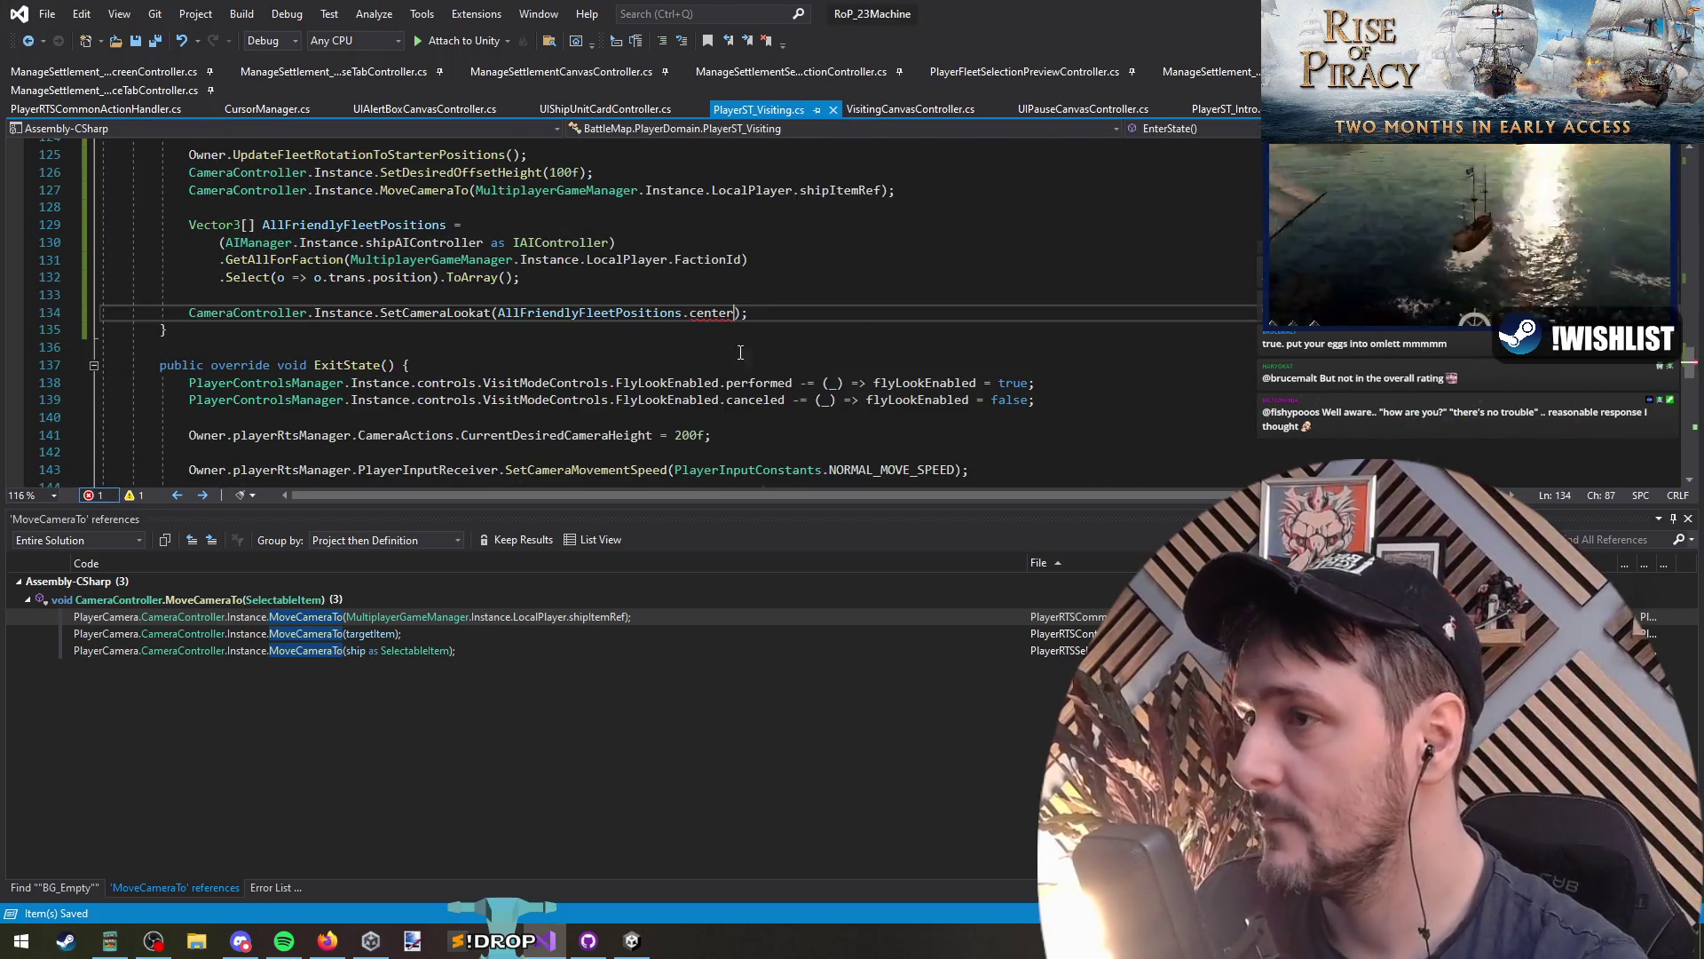
{"action": "double_click", "coordinate": [719, 312]}
{"action": "type", "text": "GetCenterPoint()"}
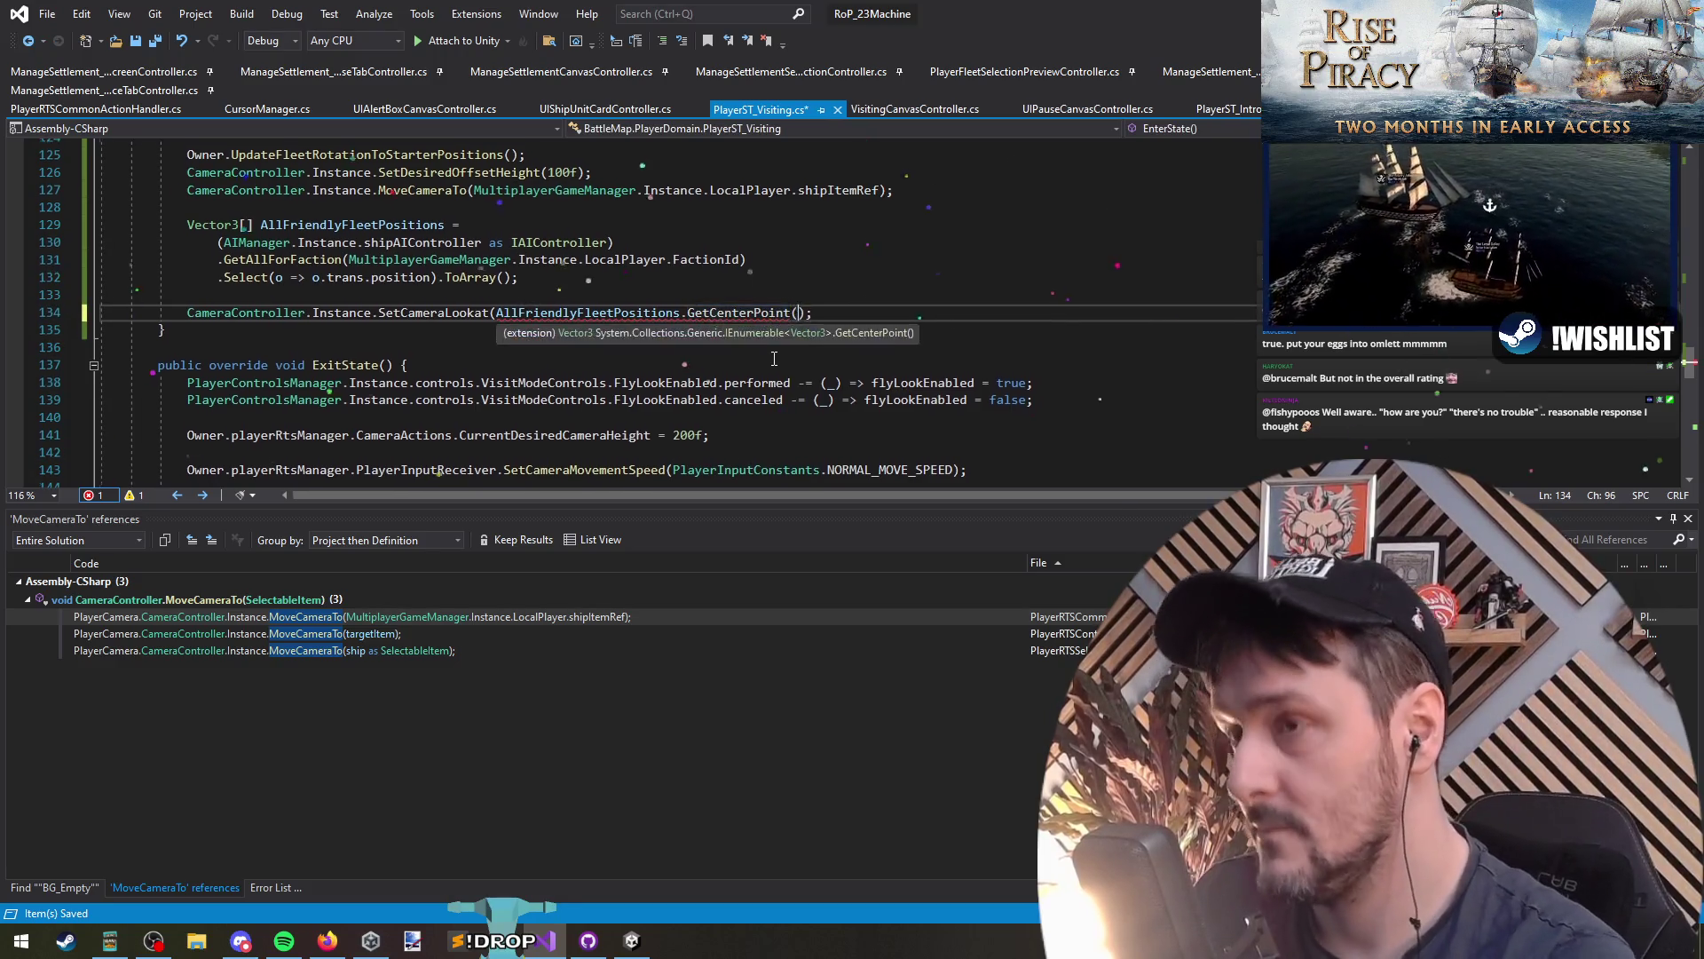
{"action": "key", "text": "Down"}
{"action": "key", "text": "ctrl+s"}
{"action": "left_click", "coordinate": [377, 302]}
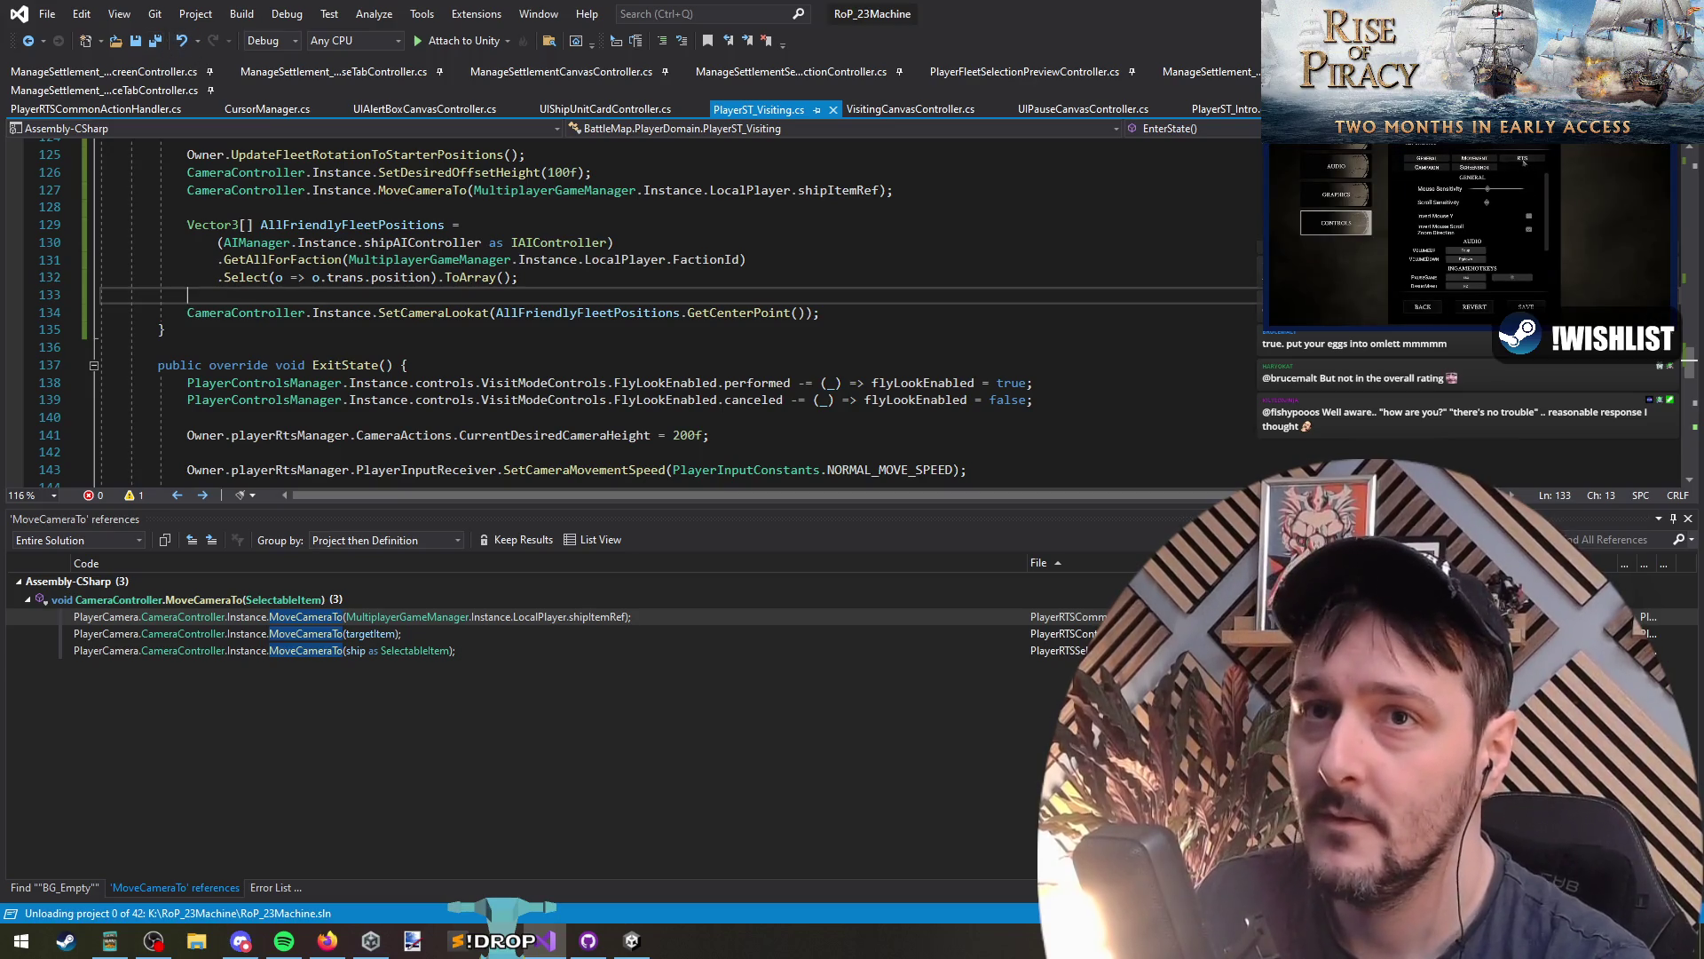
Step: Play in Unity, continue the campaign, choose Review Fleet, and stop once Visit Mode loads
{"action": "key", "text": "alt+Tab"}
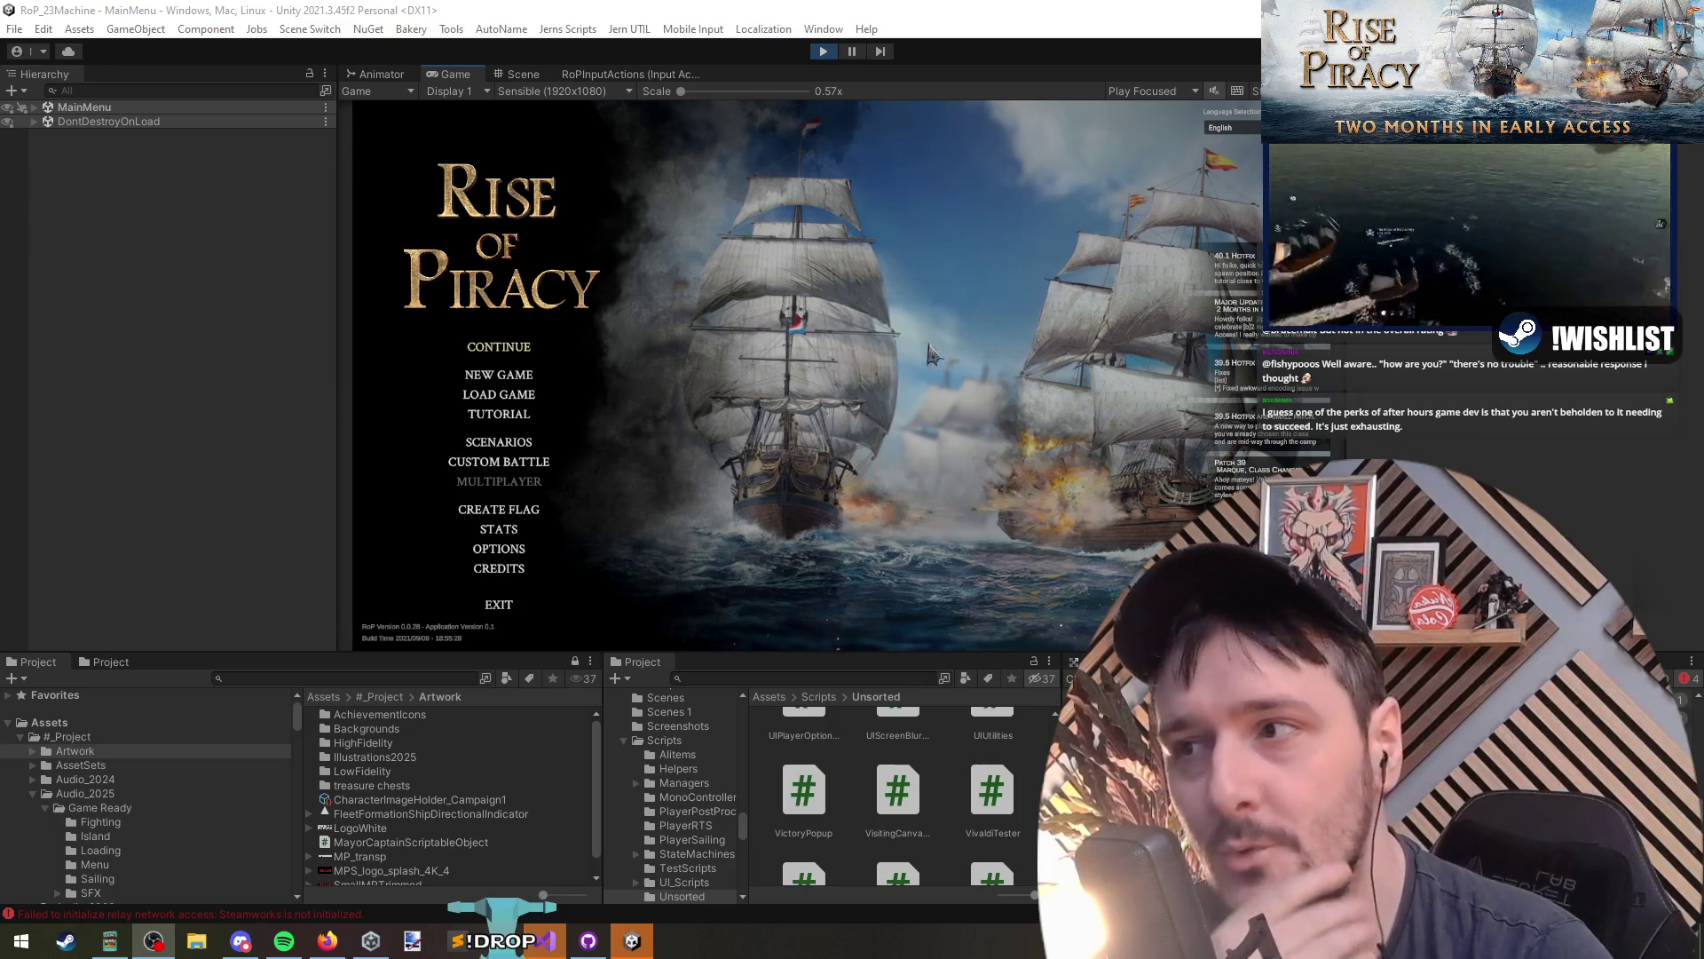
{"action": "left_click", "coordinate": [512, 348]}
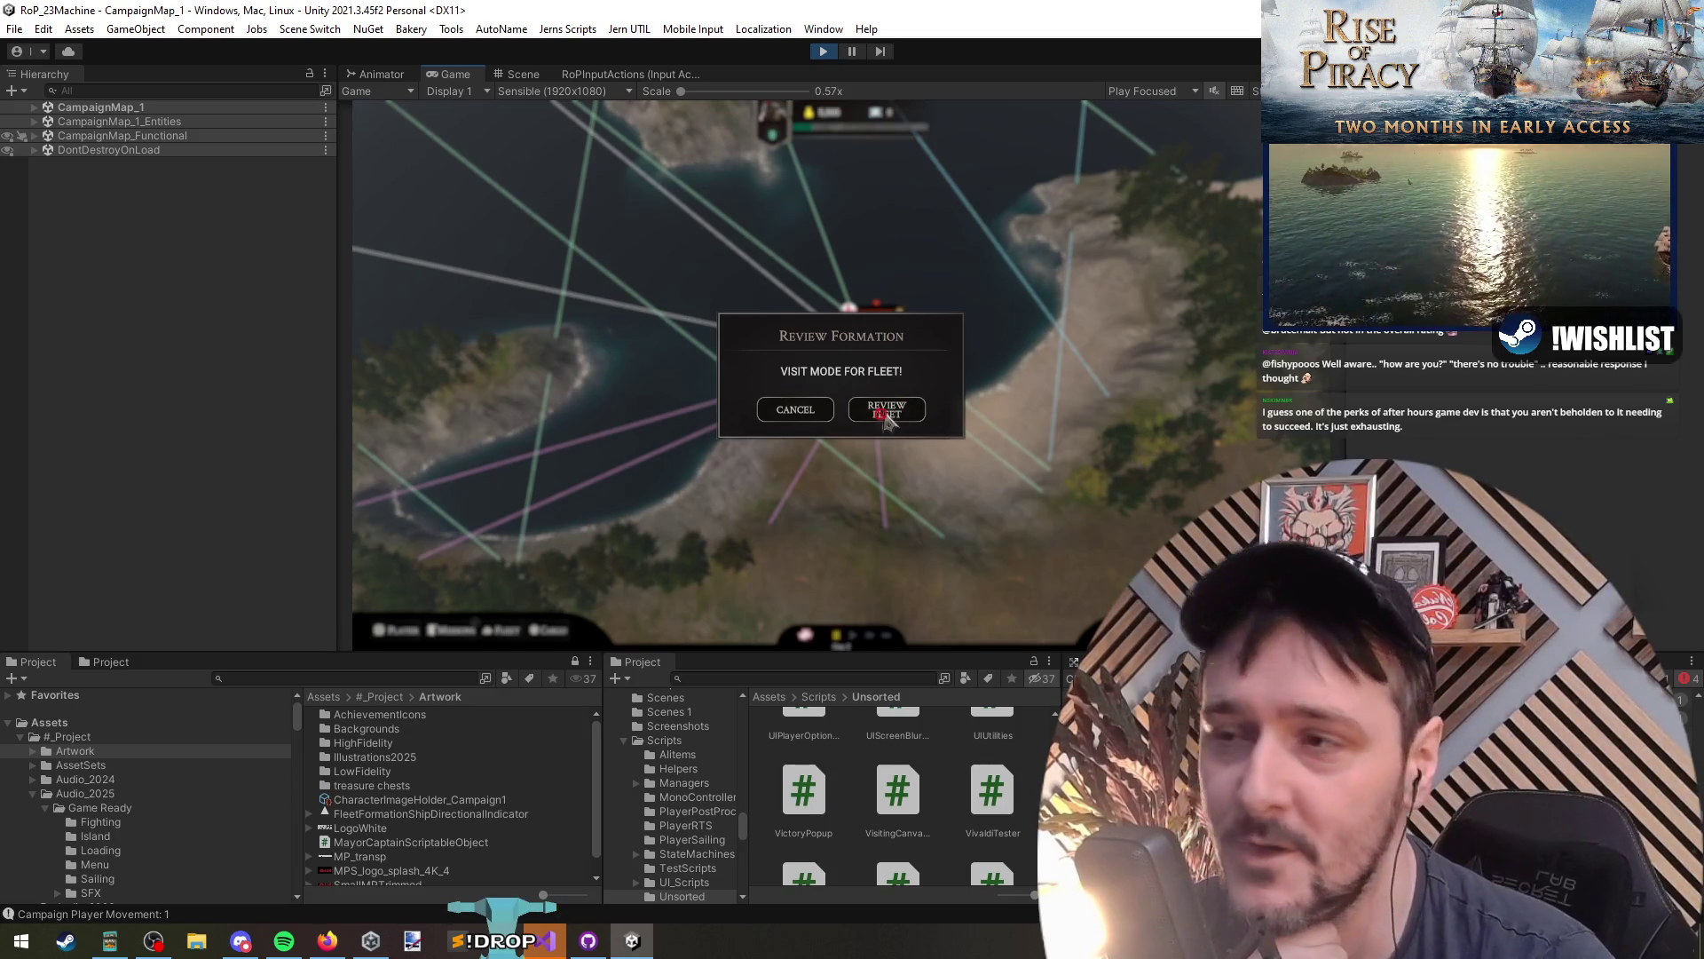
{"action": "left_click", "coordinate": [887, 413]}
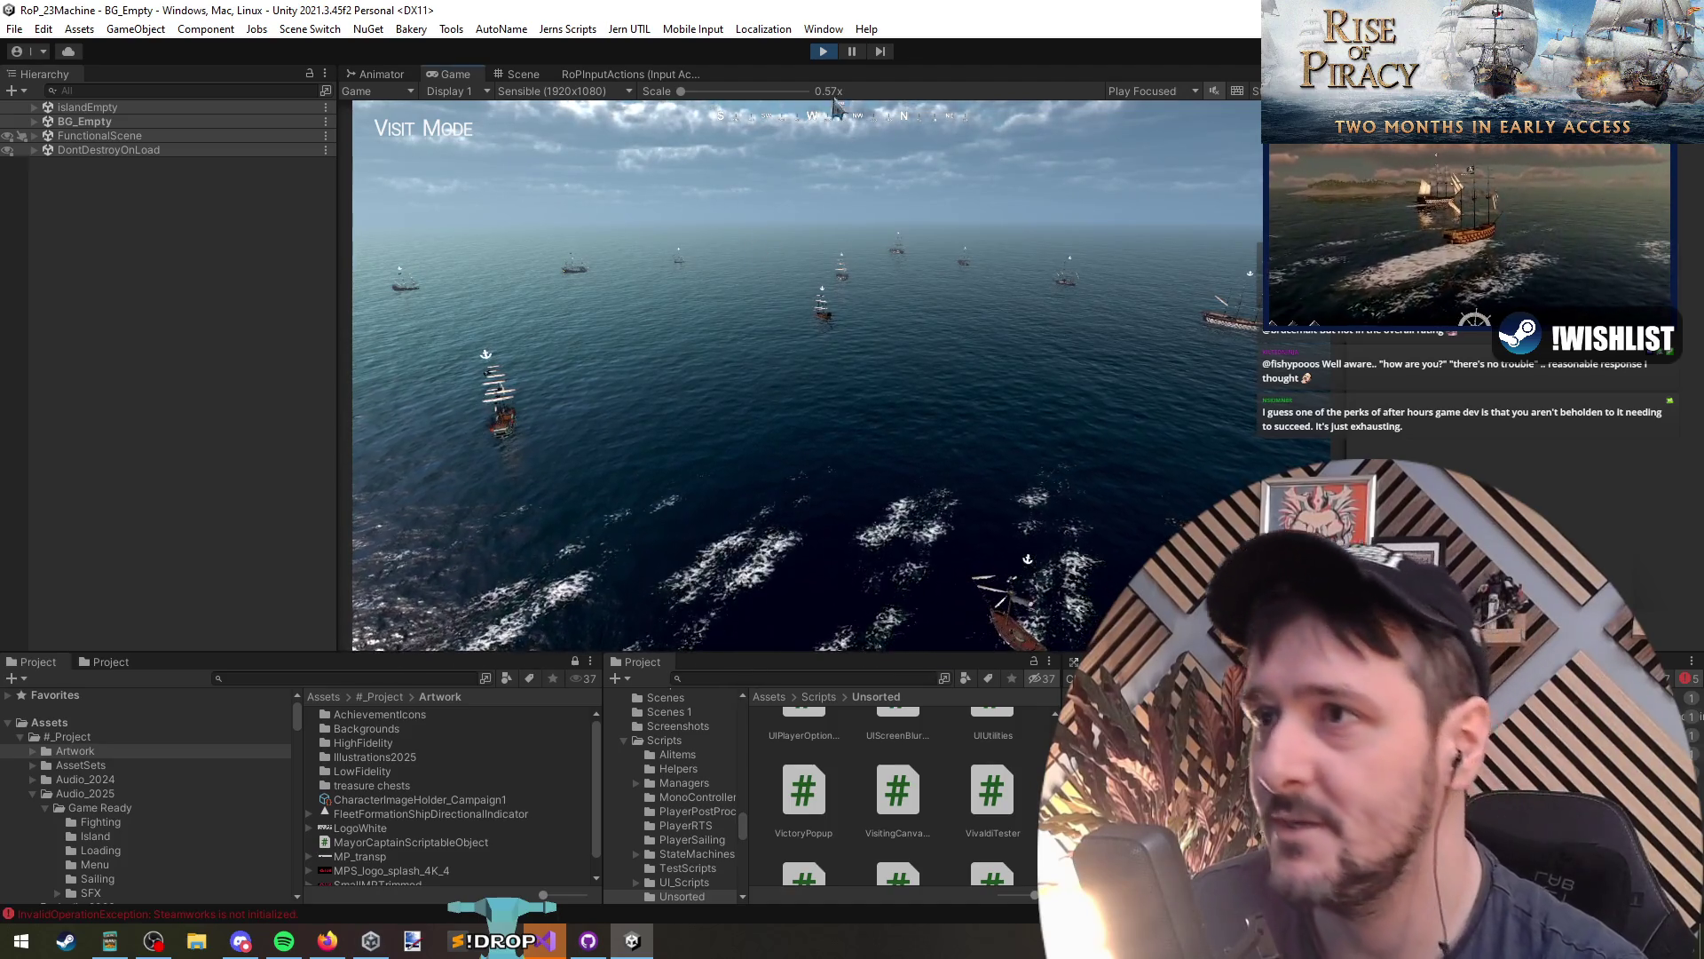
{"action": "left_click", "coordinate": [823, 51]}
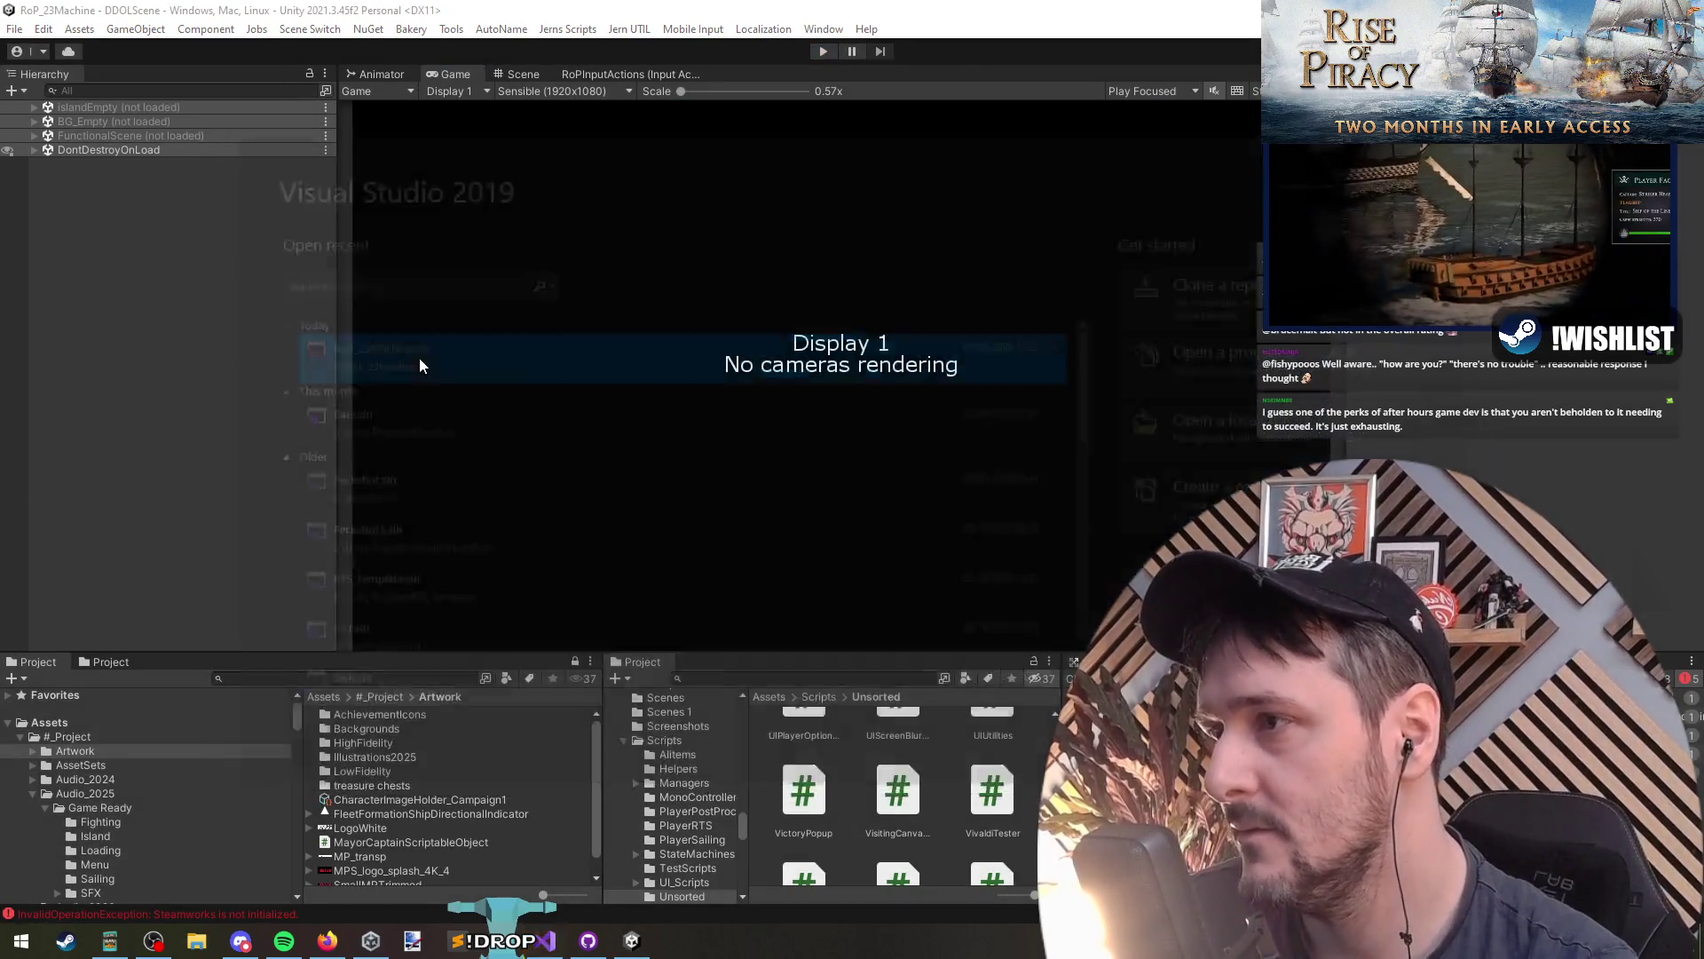
Step: Let Unity reload DDOLScene, then return to PlayerST_Visiting.cs in Visual Studio
{"action": "key", "text": "alt+Tab"}
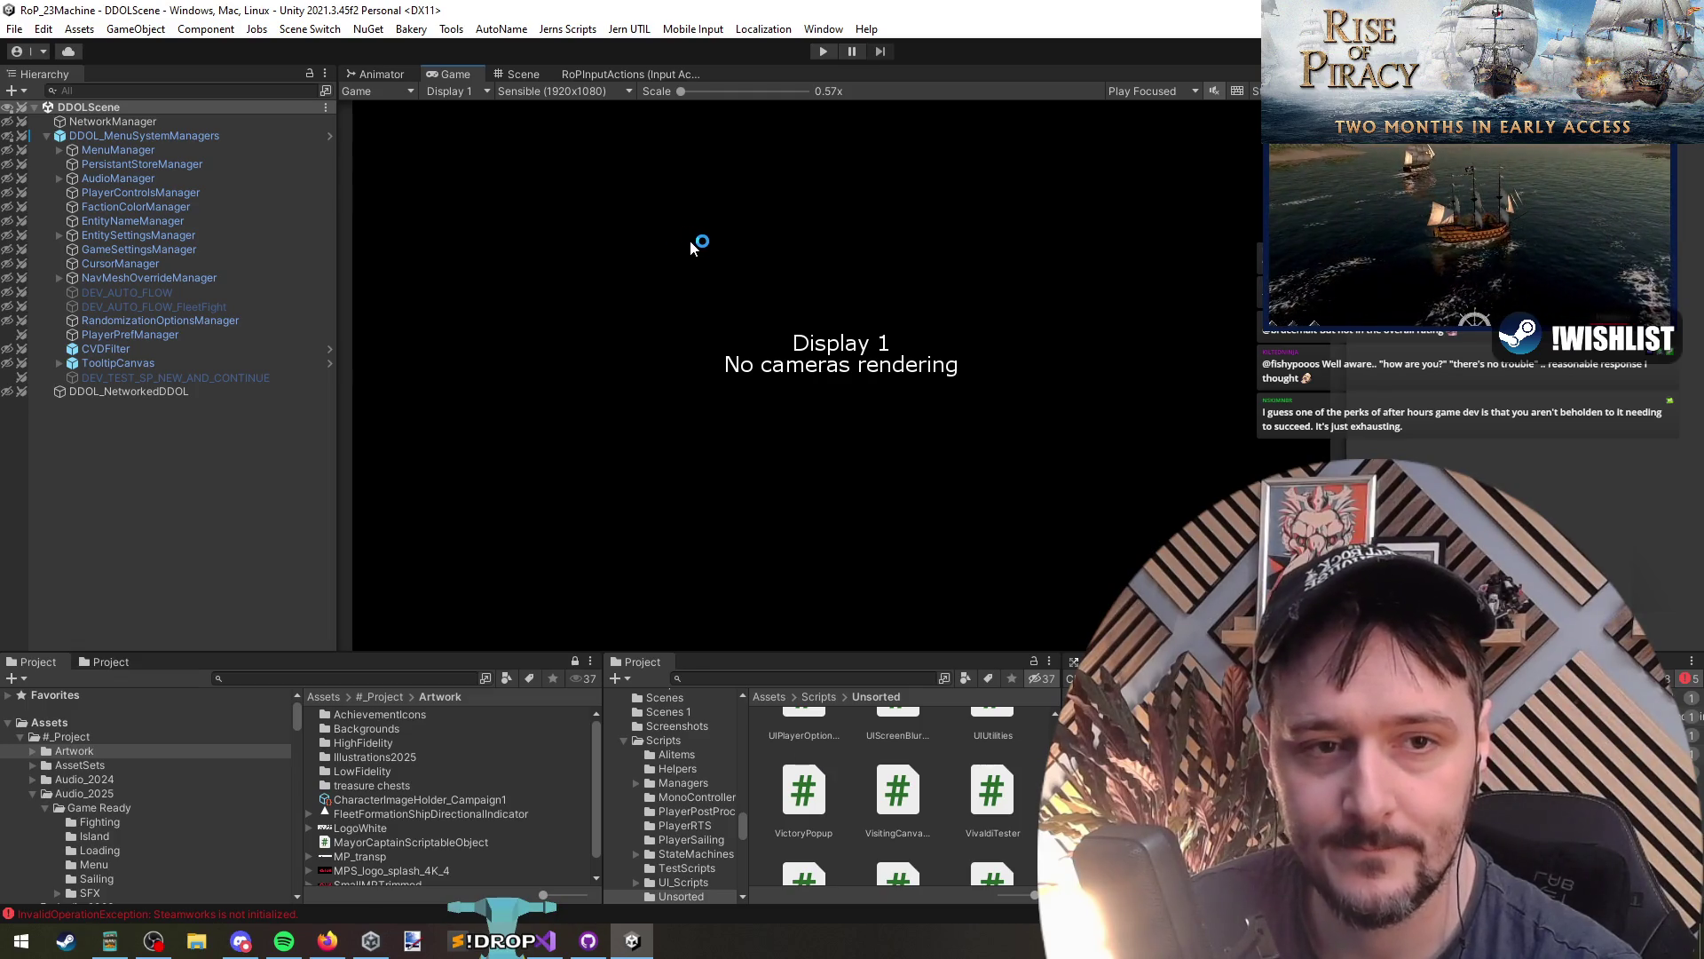
{"action": "key", "text": "alt+Tab"}
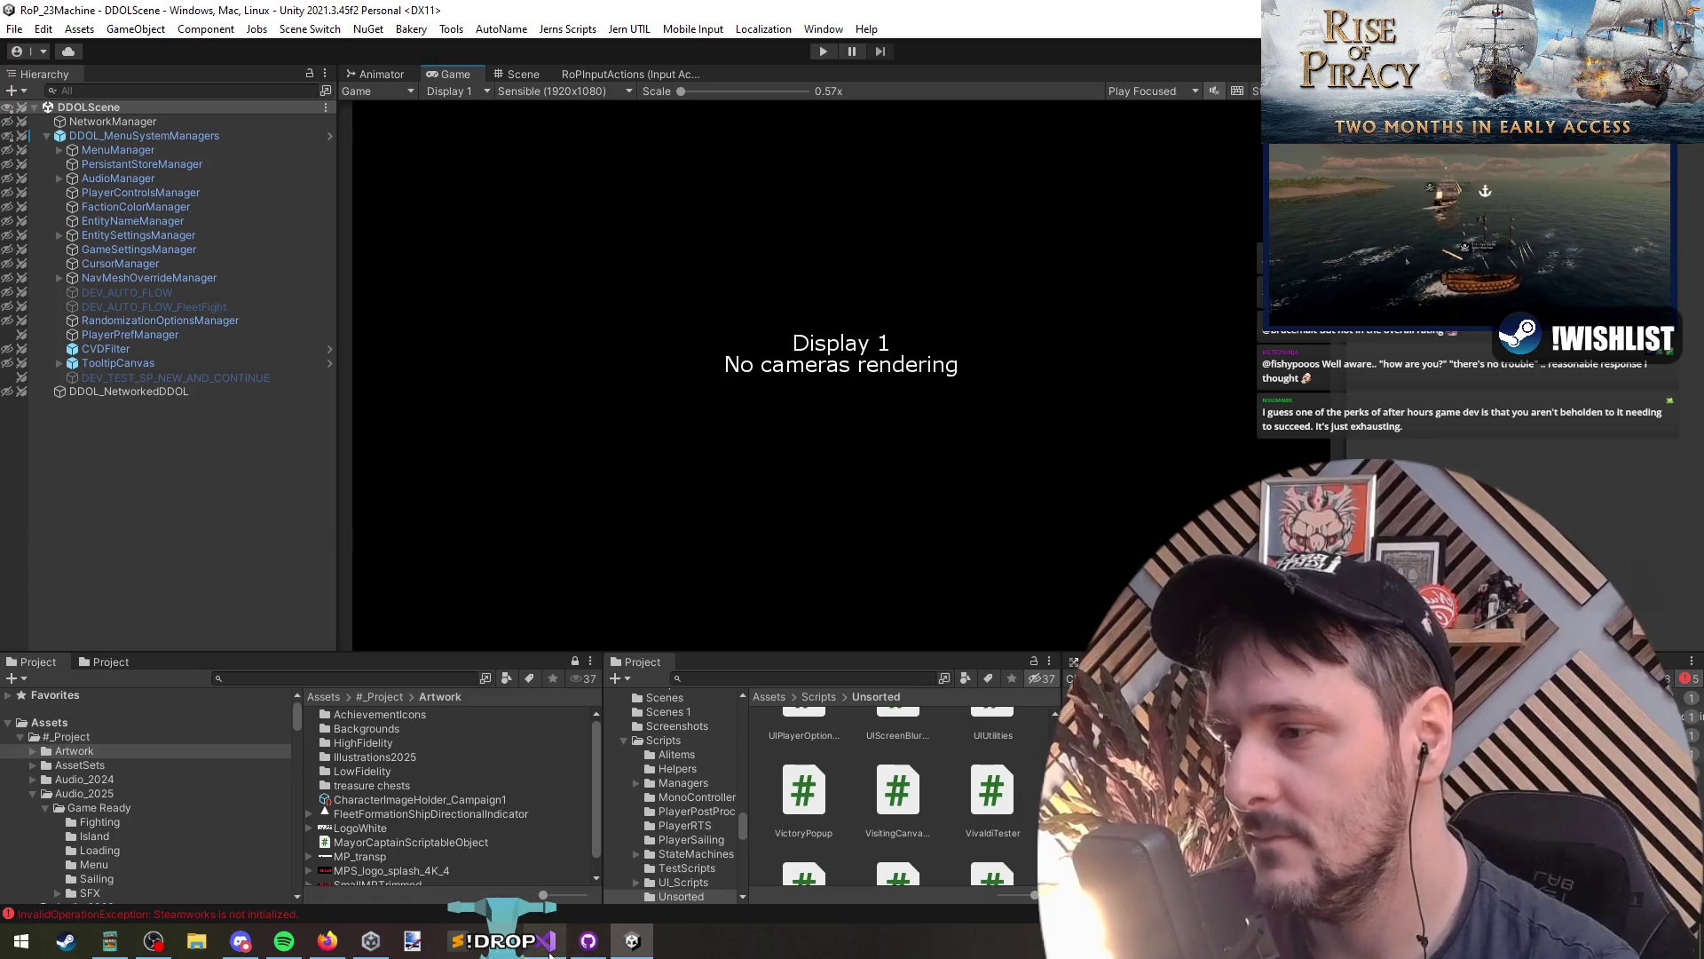
{"action": "mouse_move", "coordinate": [549, 950]}
{"action": "left_click", "coordinate": [547, 872]}
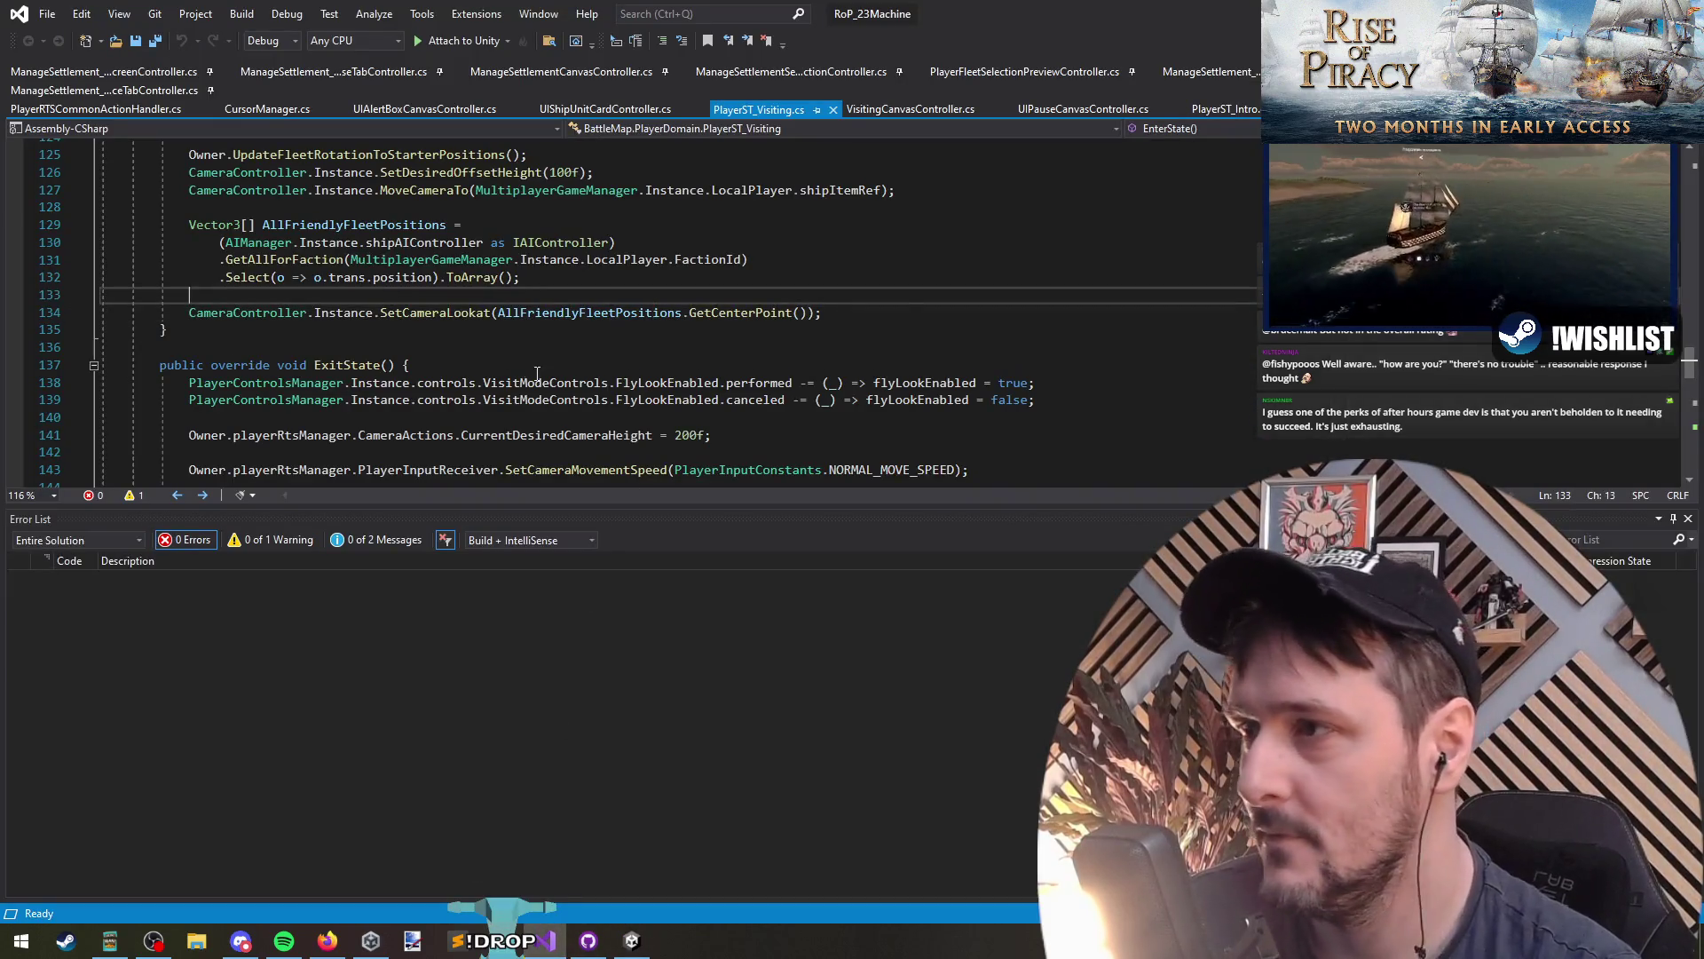
Step: Follow SetCameraLookat to its CameraController and CameraST_NewRTS definitions, then navigate back
{"action": "scroll", "coordinate": [537, 373], "scroll_direction": "up", "scroll_amount": 2}
{"action": "left_click", "coordinate": [424, 417]}
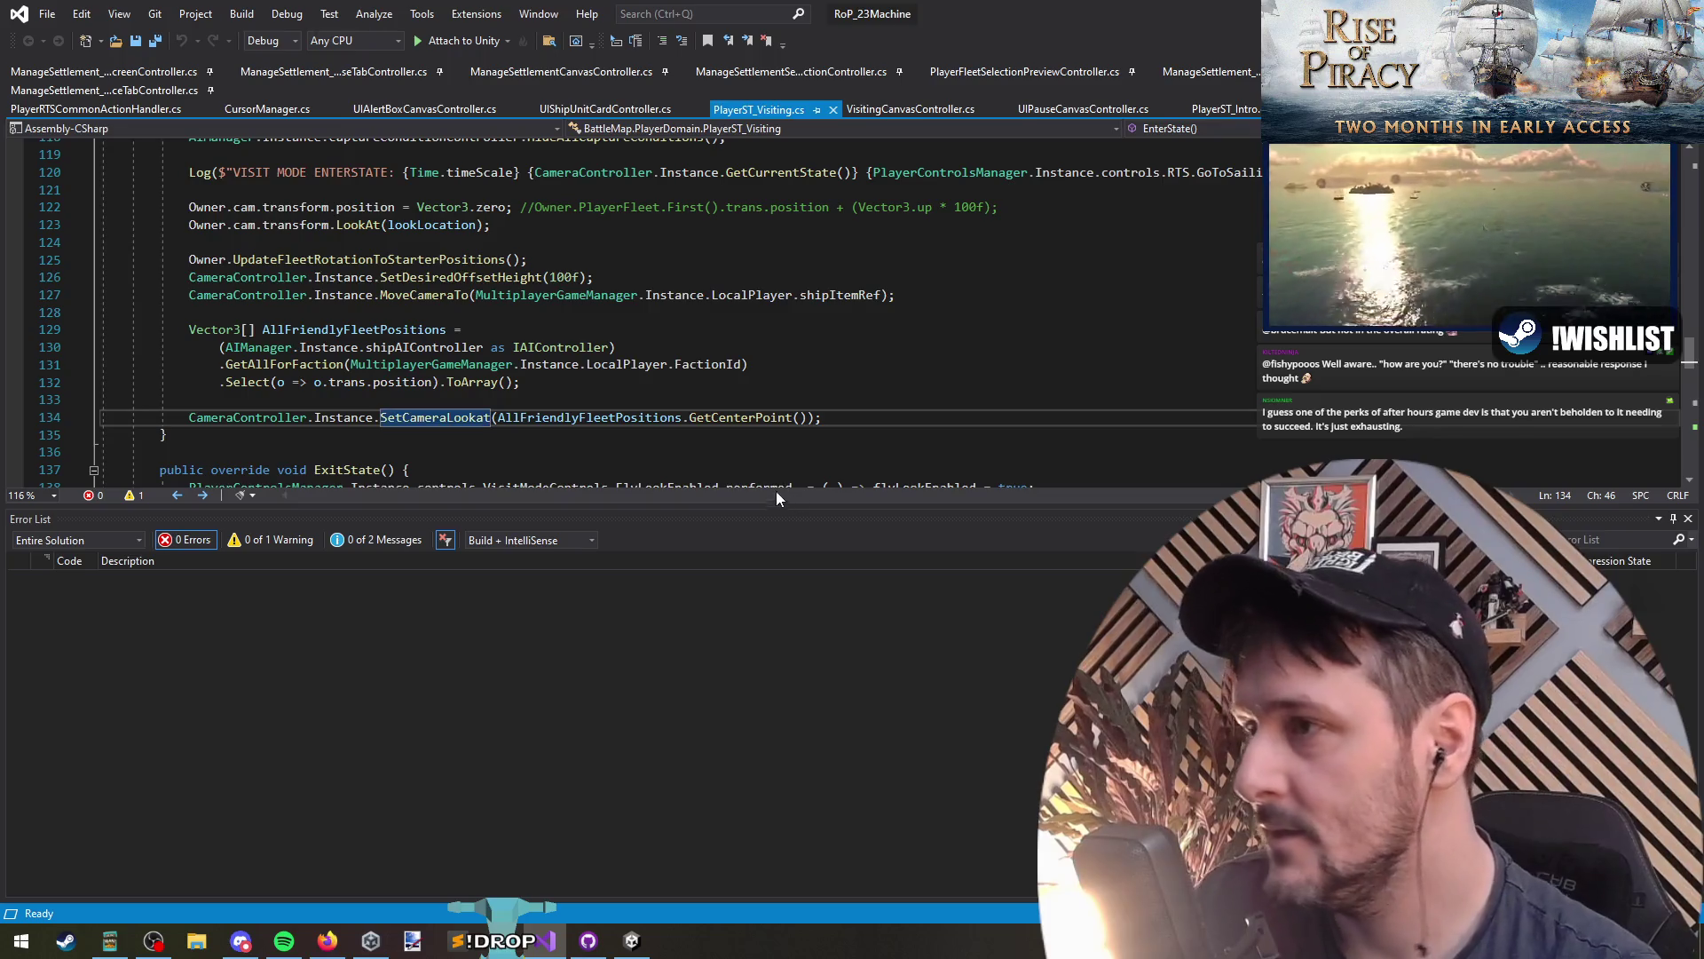
{"action": "key", "text": "F12"}
{"action": "left_click", "coordinate": [552, 332], "text": "ctrl"}
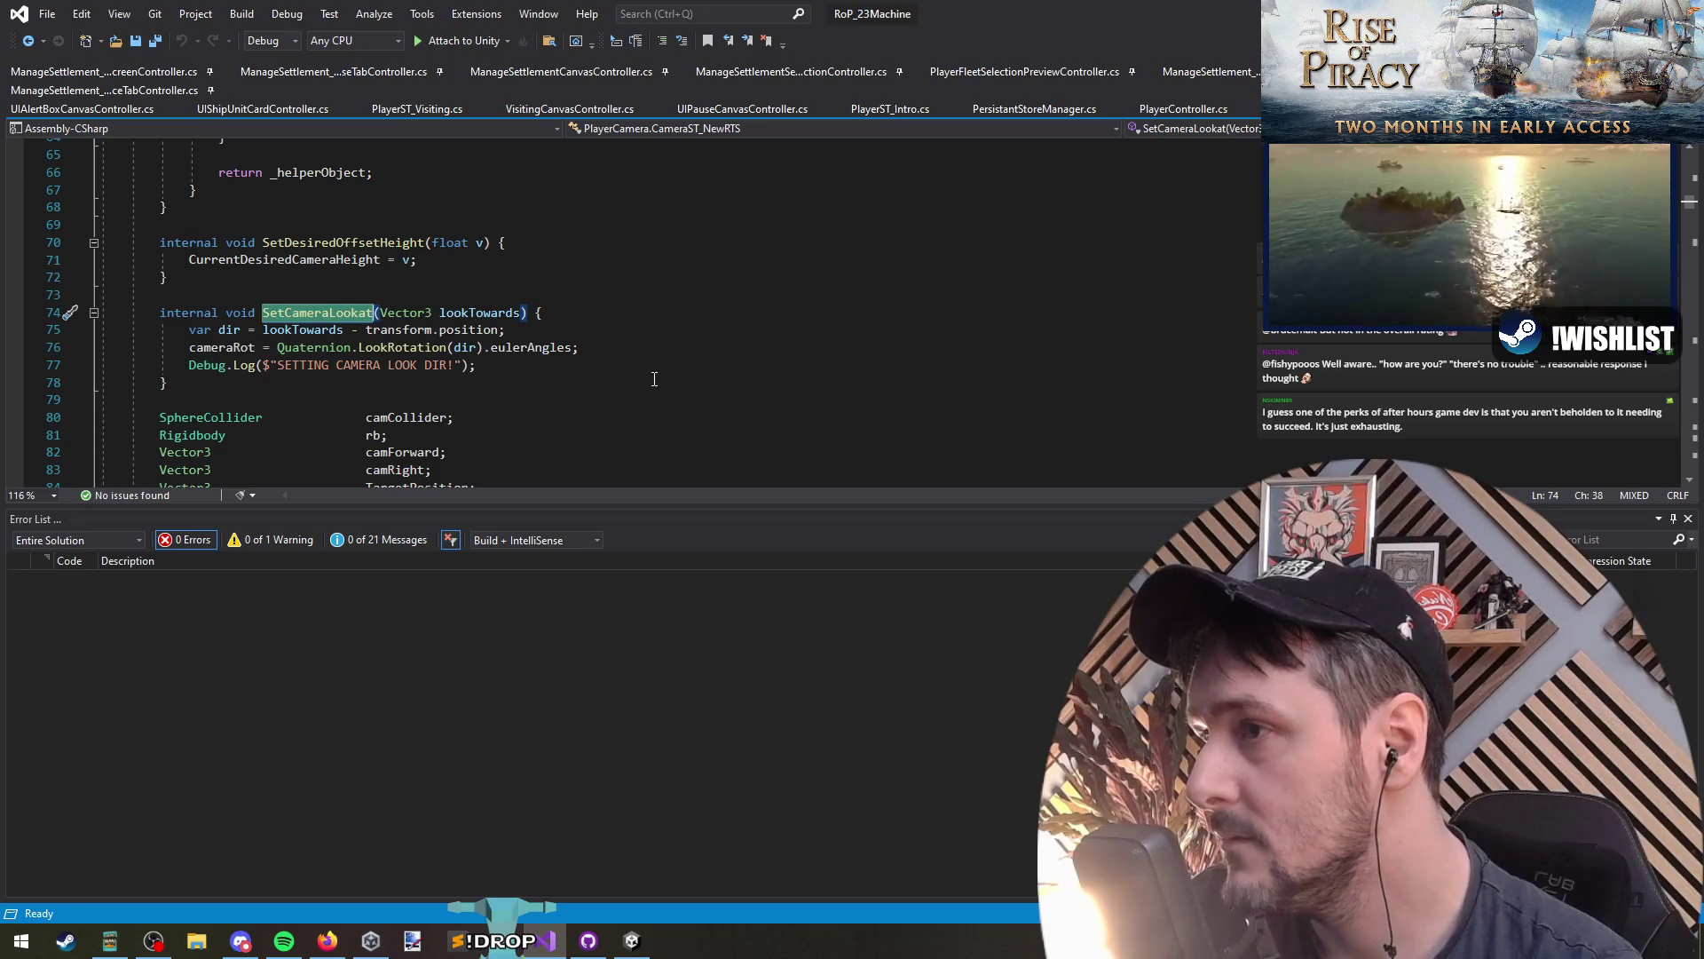
{"action": "left_click", "coordinate": [33, 46]}
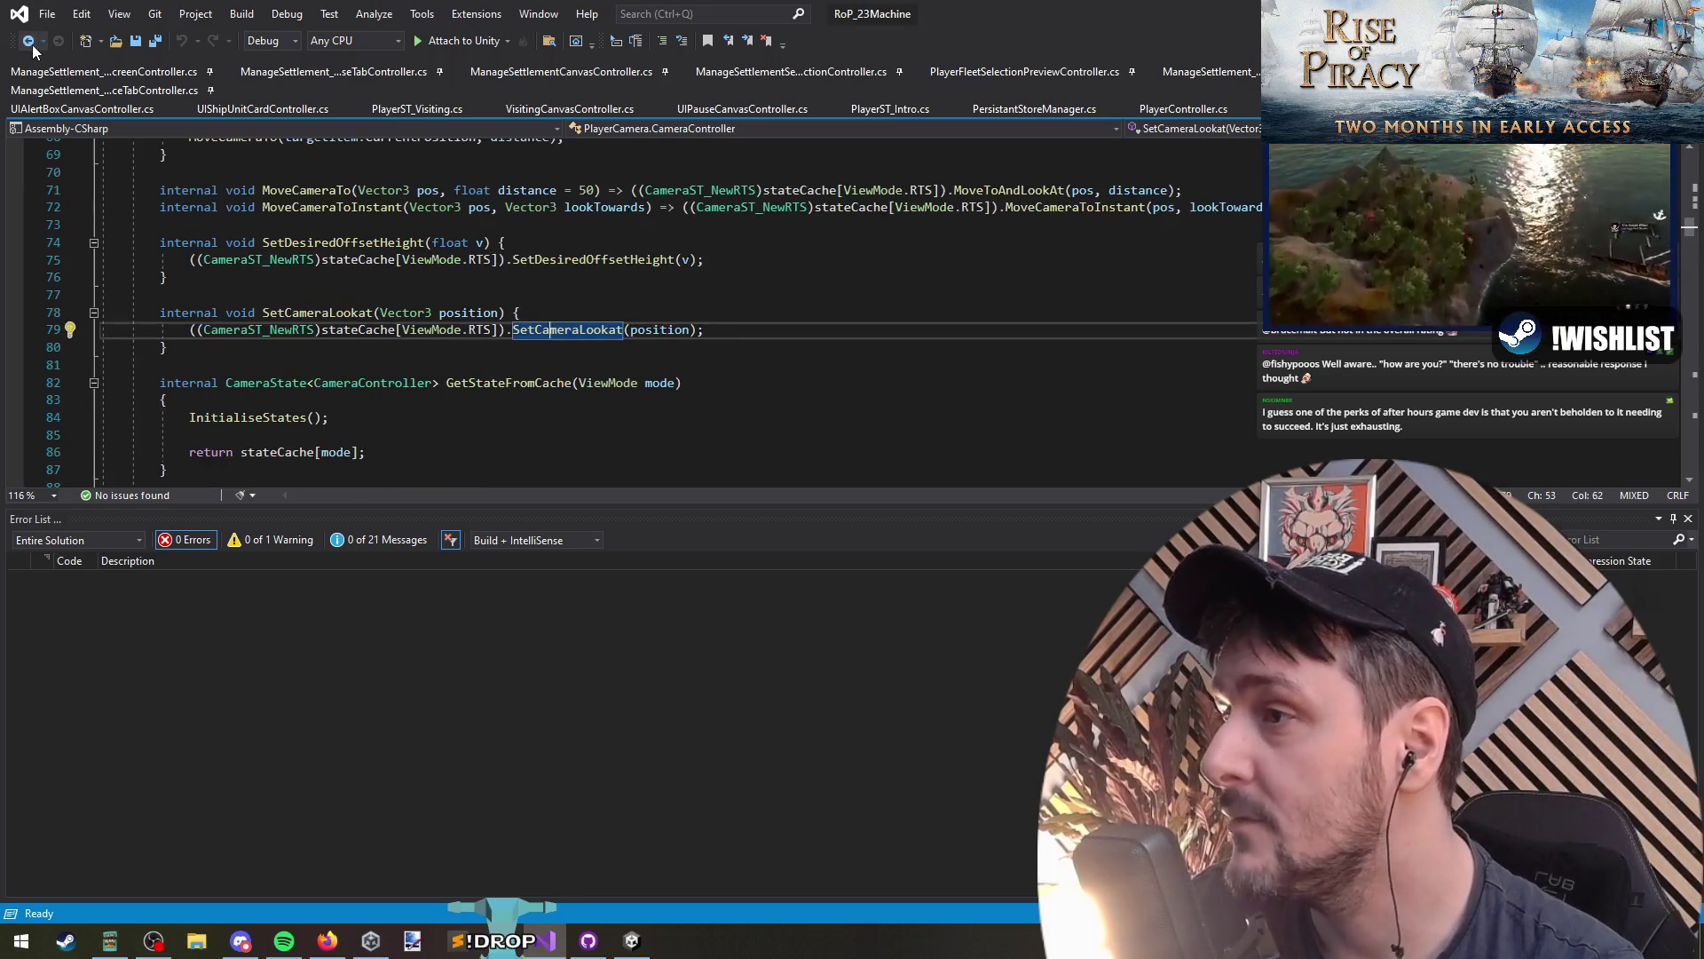
{"action": "left_click", "coordinate": [33, 46]}
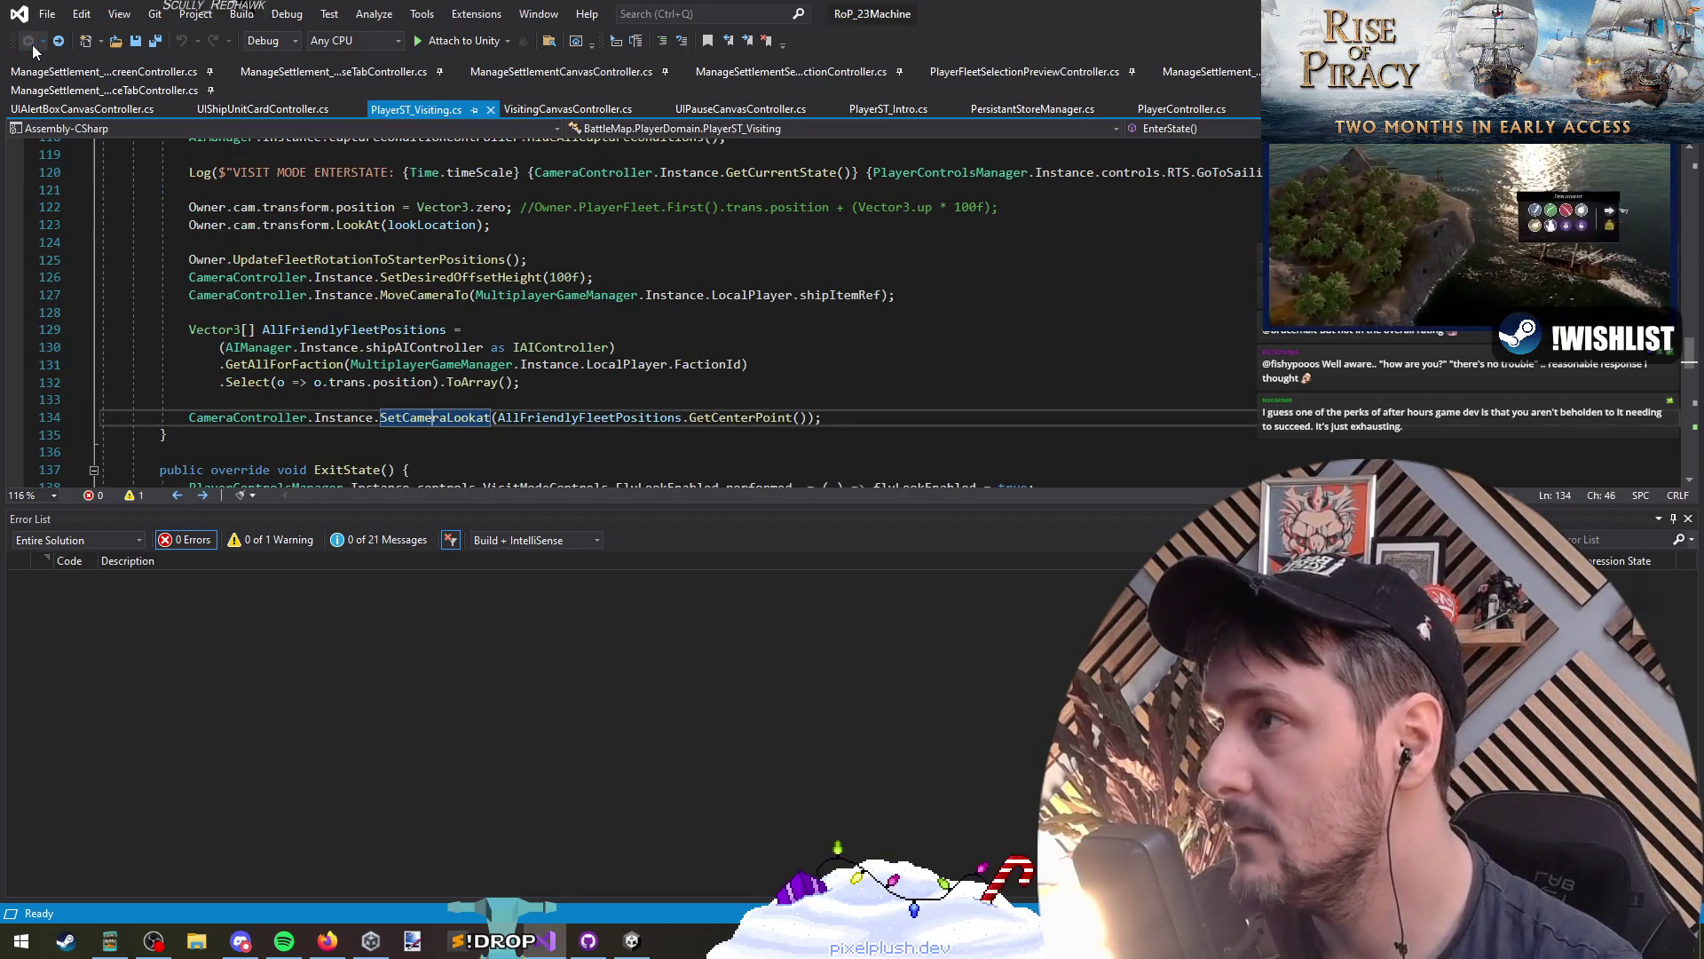
{"action": "key", "text": "F12"}
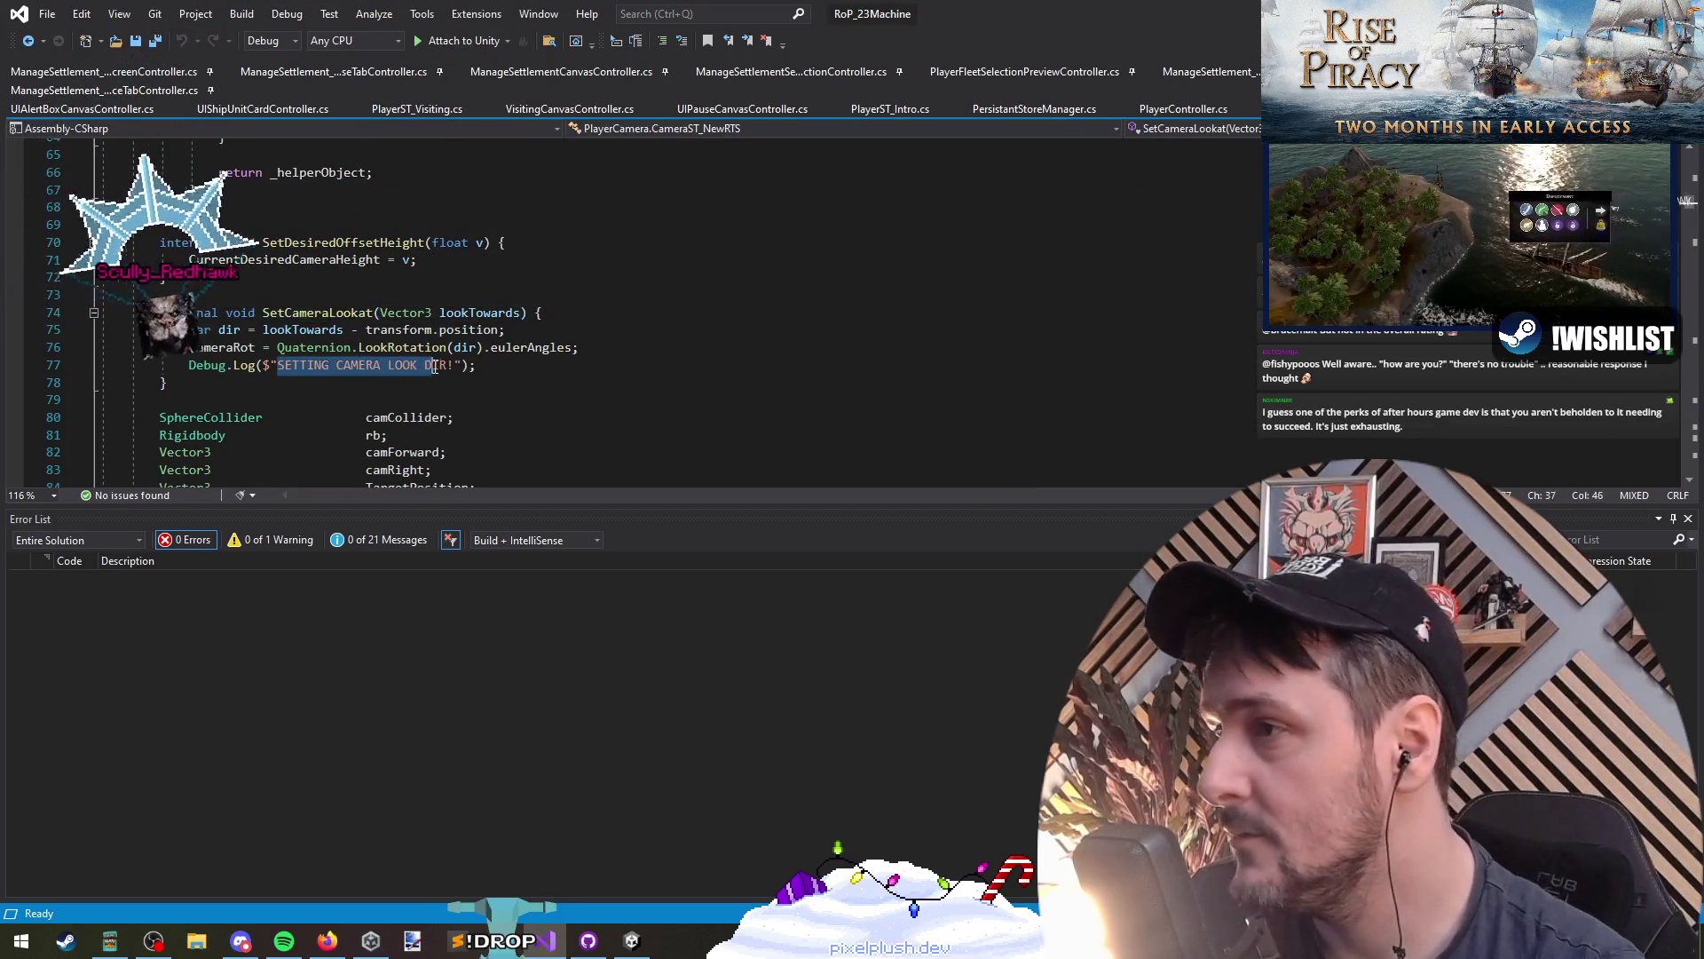
{"action": "key", "text": "alt+Tab"}
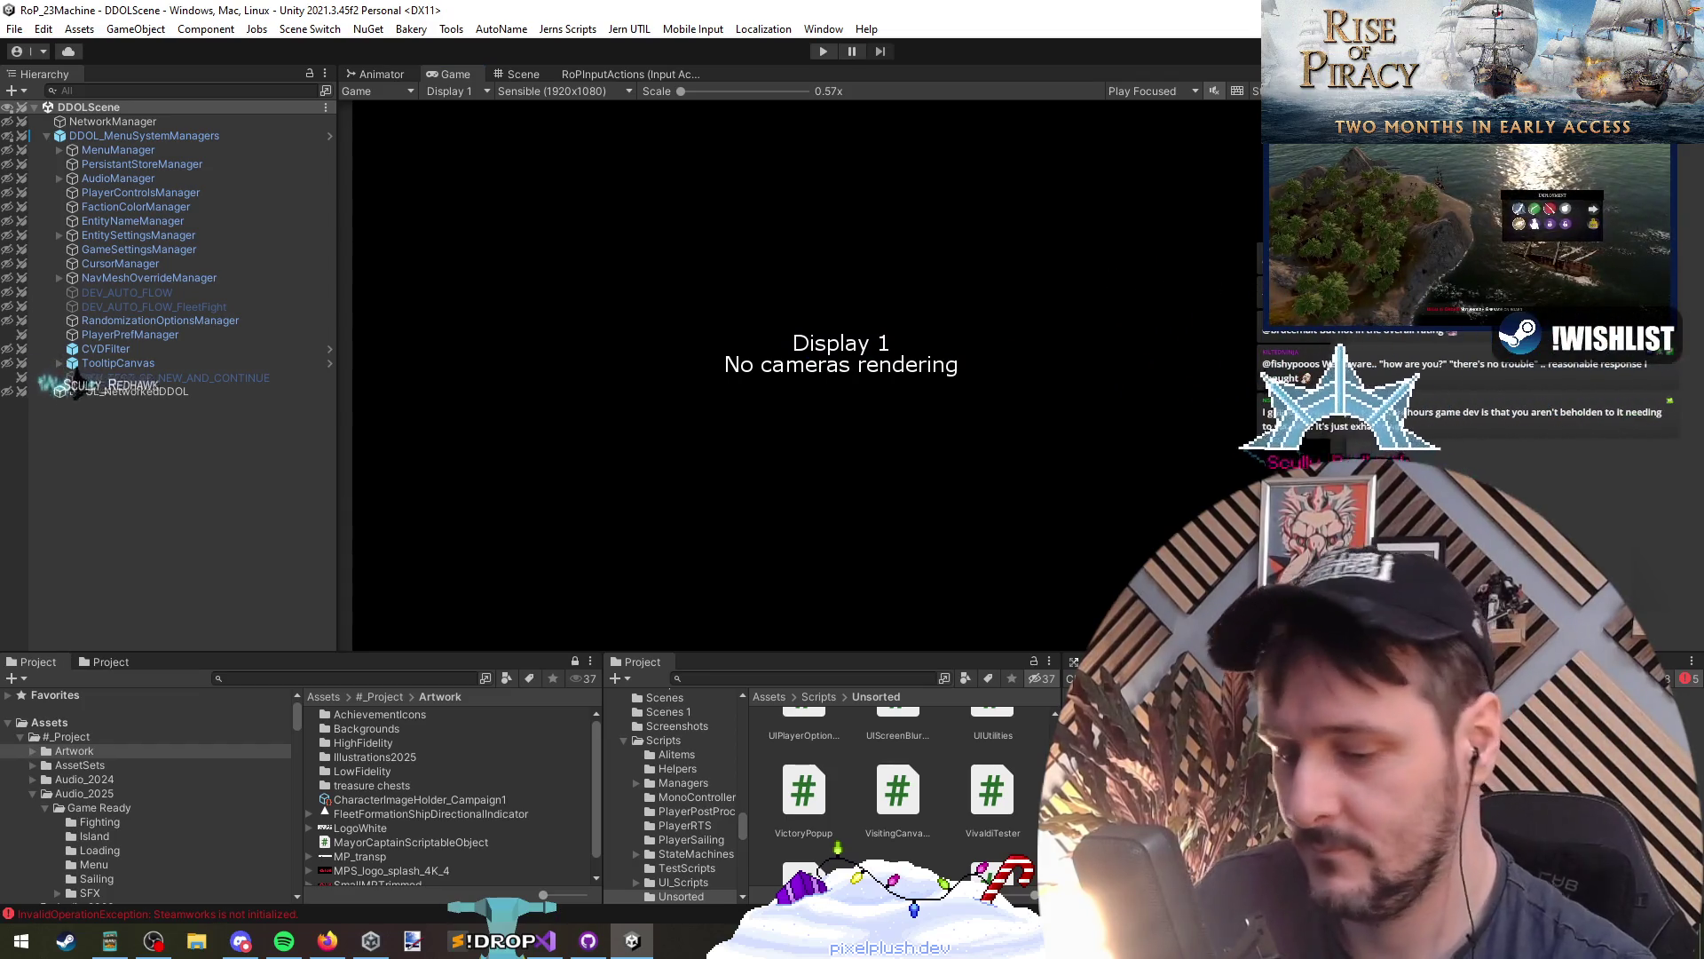
{"action": "key", "text": "alt+Tab"}
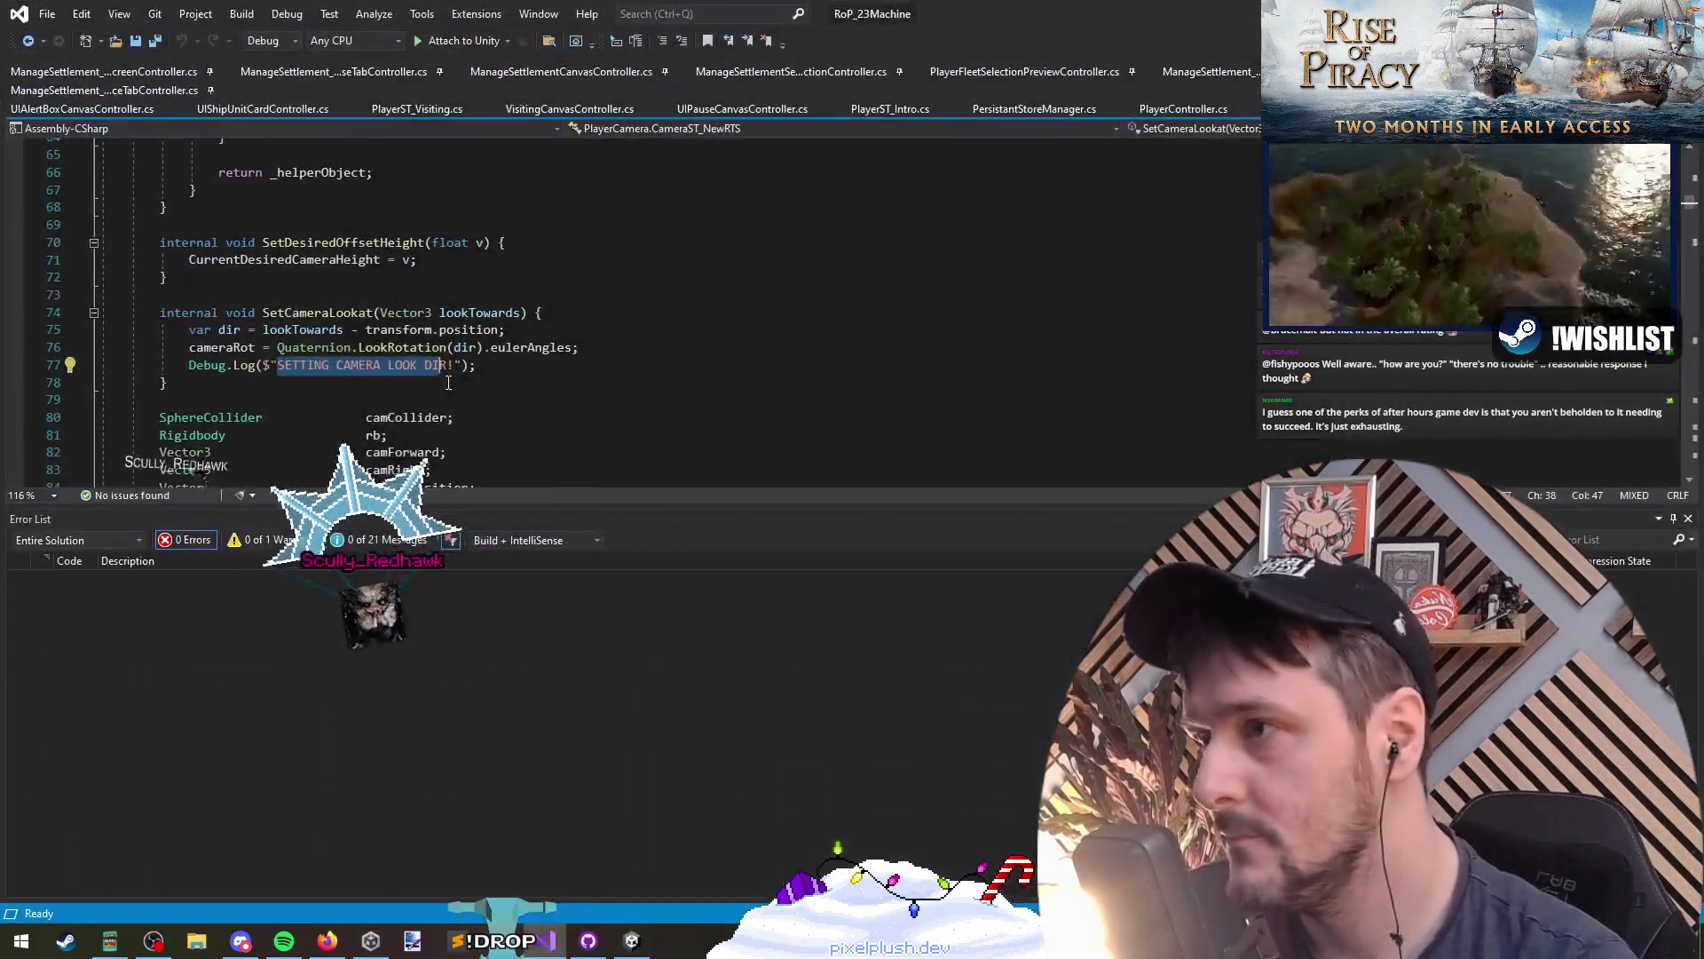
{"action": "key", "text": "F12"}
{"action": "left_click", "coordinate": [336, 333]}
{"action": "key", "text": "ctrl+minus"}
{"action": "key", "text": "ctrl+minus"}
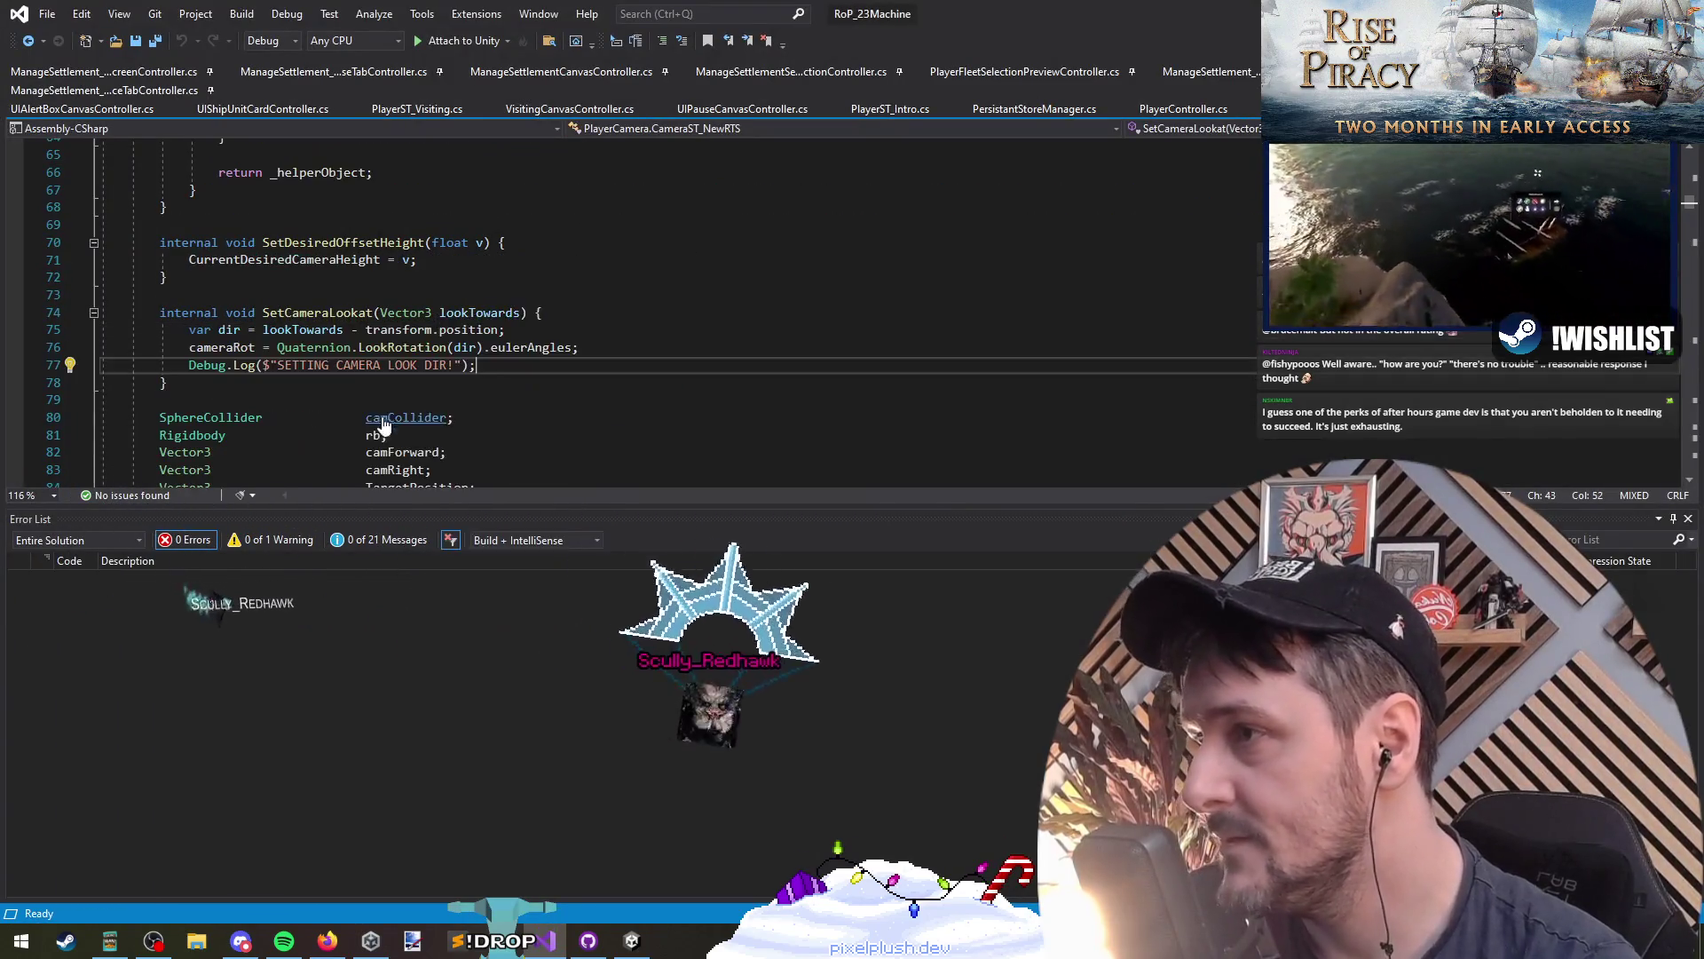
Step: Inspect the MoveCameraTo definition, then return to the fleet query and SetCameraLookat call
{"action": "key", "text": "Return"}
{"action": "key", "text": "Return"}
{"action": "key", "text": "Up"}
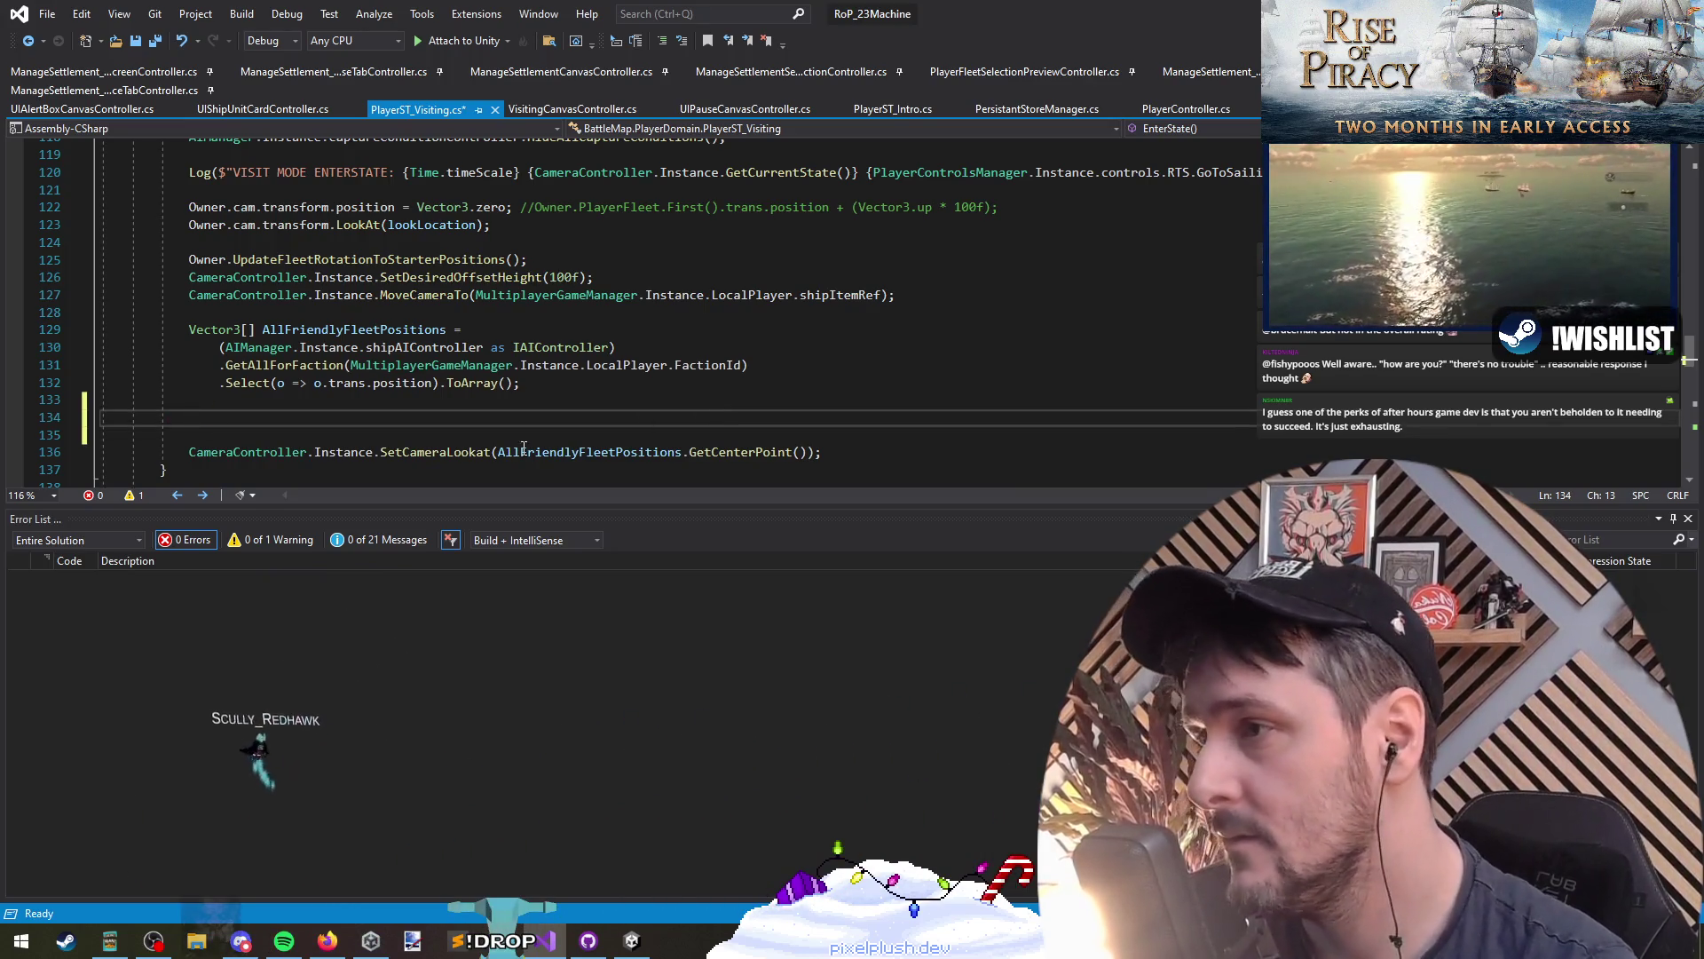
{"action": "key", "text": "Delete"}
{"action": "key", "text": "Delete"}
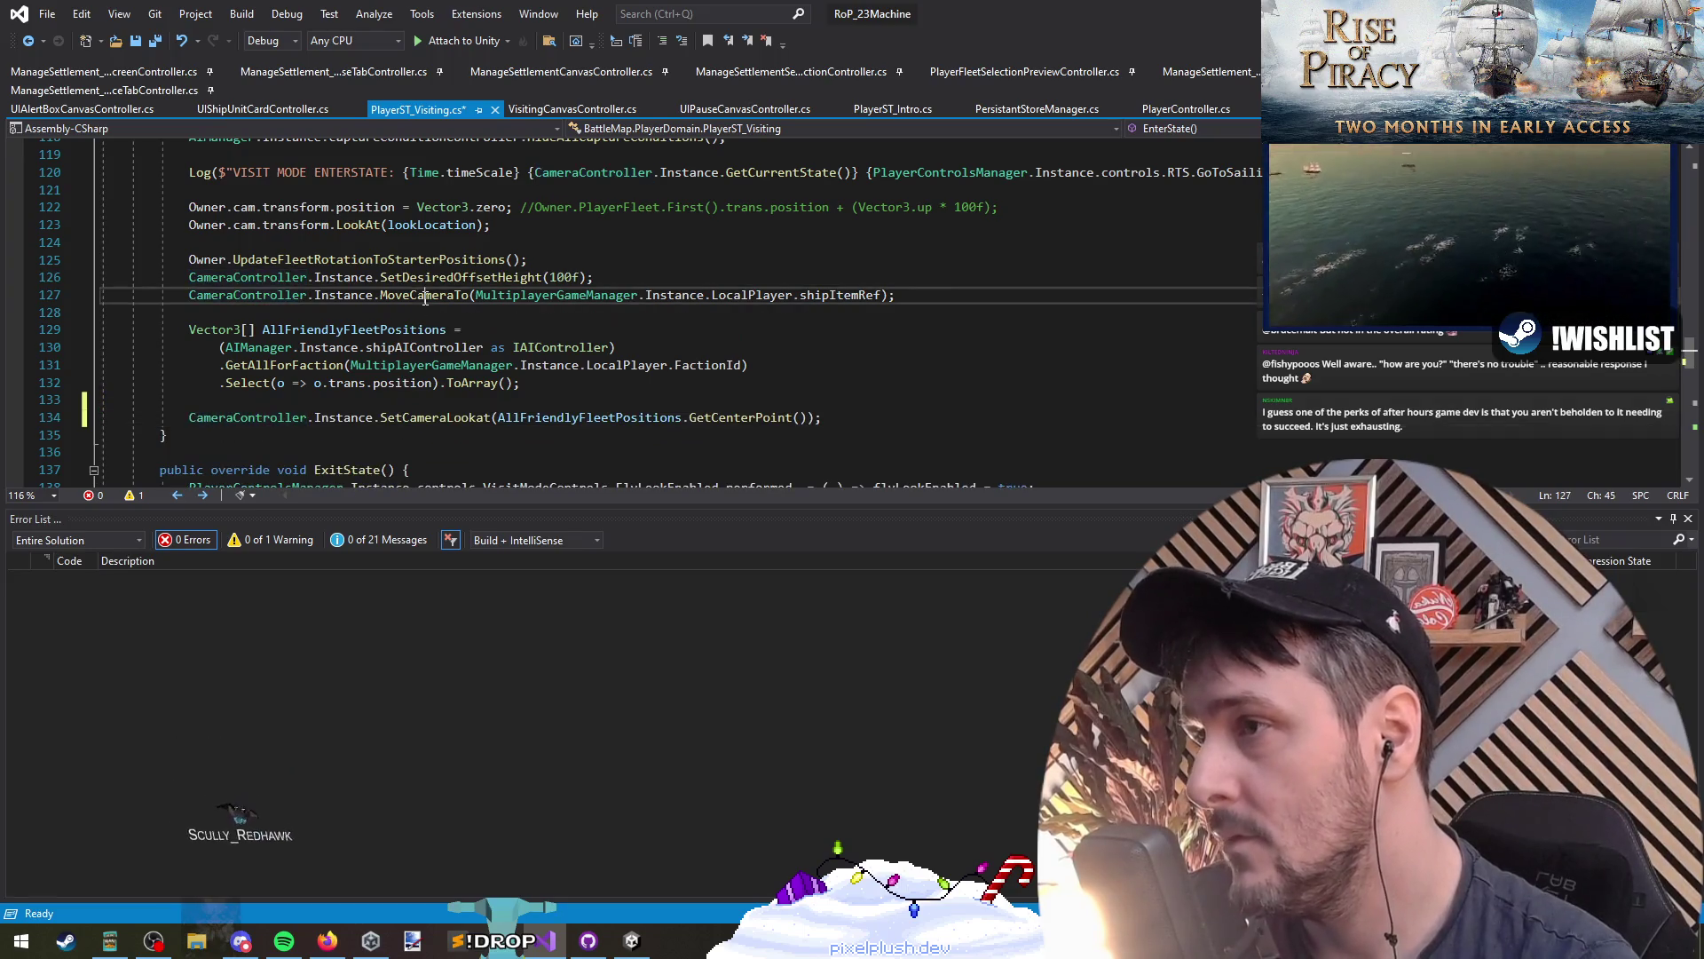
{"action": "left_click", "coordinate": [425, 299]}
{"action": "key", "text": "F12"}
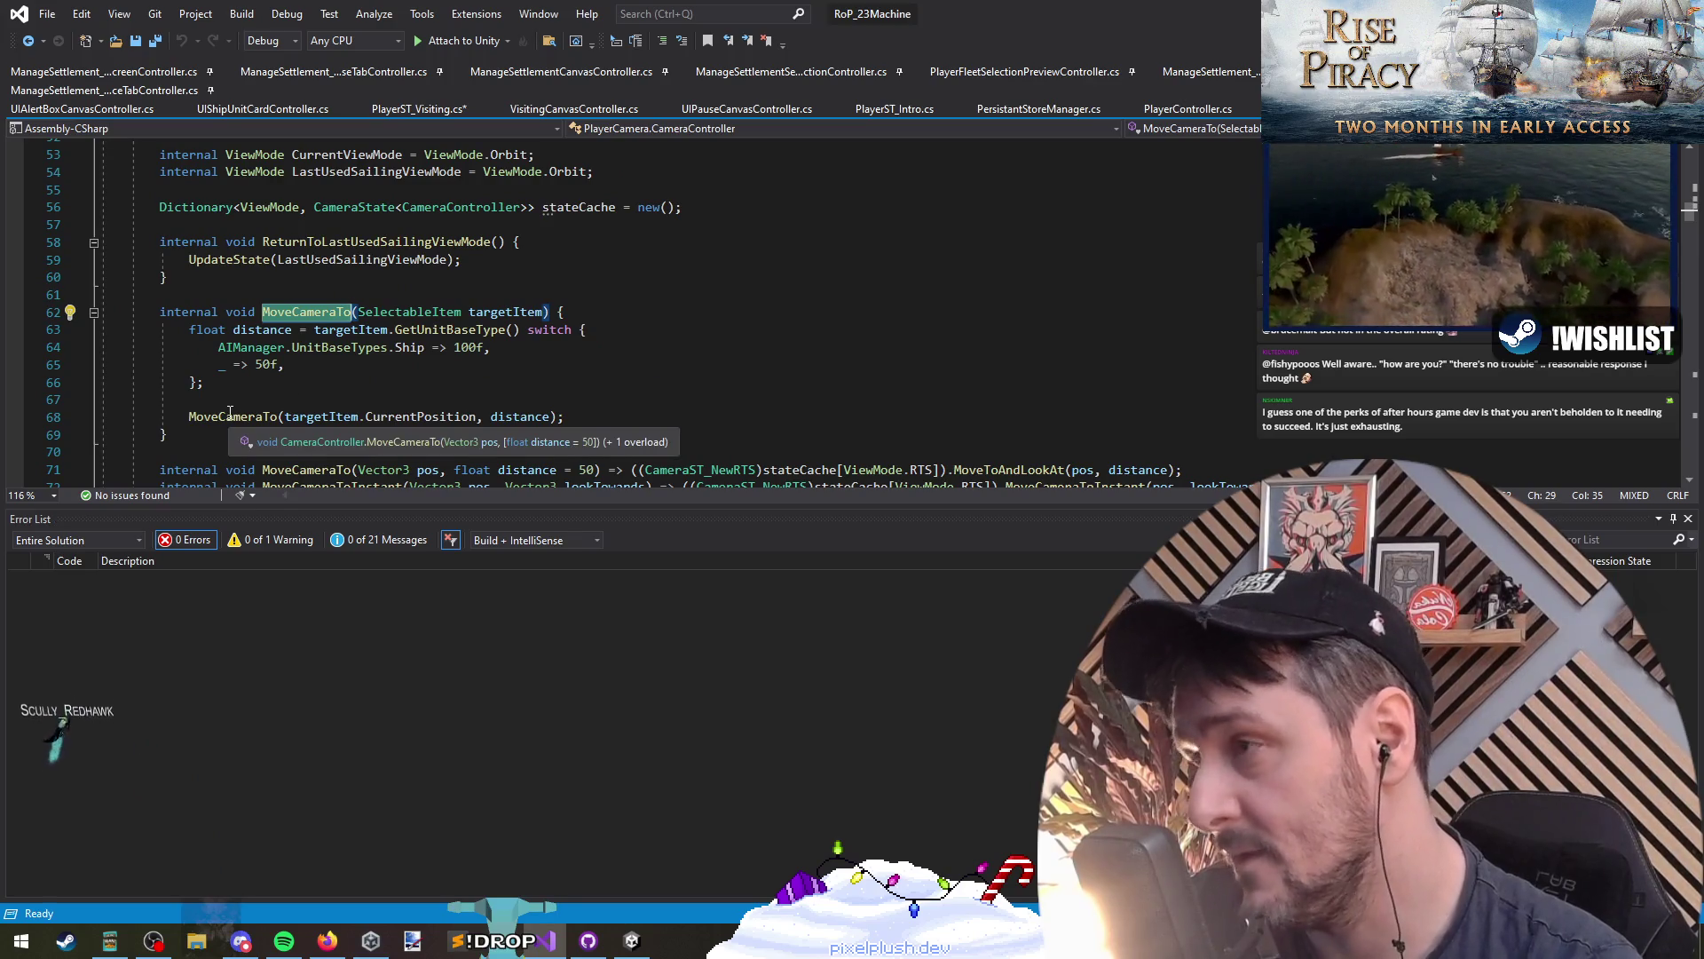
{"action": "left_click", "coordinate": [29, 42]}
{"action": "left_click", "coordinate": [414, 418]}
{"action": "left_click", "coordinate": [412, 388]}
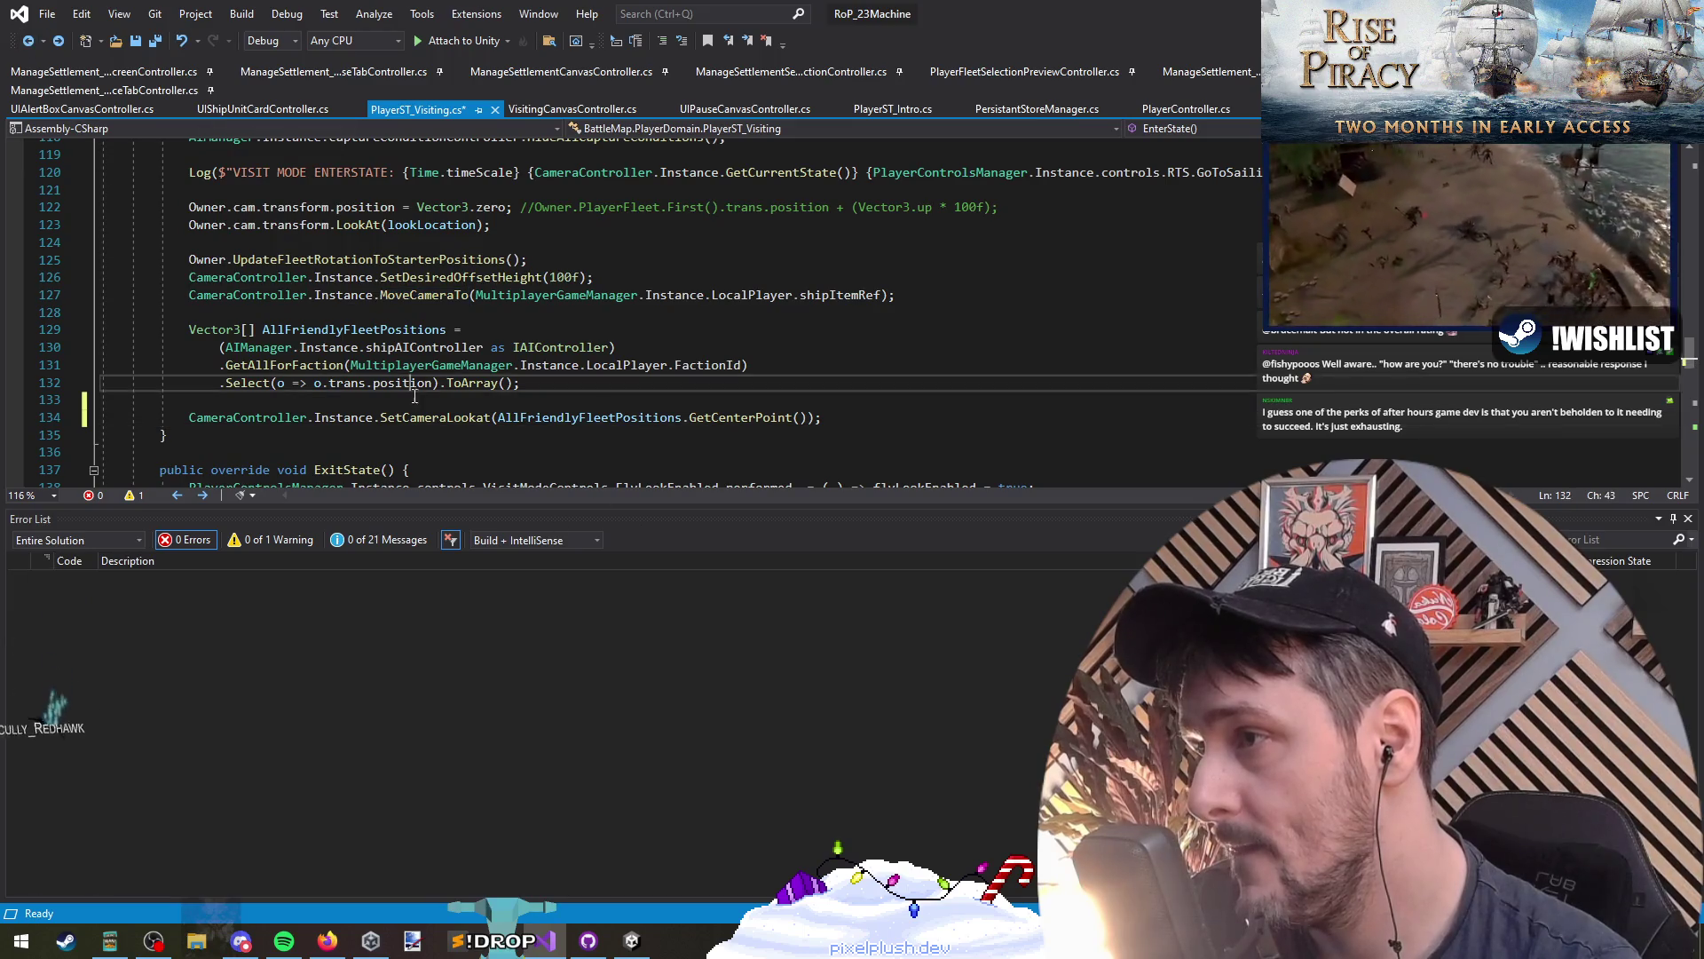
{"action": "left_click", "coordinate": [429, 417]}
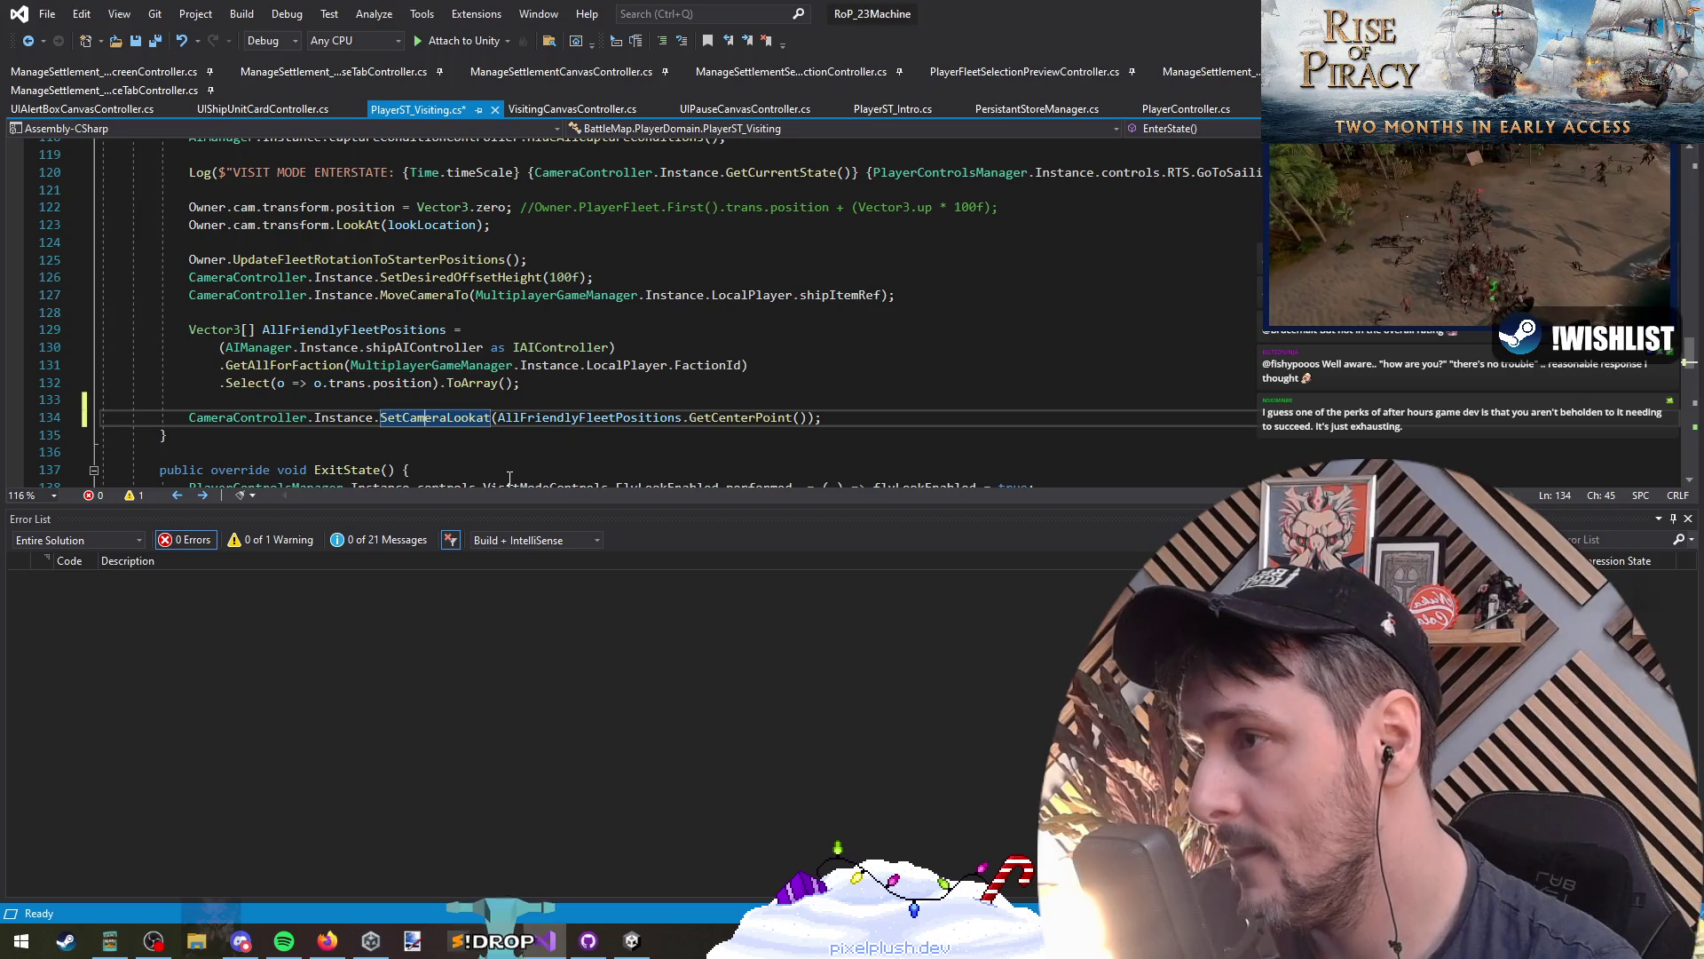
Step: Comment out lines 129–134 (fleet query and SetCameraLookat), save, and switch to Unity
{"action": "left_click_drag", "start_coordinate": [387, 313], "coordinate": [920, 433]}
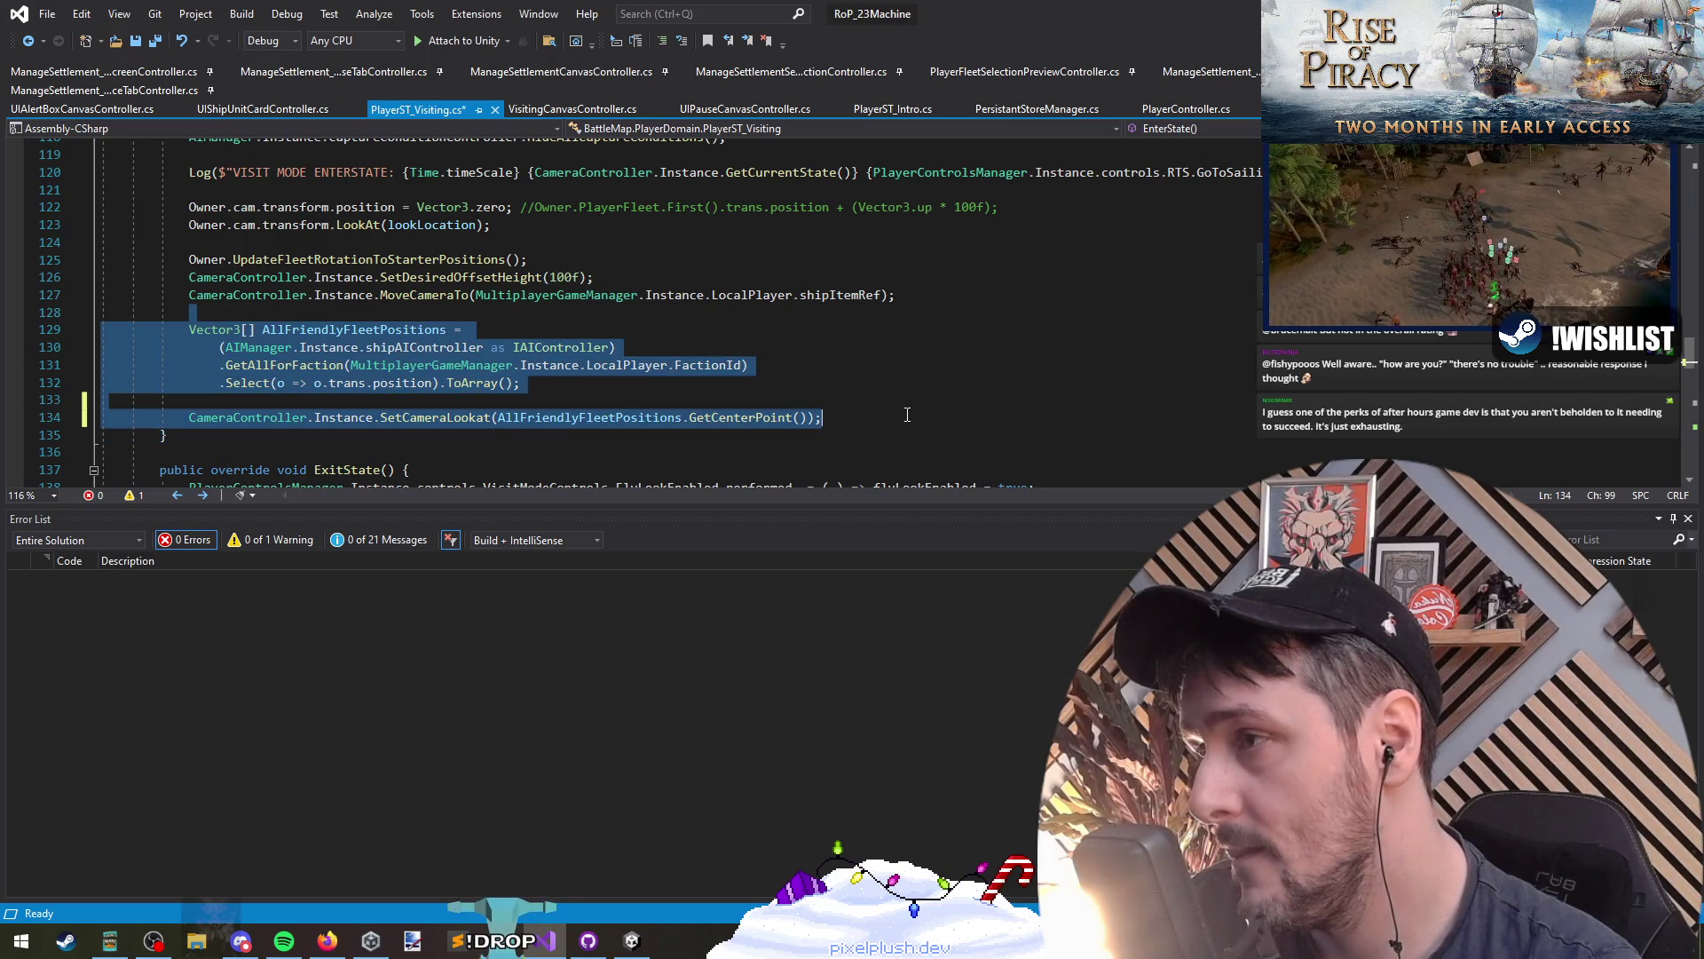
{"action": "left_click", "coordinate": [662, 41]}
{"action": "left_click", "coordinate": [821, 385]}
{"action": "left_click", "coordinate": [155, 42]}
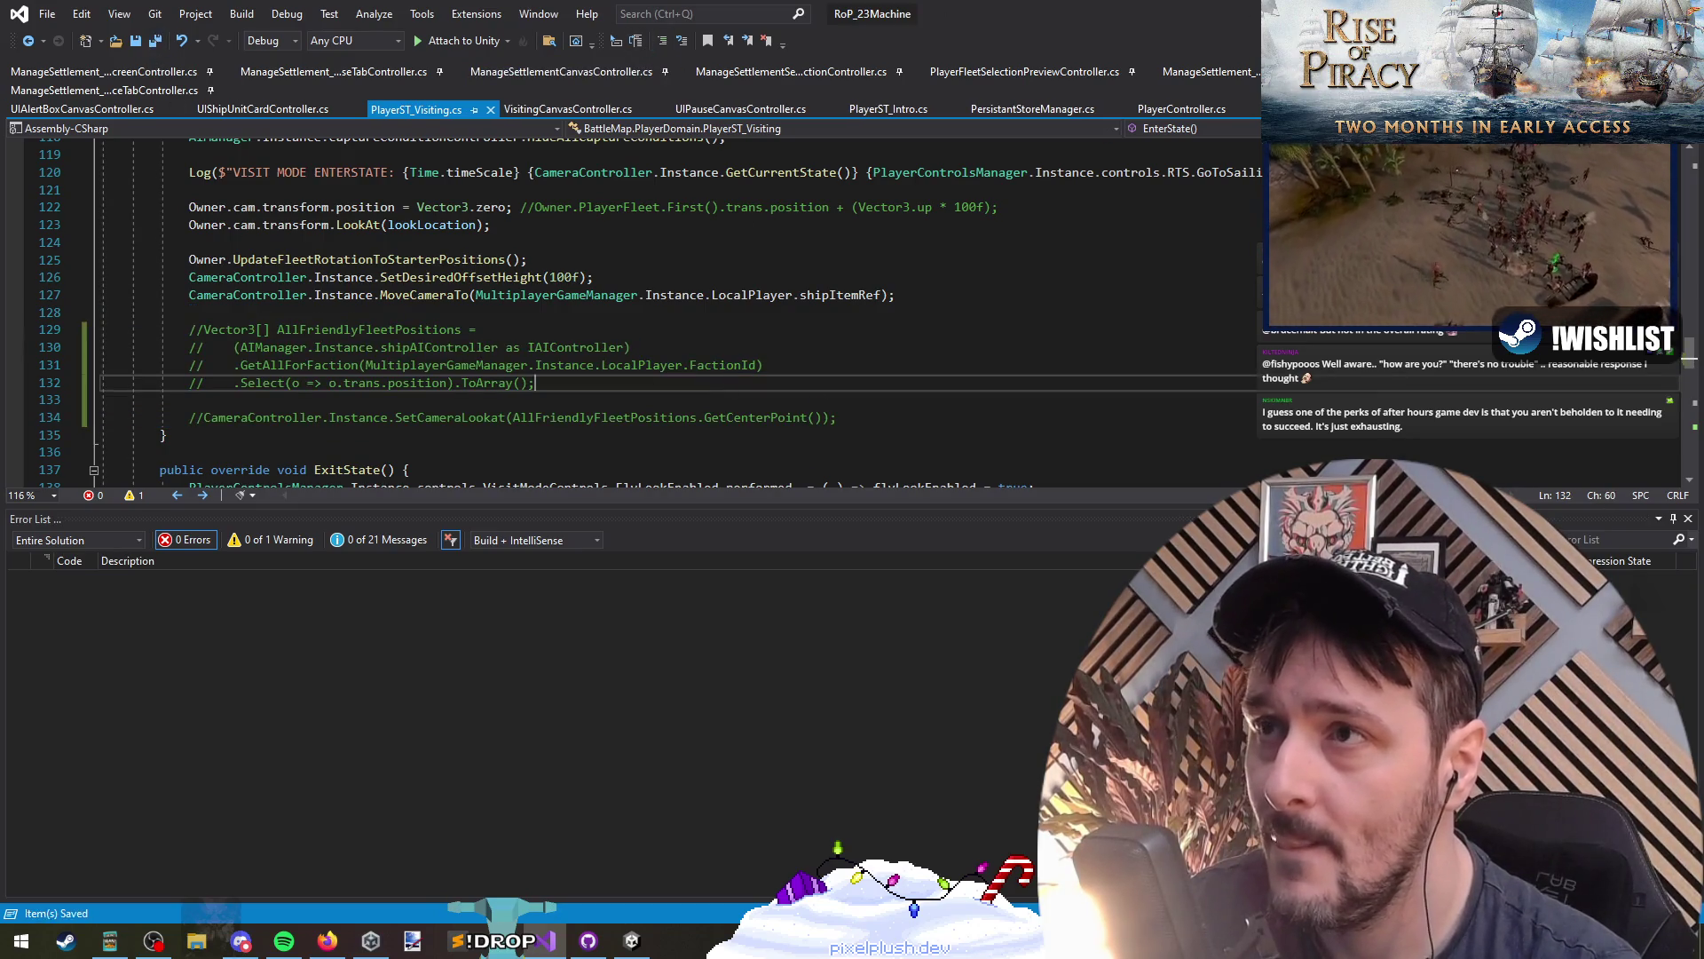
{"action": "key", "text": "alt+Tab"}
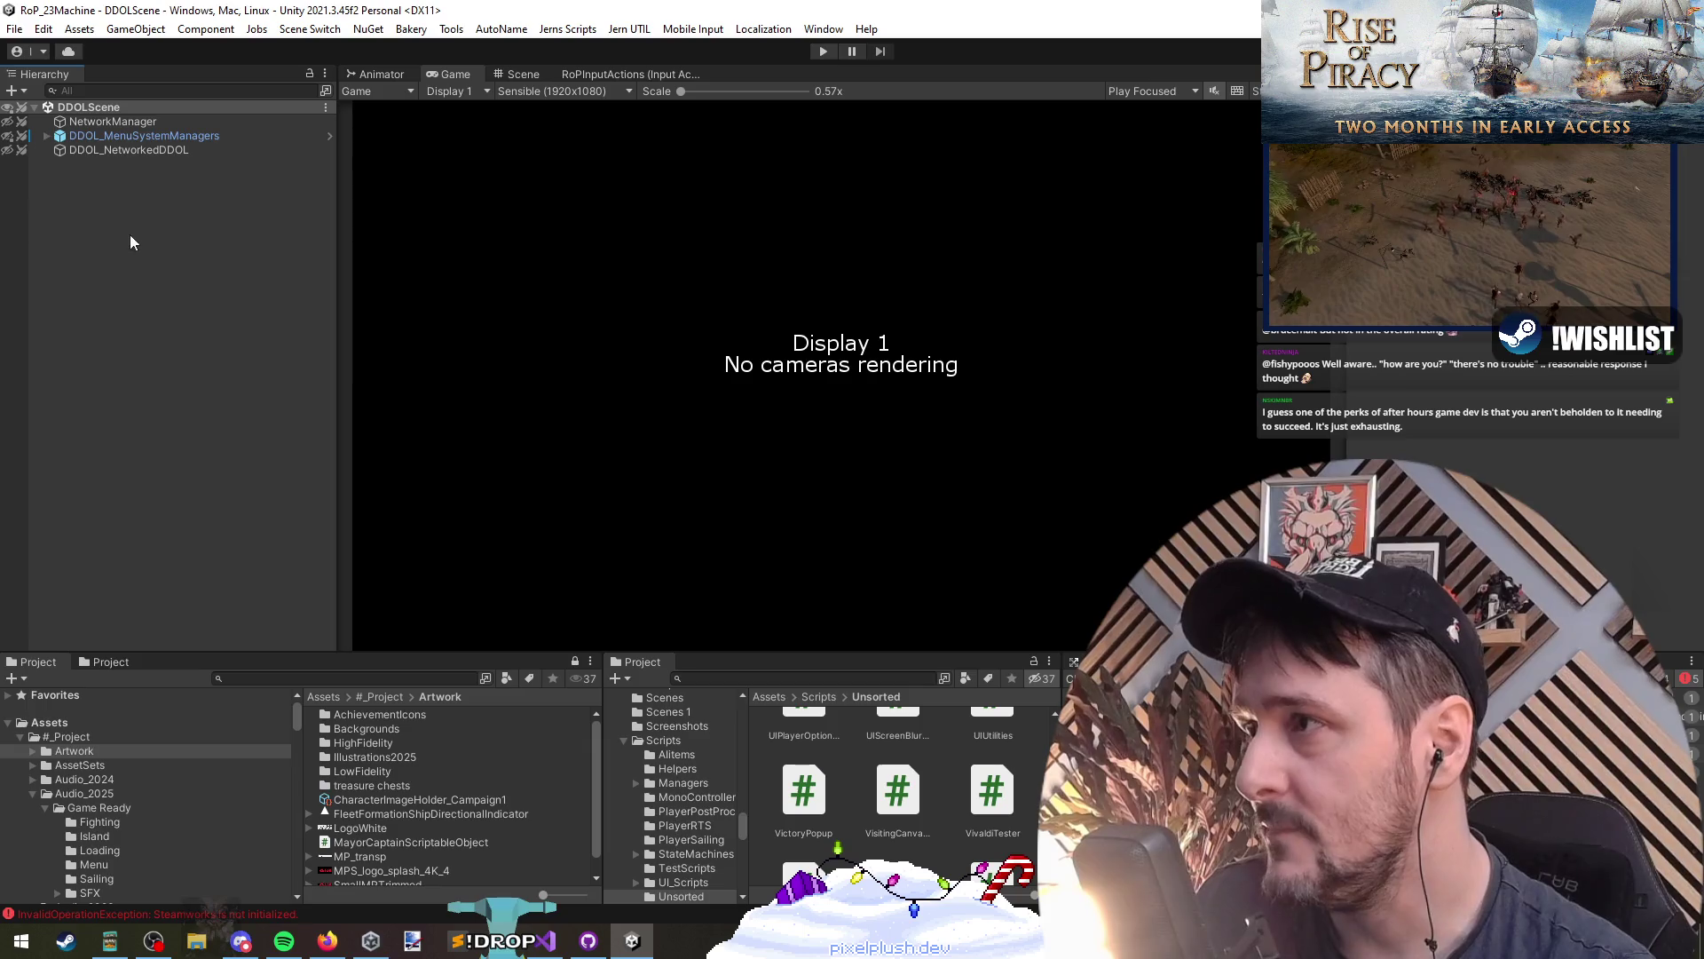
Step: Choose Add CMP Functional from the Scene Switch menu to load CampaignMap_Functional additively
{"action": "left_click", "coordinate": [577, 29]}
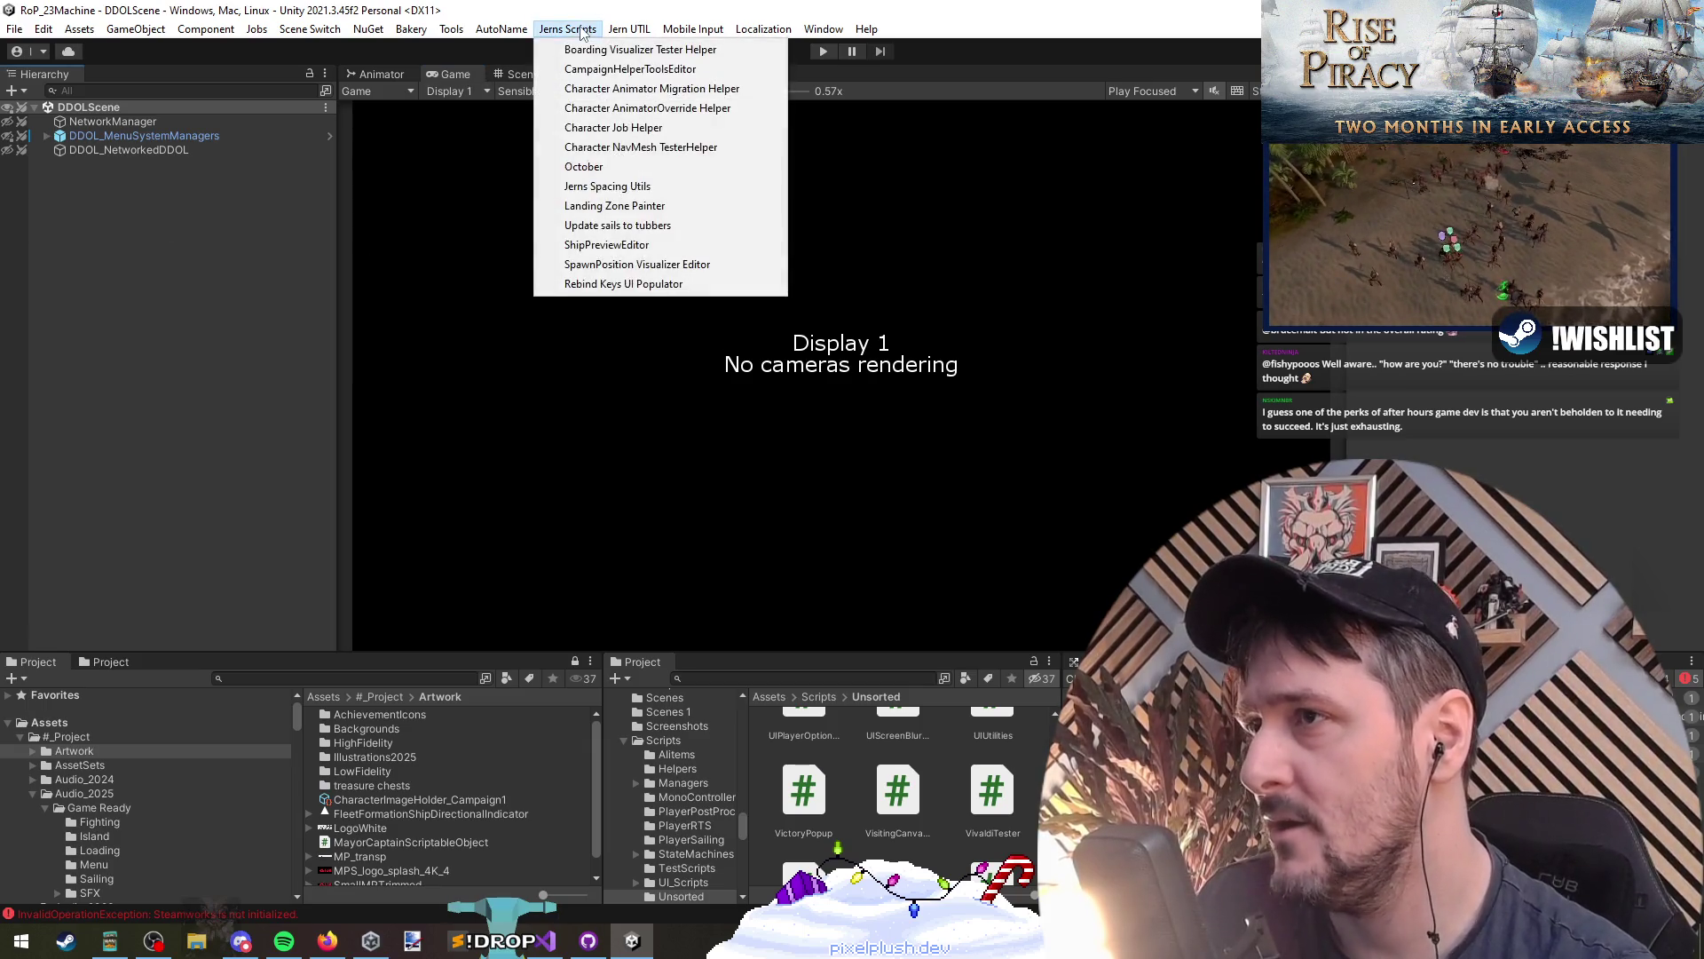
{"action": "left_click", "coordinate": [619, 31]}
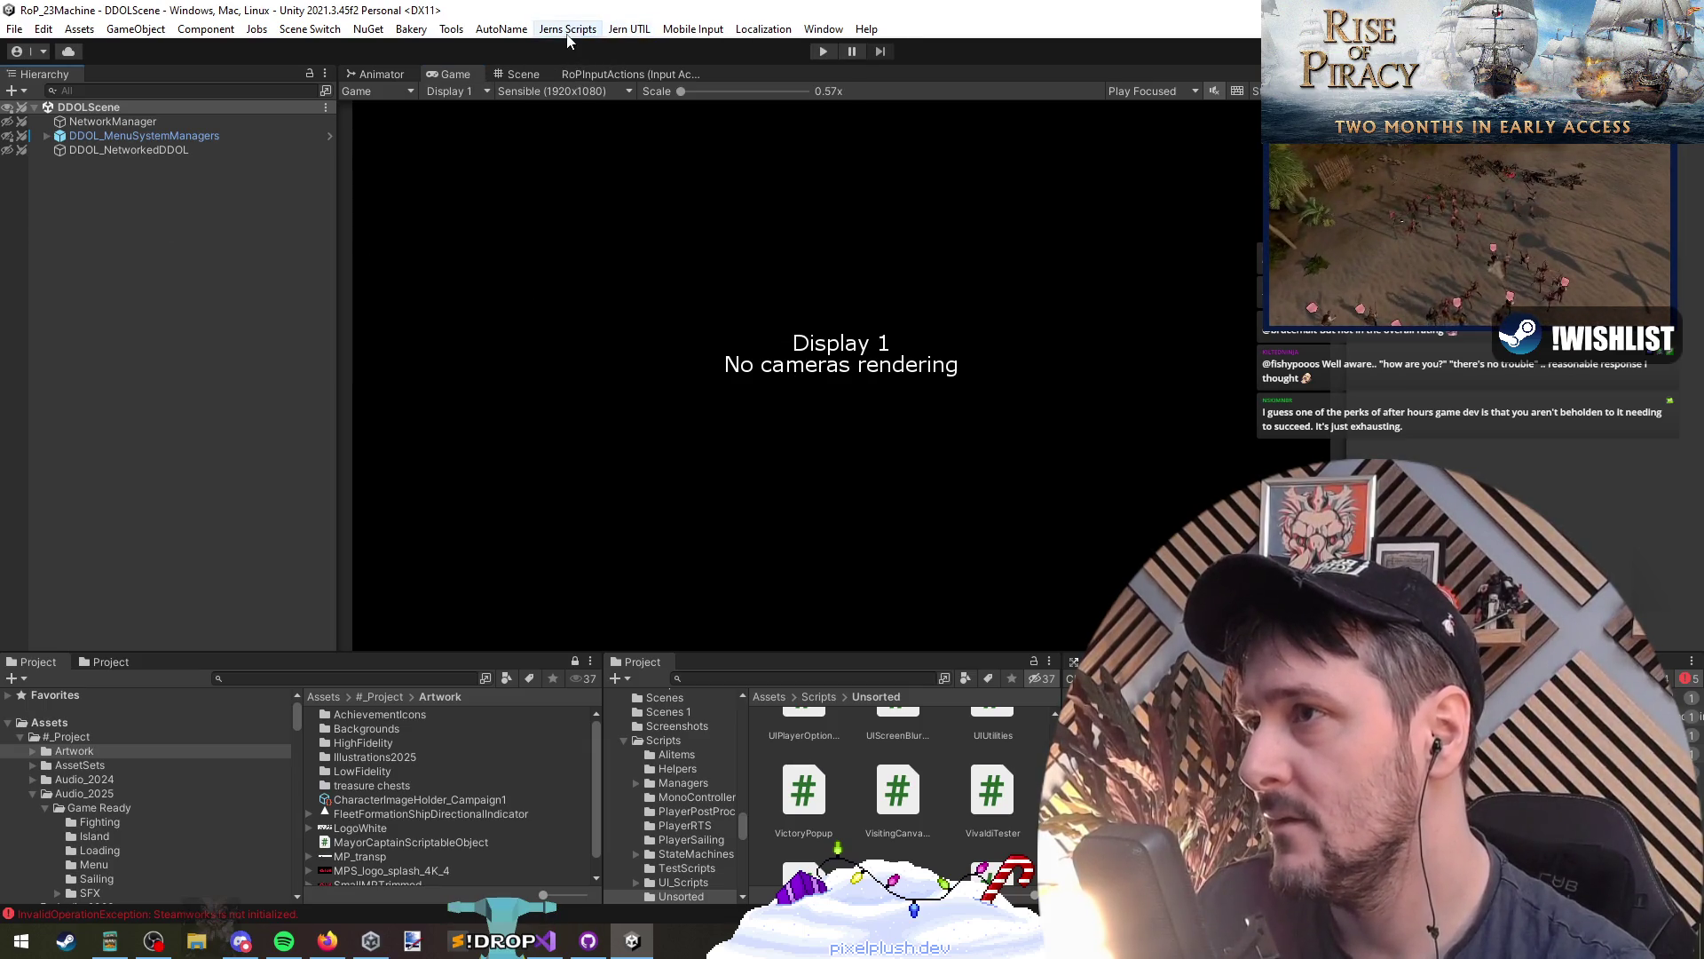
{"action": "left_click", "coordinate": [293, 28]}
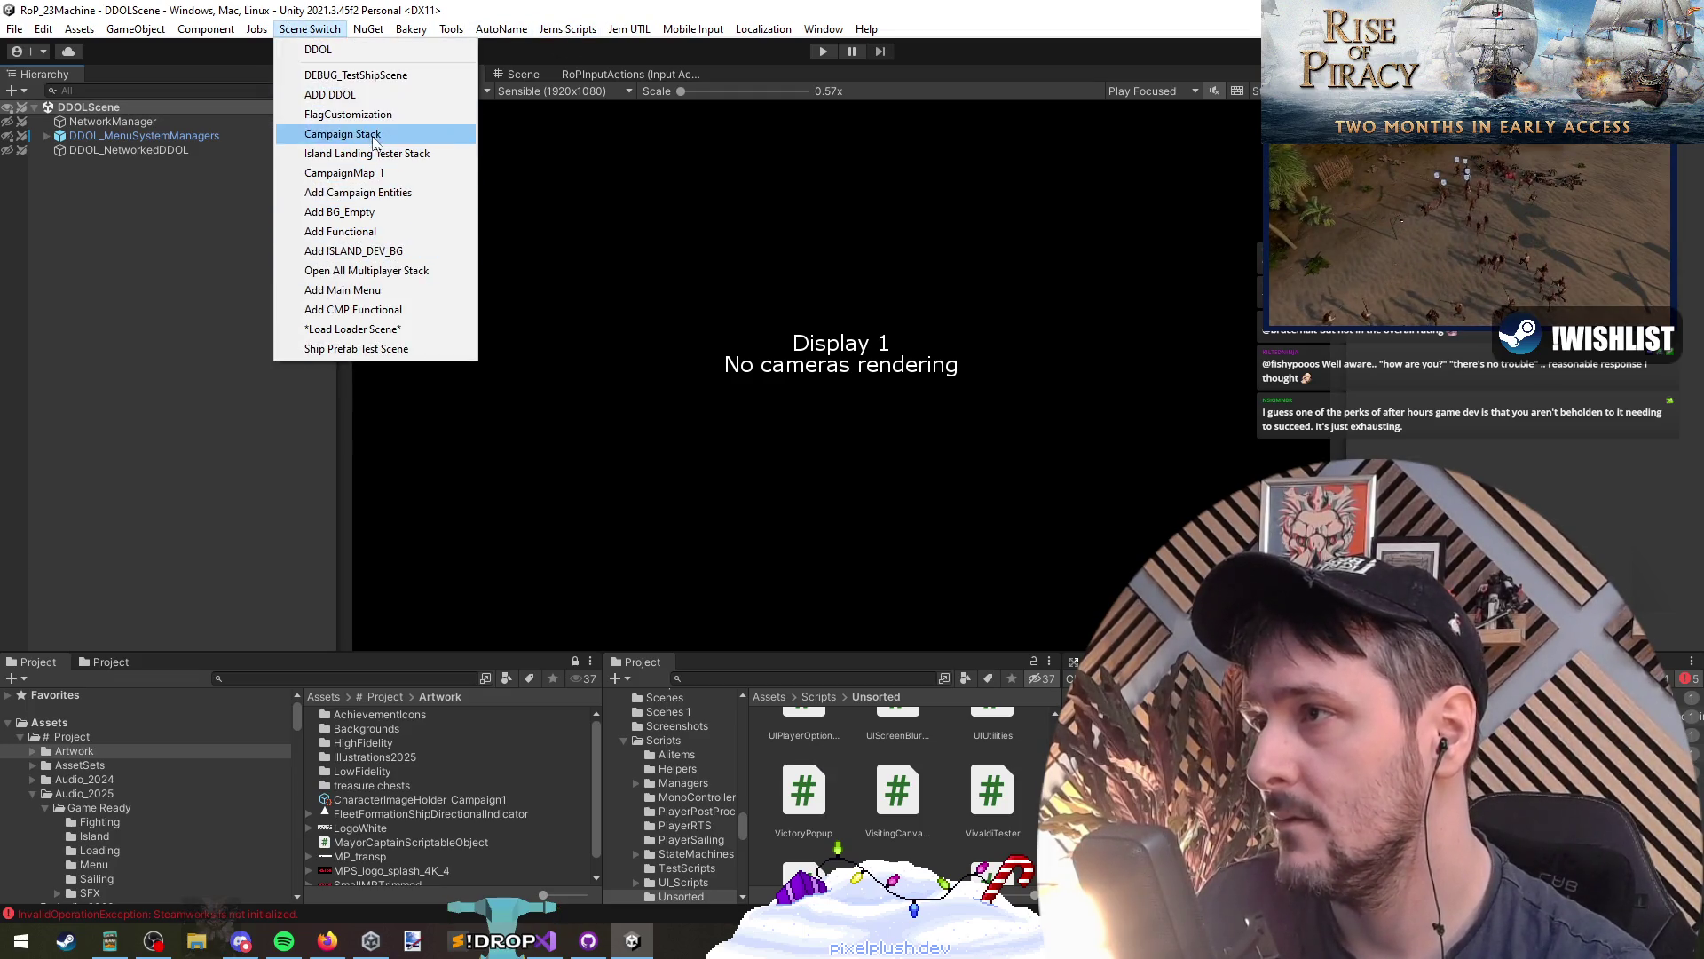
{"action": "left_click", "coordinate": [355, 309]}
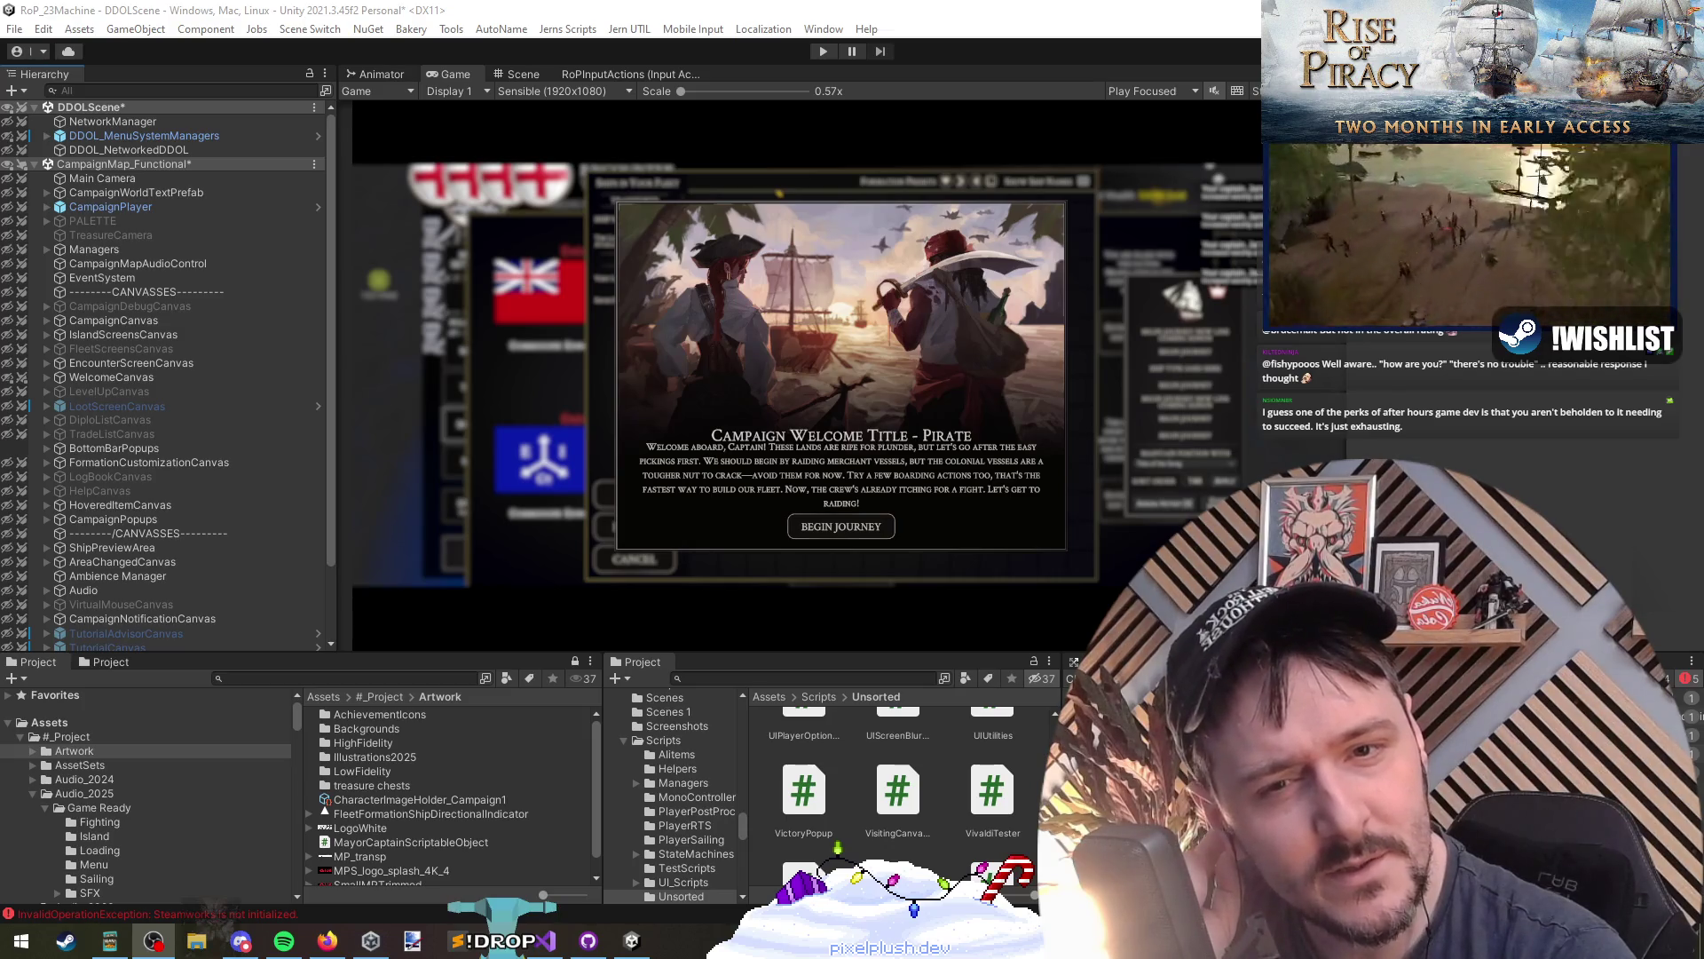
{"action": "left_click", "coordinate": [943, 366]}
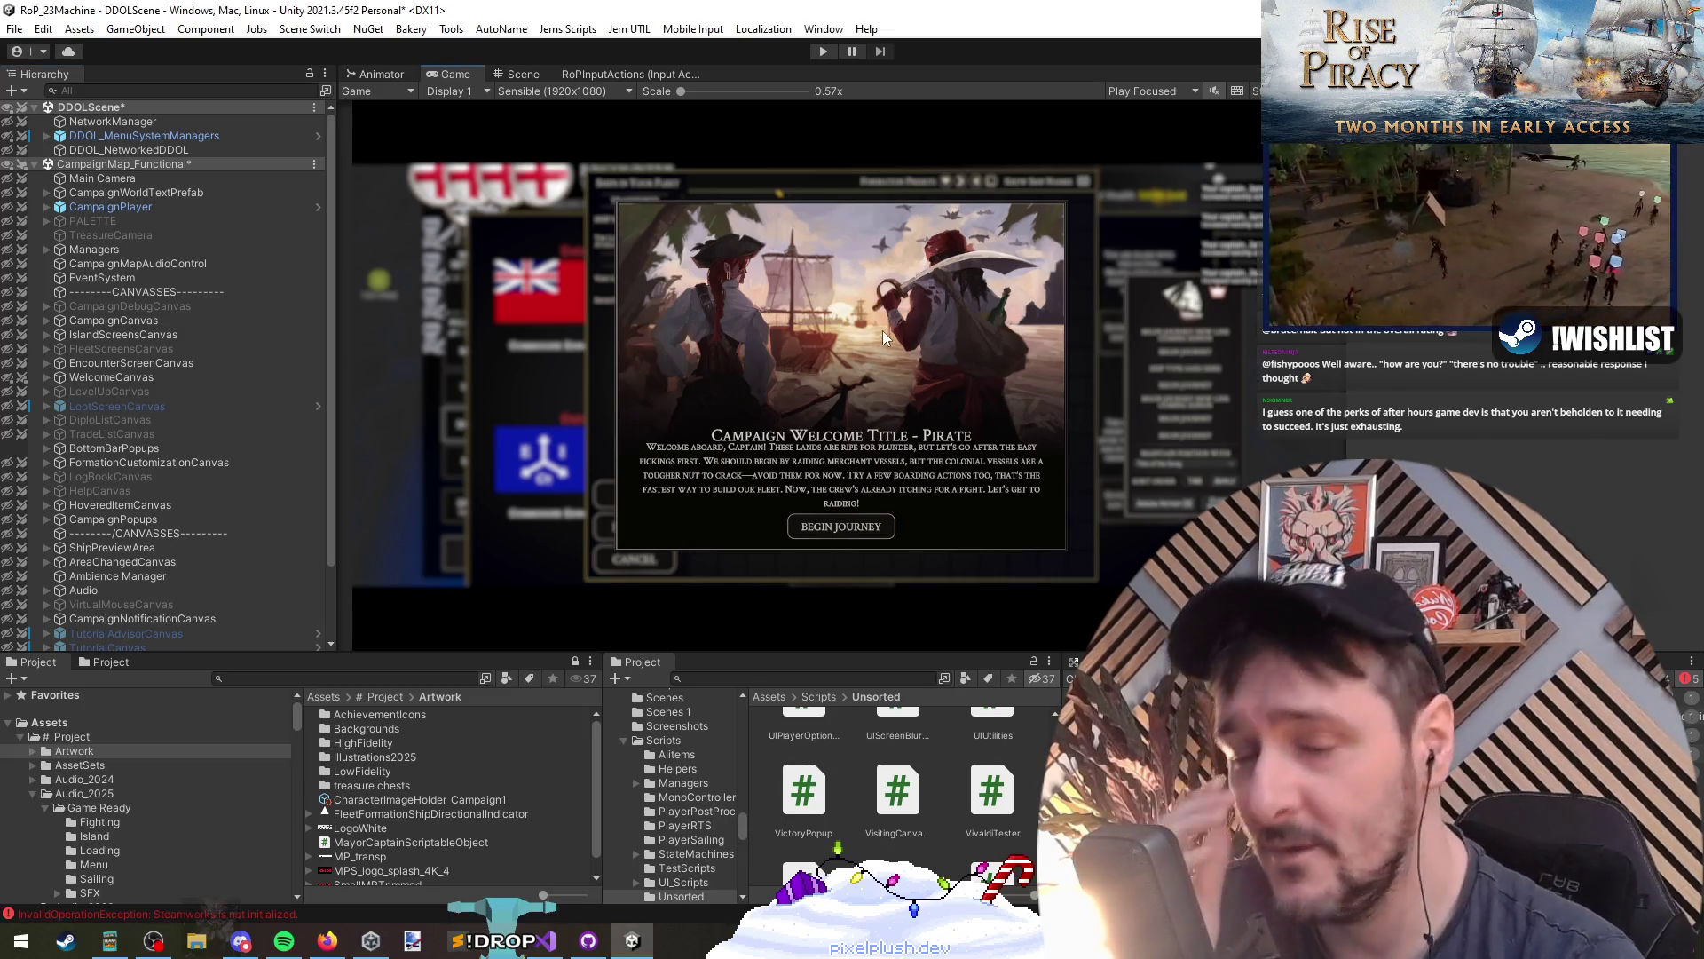
{"action": "right_click", "coordinate": [121, 109]}
{"action": "left_click", "coordinate": [281, 227]}
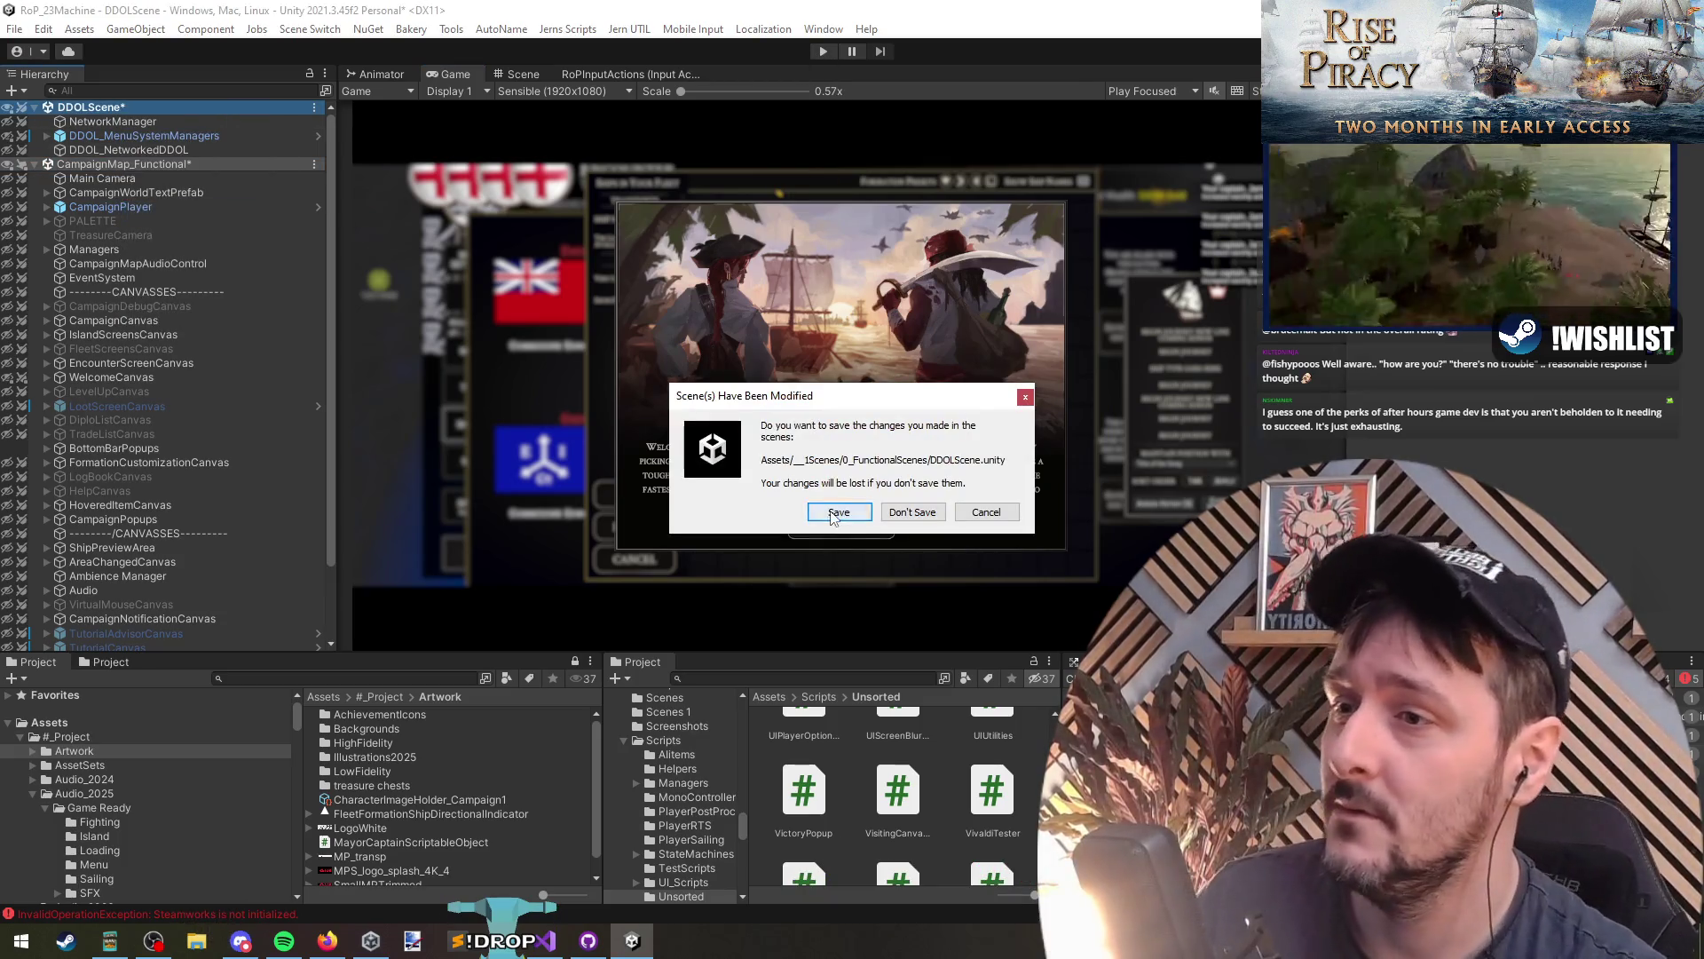
{"action": "left_click", "coordinate": [839, 508]}
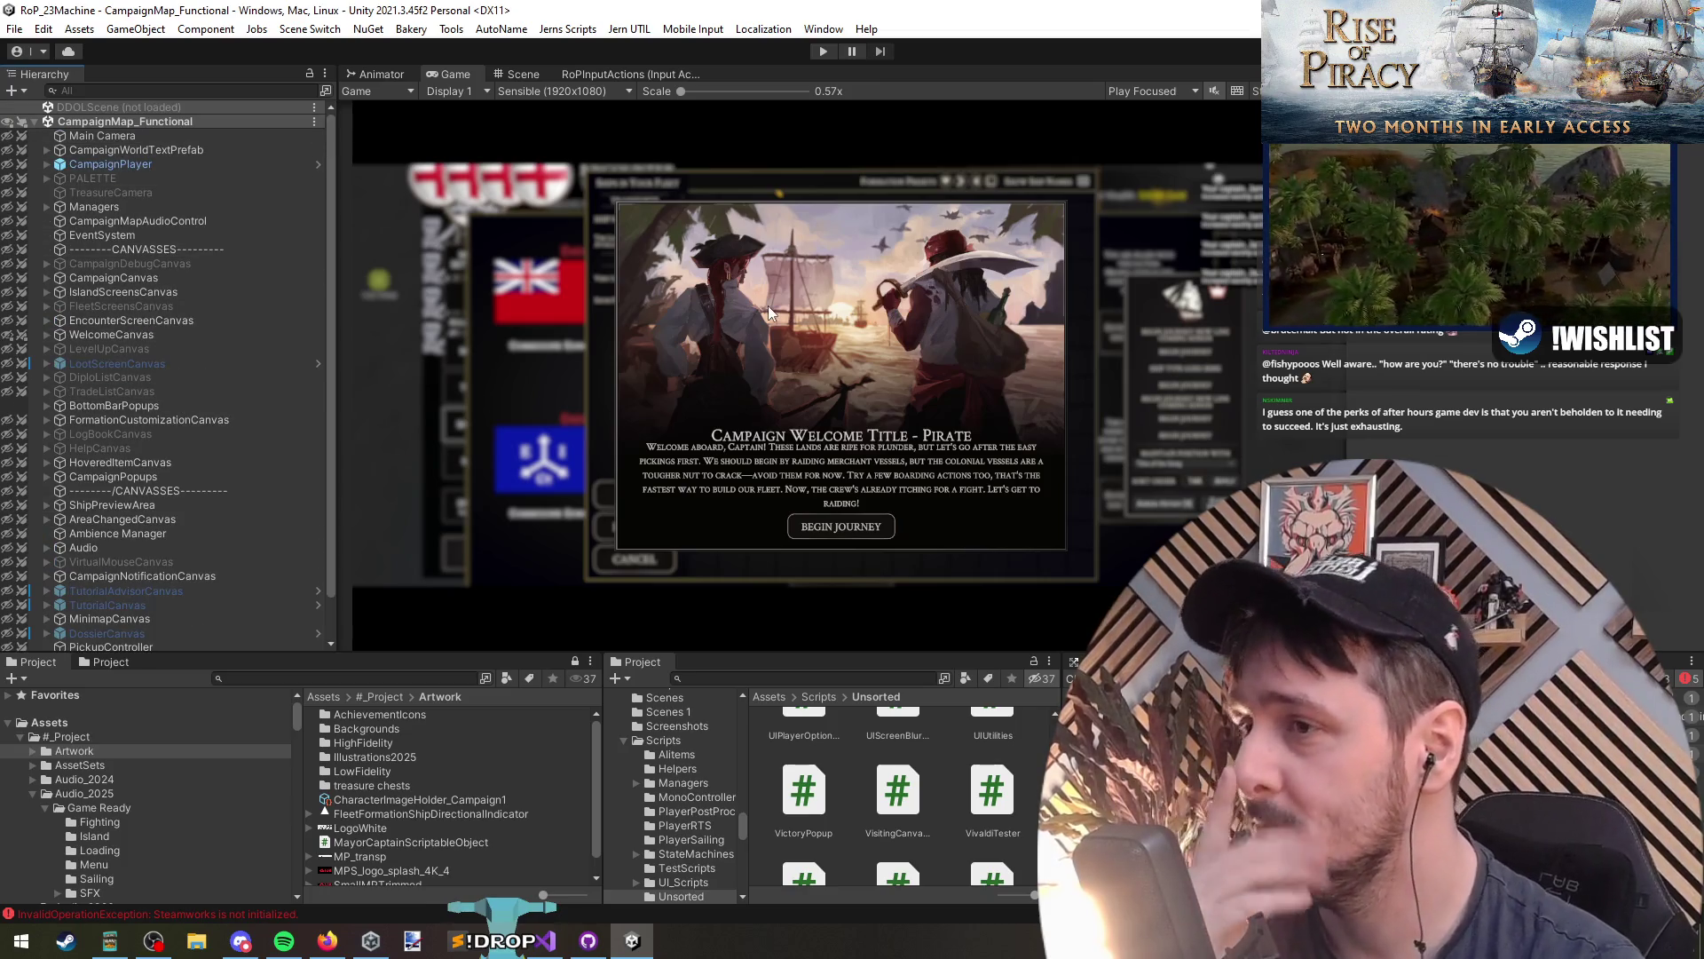
{"action": "left_click", "coordinate": [116, 124]}
{"action": "left_click", "coordinate": [652, 266]}
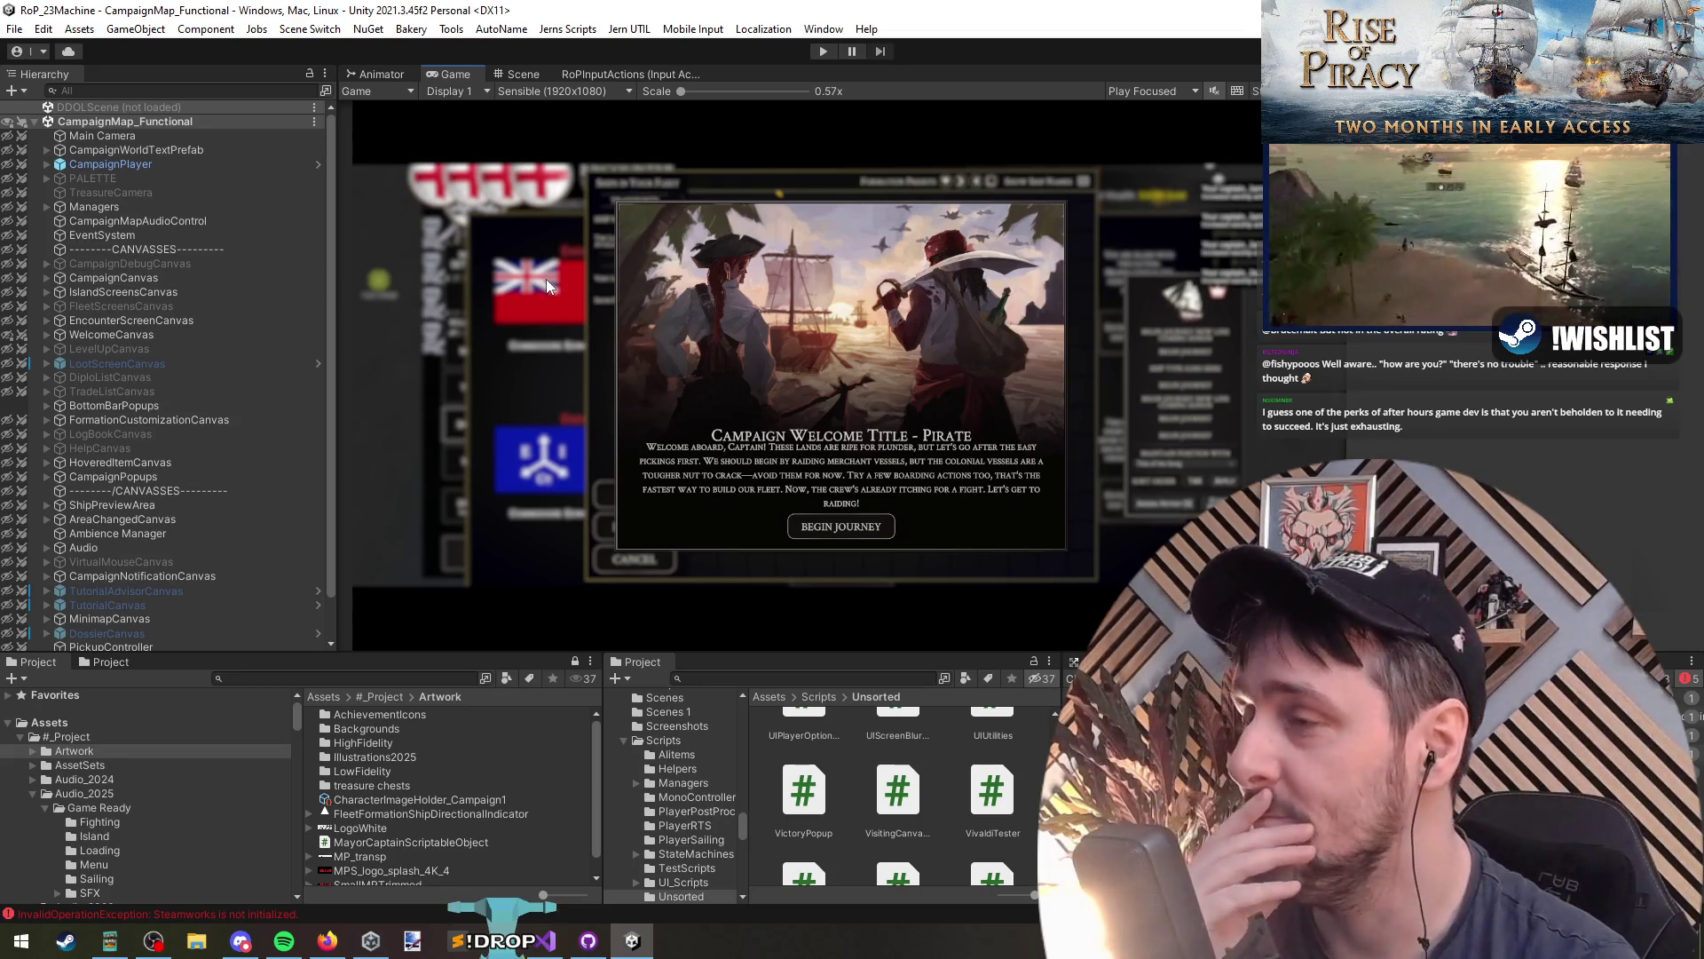
{"action": "left_click", "coordinate": [159, 121]}
{"action": "right_click", "coordinate": [167, 108]}
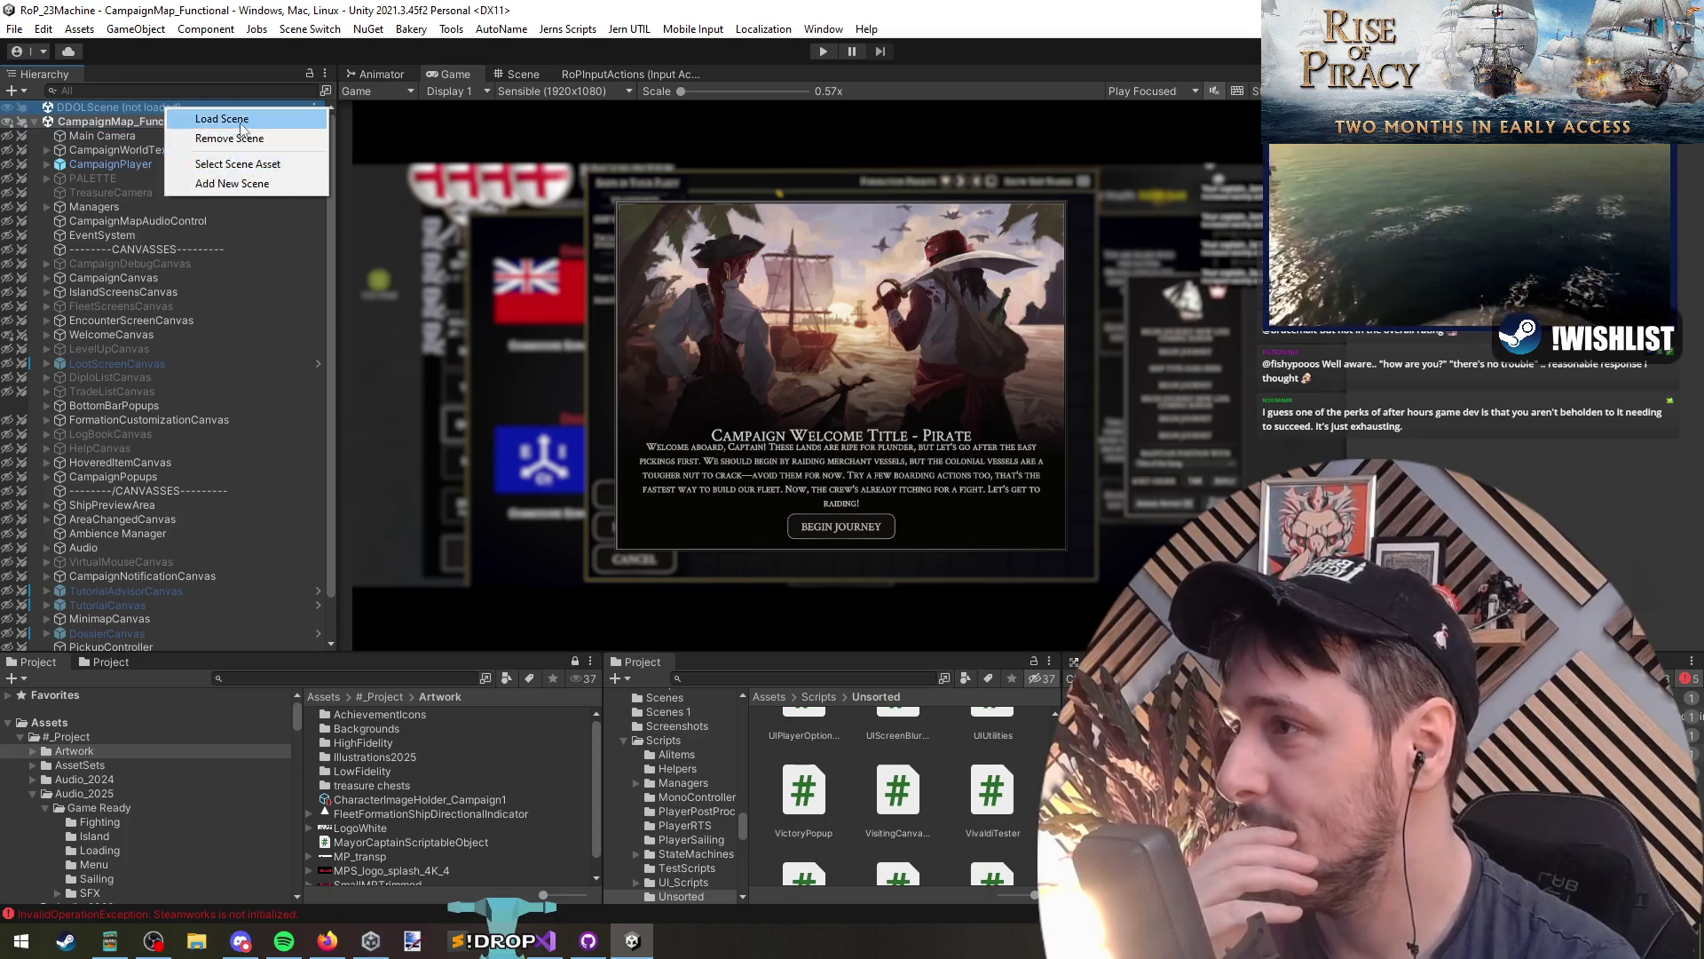
{"action": "left_click", "coordinate": [195, 115]}
{"action": "left_click", "coordinate": [35, 107]}
{"action": "left_click", "coordinate": [124, 122]}
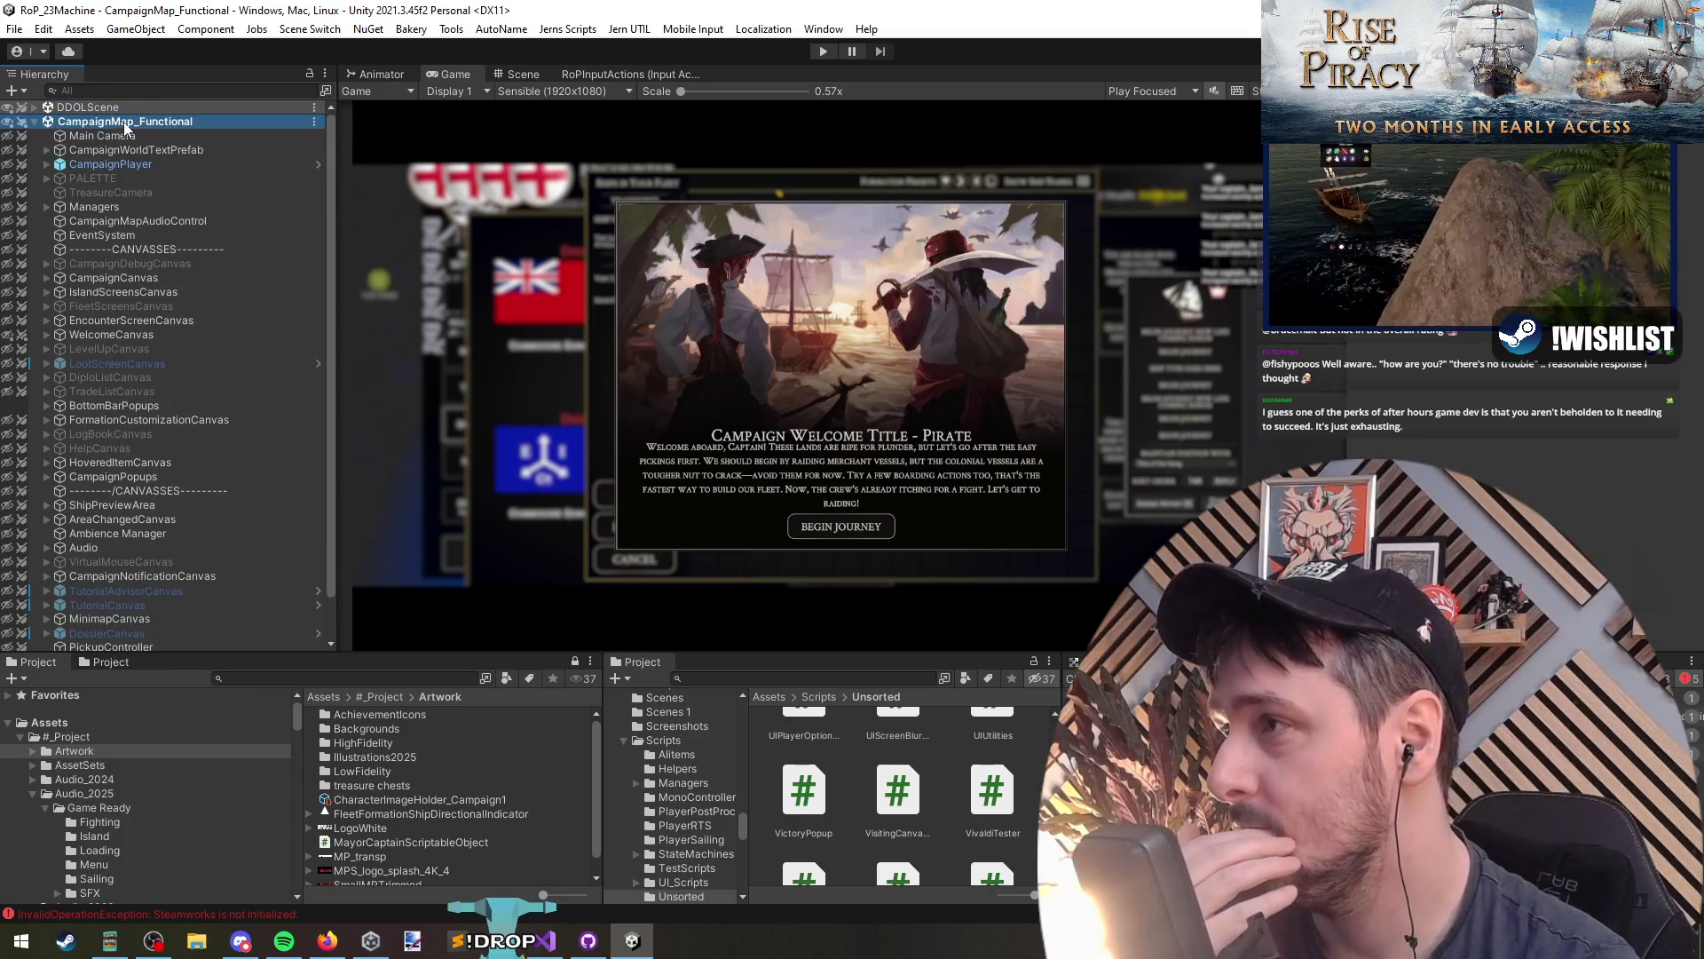
{"action": "left_click", "coordinate": [89, 107]}
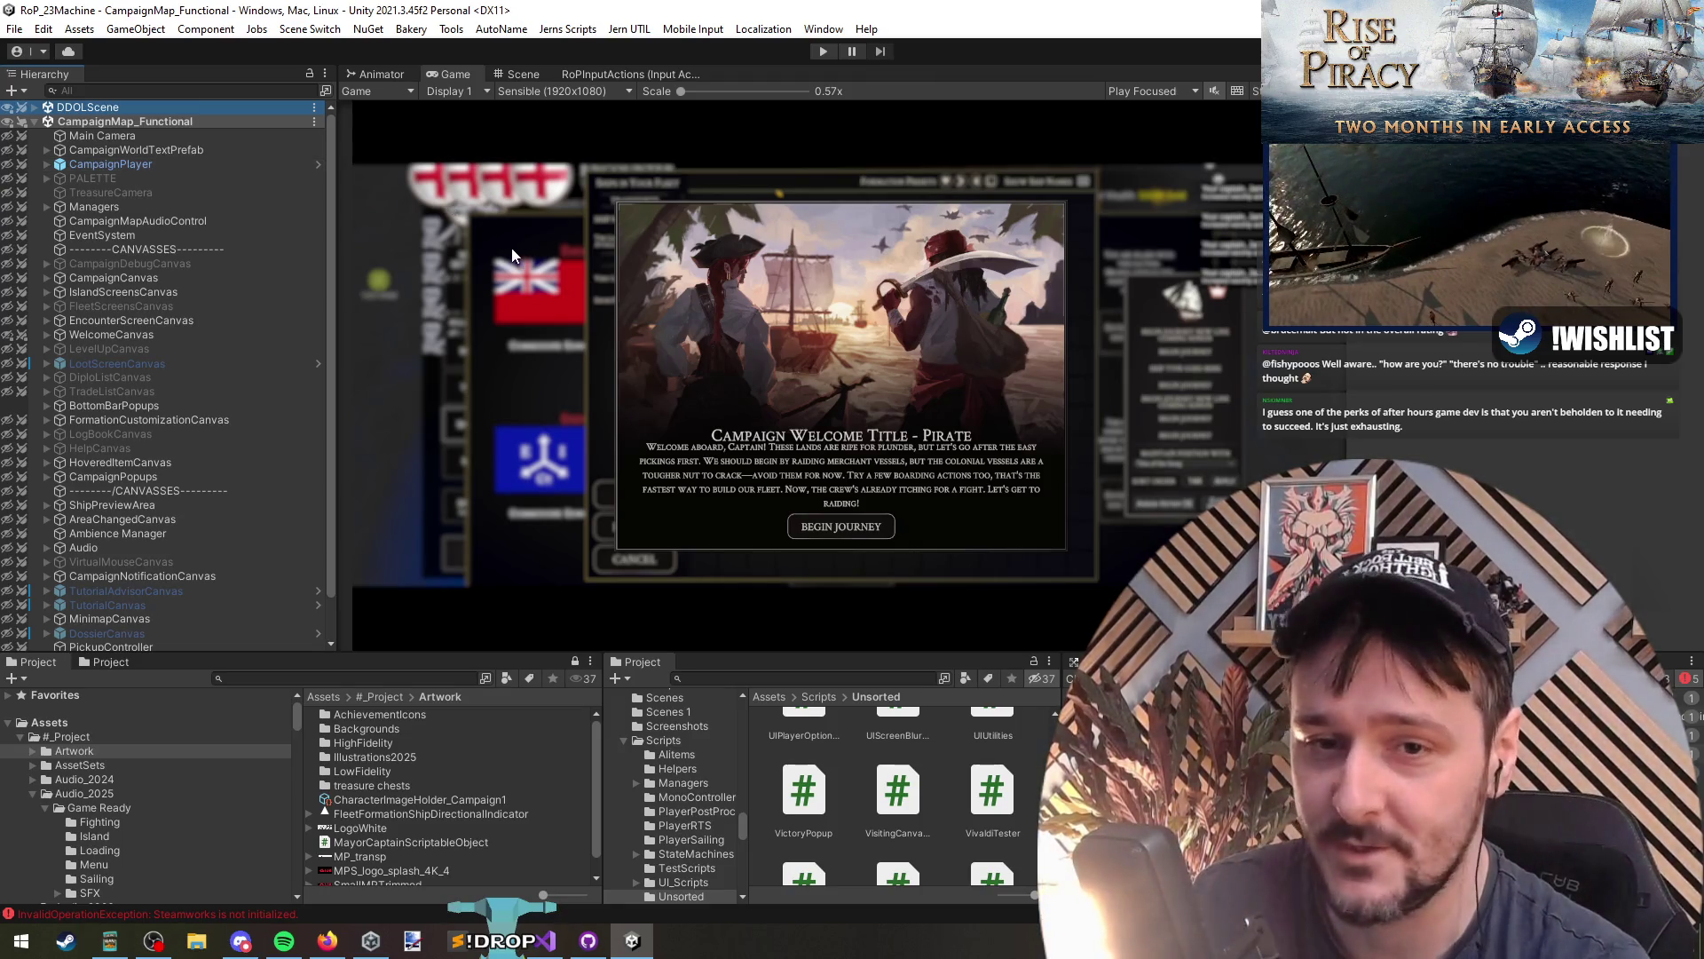
{"action": "double_click", "coordinate": [93, 107]}
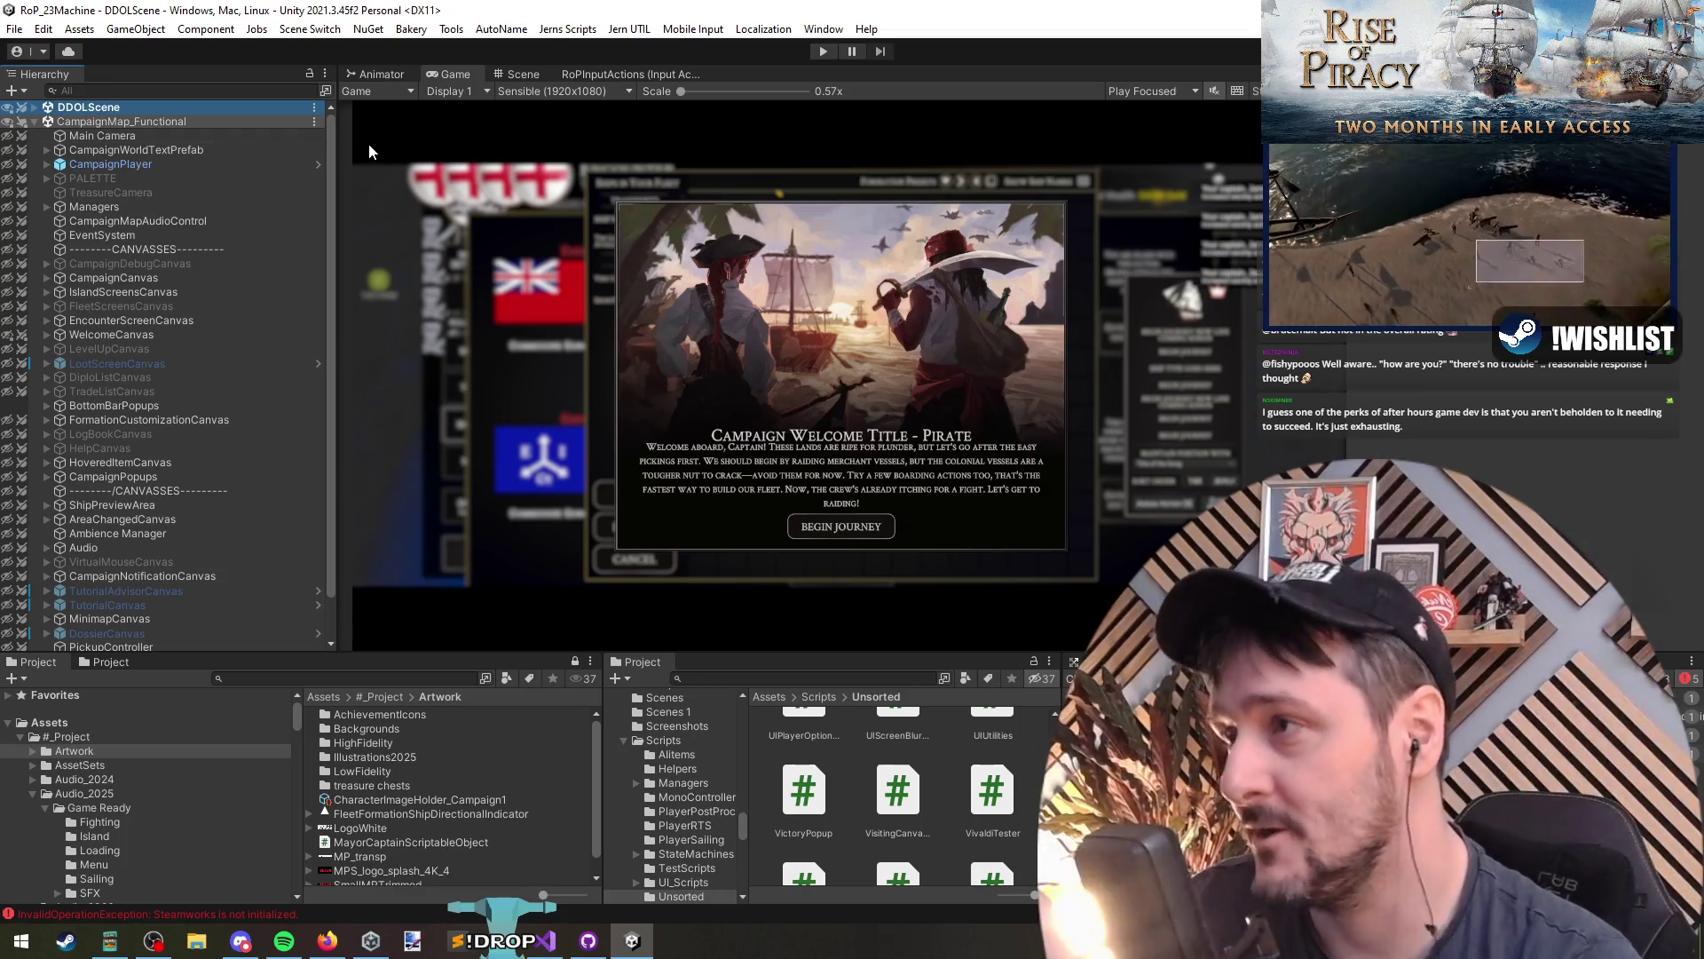
{"action": "left_click", "coordinate": [163, 119]}
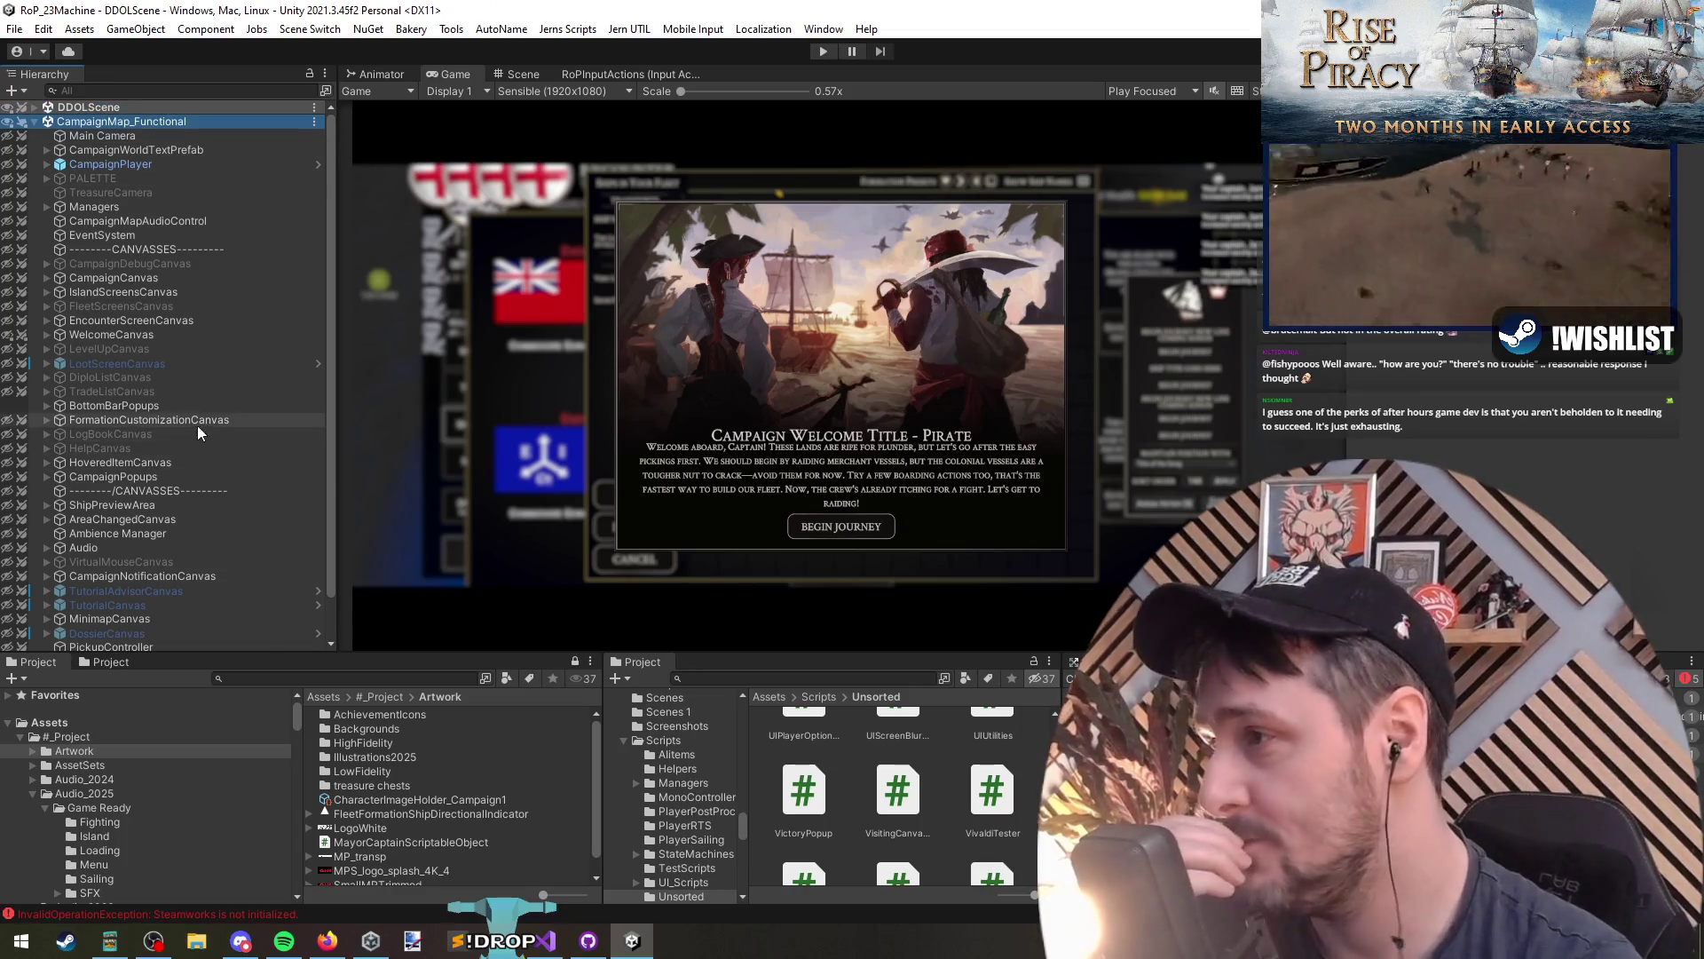
{"action": "scroll", "coordinate": [197, 425], "scroll_direction": "down", "scroll_amount": 3}
{"action": "key", "text": "alt+Tab"}
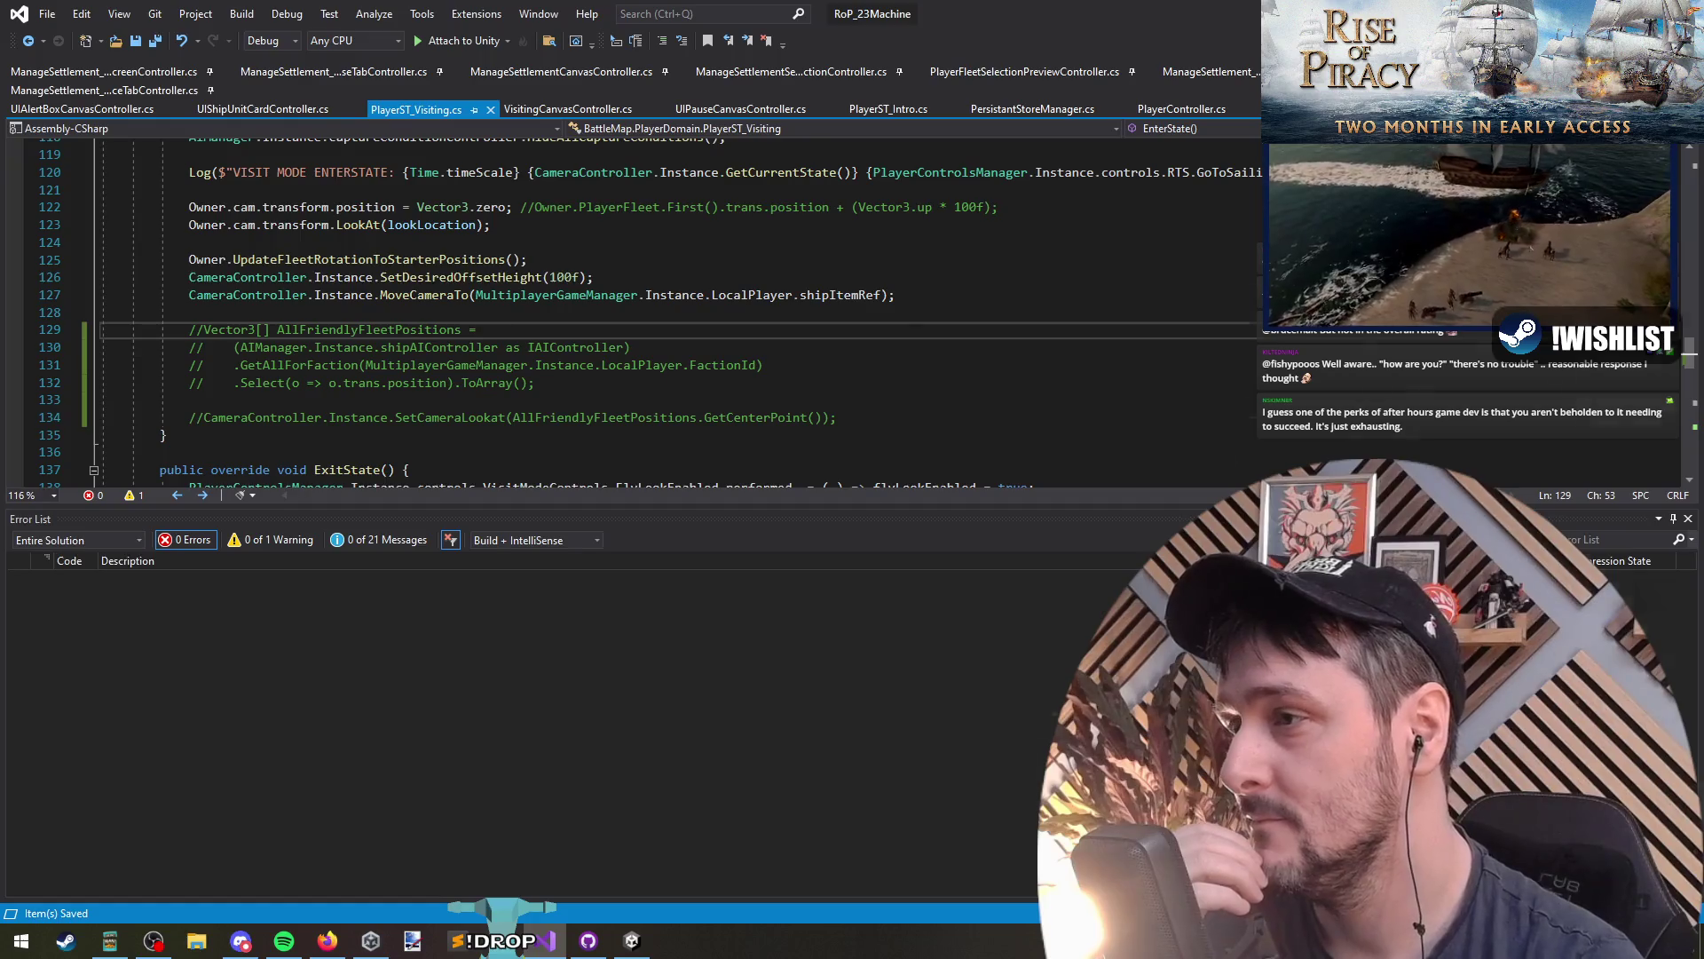
{"action": "key", "text": "alt+Tab"}
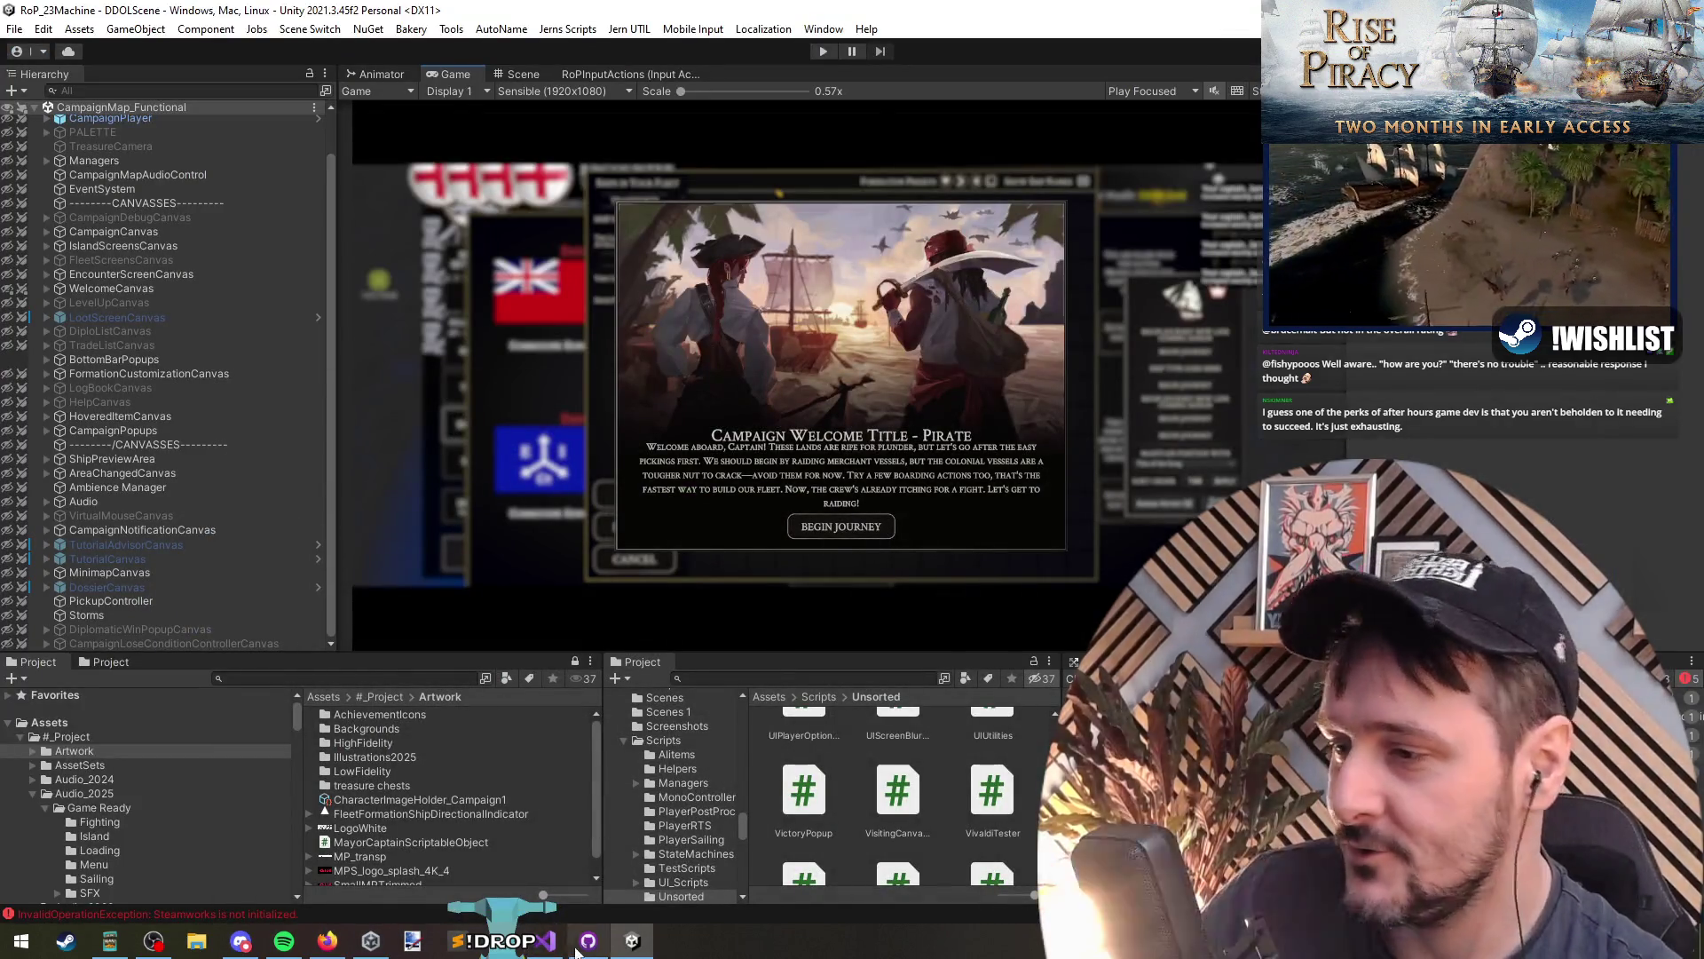
{"action": "mouse_move", "coordinate": [585, 943]}
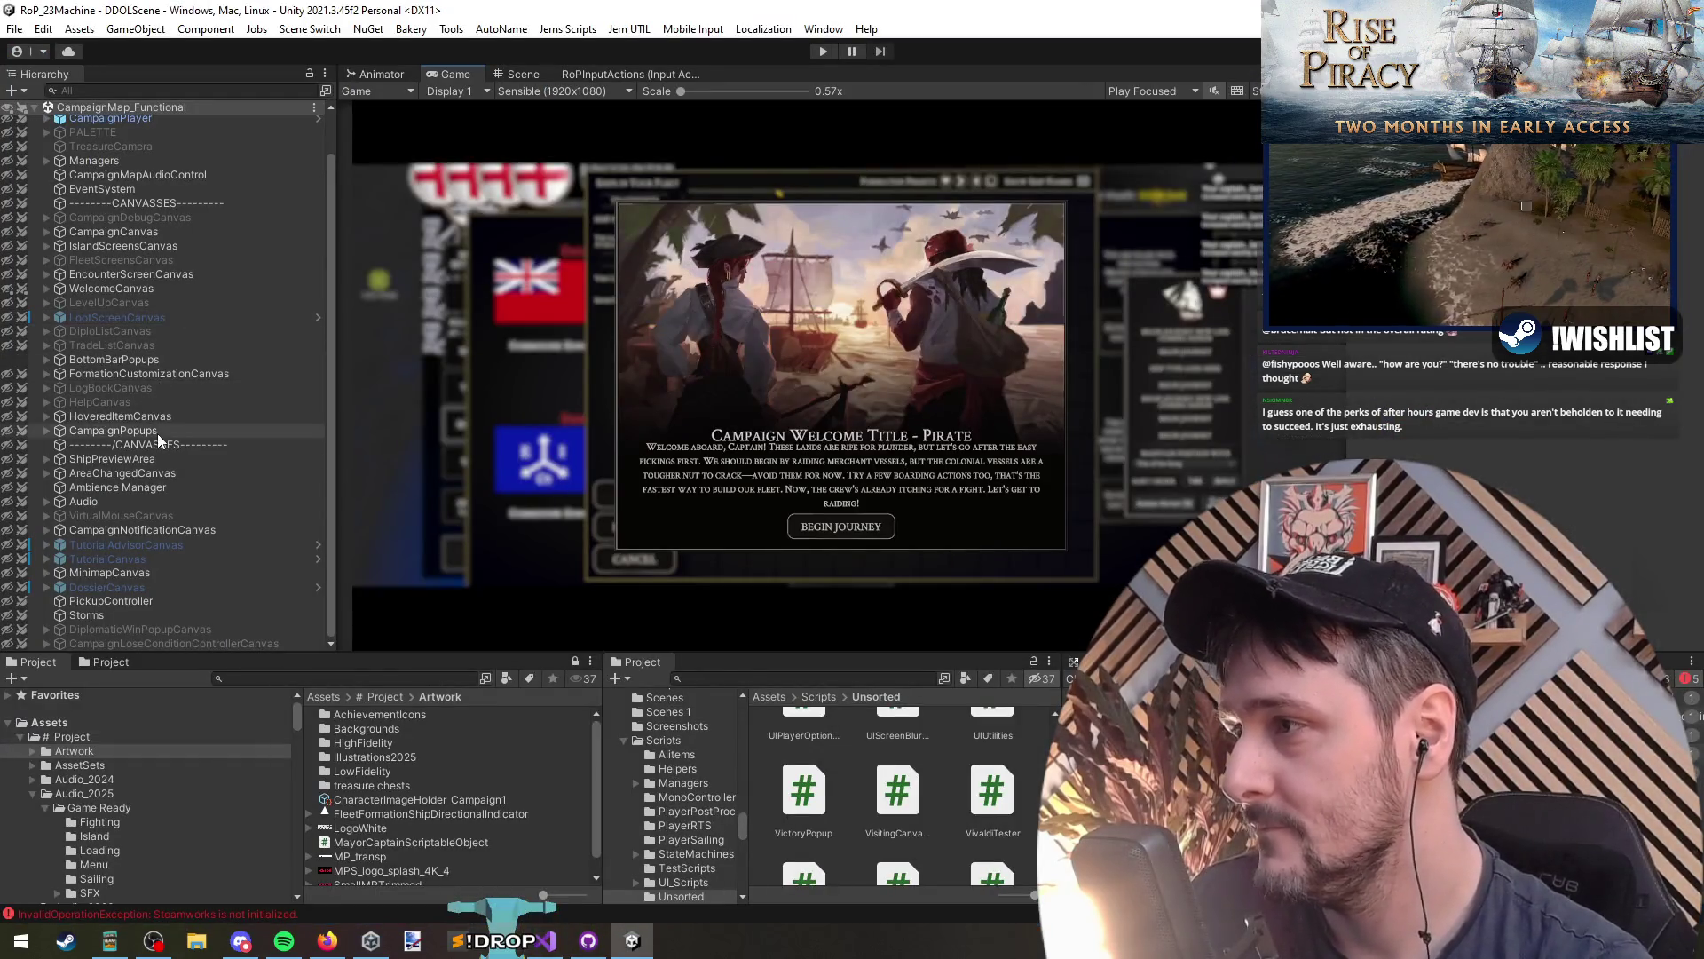
Step: Expand BottomBarPopups and activate FleetCanvas
{"action": "left_click", "coordinate": [137, 361]}
{"action": "key", "text": "Right"}
{"action": "key", "text": "Down"}
{"action": "key", "text": "Down"}
{"action": "key", "text": "Down"}
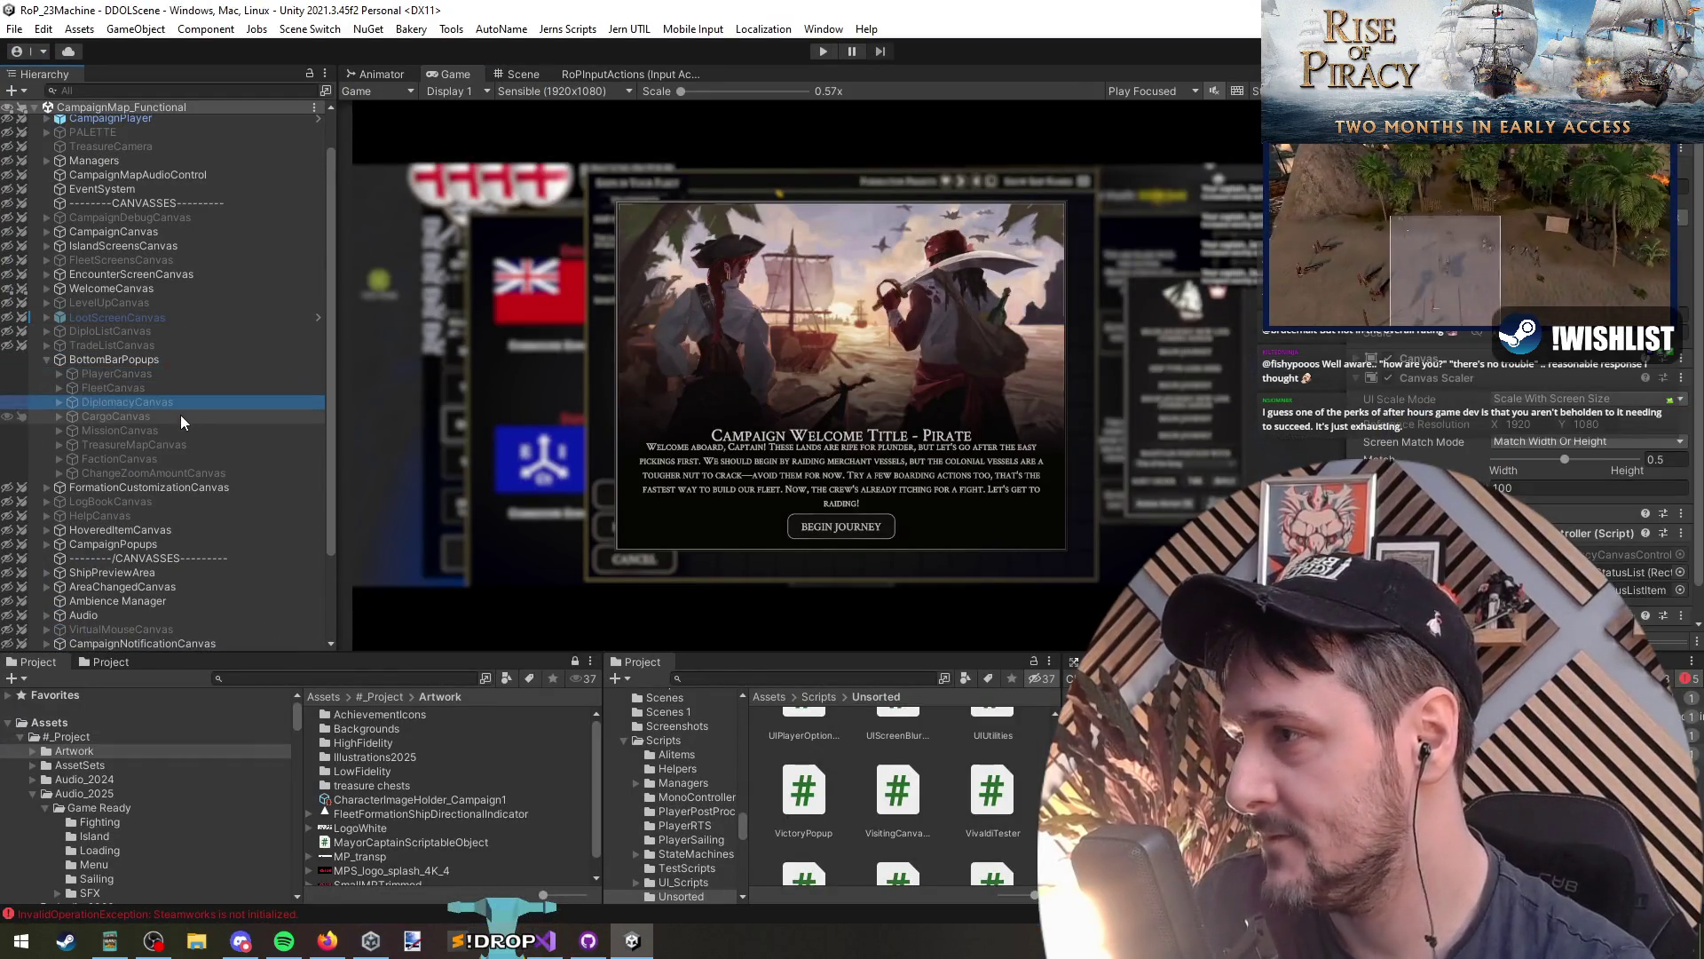
{"action": "key", "text": "Up"}
{"action": "key", "text": "alt+shift+a"}
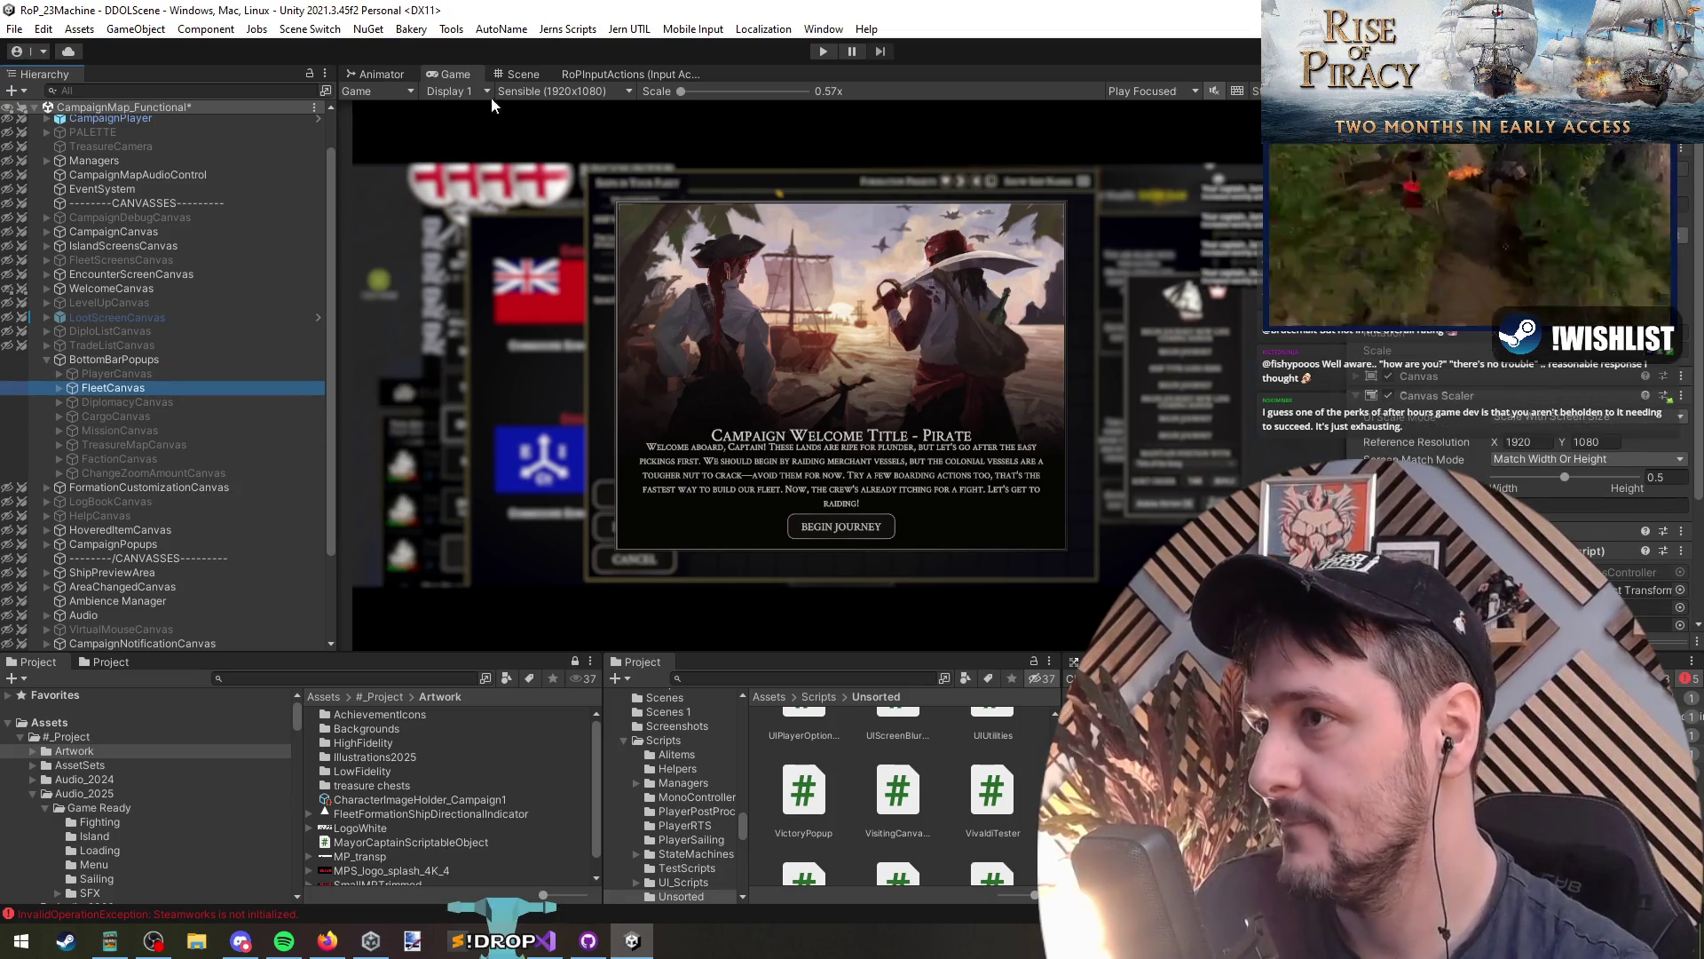
Step: Frame the Fleet panel in the Scene view via FleetCanvas's Background Spacer
{"action": "left_click", "coordinate": [514, 75]}
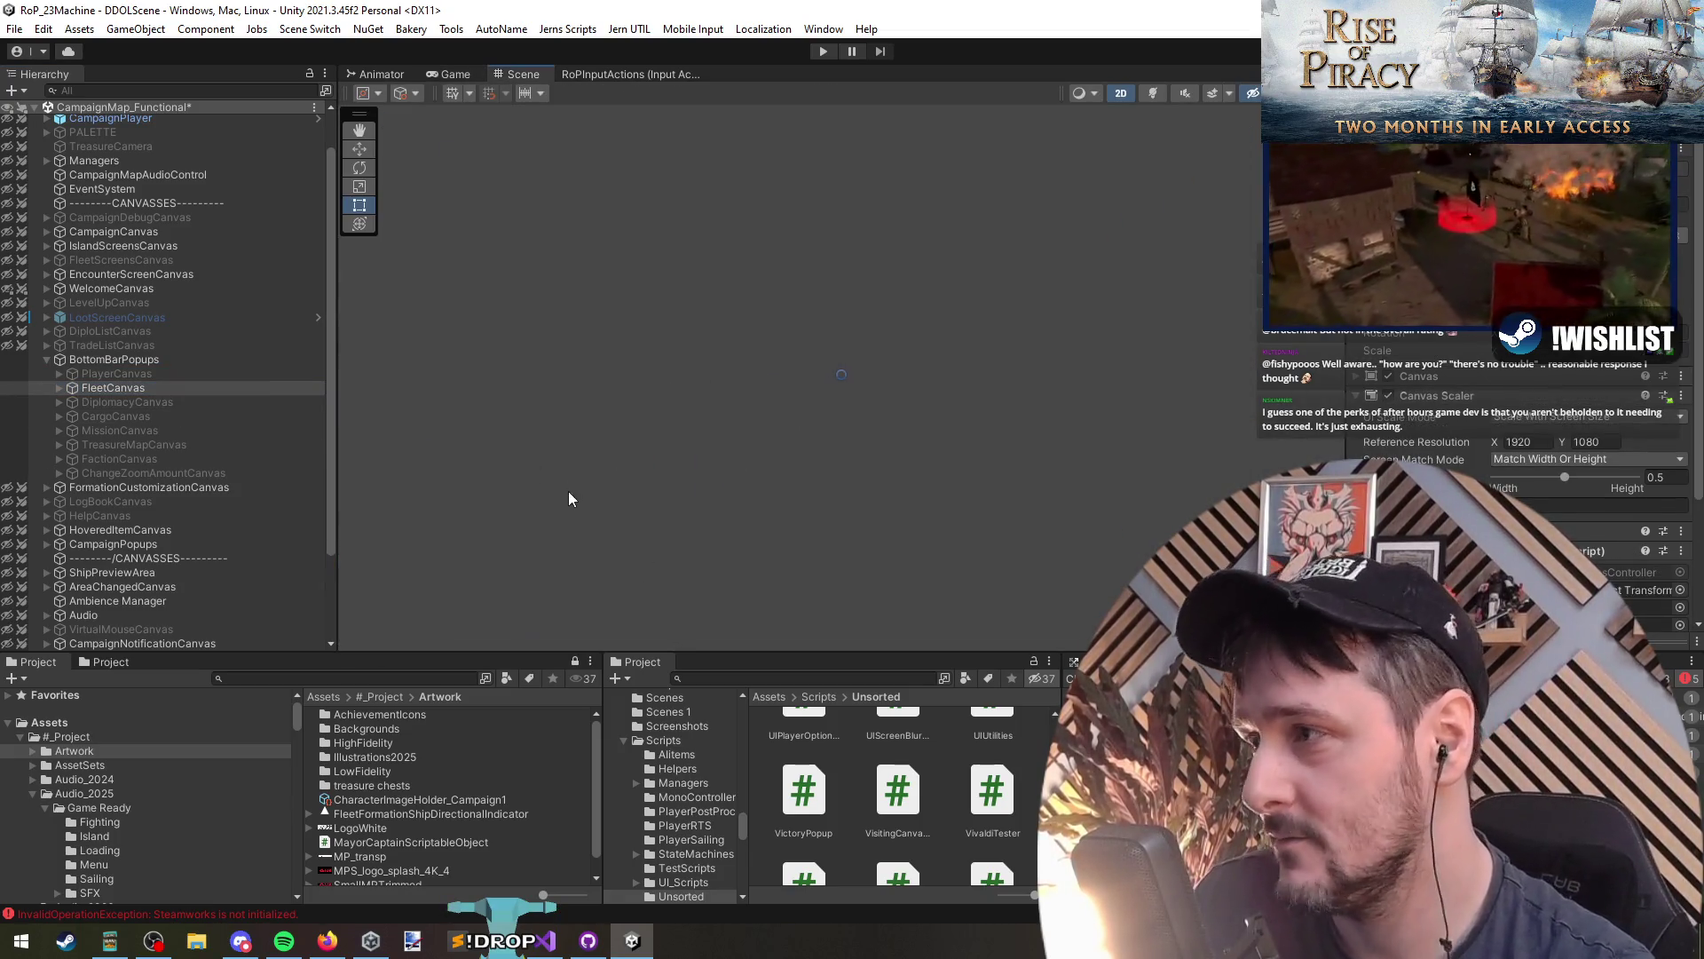
{"action": "left_click", "coordinate": [171, 386]}
{"action": "key", "text": "Right"}
{"action": "key", "text": "Down"}
{"action": "key", "text": "Right"}
{"action": "key", "text": "Down"}
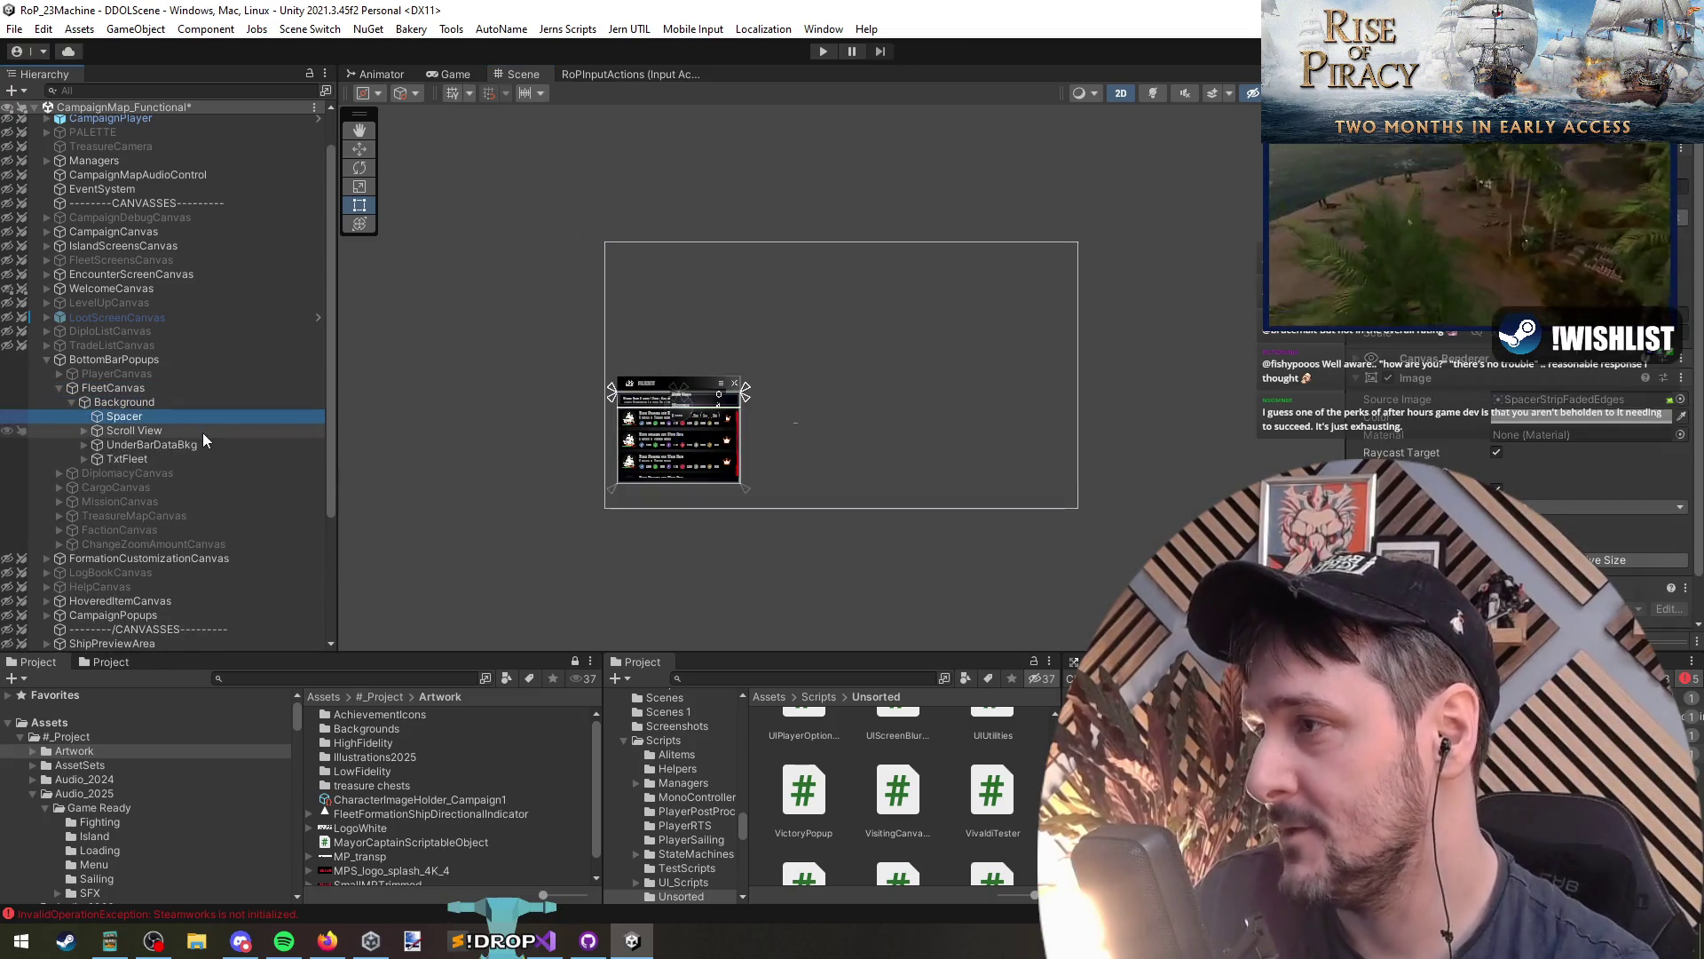
{"action": "key", "text": "f"}
{"action": "left_click_drag", "start_coordinate": [984, 443], "coordinate": [810, 388]}
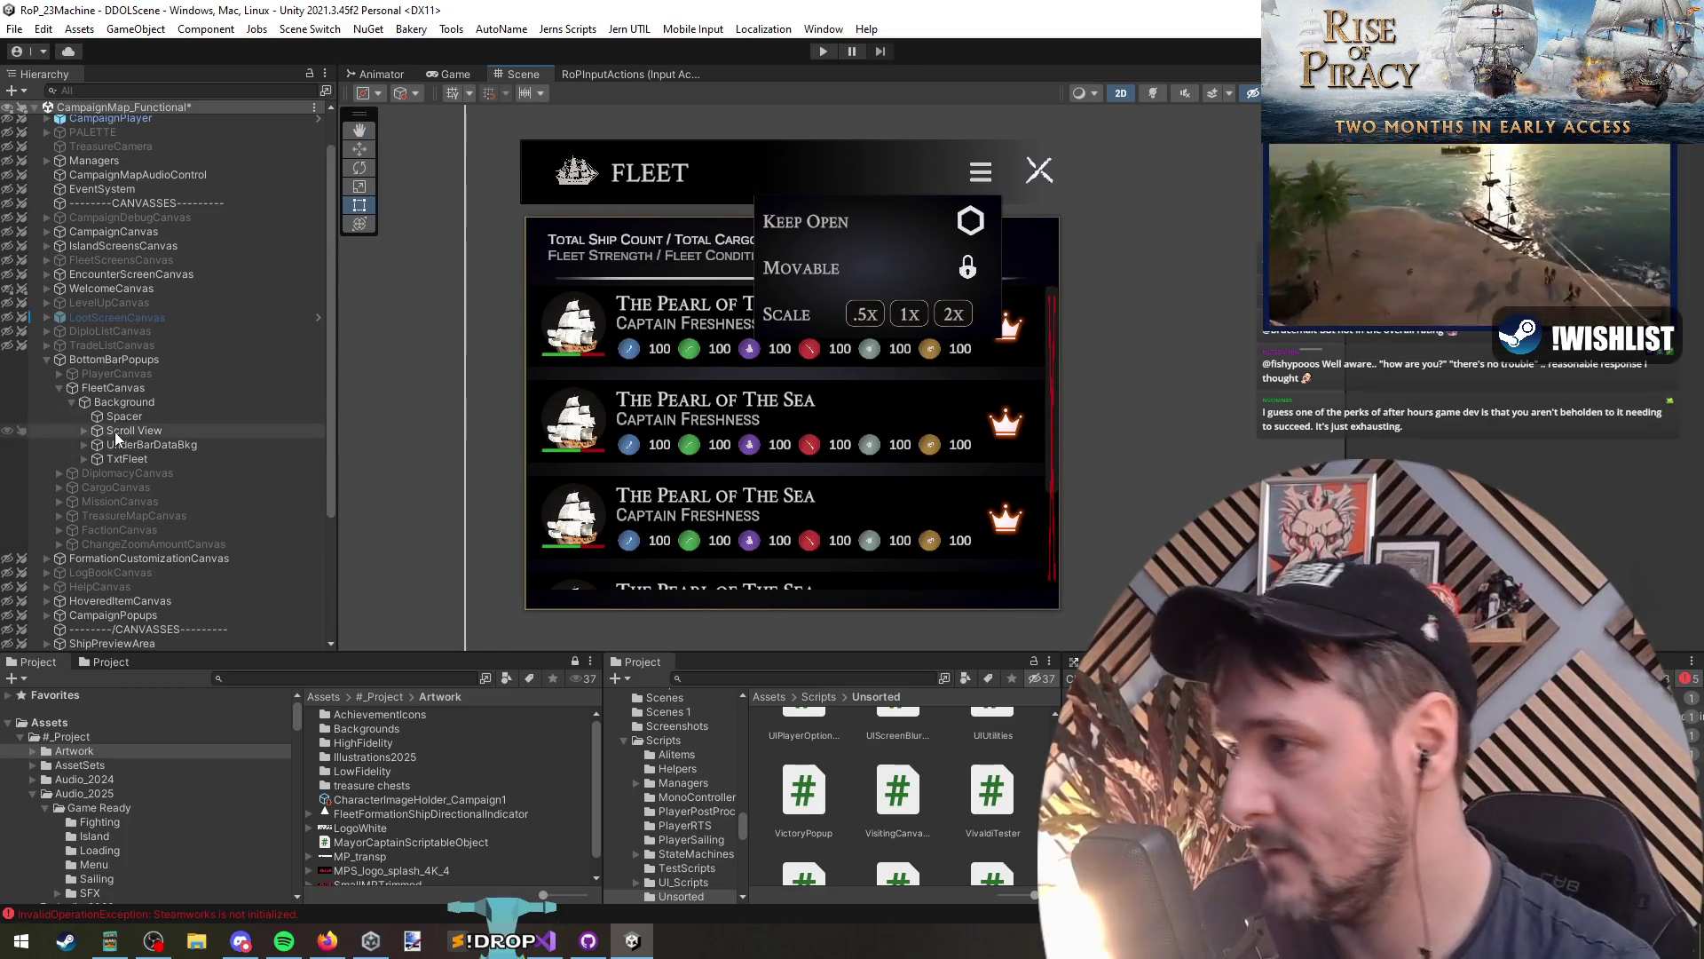
Step: Click through the FleetListItem ship entries in the Scroll View, ending on FleetListItem (2)
{"action": "left_click", "coordinate": [114, 432]}
{"action": "left_click", "coordinate": [630, 476]}
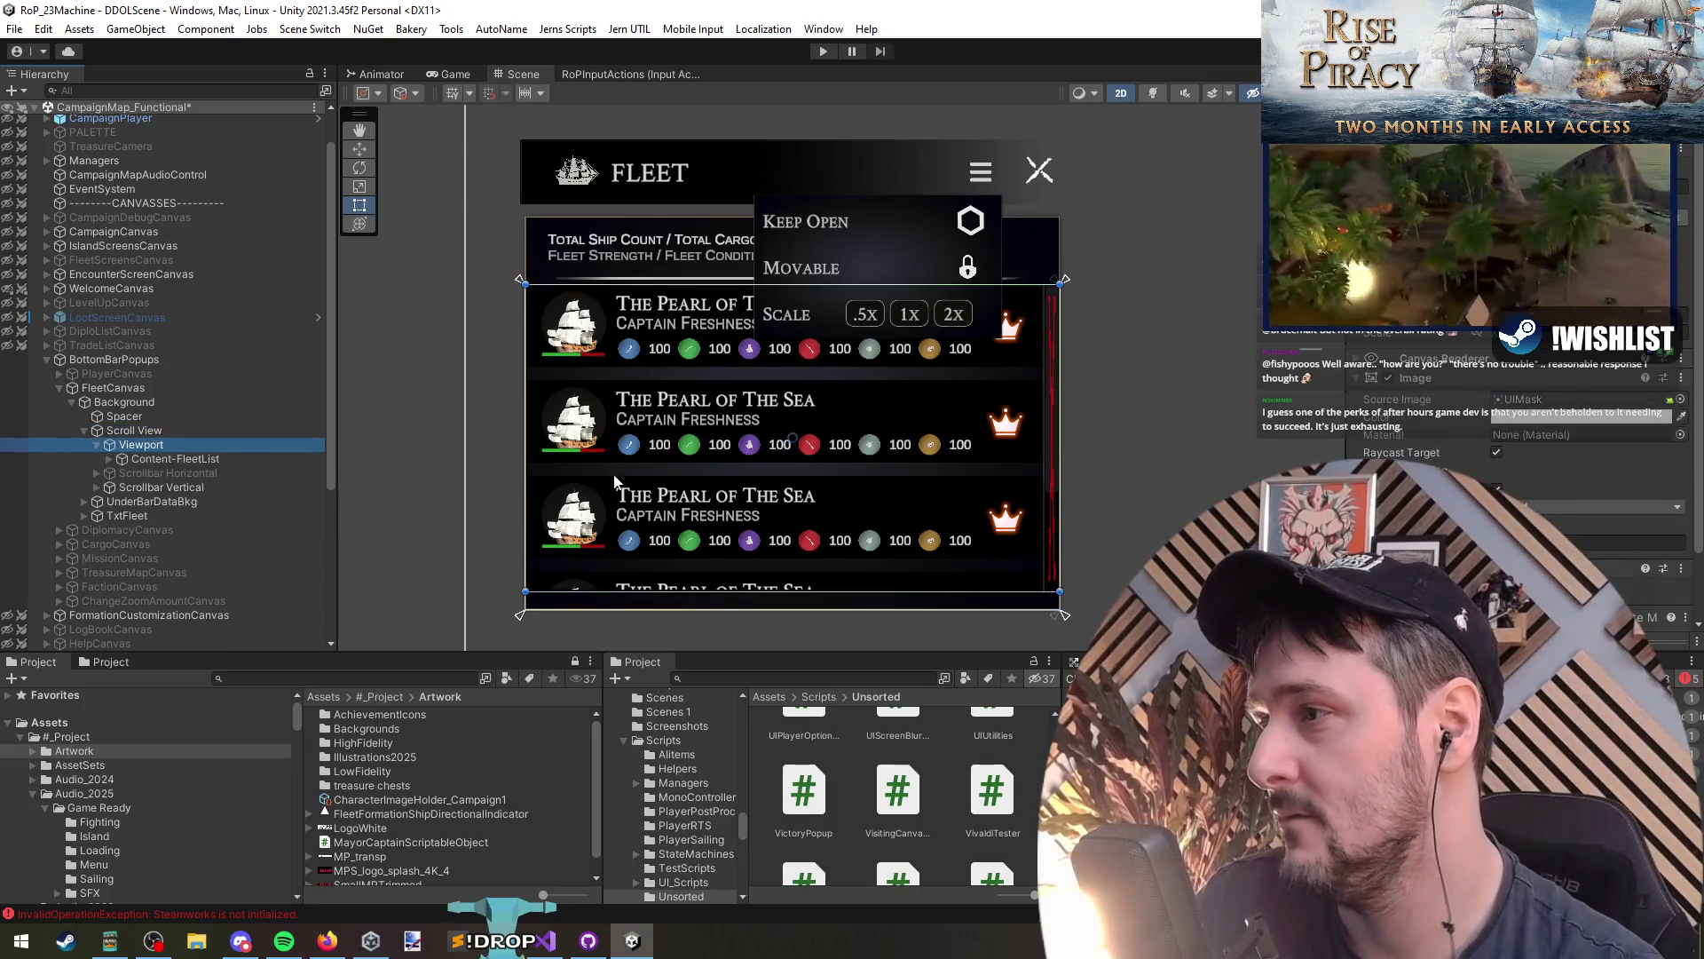
{"action": "key", "text": "Down"}
{"action": "key", "text": "Down"}
{"action": "key", "text": "Down"}
{"action": "key", "text": "Up"}
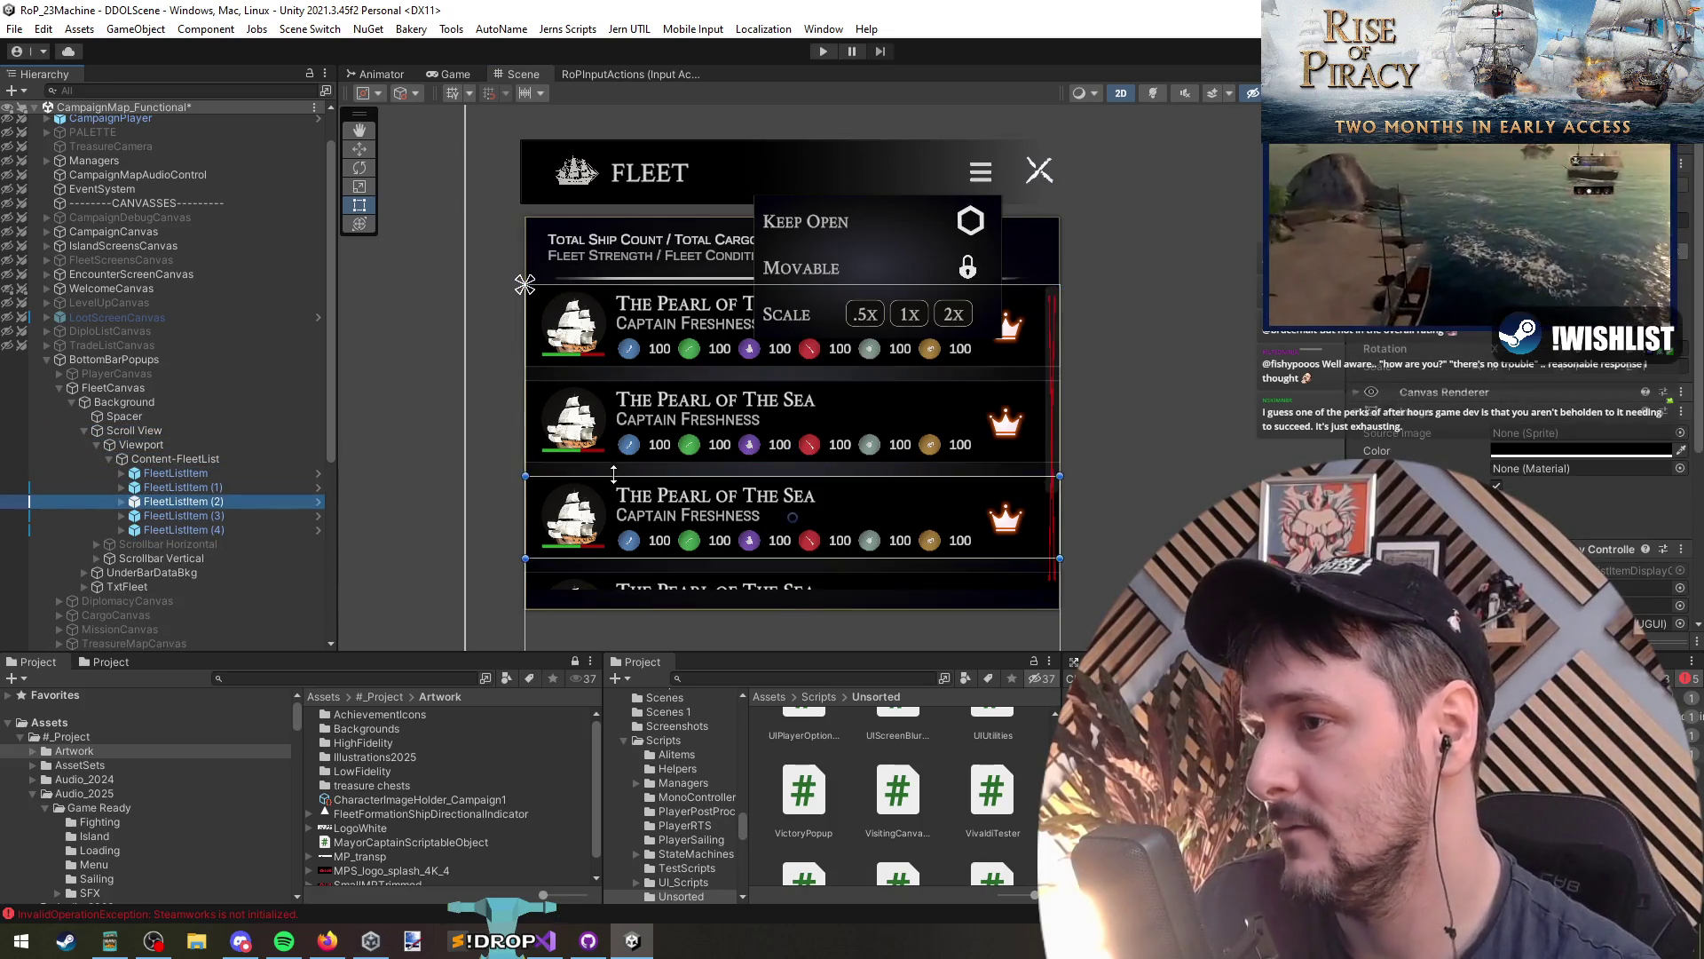
{"action": "key", "text": "Up"}
{"action": "key", "text": "Down"}
{"action": "key", "text": "Down"}
{"action": "key", "text": "Down"}
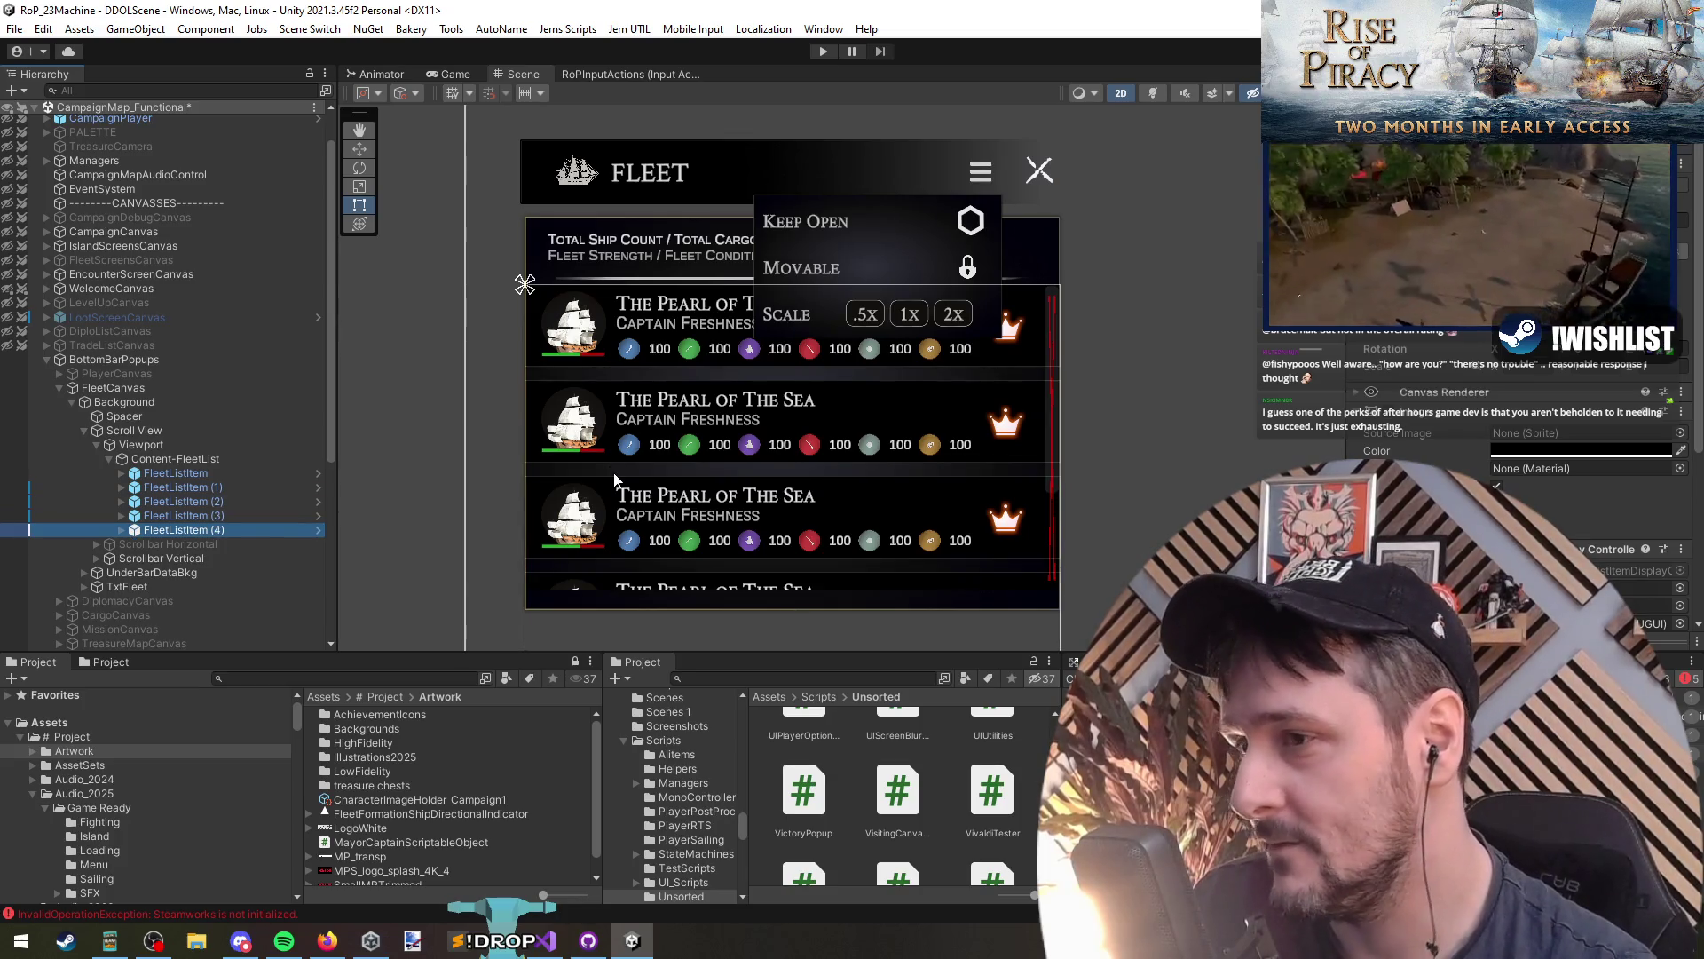
{"action": "left_click", "coordinate": [614, 477]}
{"action": "scroll", "coordinate": [497, 413], "scroll_direction": "down", "scroll_amount": 2}
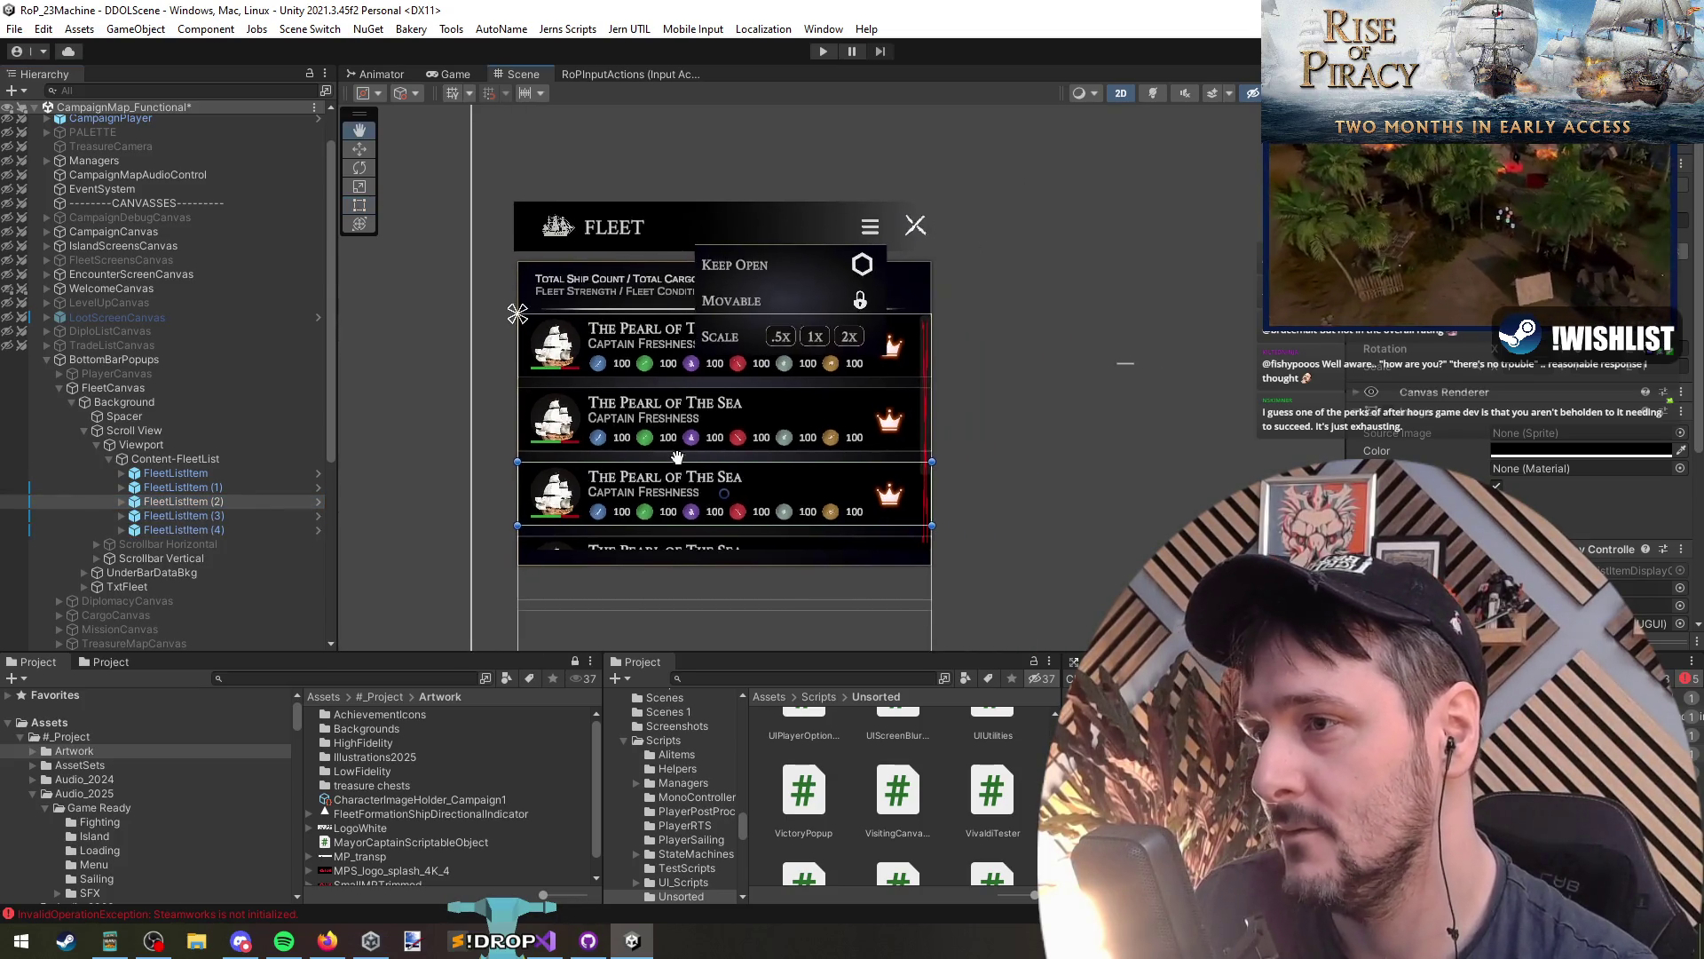
{"action": "left_click", "coordinate": [215, 471]}
{"action": "left_click", "coordinate": [227, 486]}
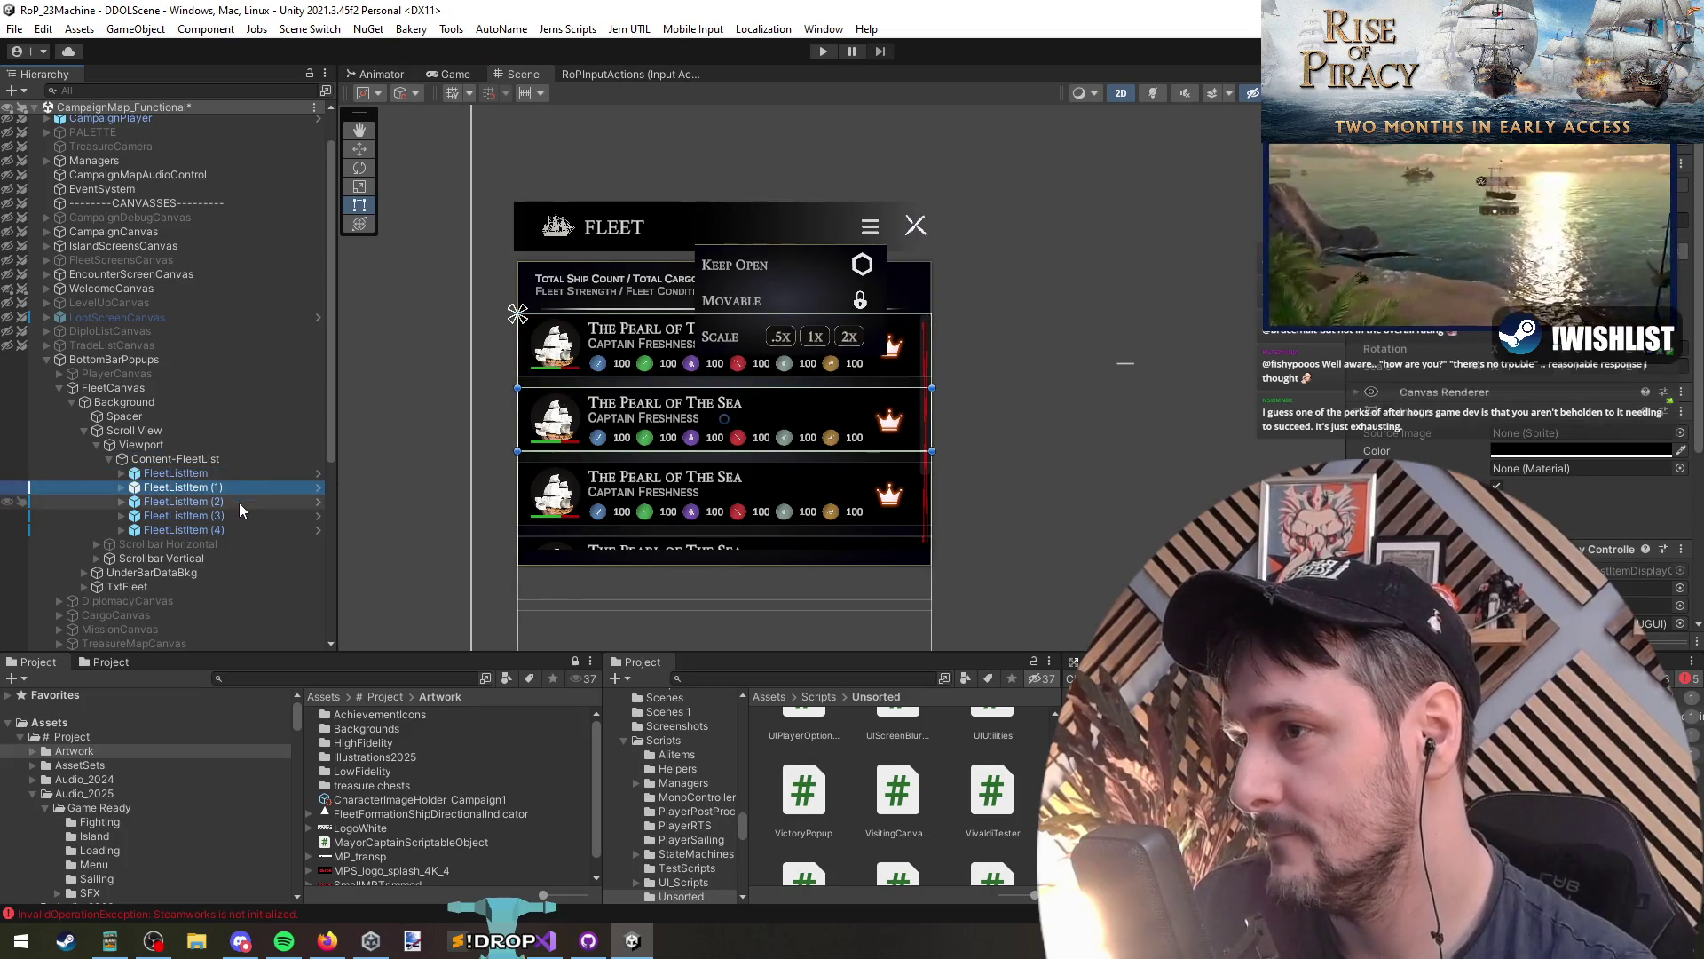
{"action": "left_click", "coordinate": [238, 502]}
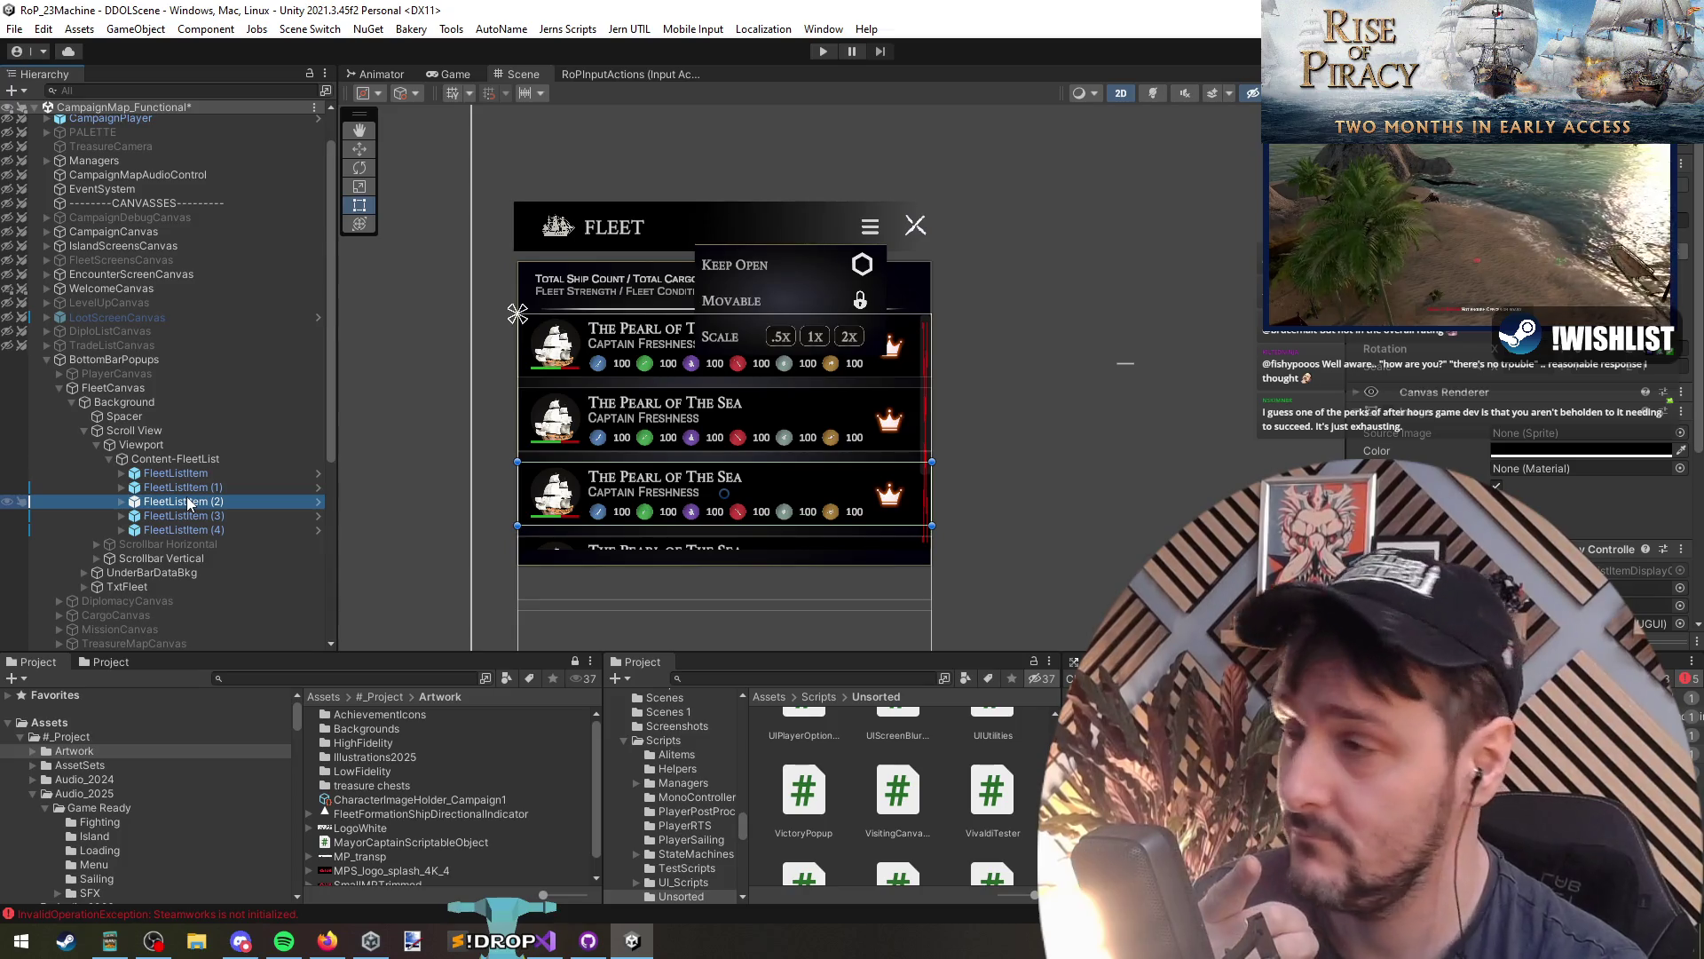
{"action": "mouse_move", "coordinate": [188, 505]}
{"action": "left_mouse_down"}
{"action": "mouse_move", "coordinate": [187, 472]}
{"action": "mouse_move", "coordinate": [210, 503]}
{"action": "left_mouse_up"}
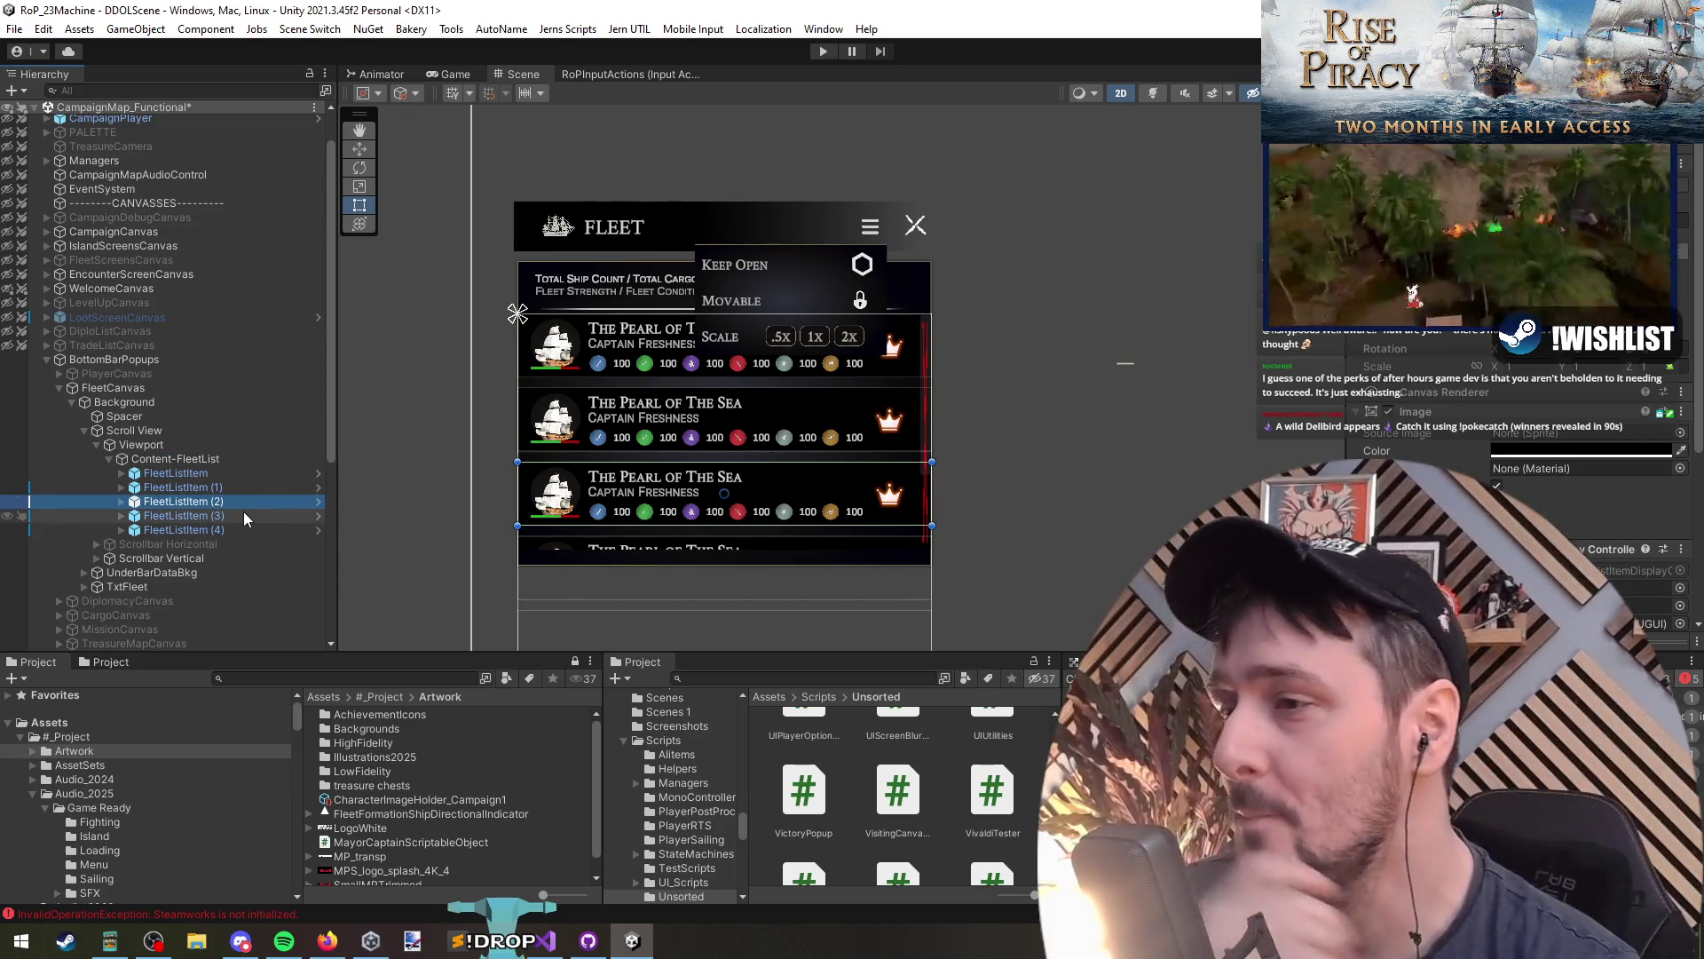
Step: Inspect the panel-options objects and hide BtnPanelOptionsPrefab in the Scene view
{"action": "left_click", "coordinate": [762, 263]}
{"action": "left_click", "coordinate": [801, 274]}
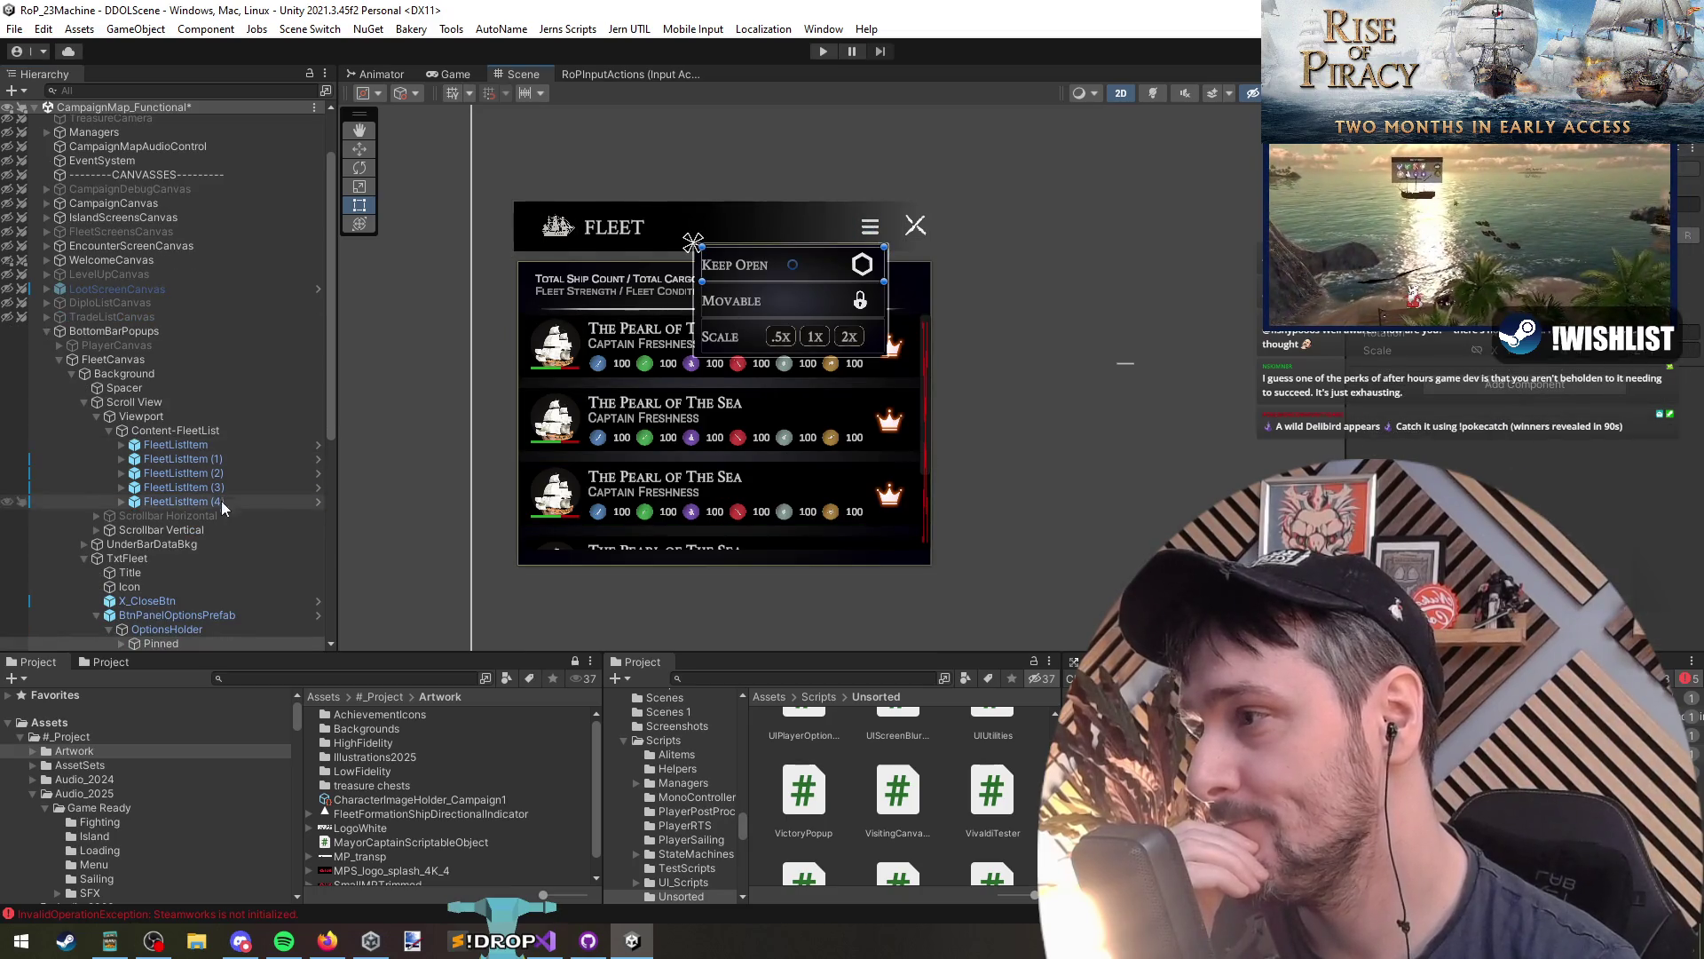
{"action": "left_click", "coordinate": [176, 618]}
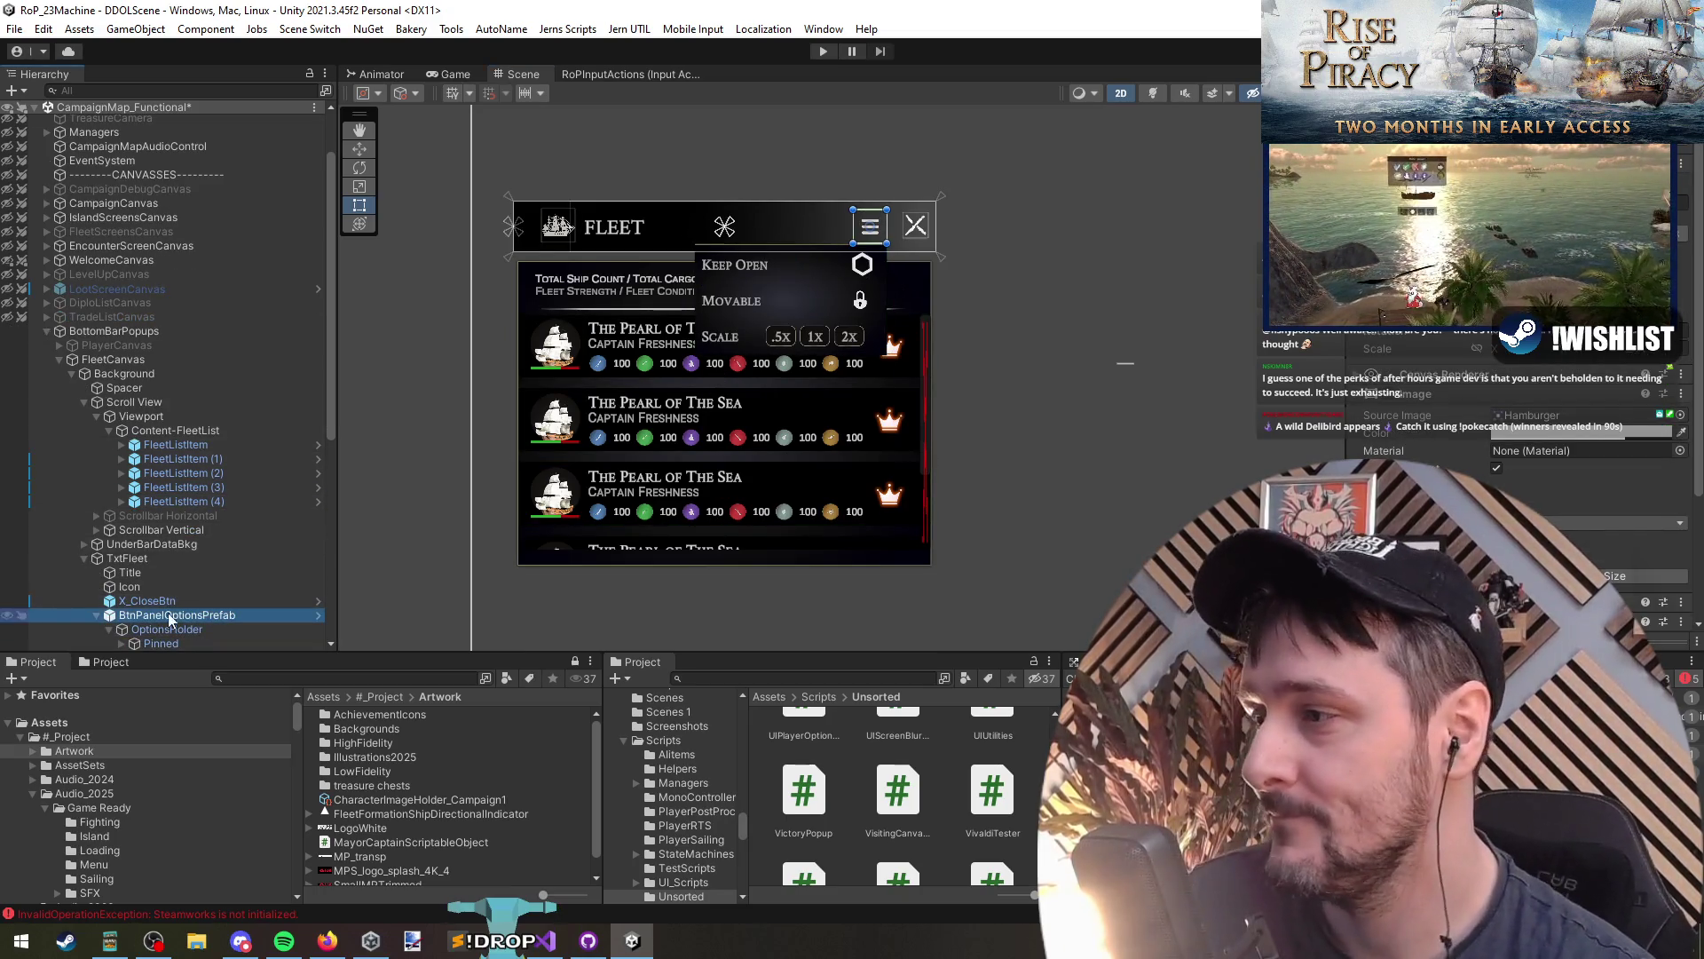
{"action": "left_click", "coordinate": [181, 630]}
{"action": "key", "text": "w"}
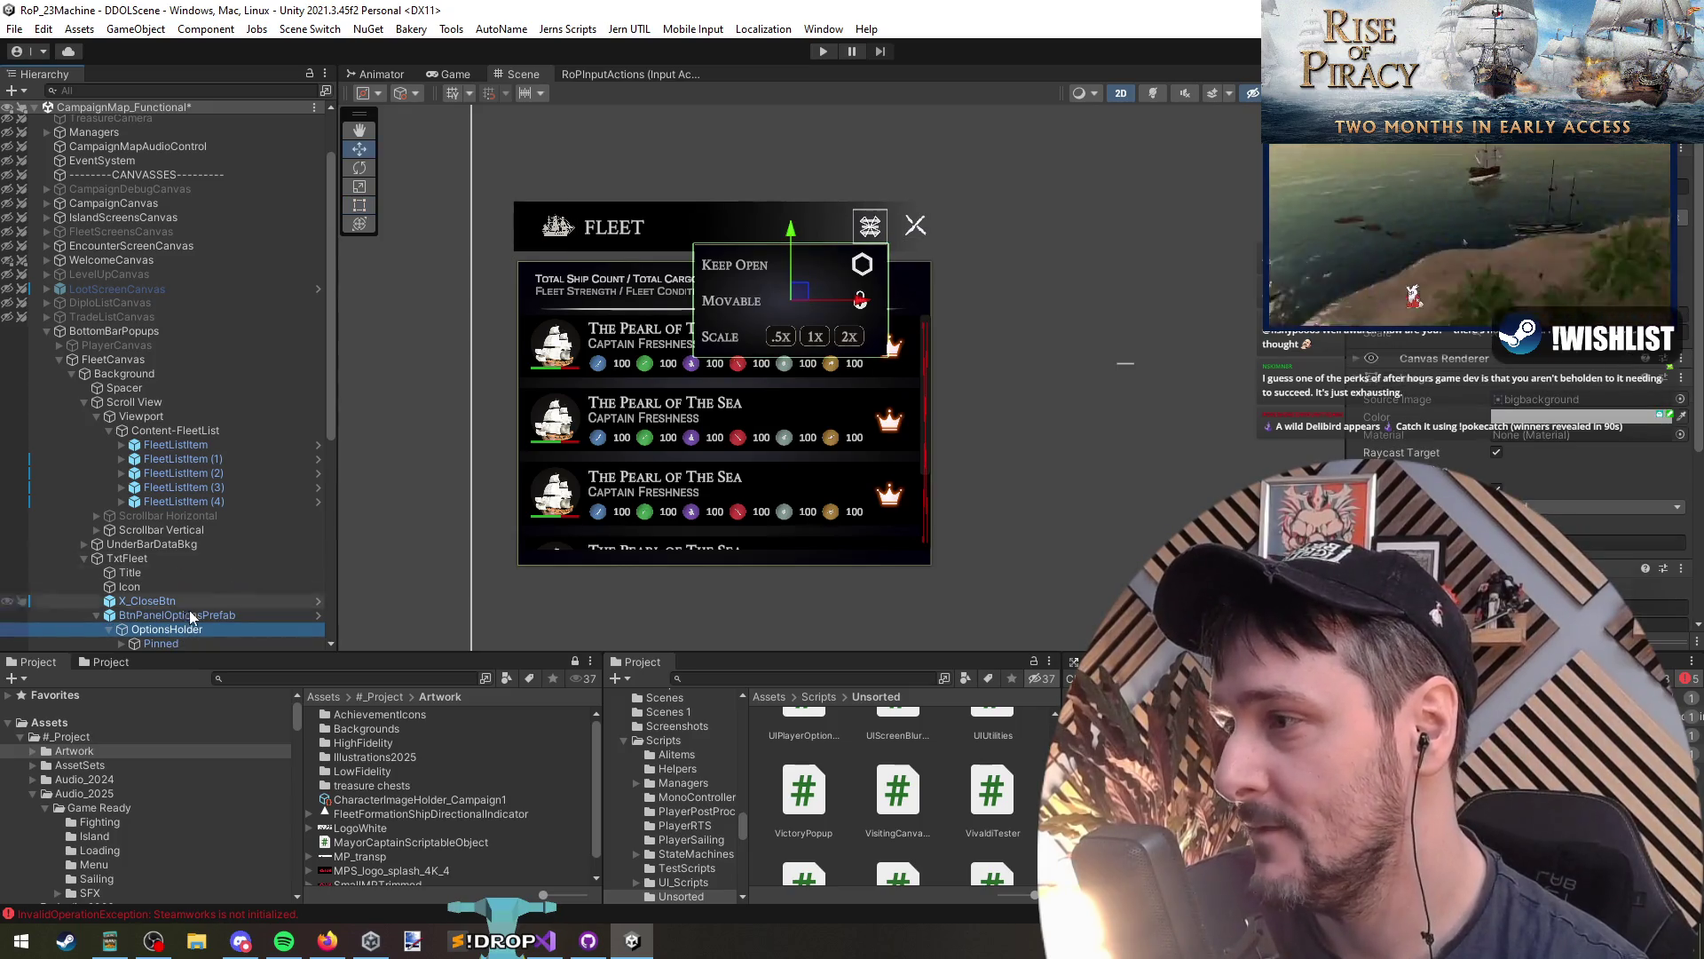
{"action": "left_click", "coordinate": [6, 616]}
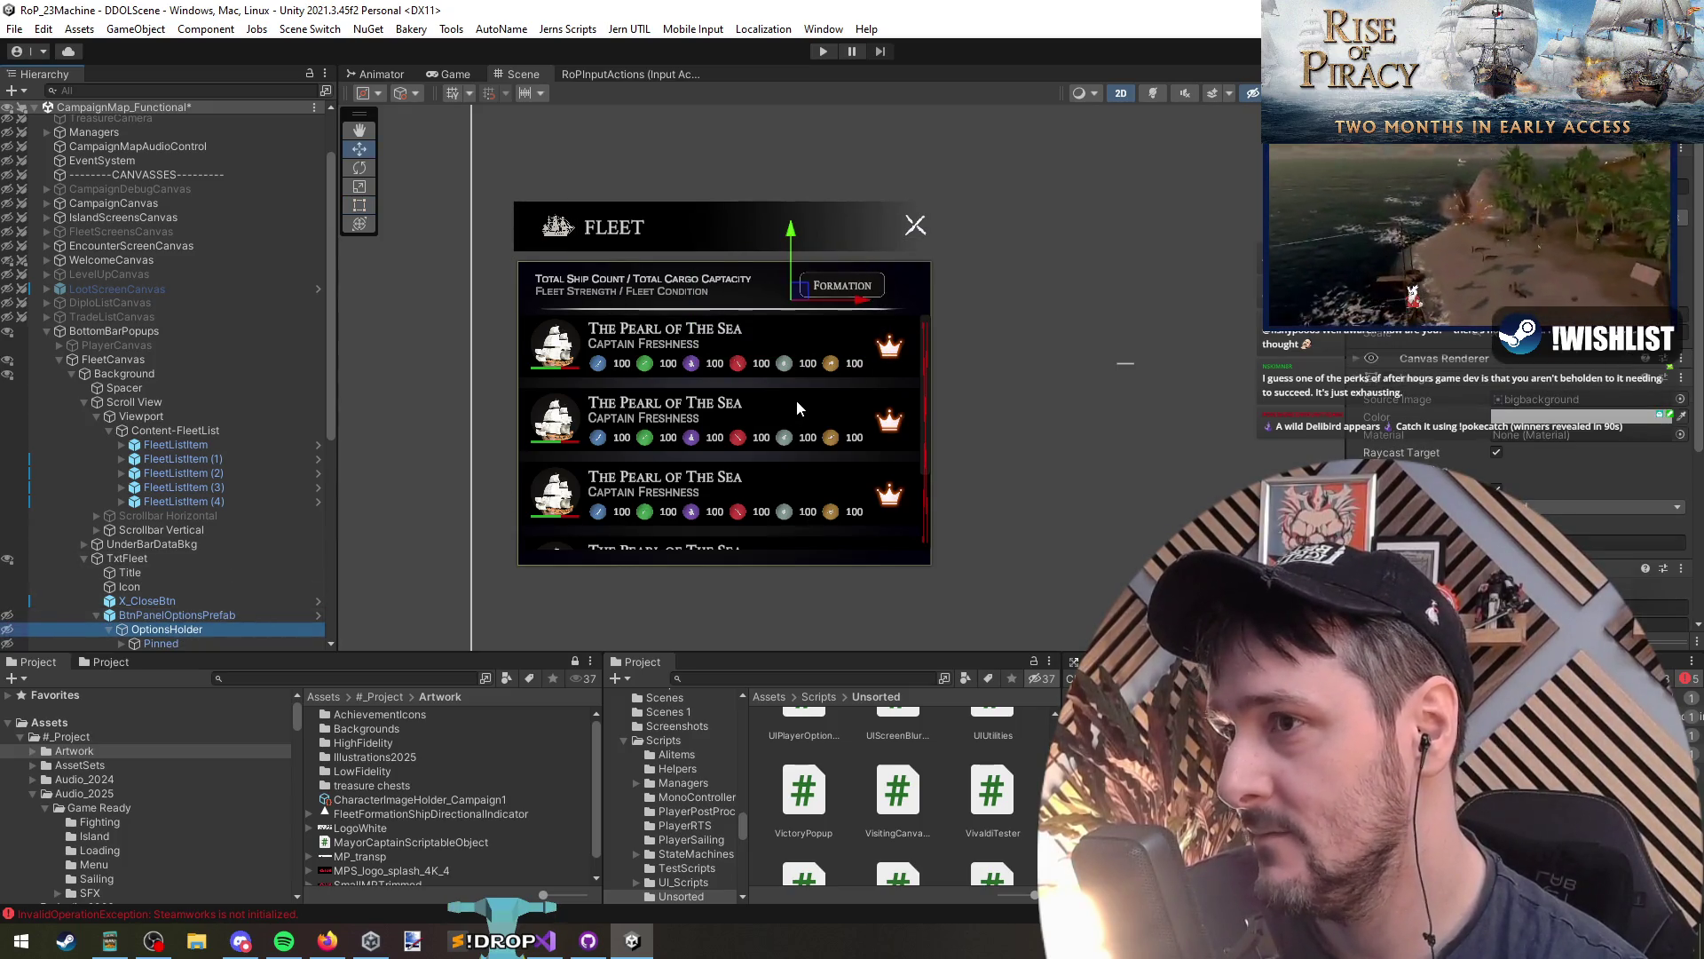
{"action": "left_click", "coordinate": [189, 612]}
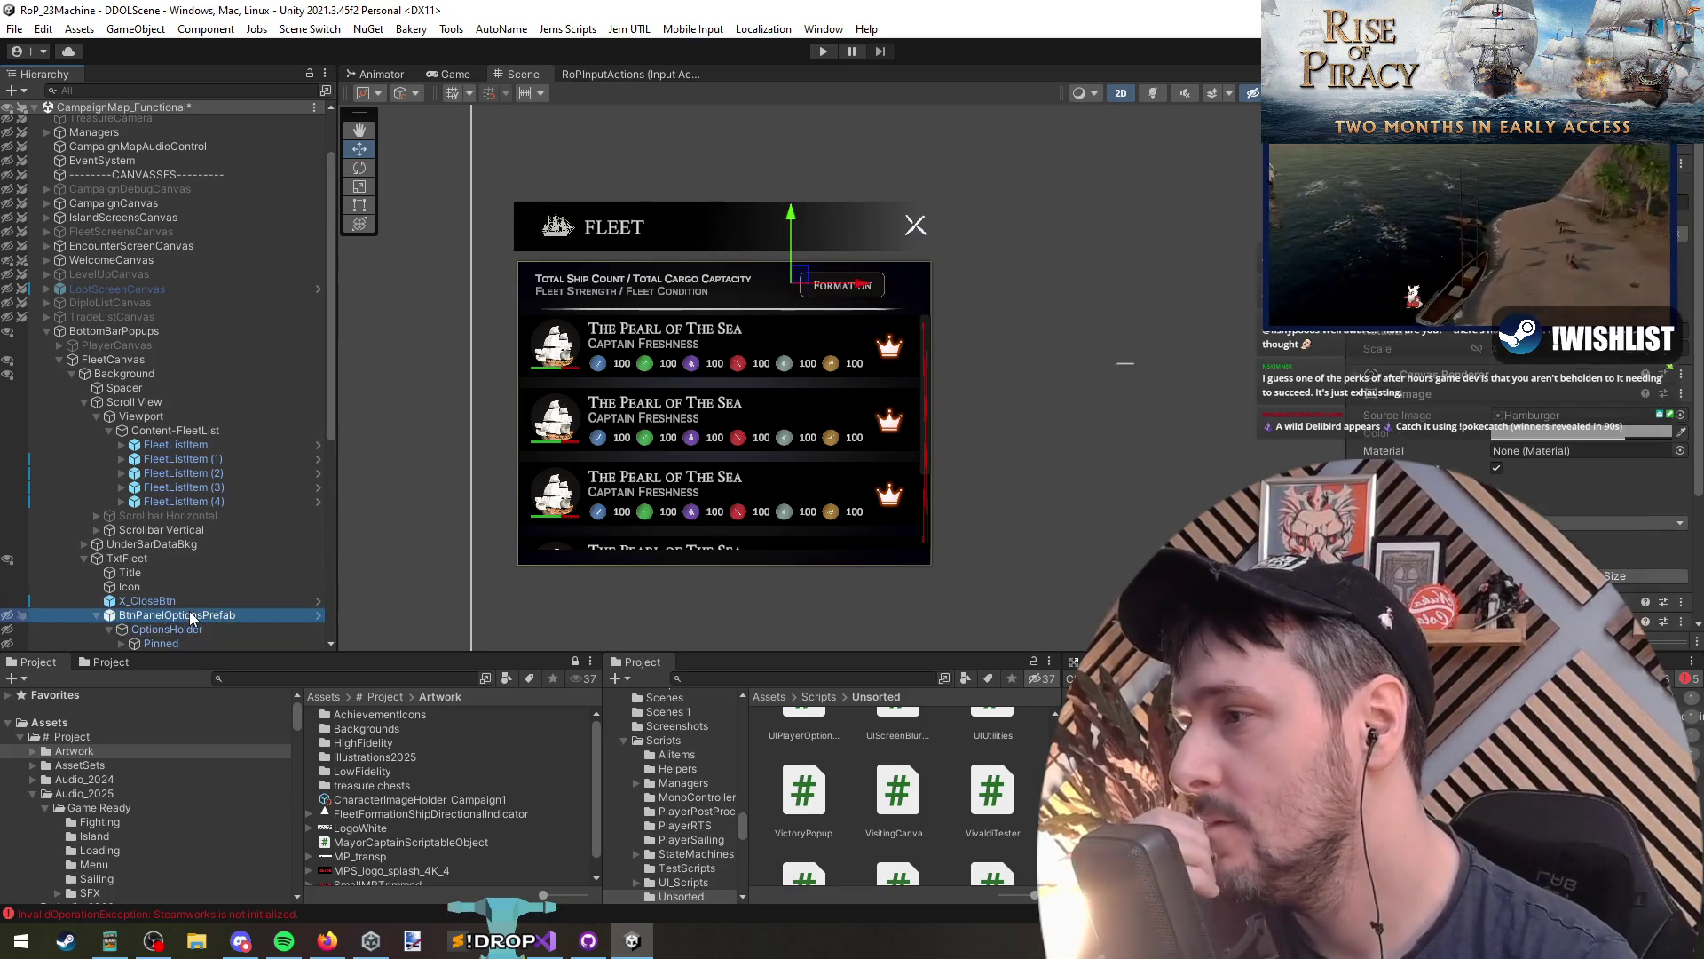
Step: Select the fleet panel's Formation button and duplicate it
{"action": "left_click", "coordinate": [850, 286]}
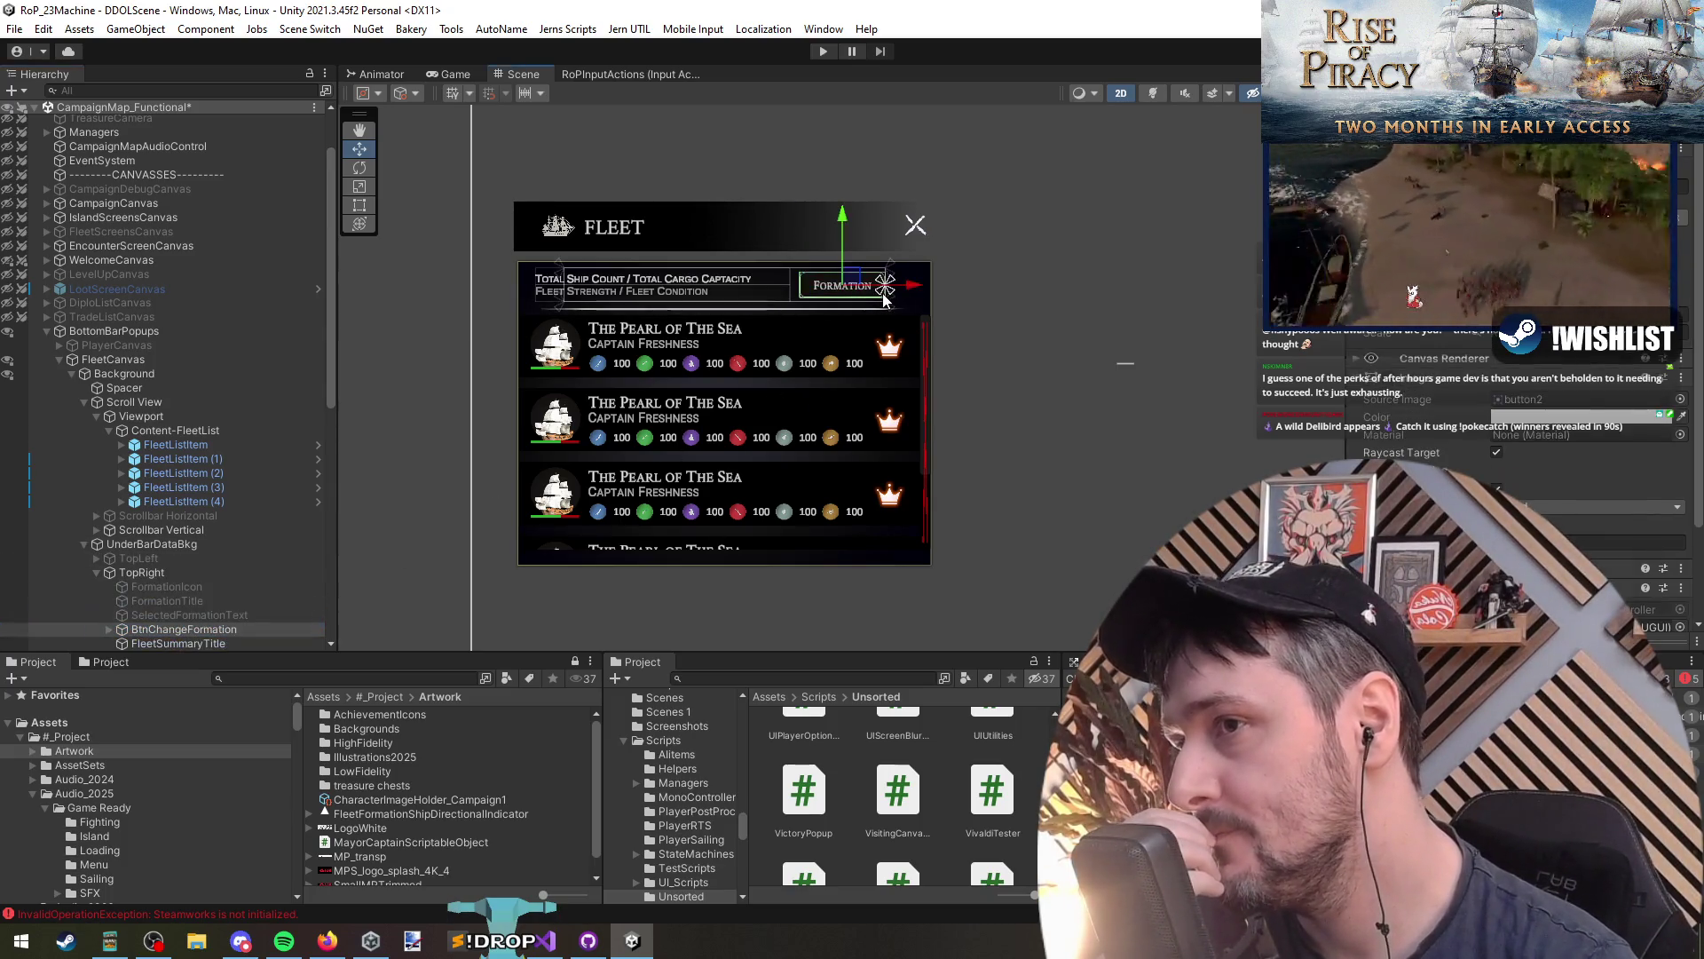
{"action": "scroll", "coordinate": [969, 258], "scroll_direction": "up", "scroll_amount": 5}
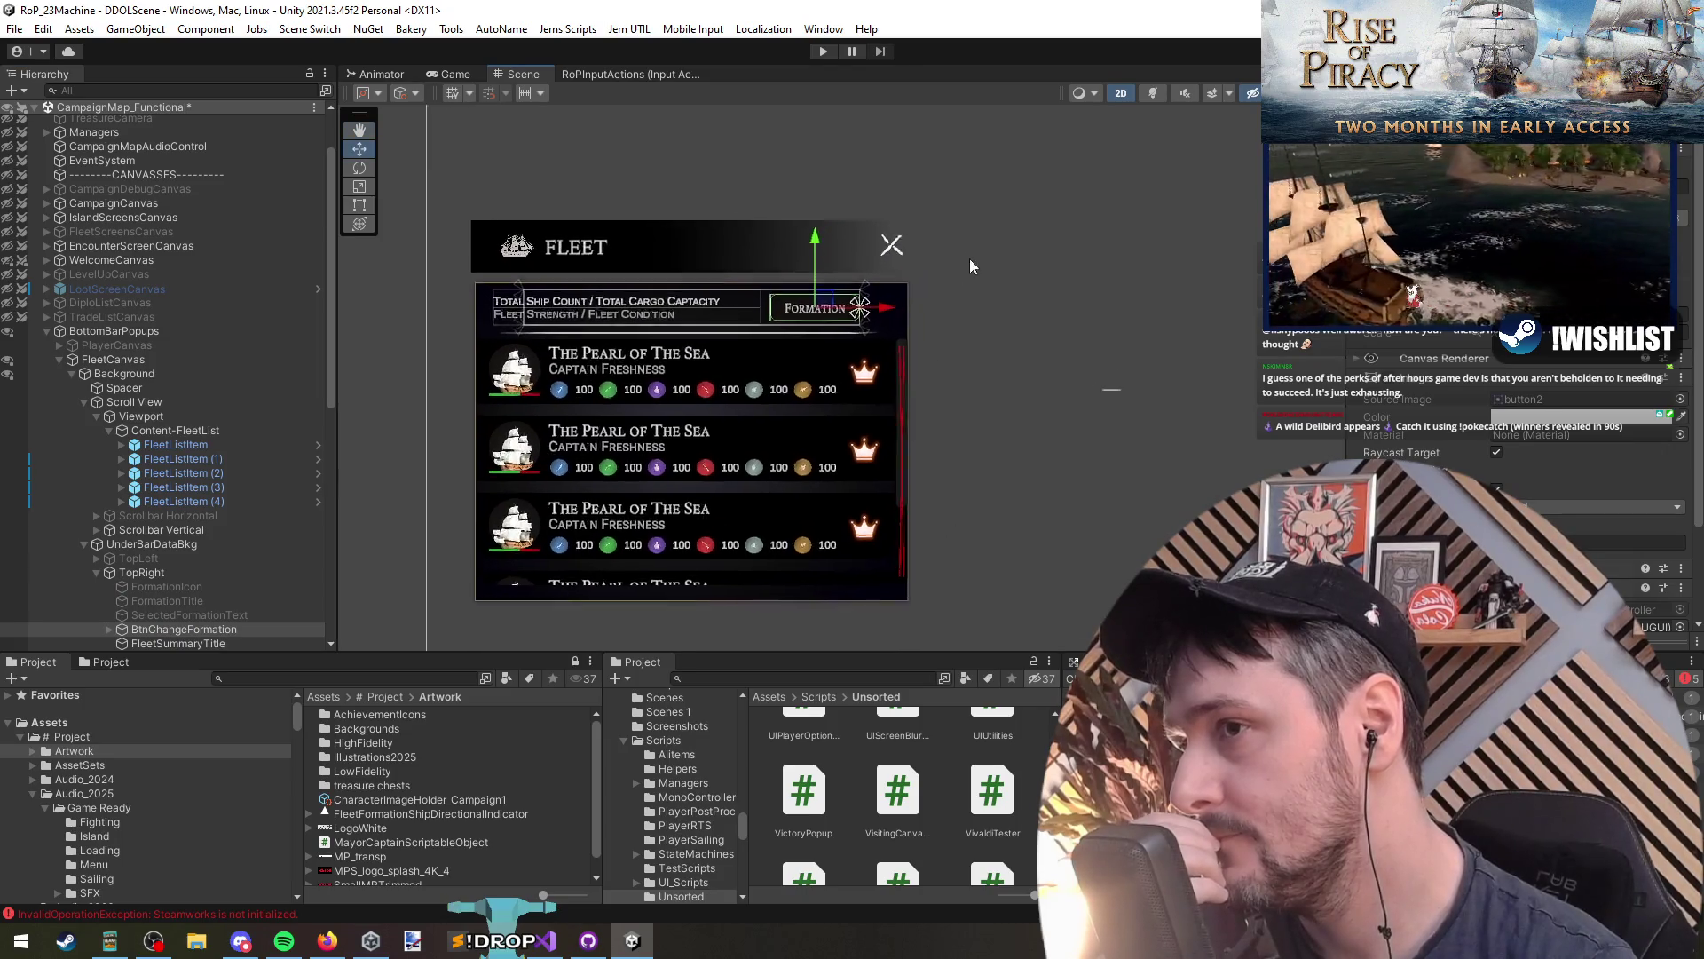
{"action": "scroll", "coordinate": [891, 357], "scroll_direction": "down", "scroll_amount": 5}
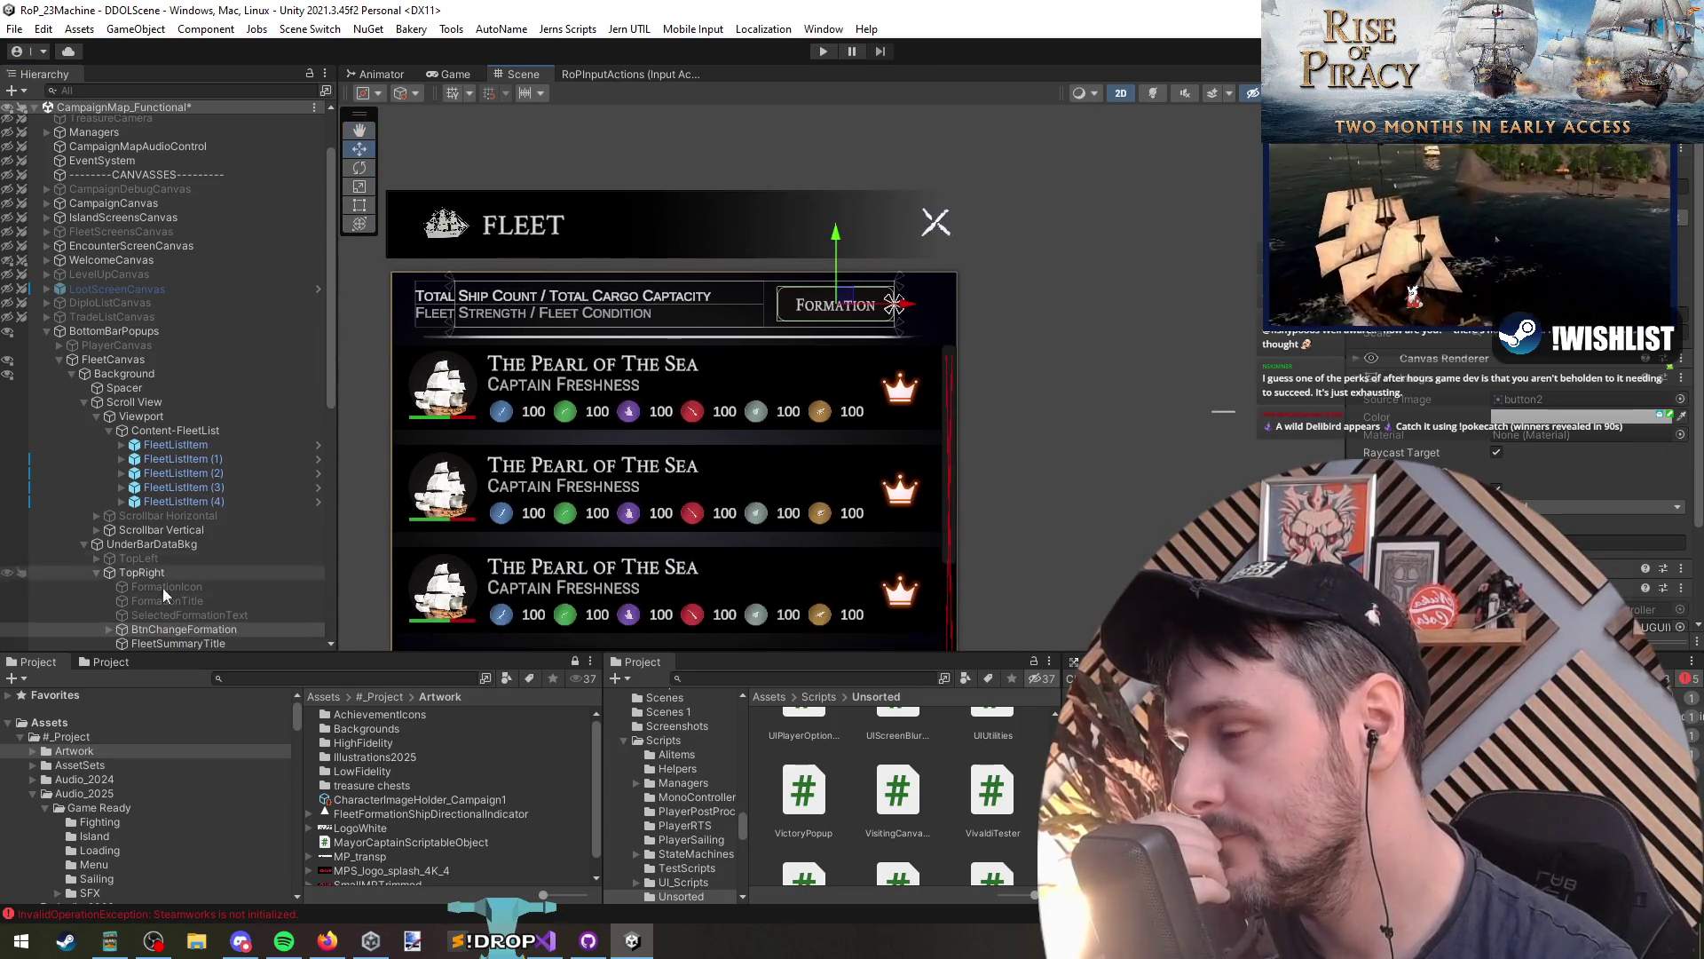
{"action": "scroll", "coordinate": [775, 368], "scroll_direction": "down", "scroll_amount": 2}
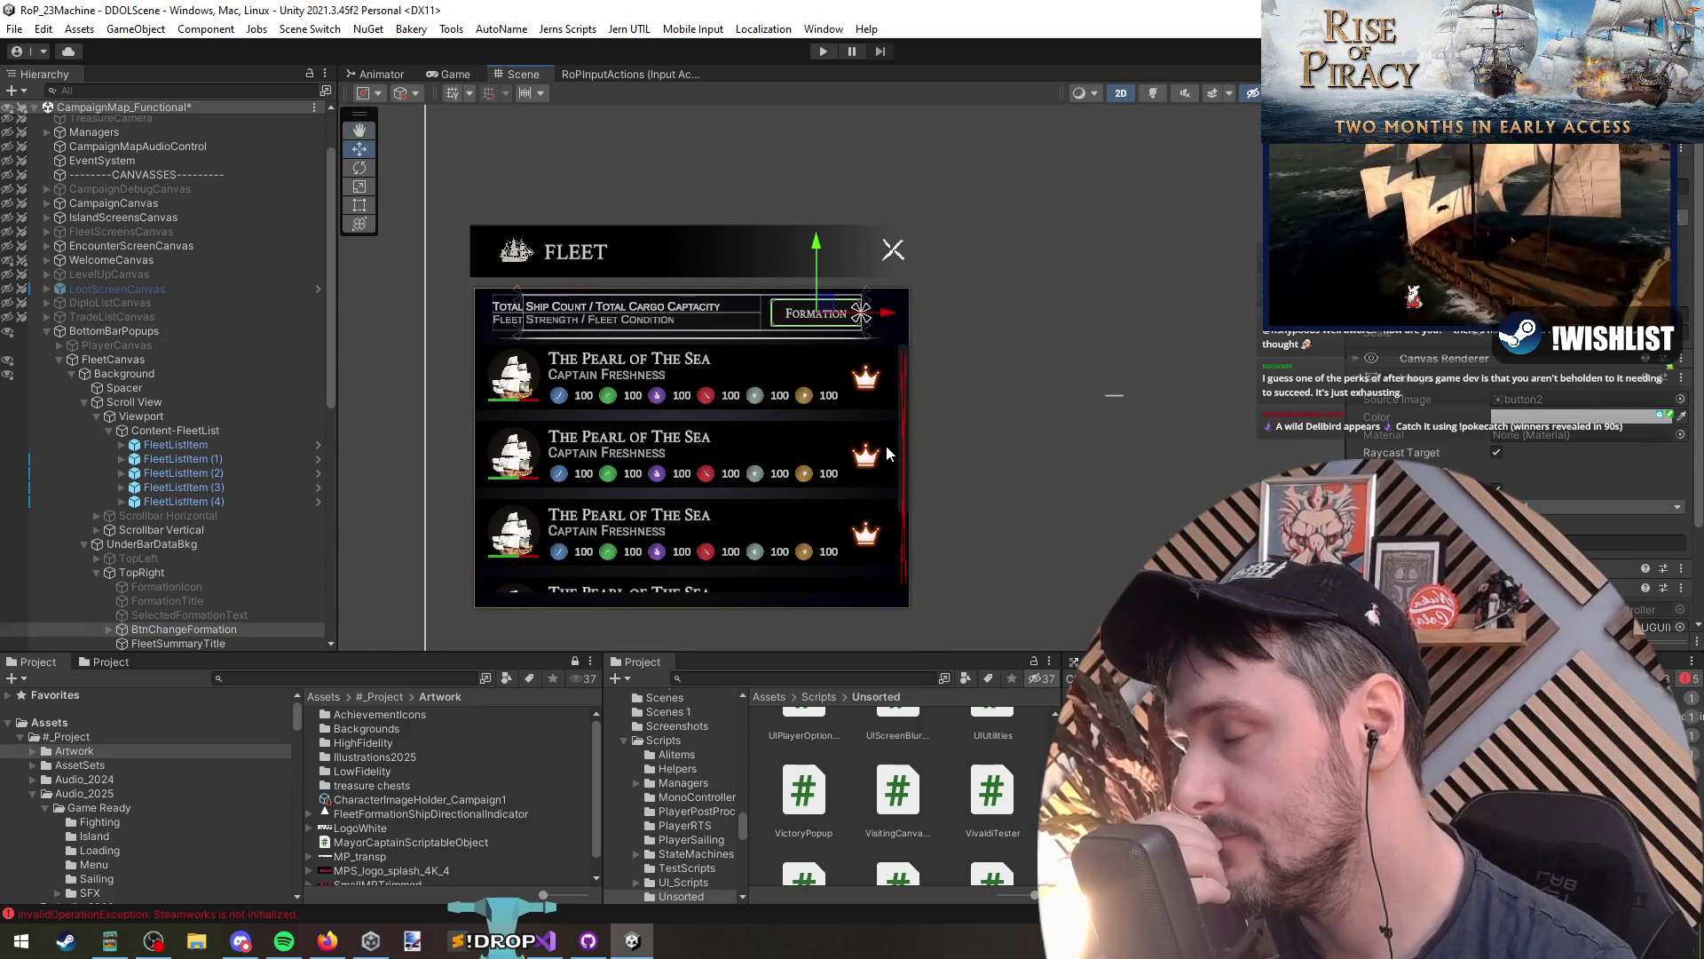
{"action": "scroll", "coordinate": [229, 519], "scroll_direction": "down", "scroll_amount": 5}
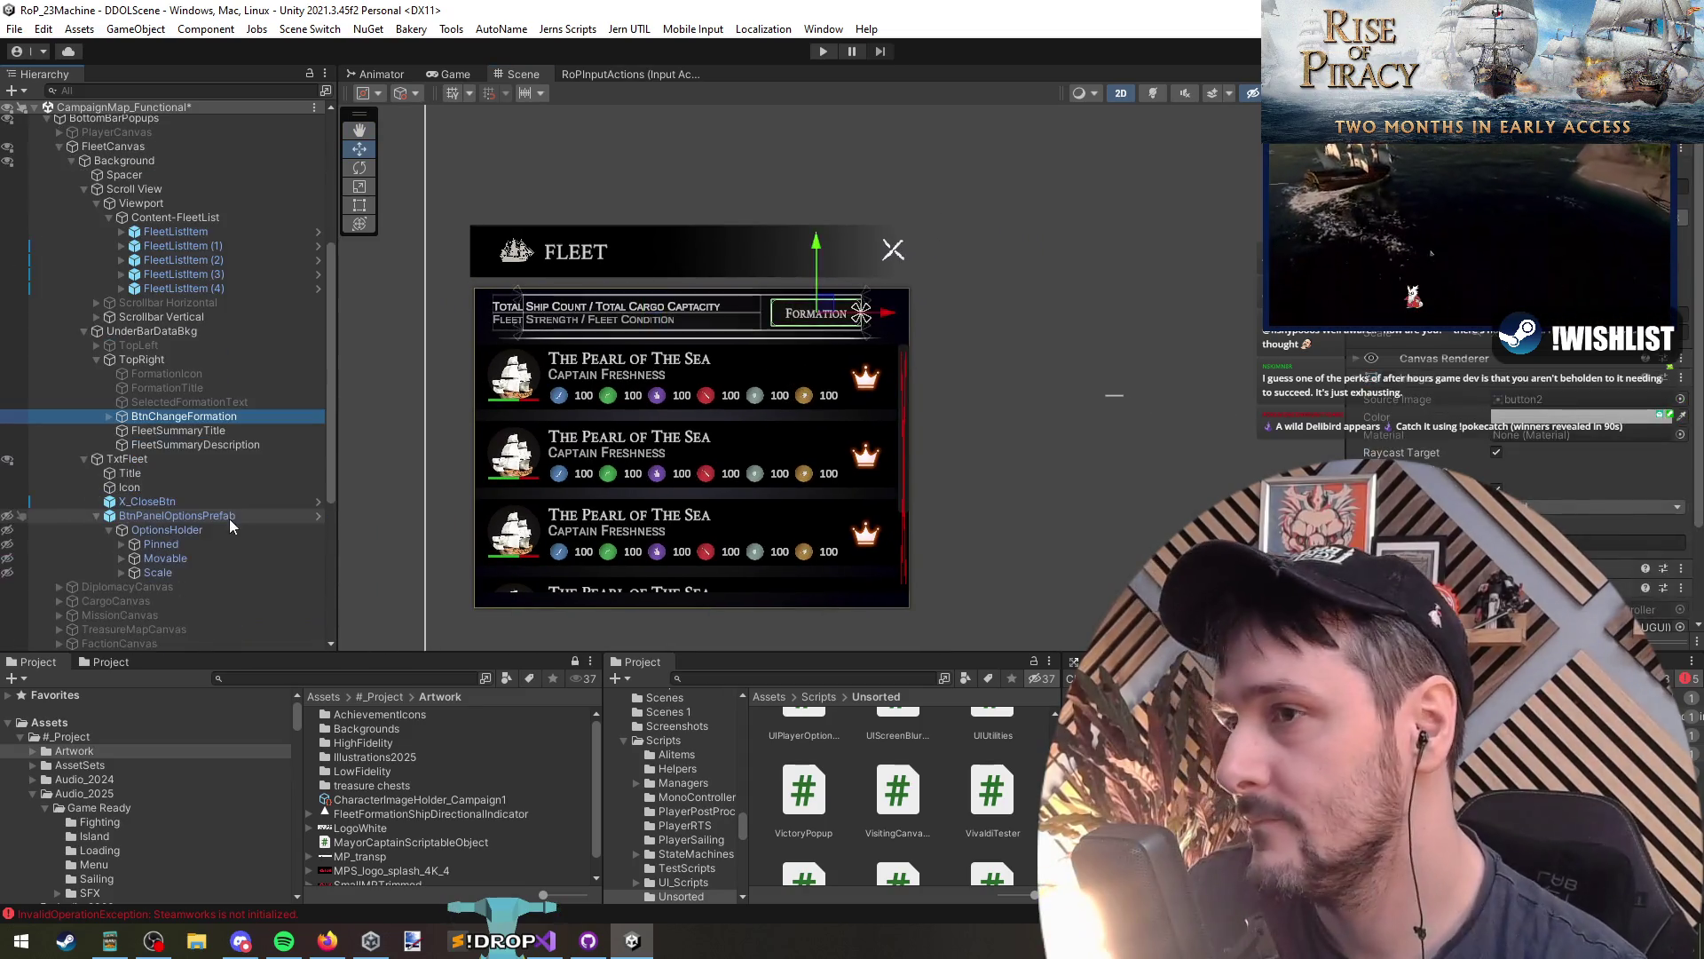
{"action": "key", "text": "ctrl+d"}
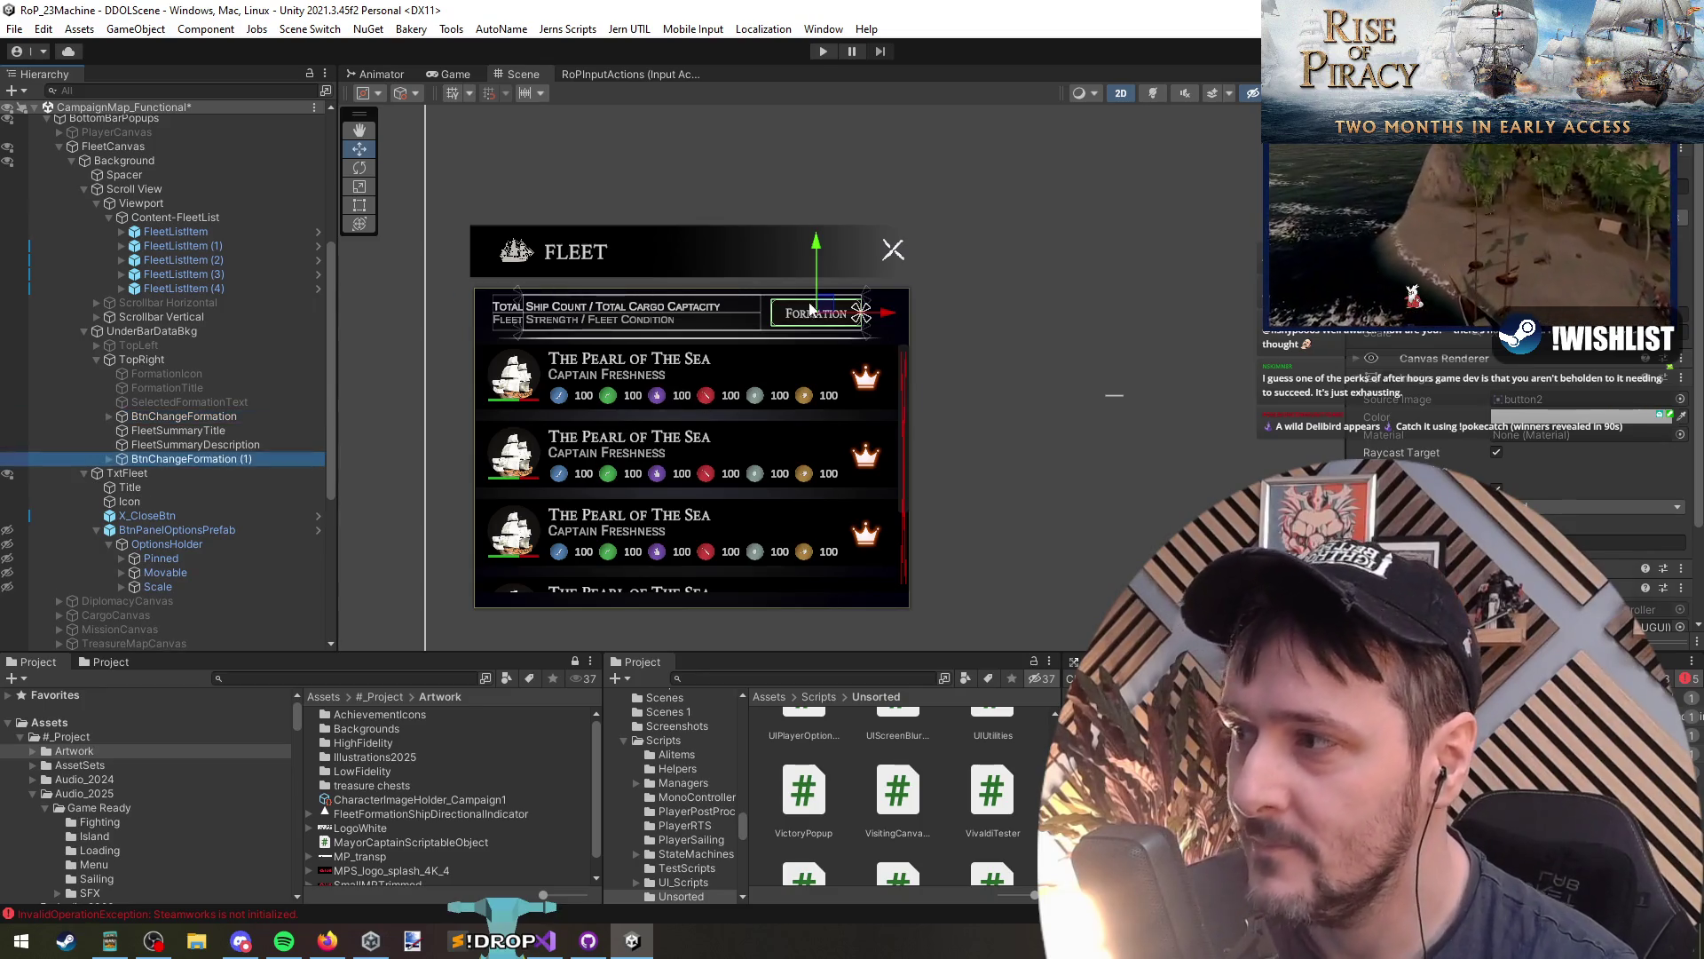
{"action": "scroll", "coordinate": [843, 358], "scroll_direction": "up", "scroll_amount": 3}
{"action": "scroll", "coordinate": [813, 445], "scroll_direction": "down", "scroll_amount": 3}
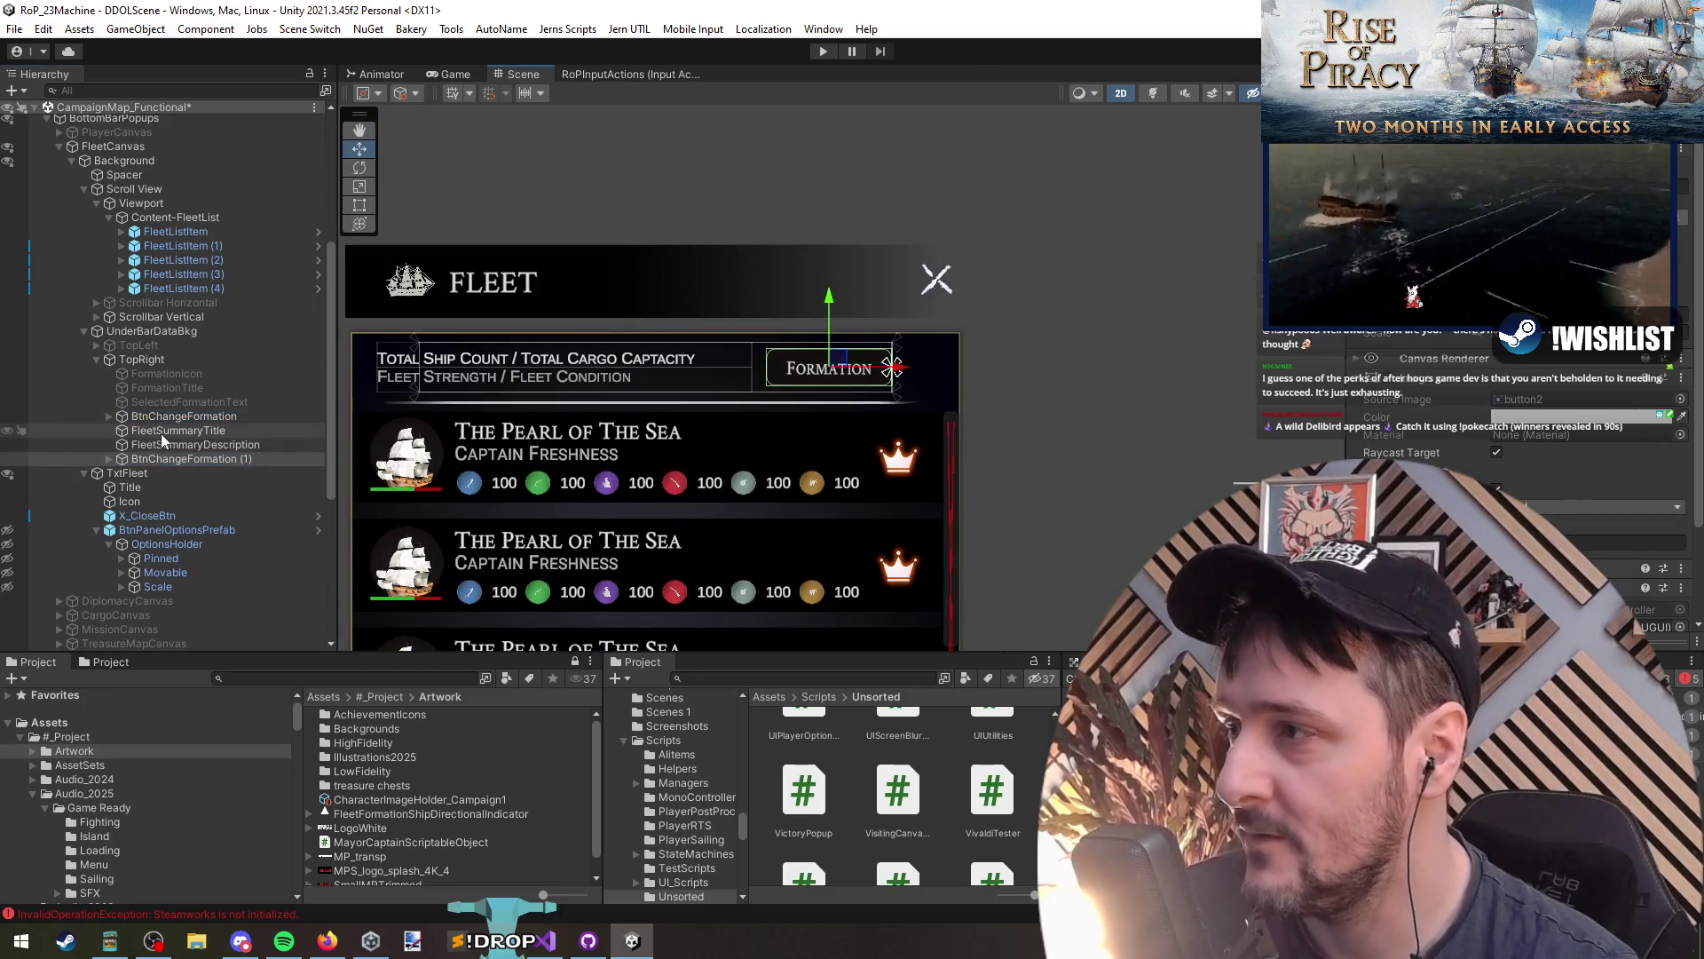
Step: Resize the UnderBarDataBkg strip to a height of 51.64 with the Rect tool
{"action": "left_click", "coordinate": [142, 359]}
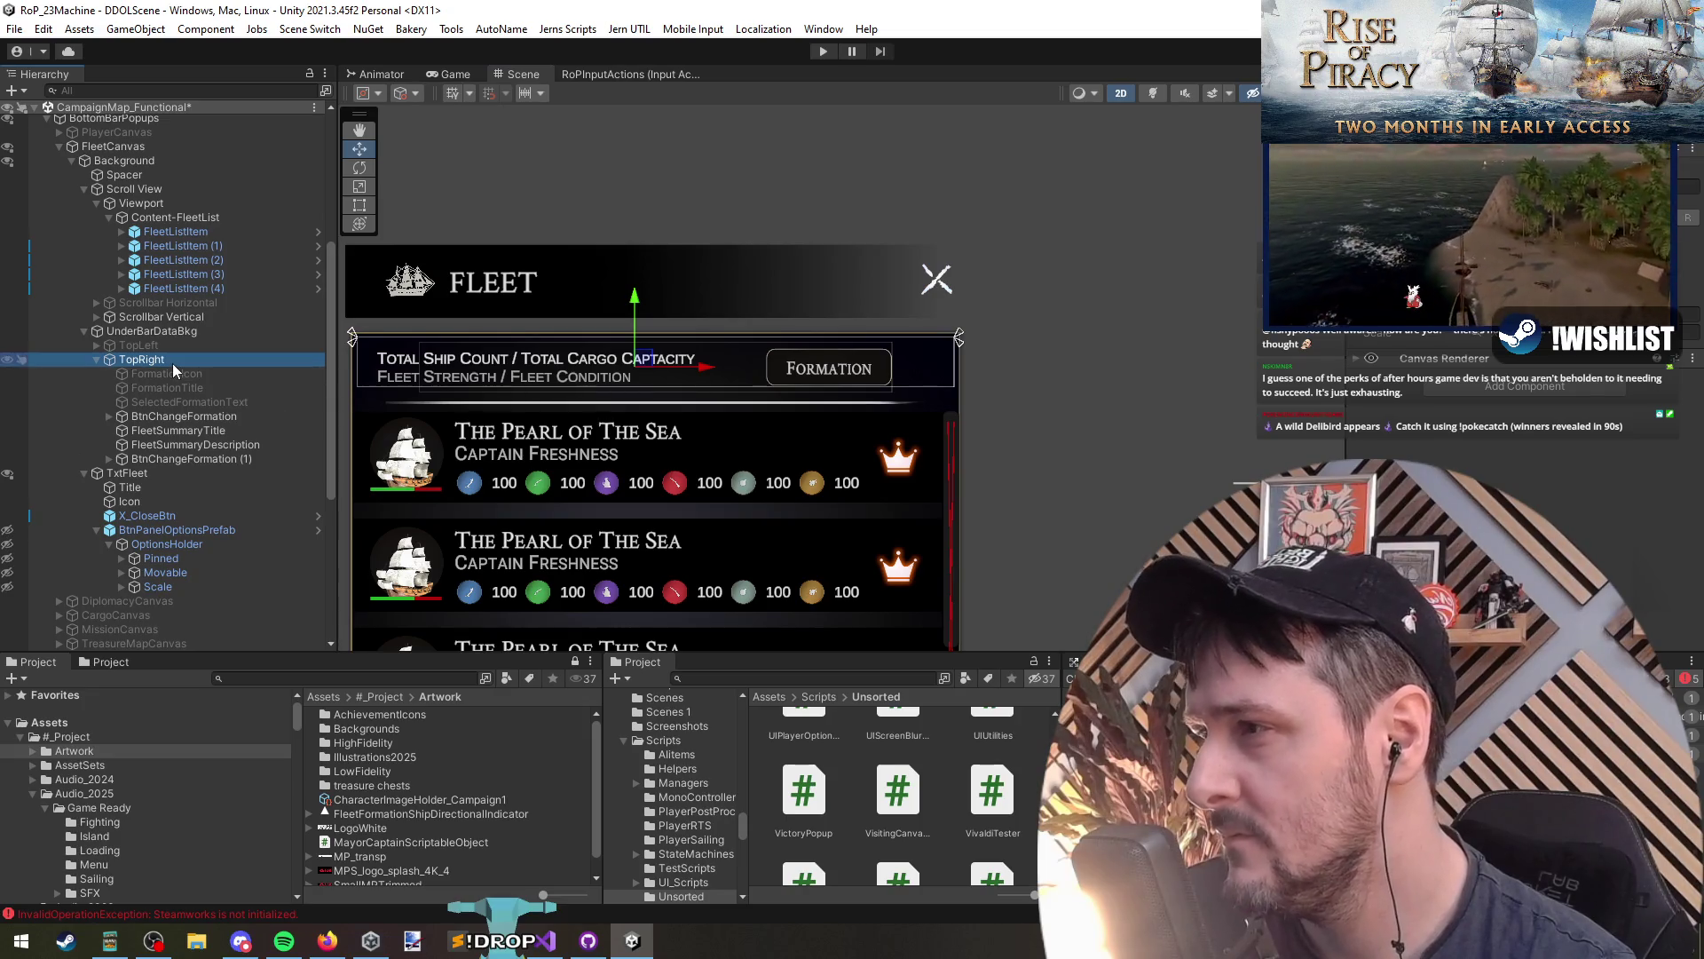
{"action": "key", "text": "t"}
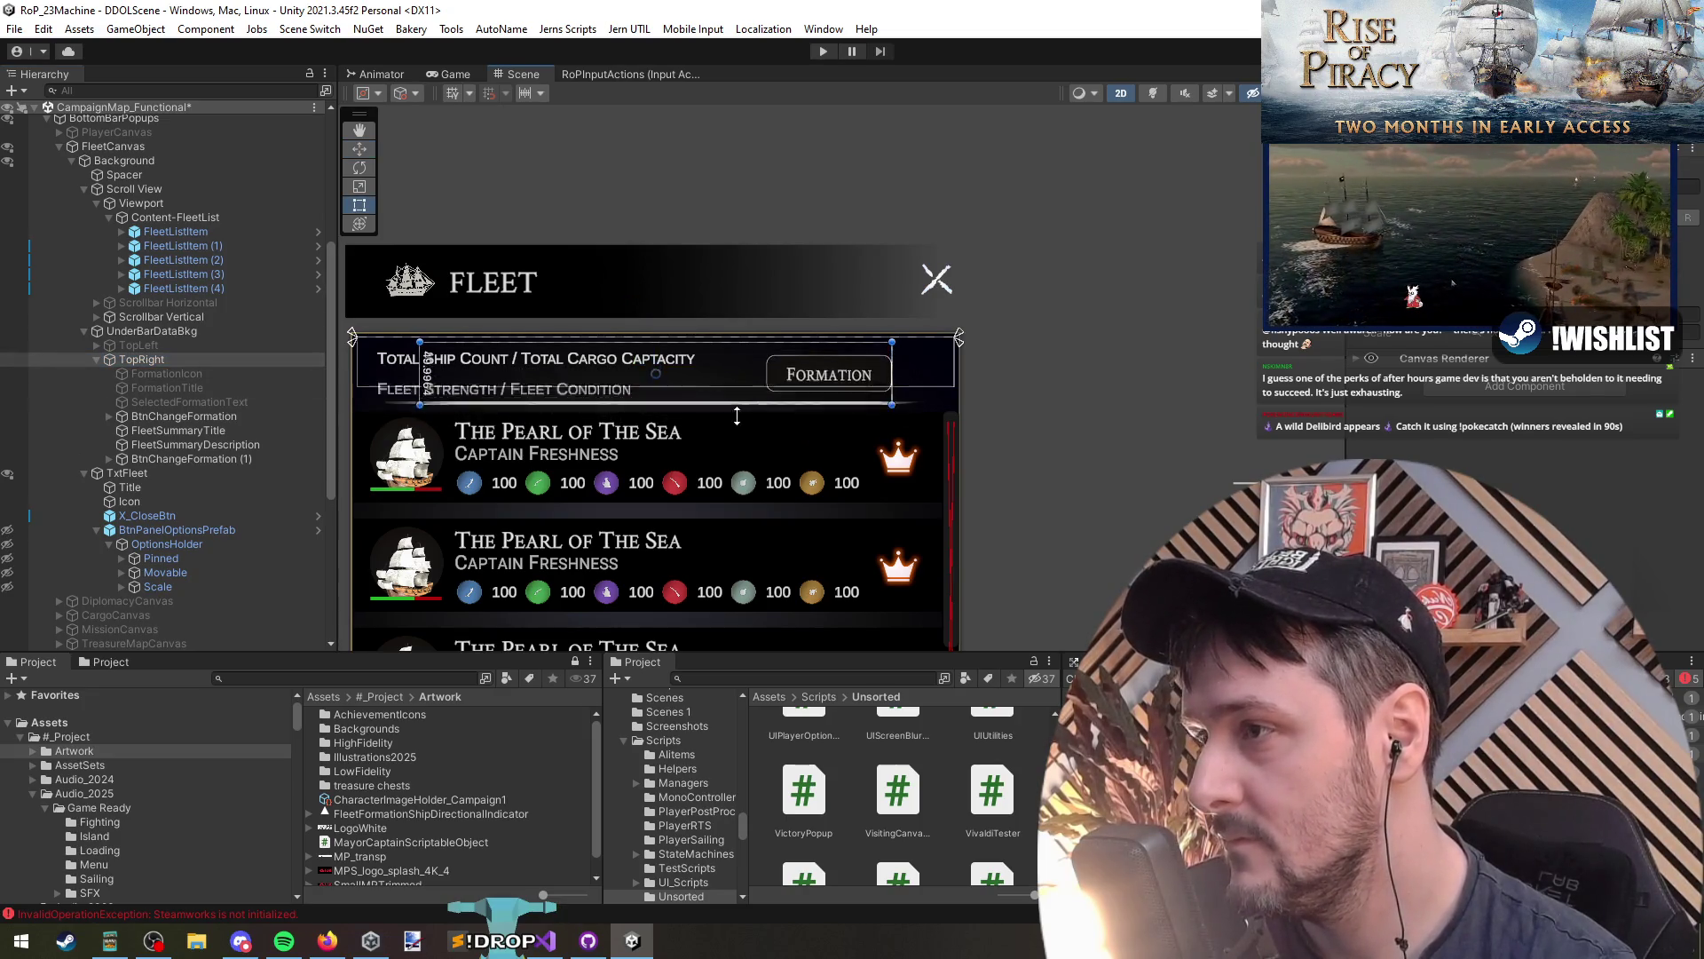
{"action": "left_click", "coordinate": [160, 358]}
{"action": "left_click", "coordinate": [154, 333]}
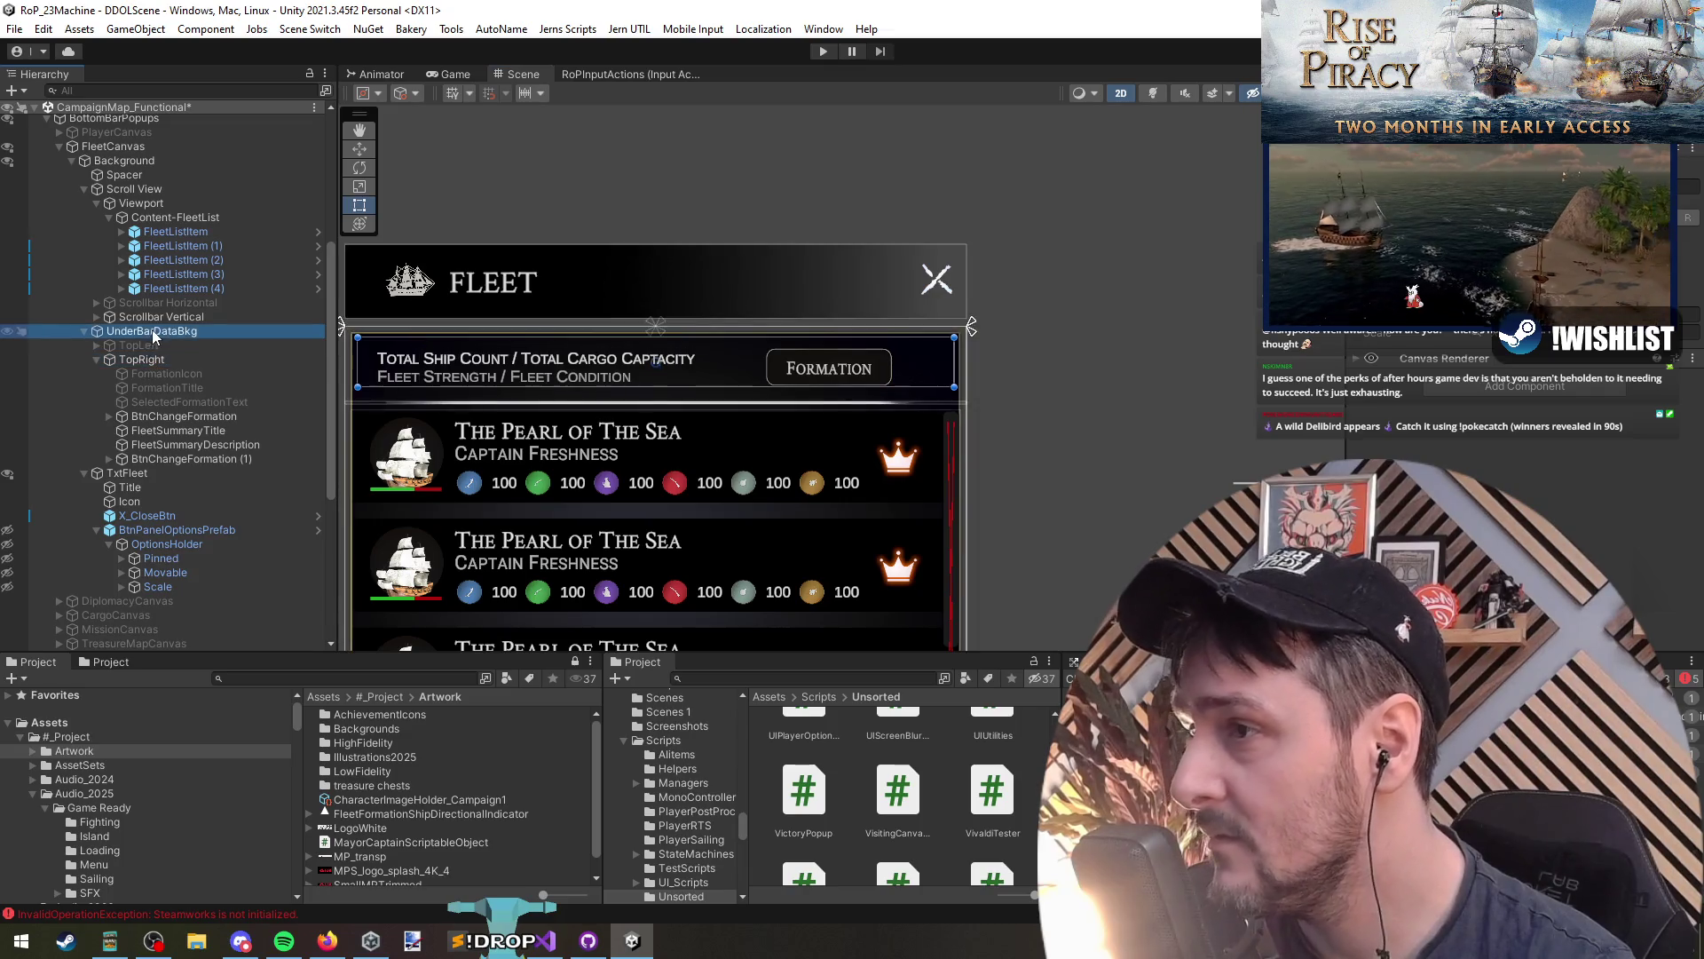
{"action": "left_click_drag", "start_coordinate": [780, 391], "coordinate": [792, 401]}
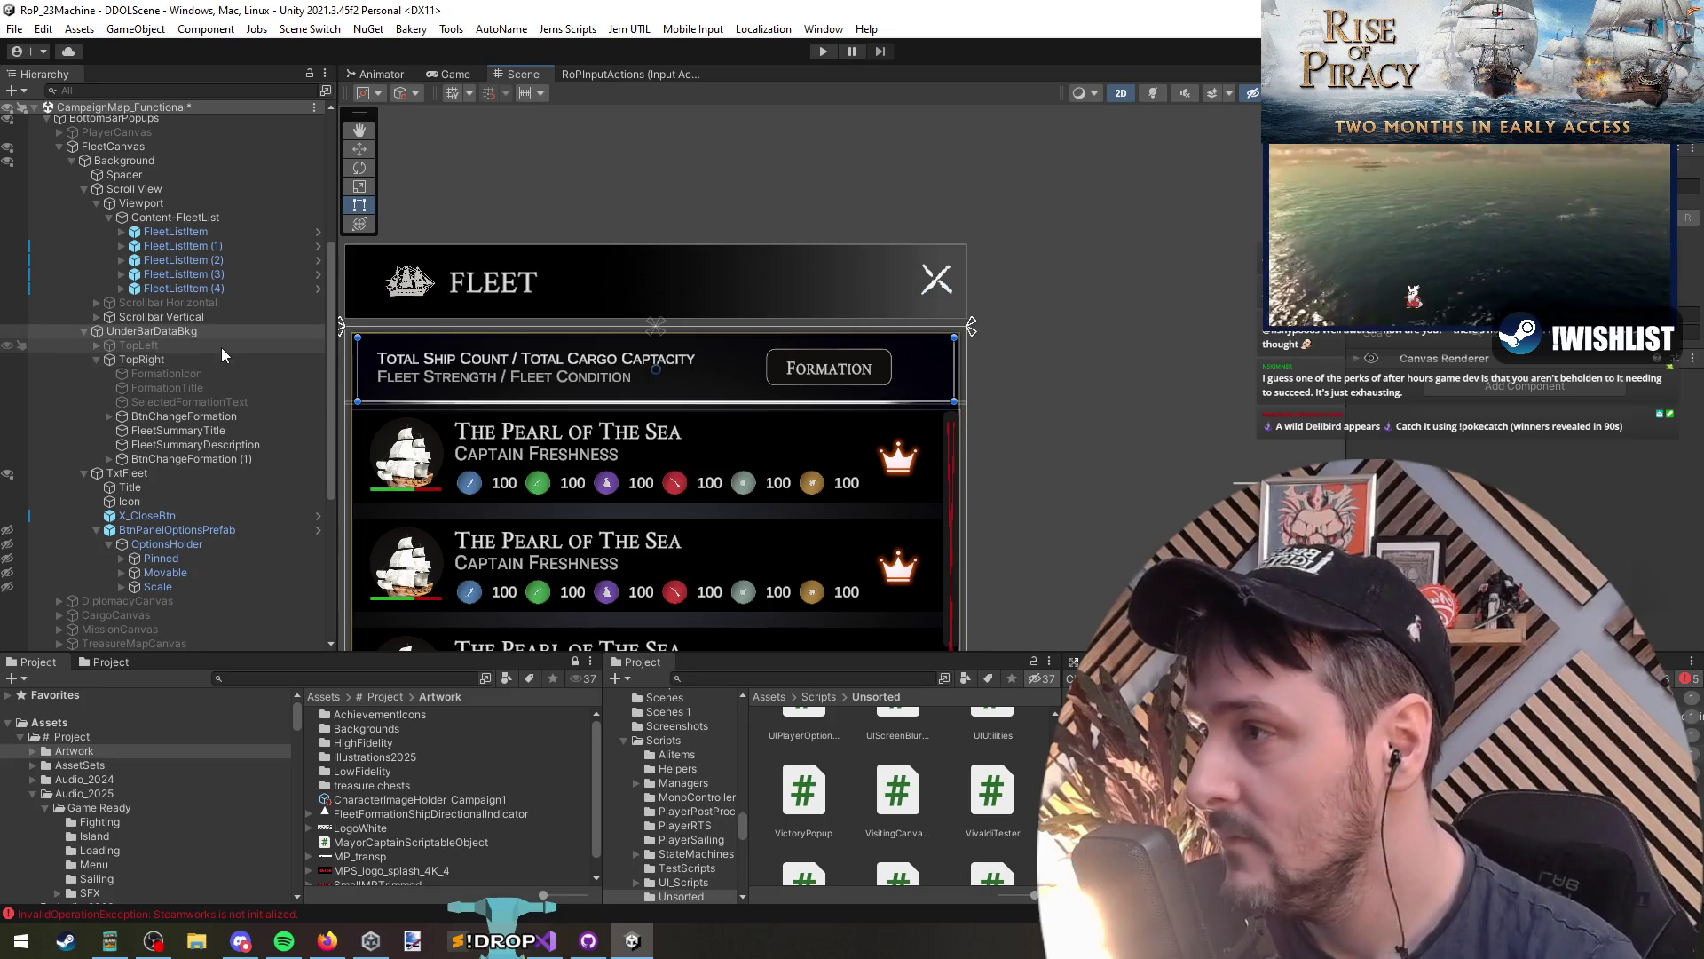
Step: Reactivate the TopLeft header group, check its title and Formation button, then right-click TopRight
{"action": "left_click", "coordinate": [196, 346]}
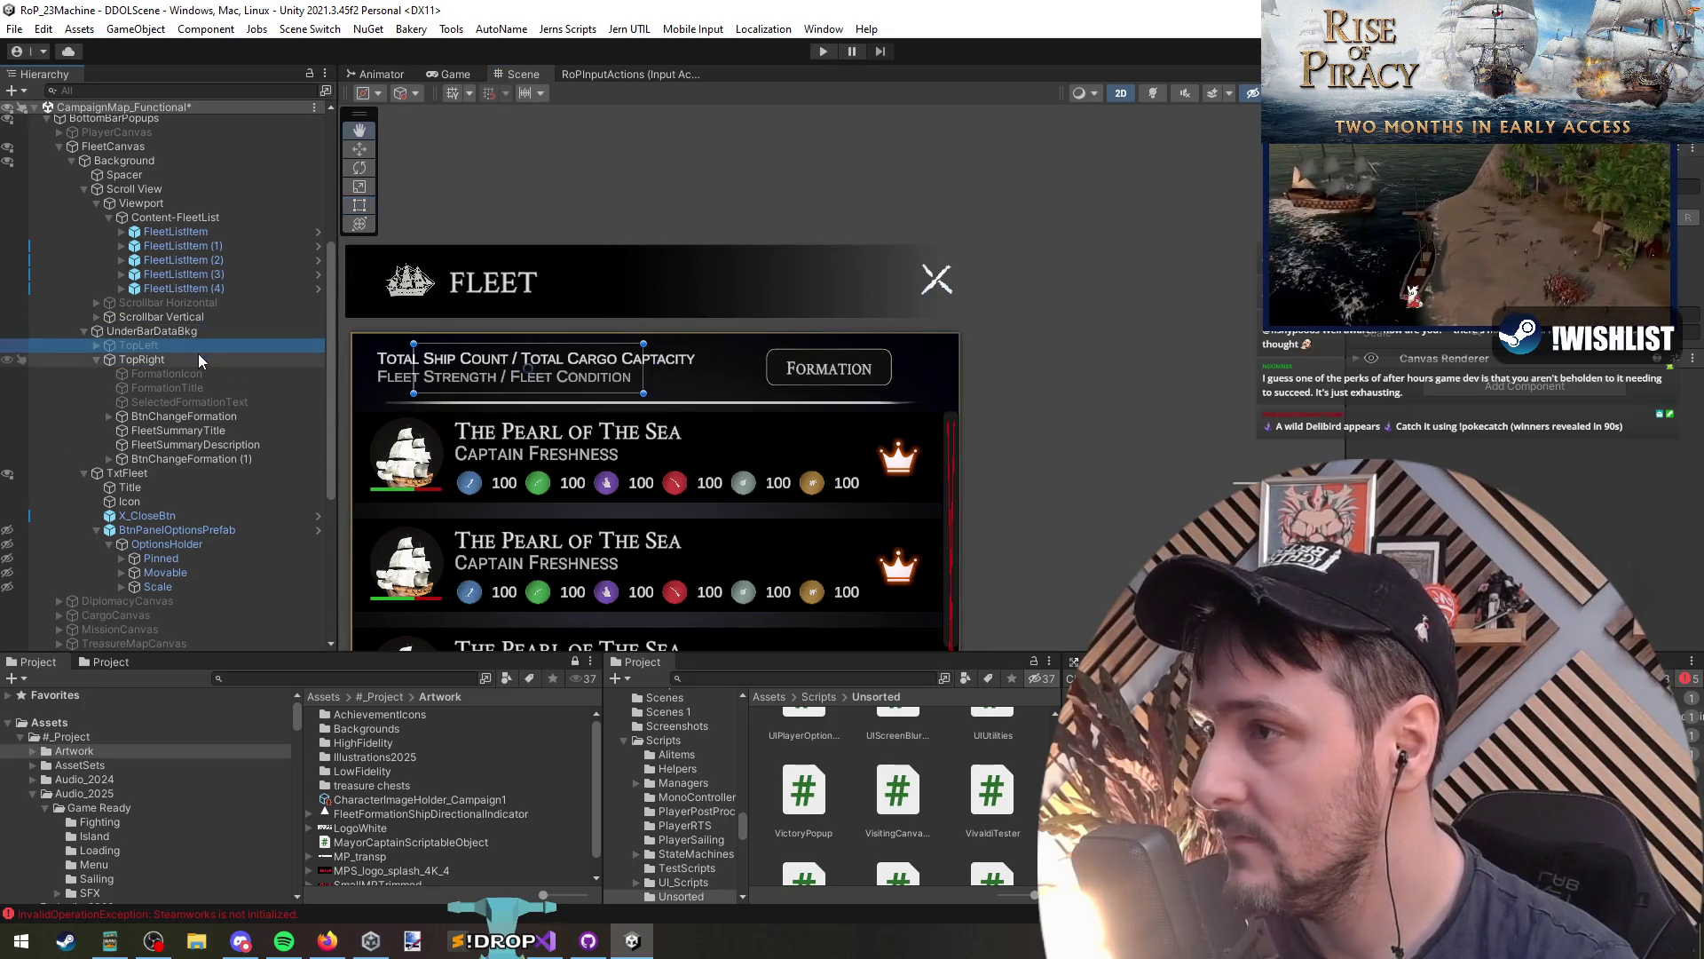
{"action": "key", "text": "alt+shift+a"}
{"action": "key", "text": "alt+shift+a"}
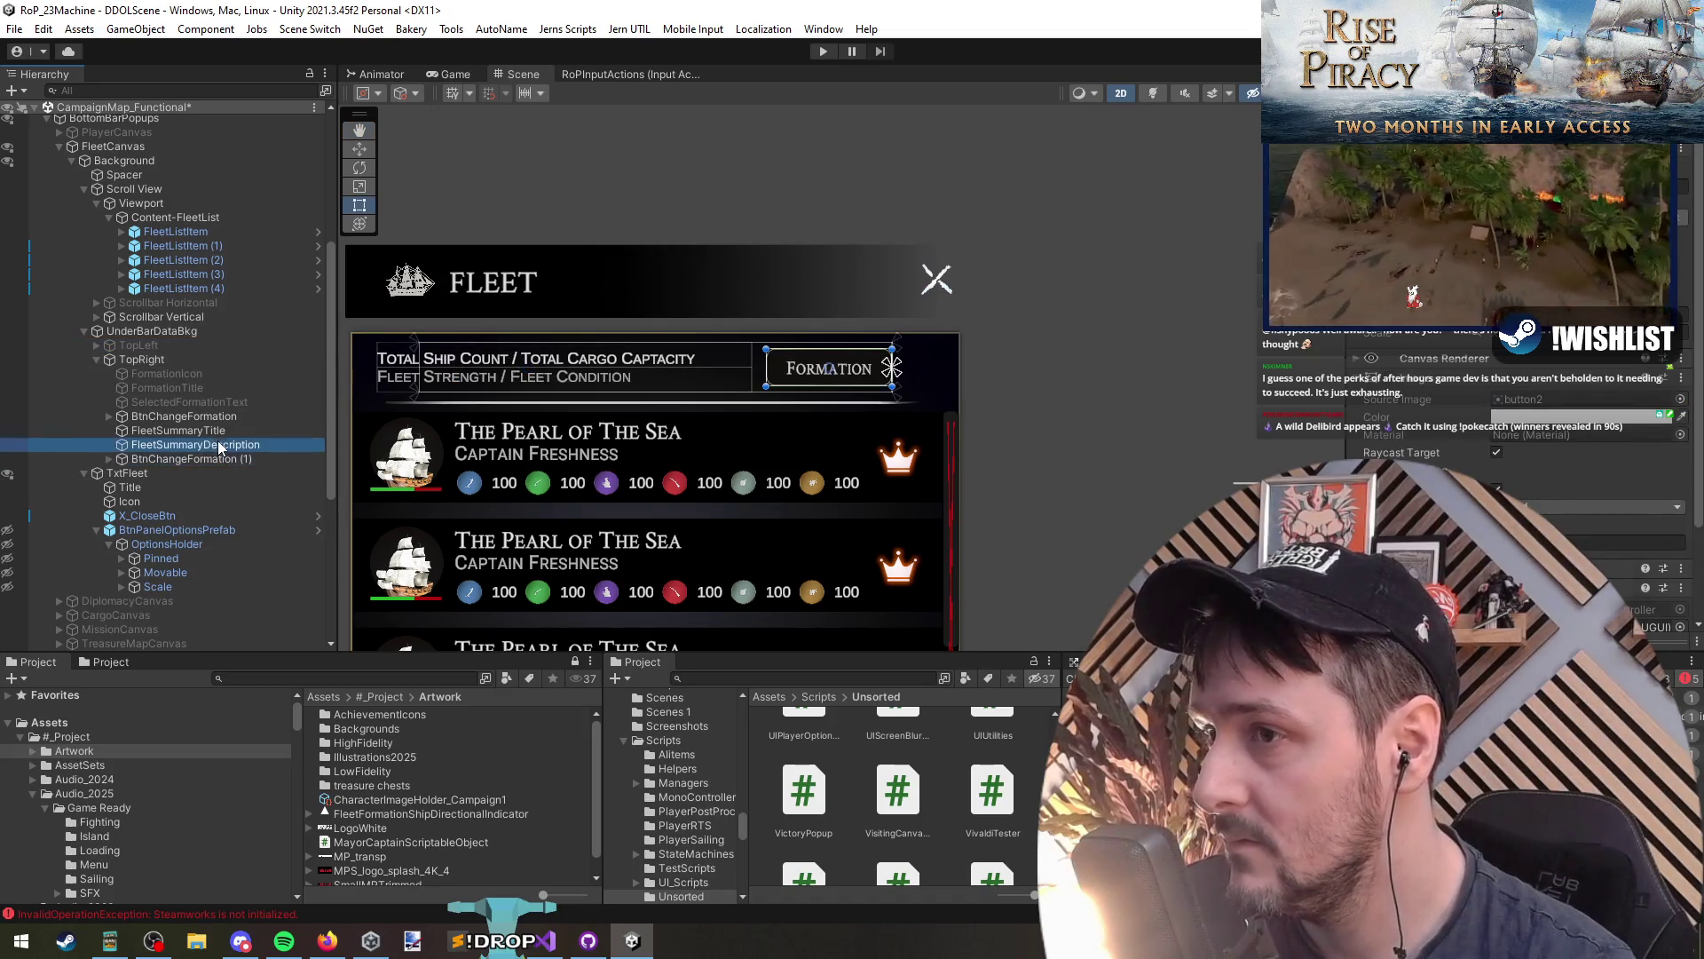
{"action": "left_click", "coordinate": [206, 391]}
{"action": "left_click", "coordinate": [199, 417]}
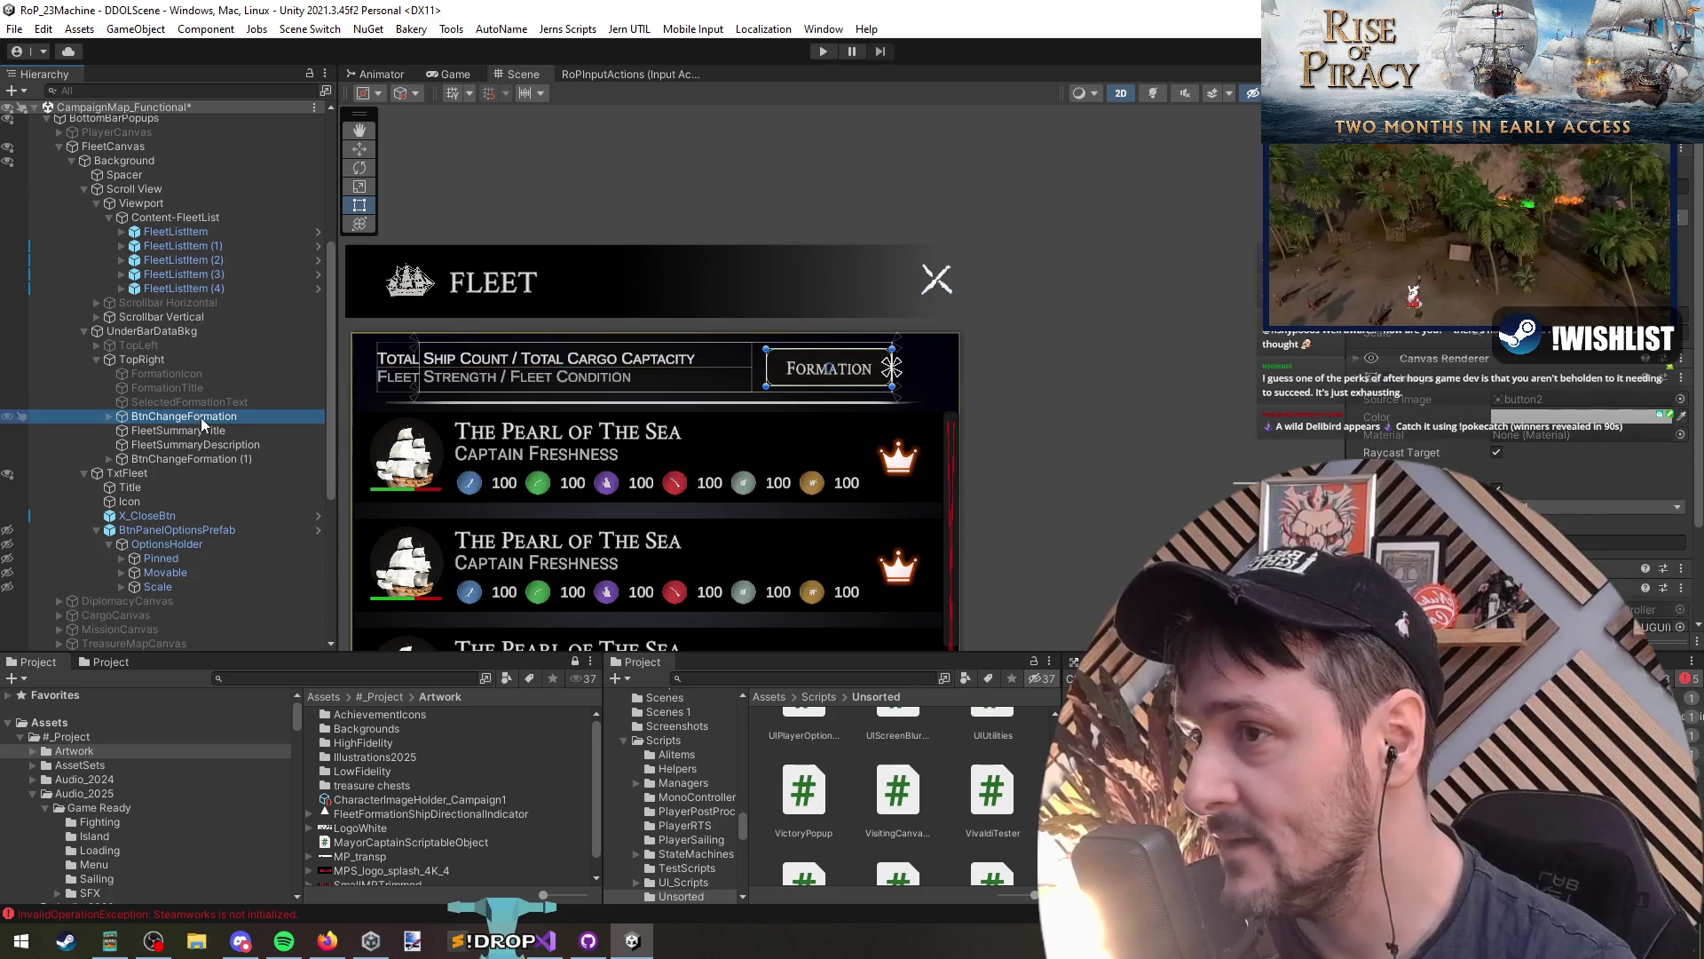
{"action": "left_click", "coordinate": [164, 359]}
{"action": "right_click", "coordinate": [163, 358]}
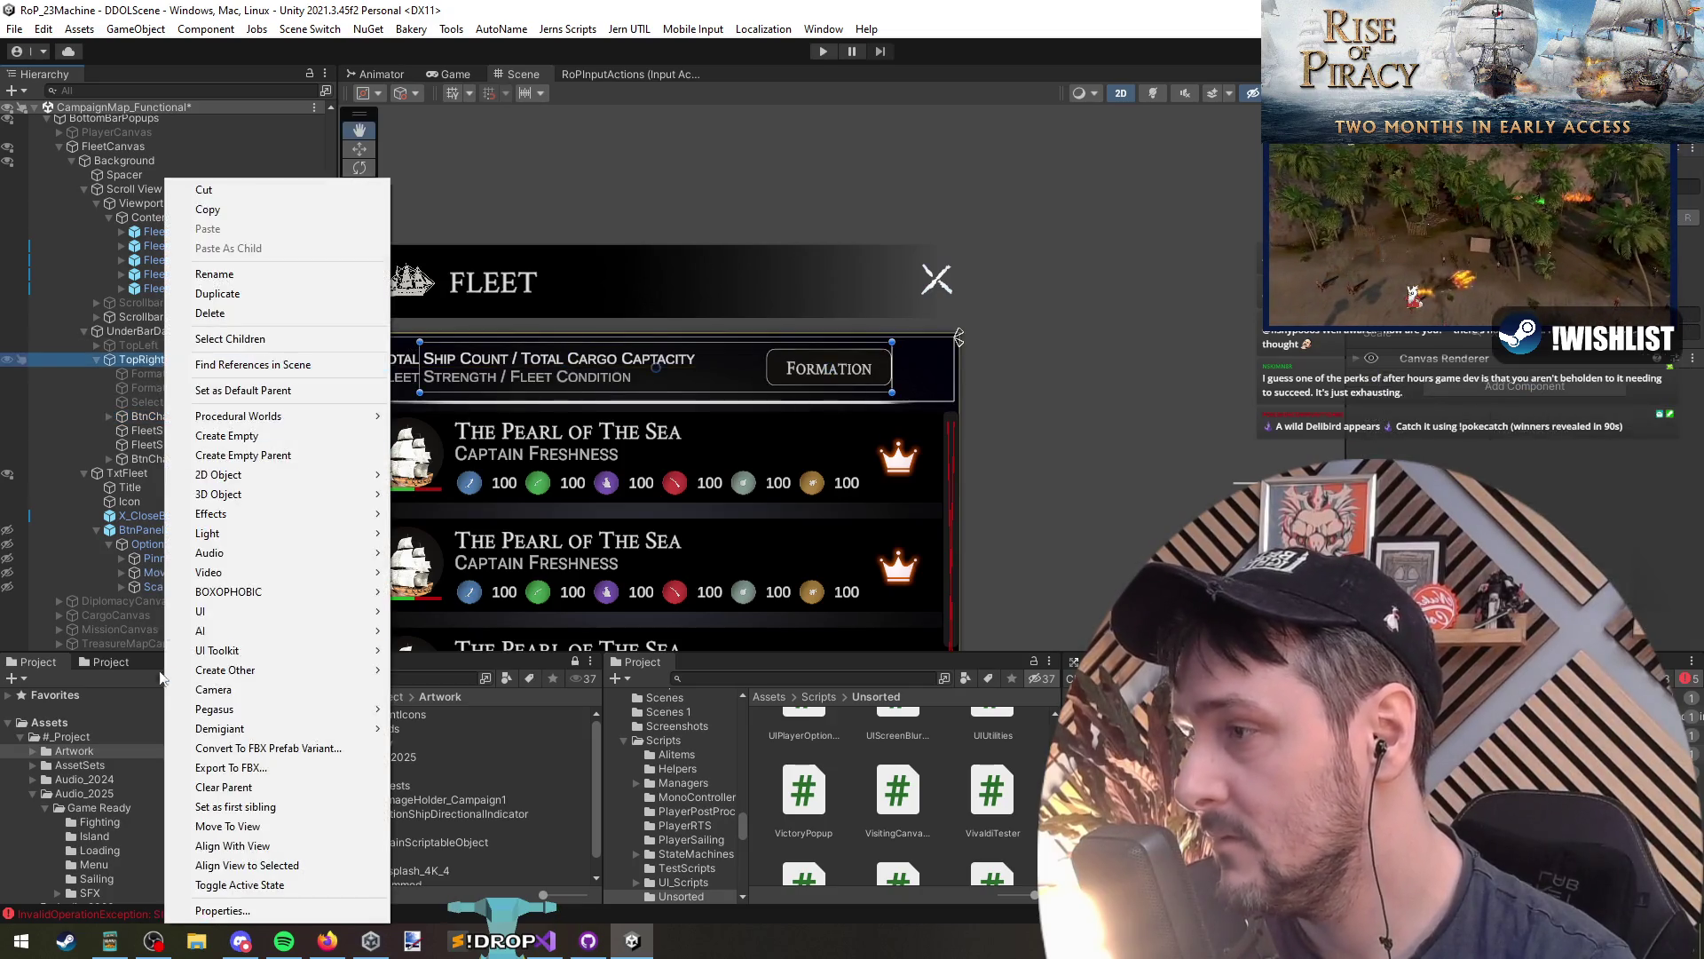
Step: Add a UI Image under TopRight and anchor it to the right side
{"action": "mouse_move", "coordinate": [292, 611]}
{"action": "left_click", "coordinate": [444, 657]}
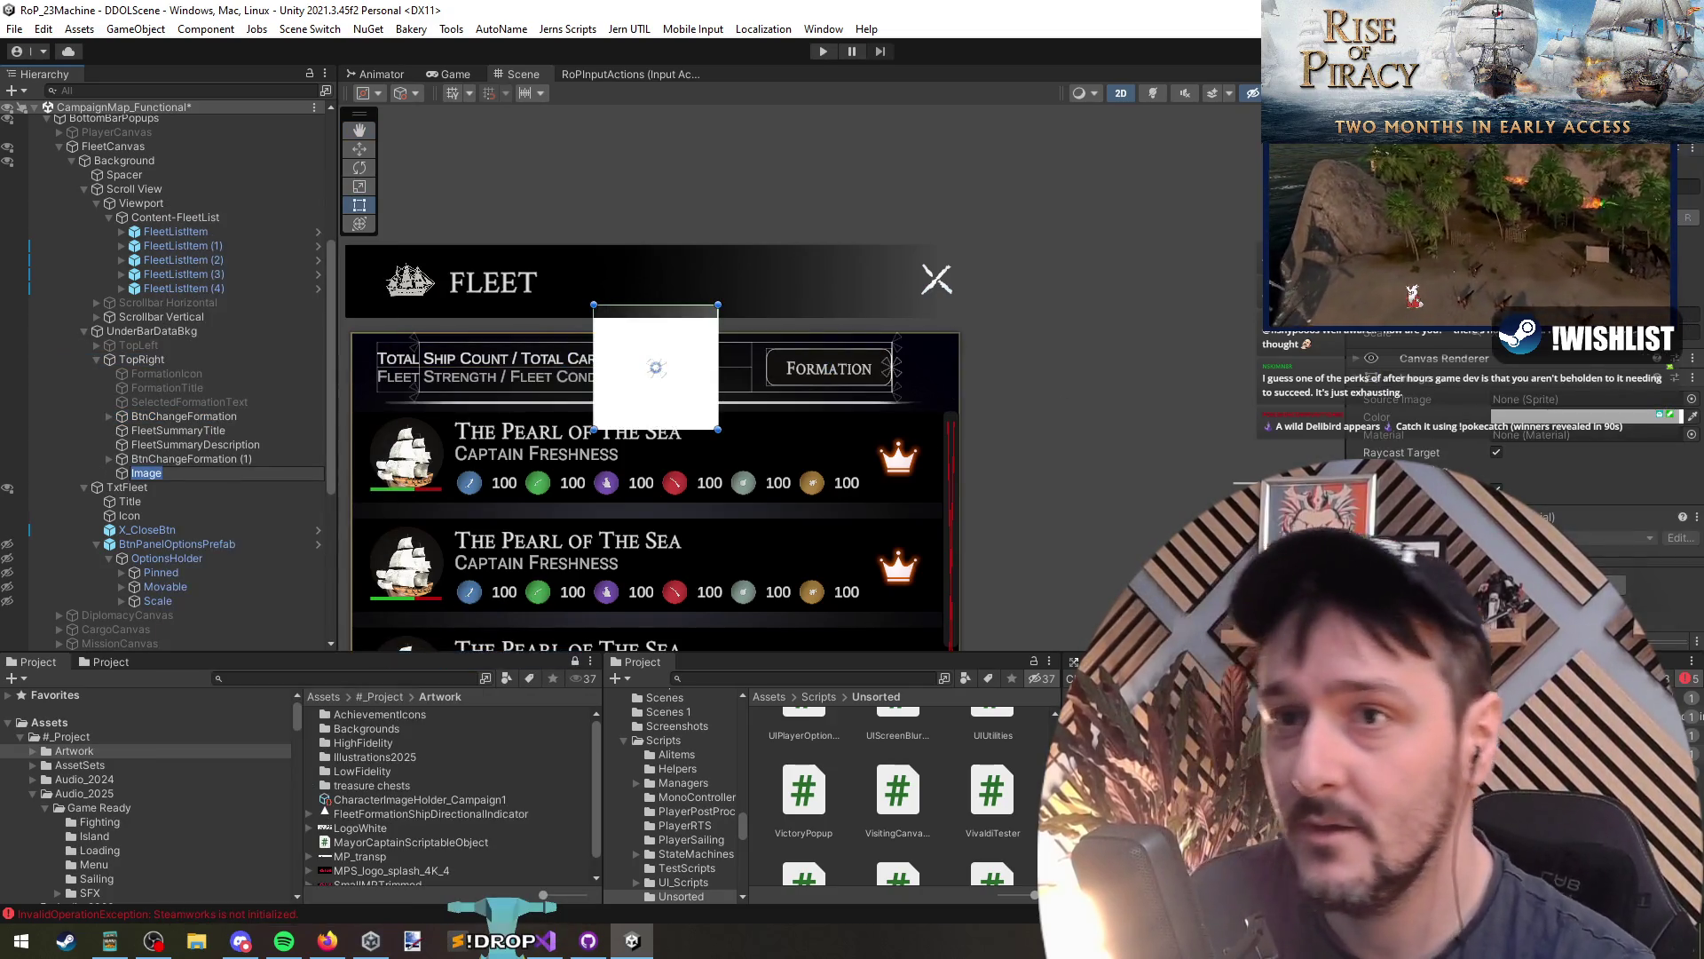
{"action": "left_click", "coordinate": [1371, 222]}
{"action": "left_click", "coordinate": [1540, 462], "text": "alt+shift"}
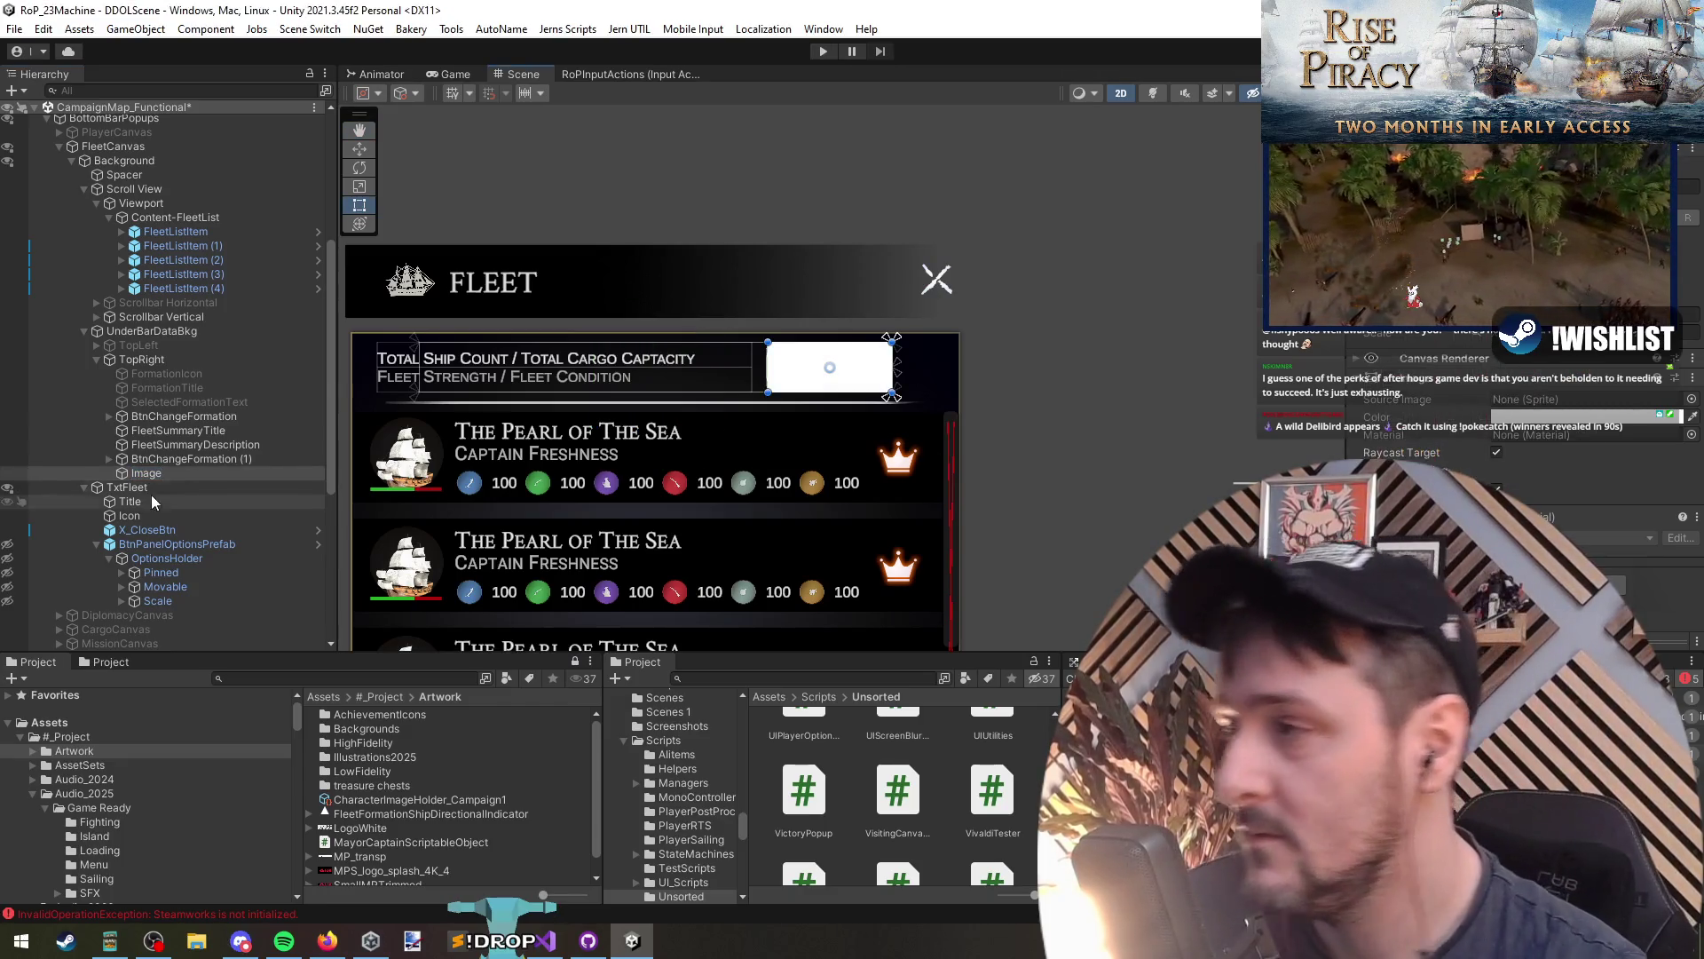
Step: Stretch the TopRight group across the full header width
{"action": "left_click", "coordinate": [145, 358]}
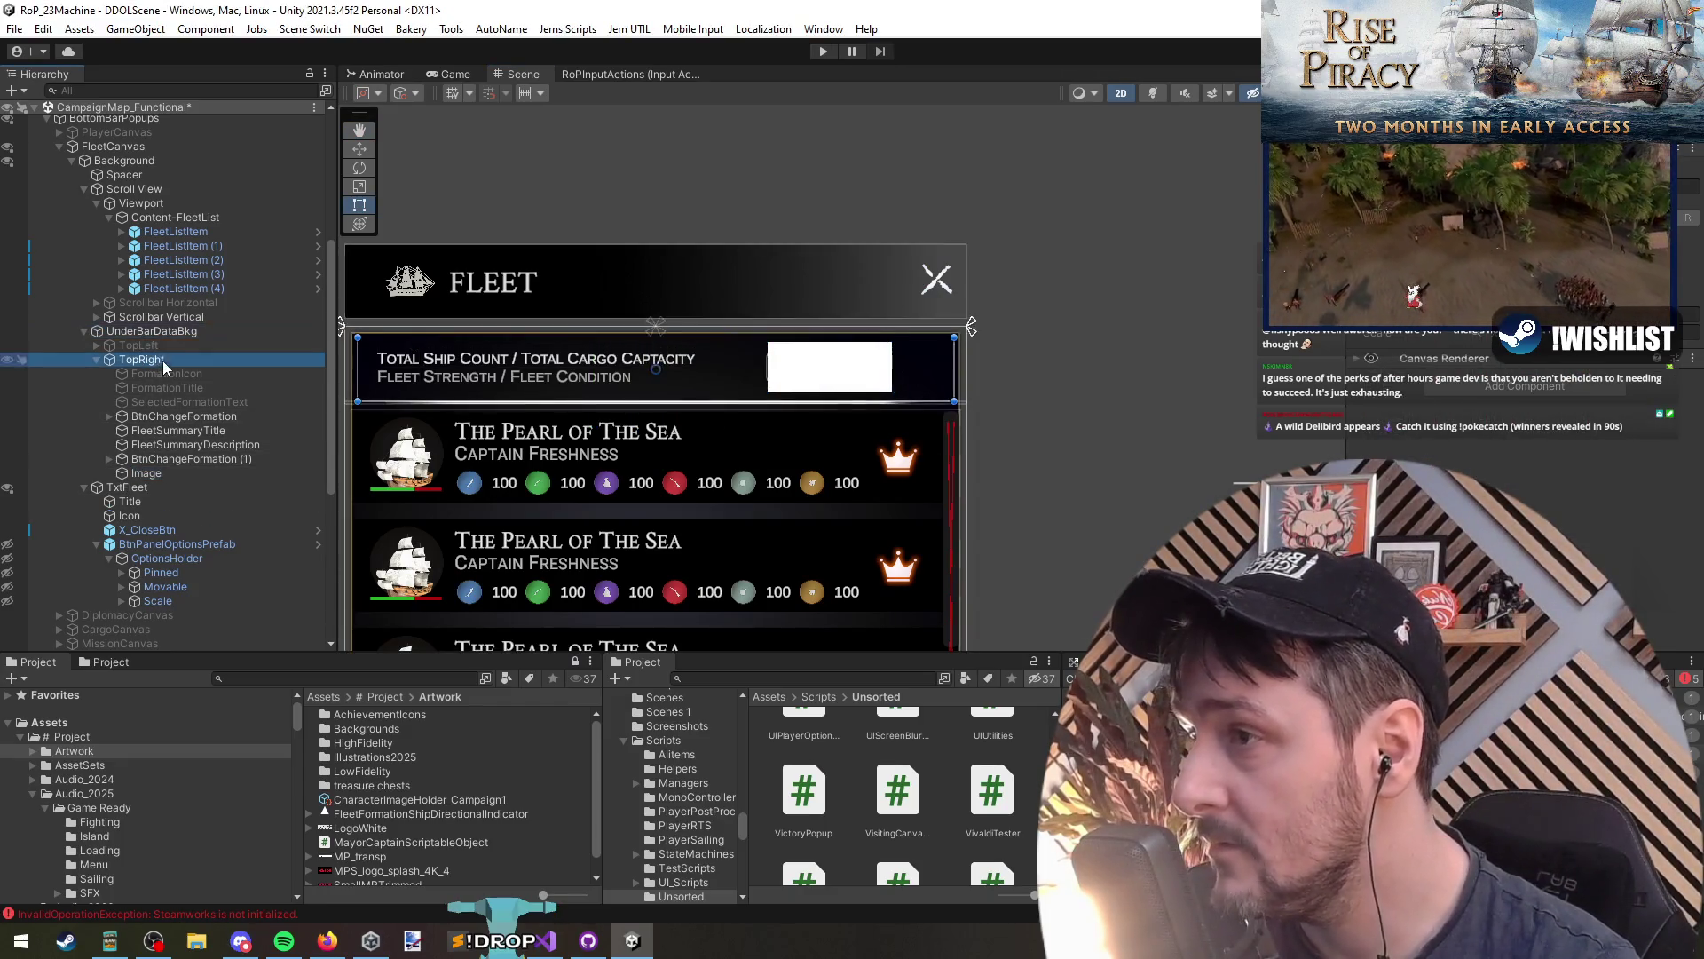
{"action": "left_click", "coordinate": [1371, 222]}
{"action": "left_click", "coordinate": [1558, 419], "text": "alt+shift"}
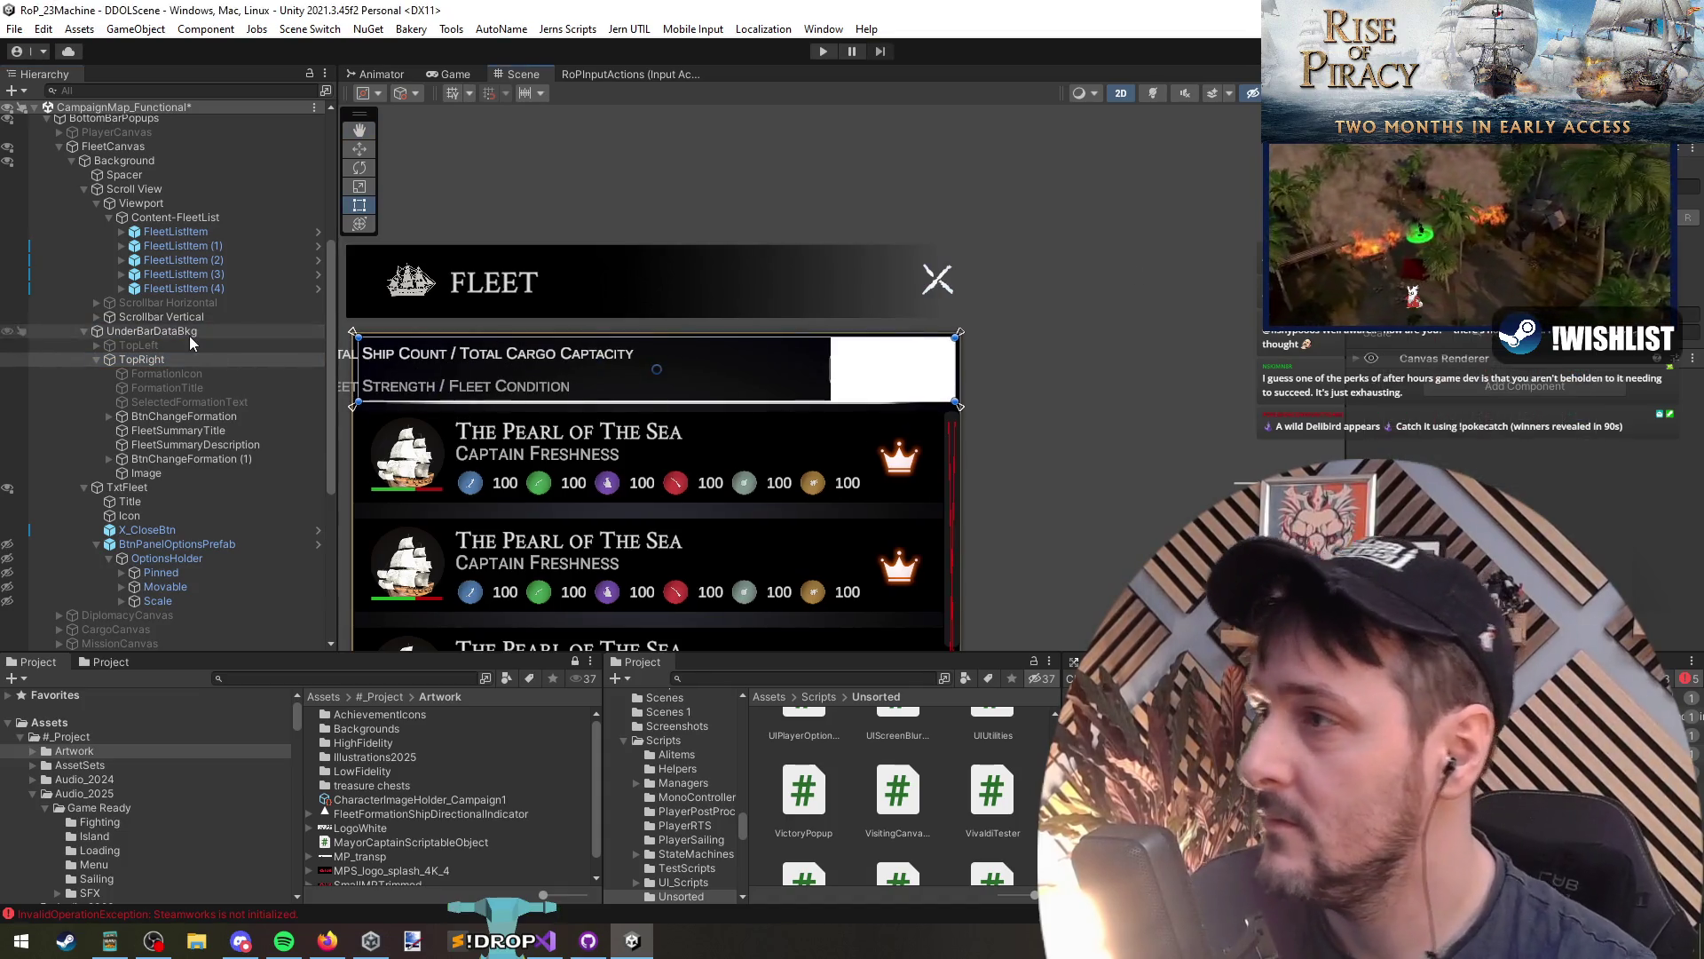
{"action": "left_click", "coordinate": [186, 360]}
Step: Move the new Image above TopRight, widen it leftwards, and rename it Actions
{"action": "left_click_drag", "start_coordinate": [146, 473], "coordinate": [138, 347]}
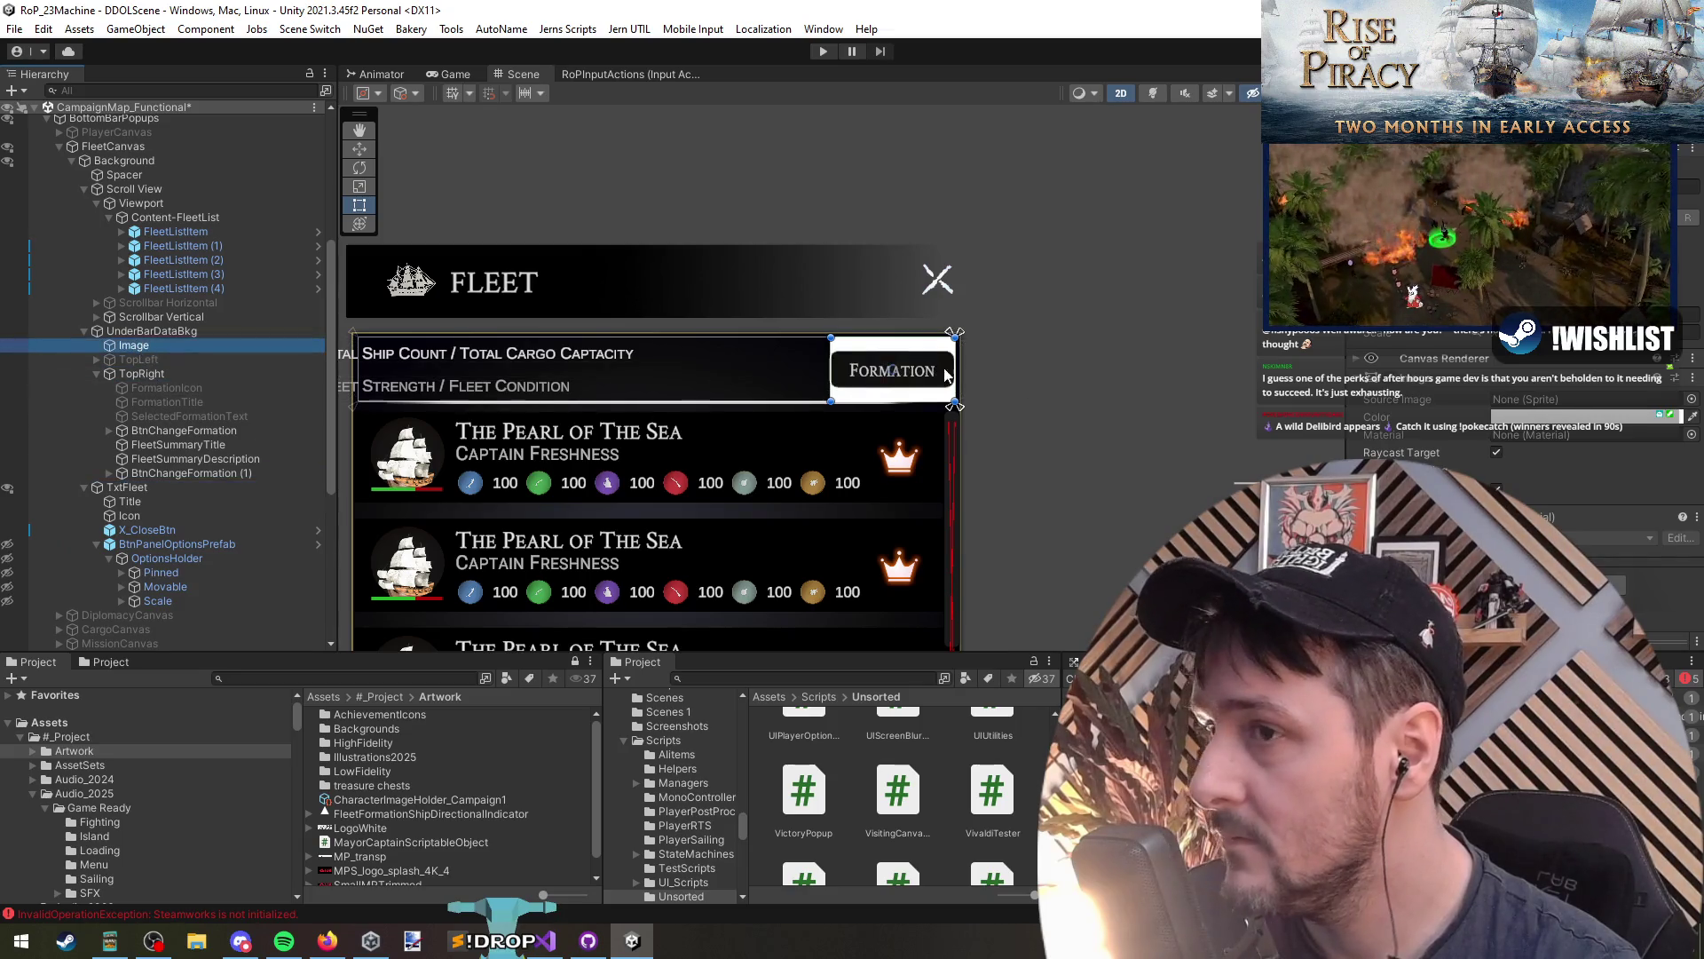
{"action": "left_click_drag", "start_coordinate": [830, 369], "coordinate": [711, 372]}
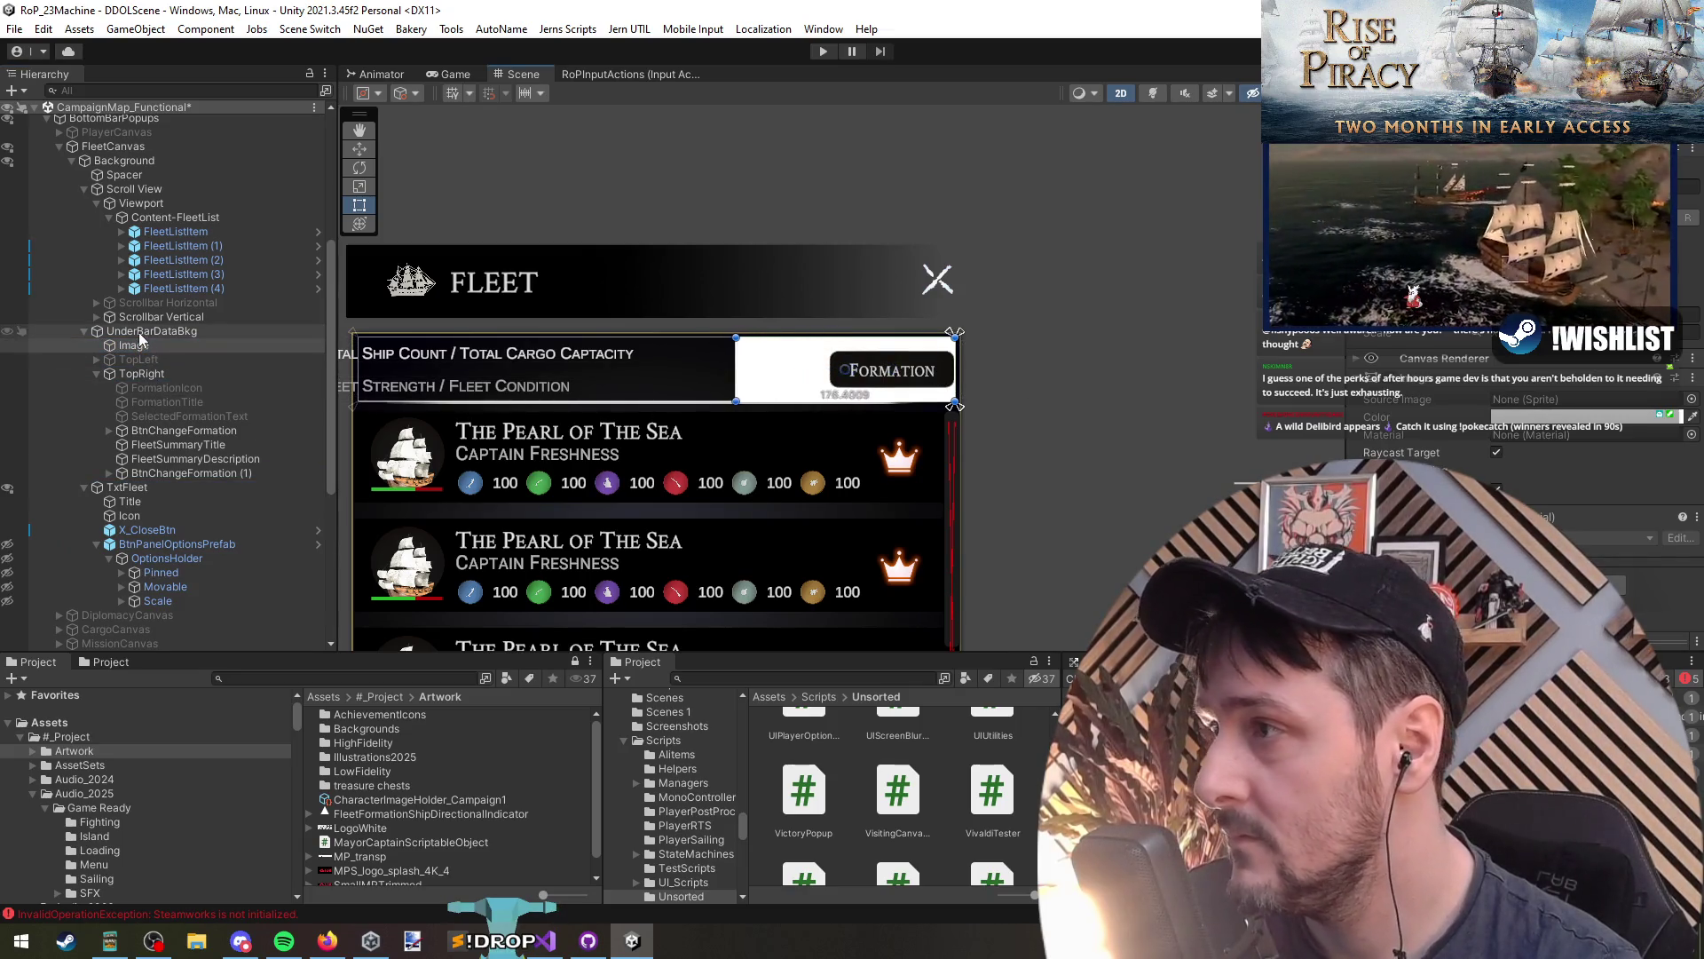
{"action": "key", "text": "F2"}
{"action": "type", "text": "Actions"}
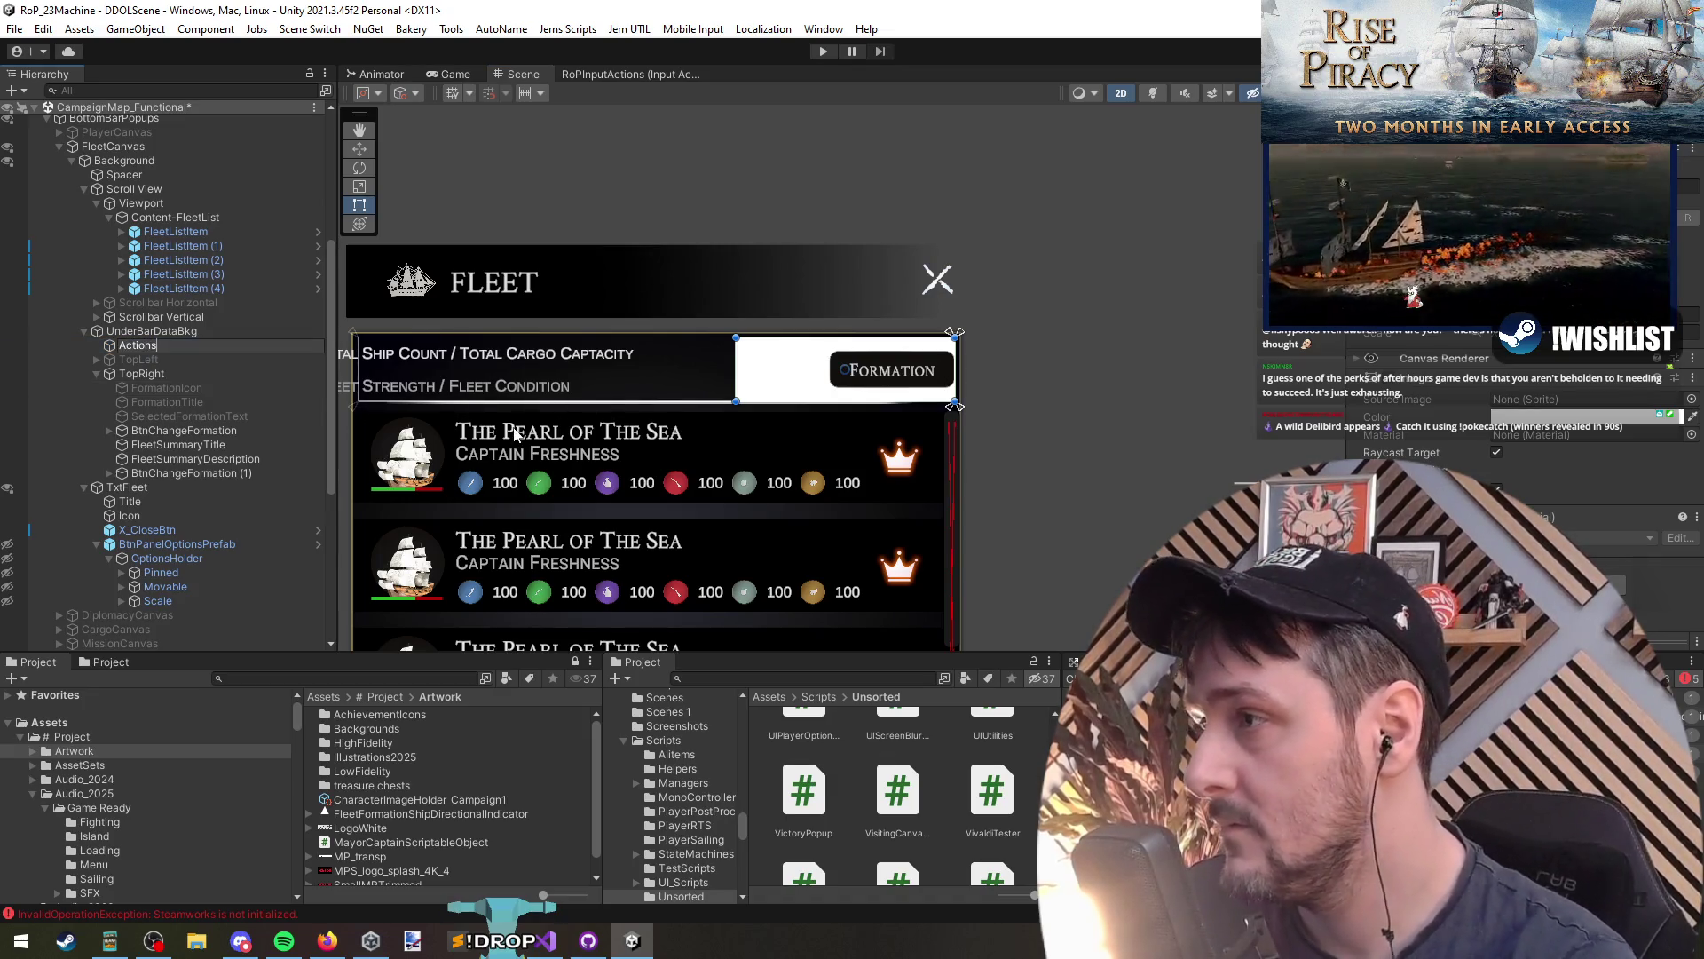
{"action": "key", "text": "Return"}
Step: Narrow TopRight from its right edge and move BtnChangeFormation into Actions
{"action": "double_click", "coordinate": [227, 373]}
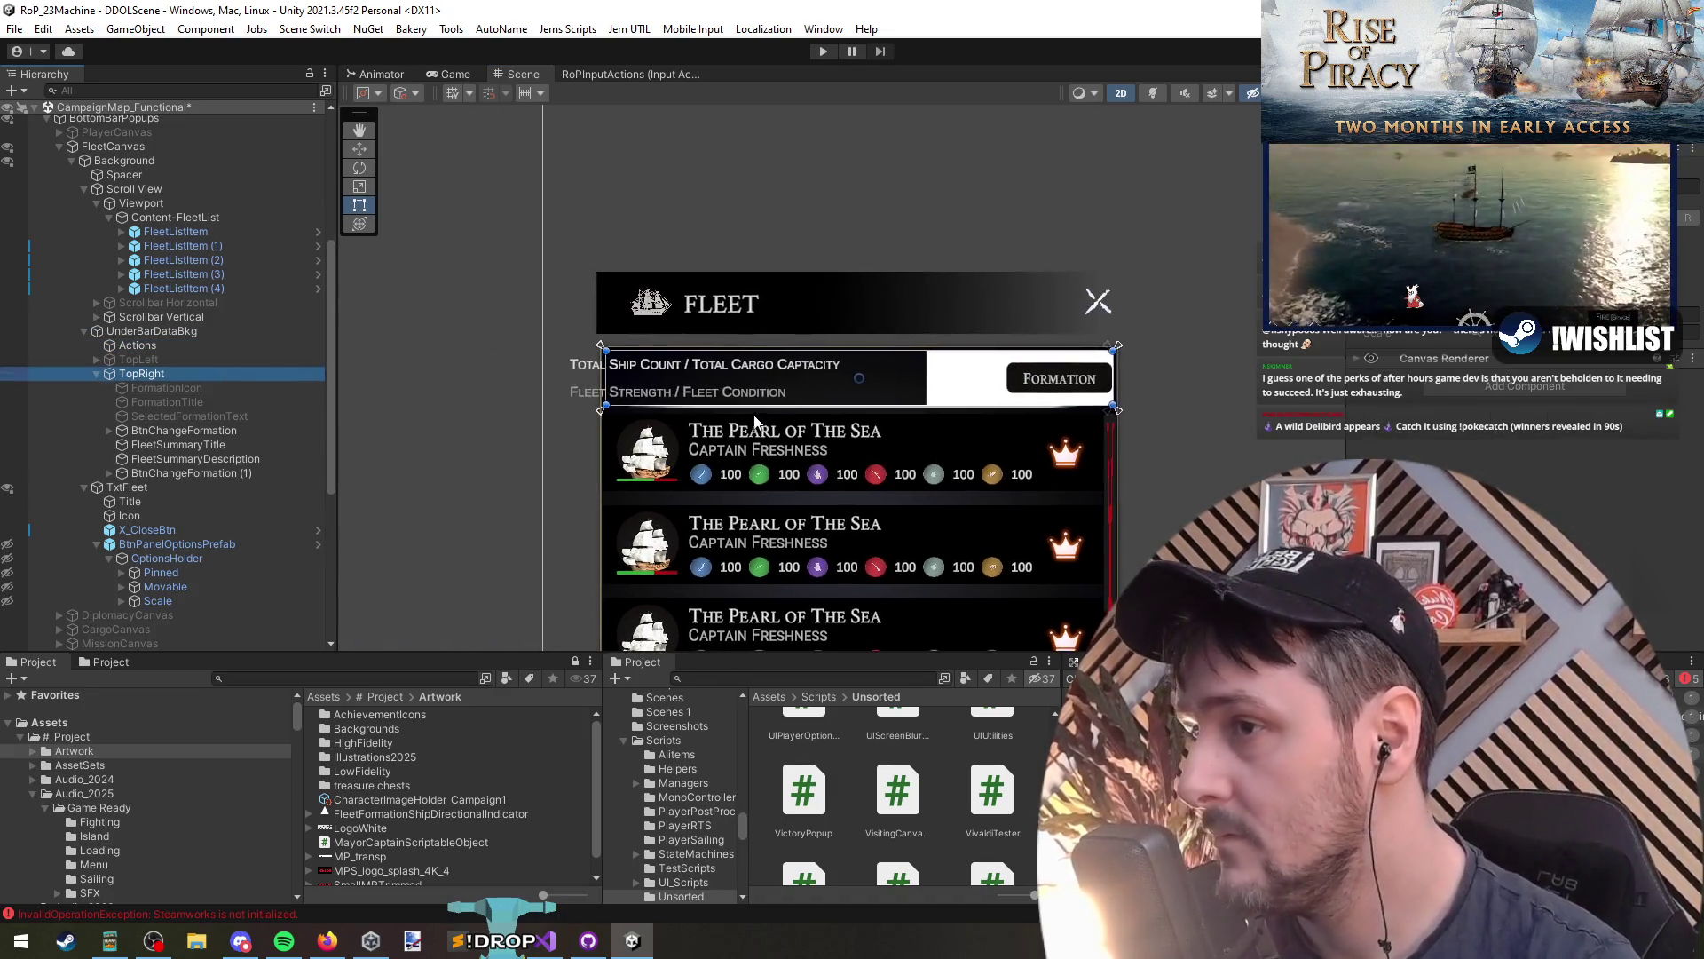
{"action": "left_click_drag", "start_coordinate": [1115, 379], "coordinate": [939, 401]}
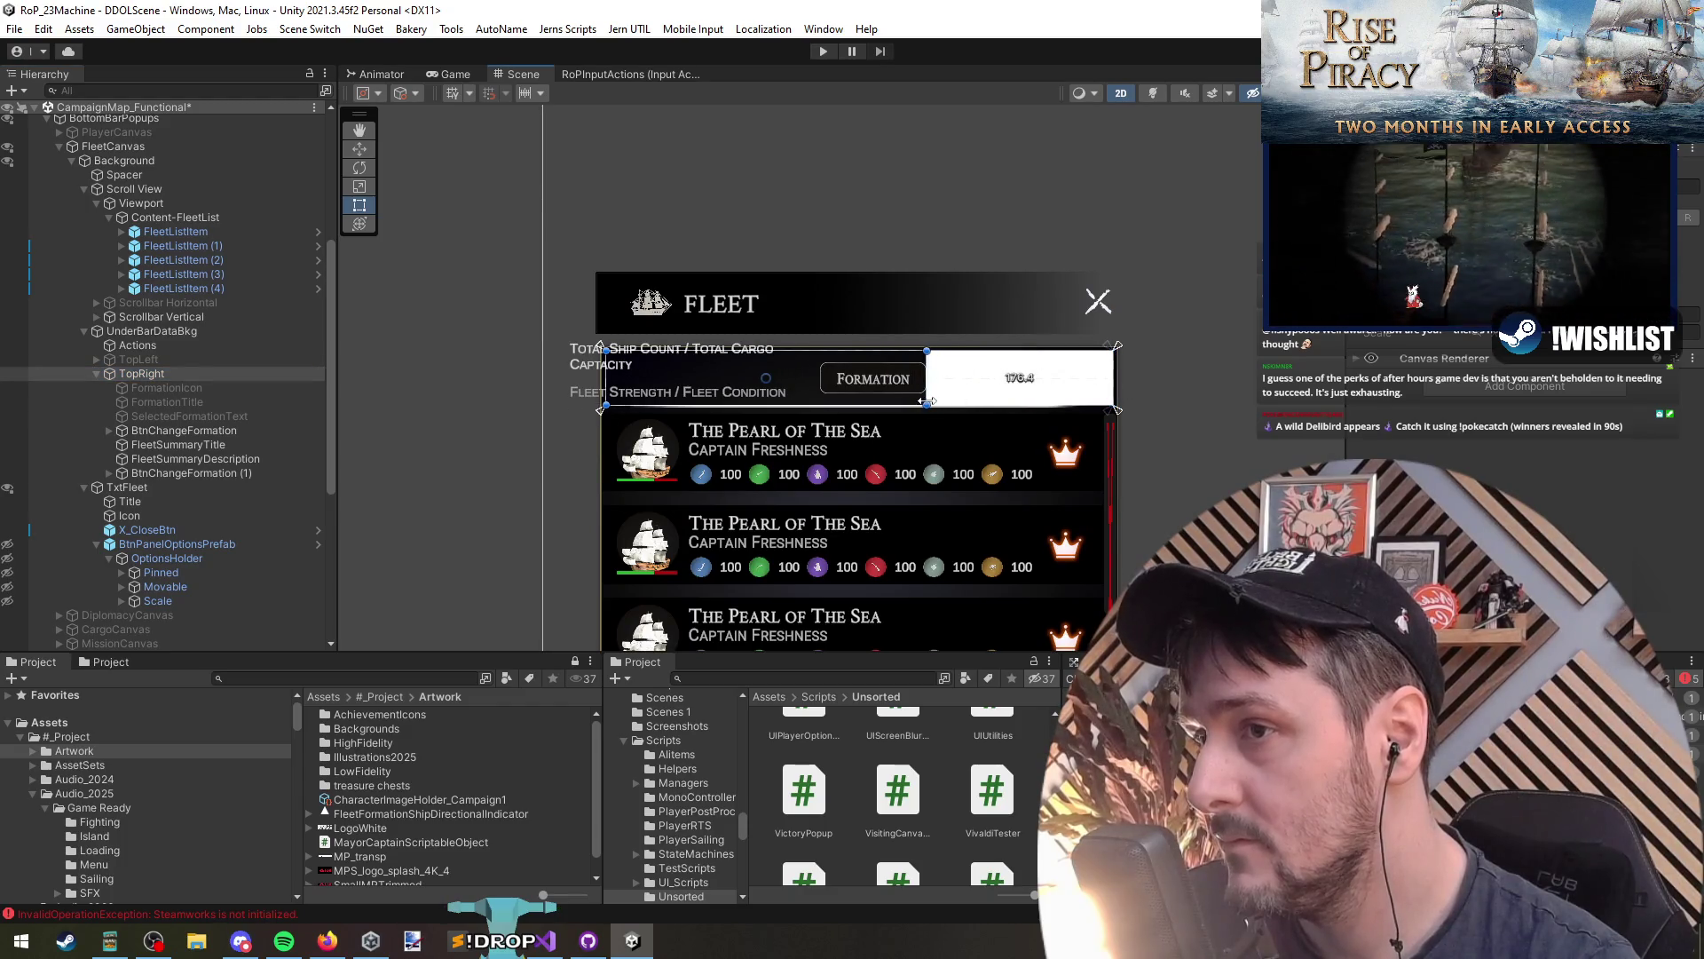
{"action": "left_click_drag", "start_coordinate": [177, 430], "coordinate": [153, 353]}
{"action": "left_click", "coordinate": [1376, 302]}
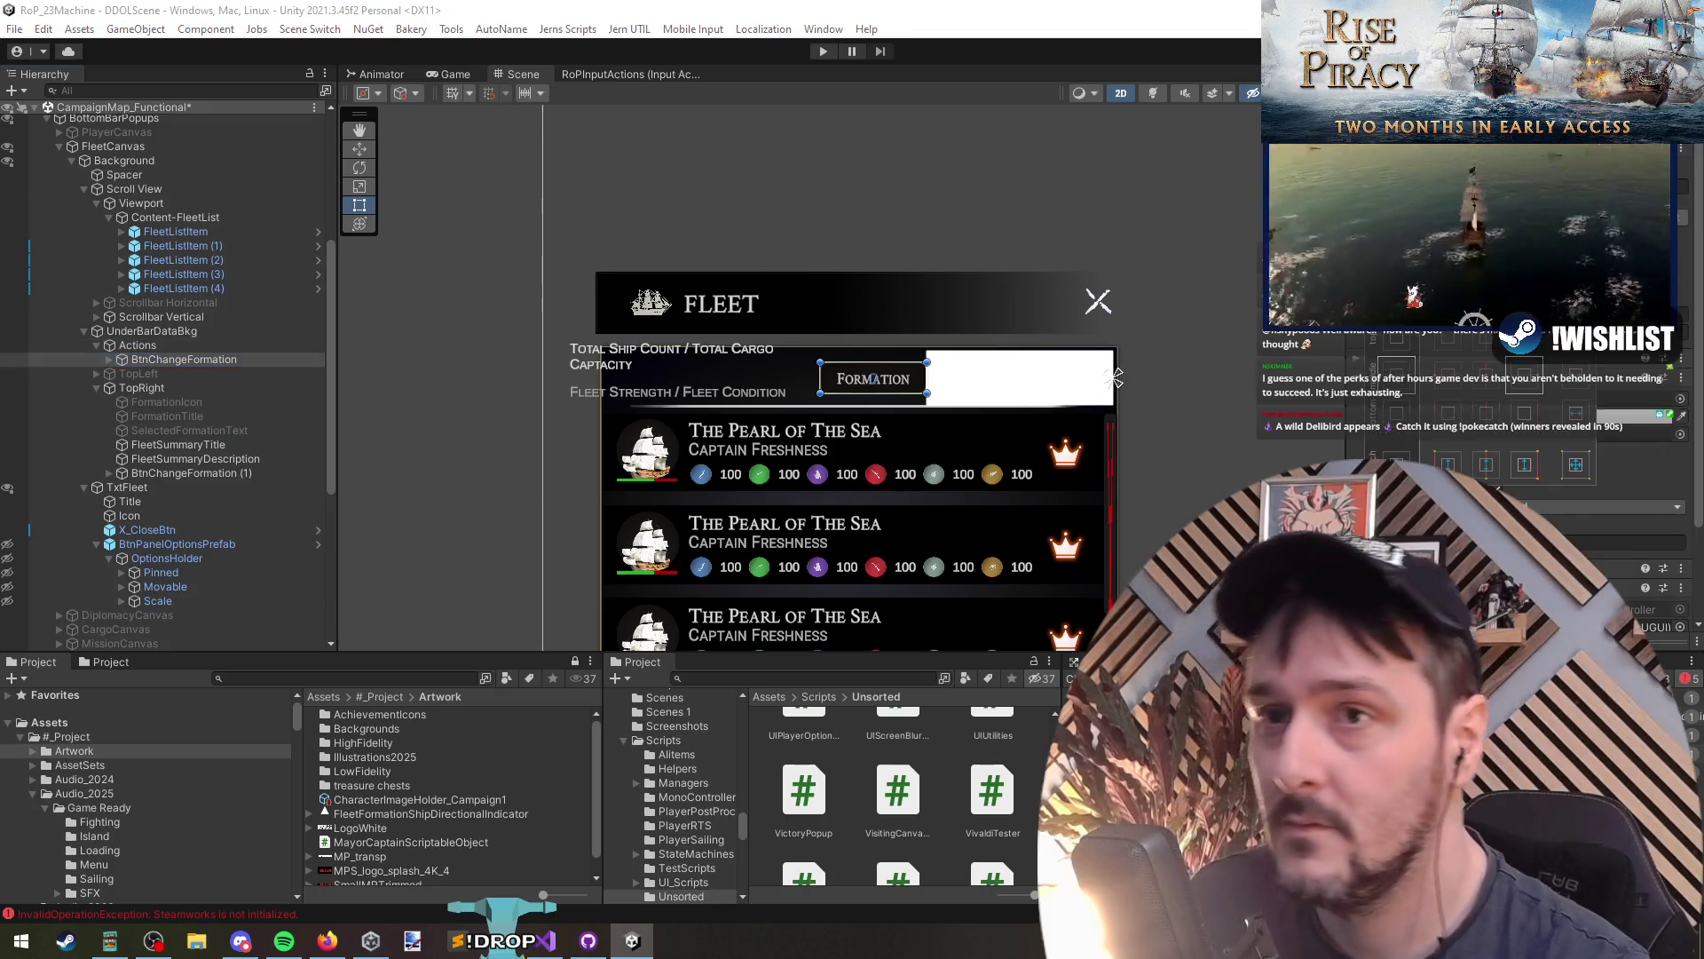
Step: Pin the Formation button to the left edge of Actions, keeping the second copy
{"action": "left_click", "coordinate": [1396, 378], "text": "alt+shift"}
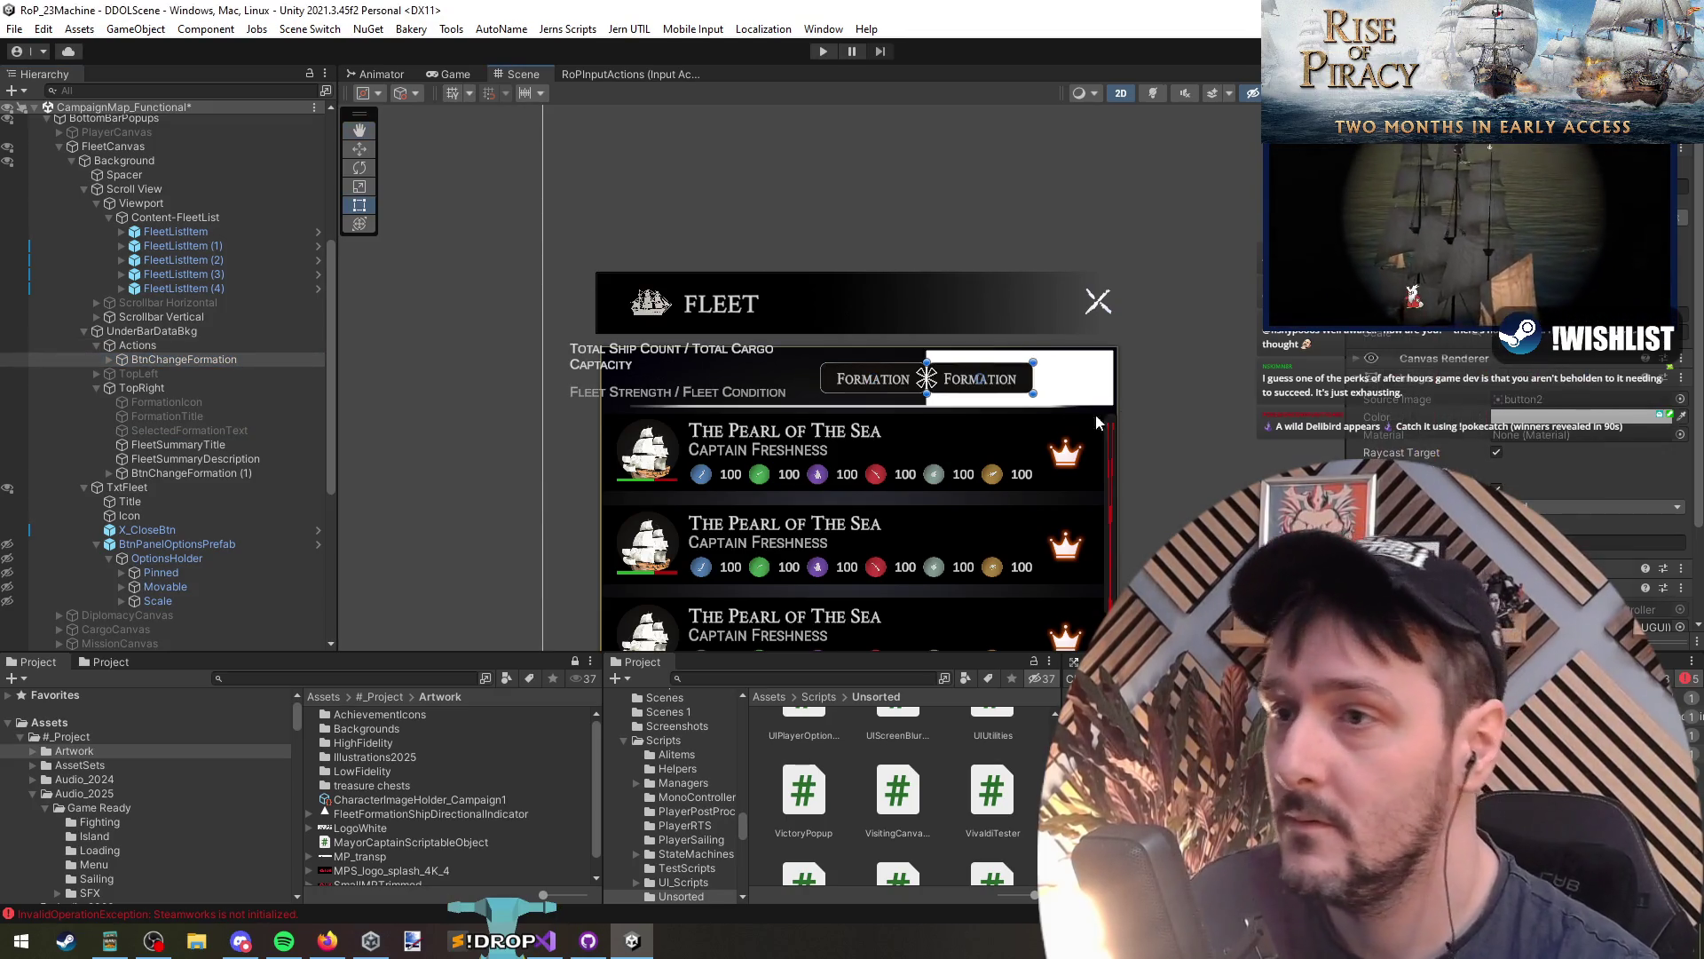
{"action": "left_click", "coordinate": [178, 472]}
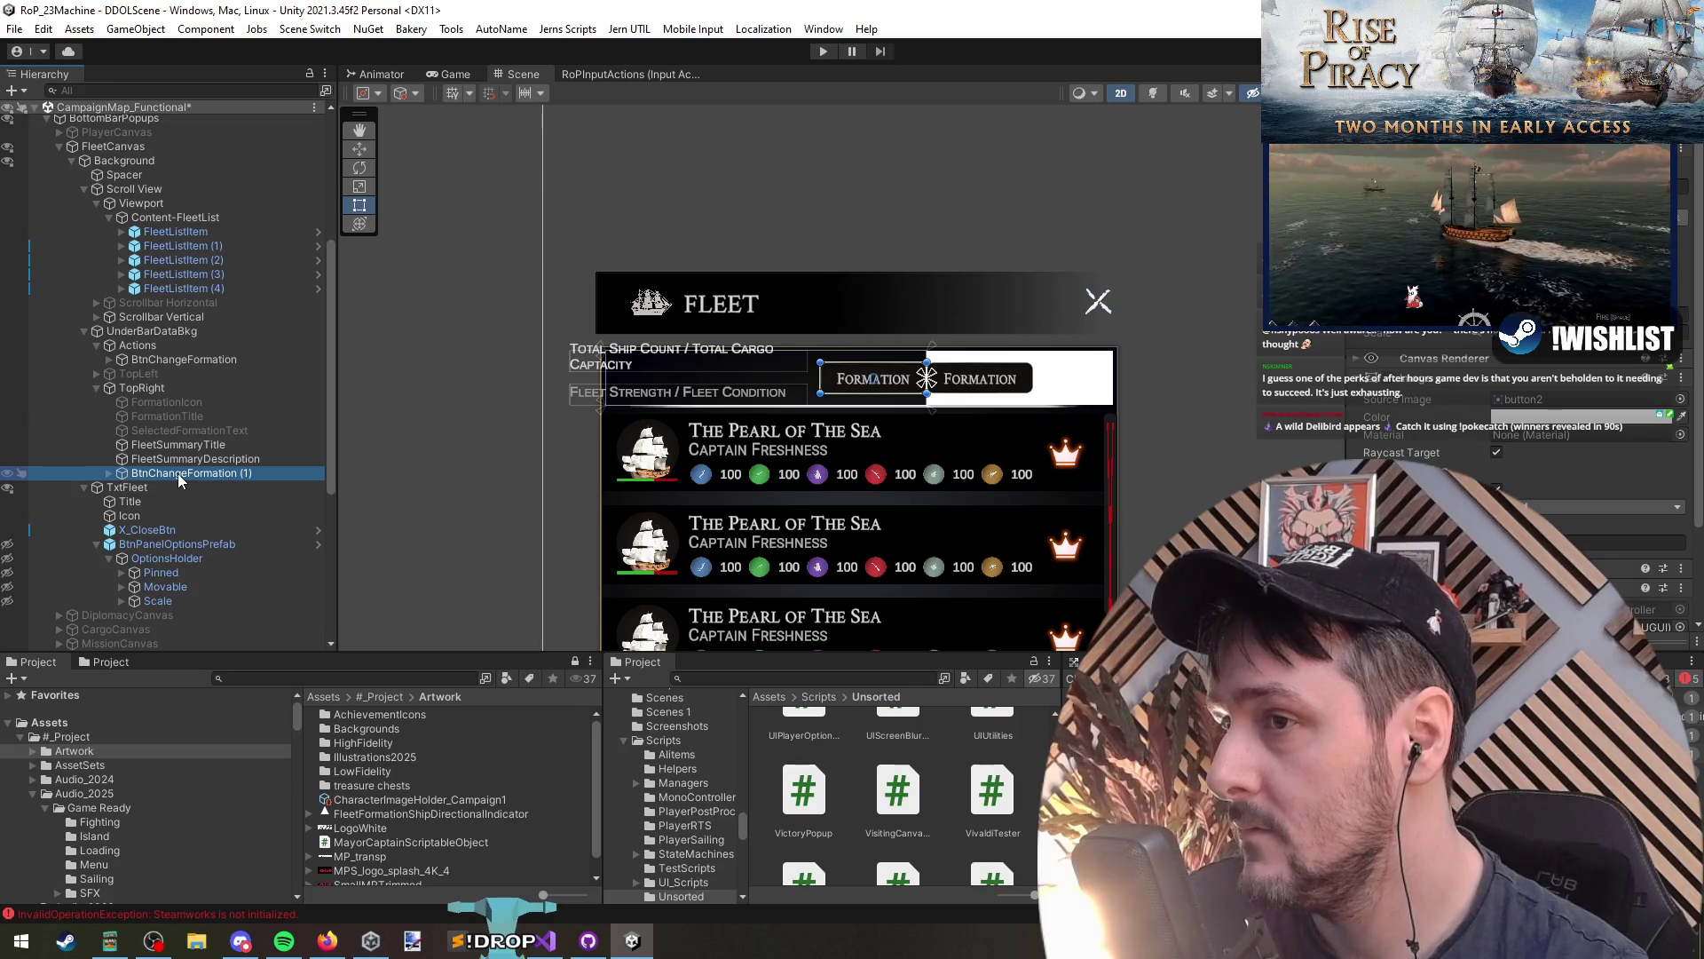
{"action": "key", "text": "Delete"}
{"action": "left_click", "coordinate": [184, 359]}
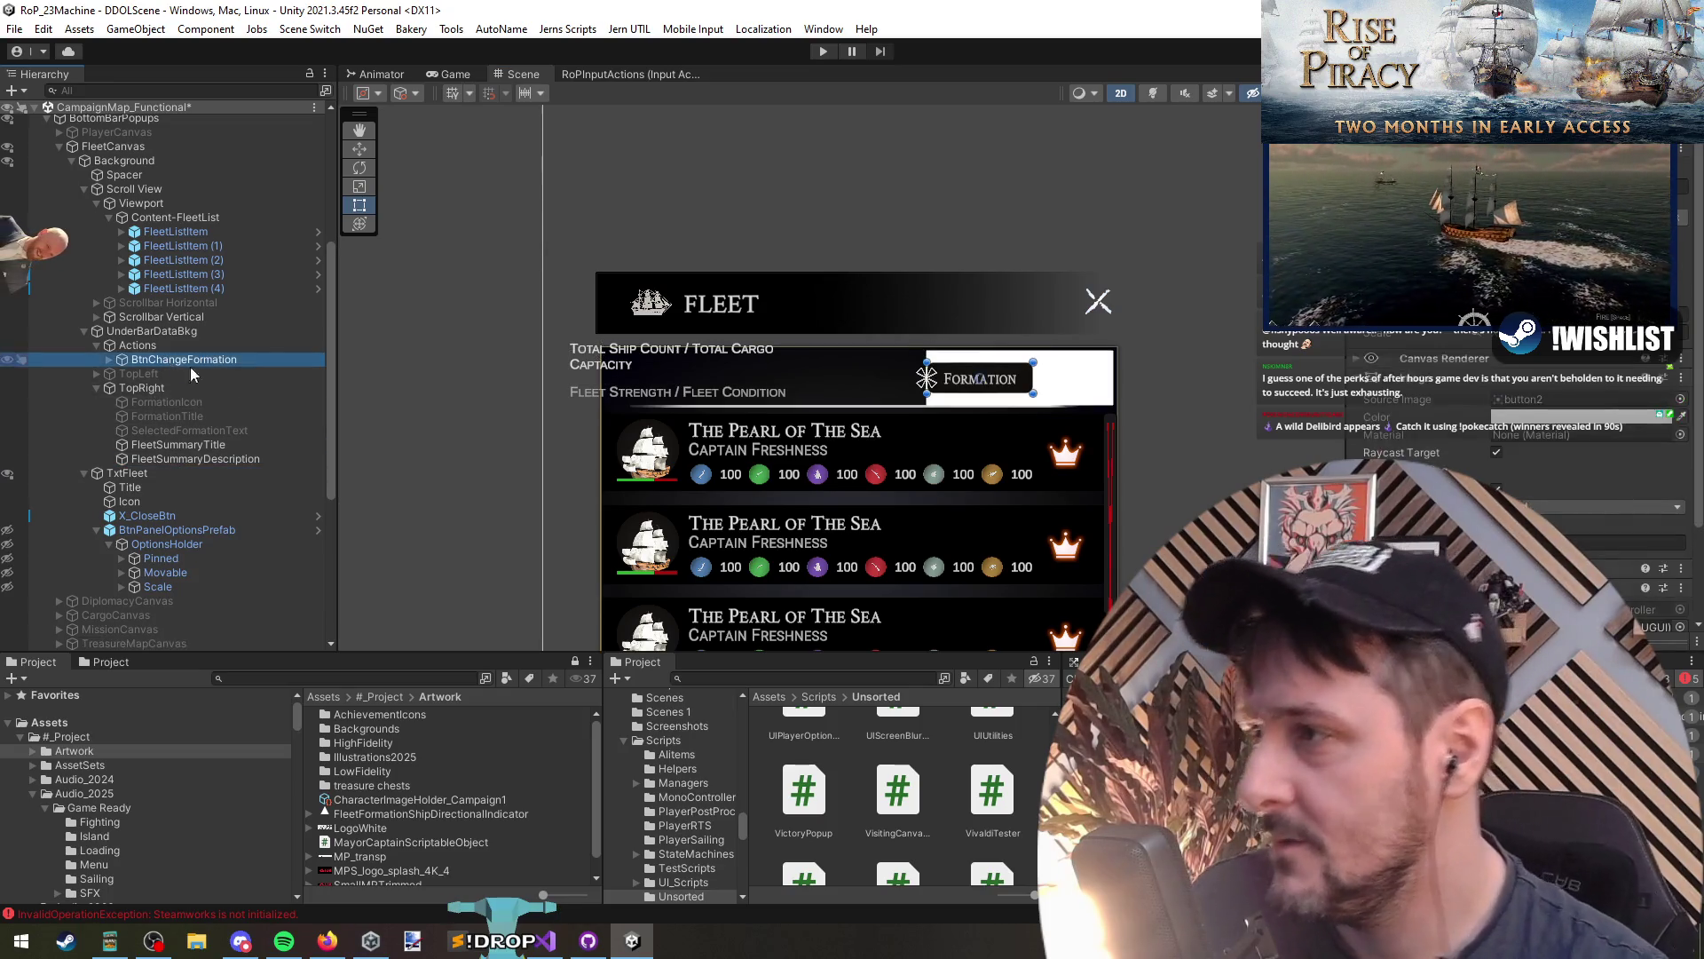
{"action": "key", "text": "ctrl+z"}
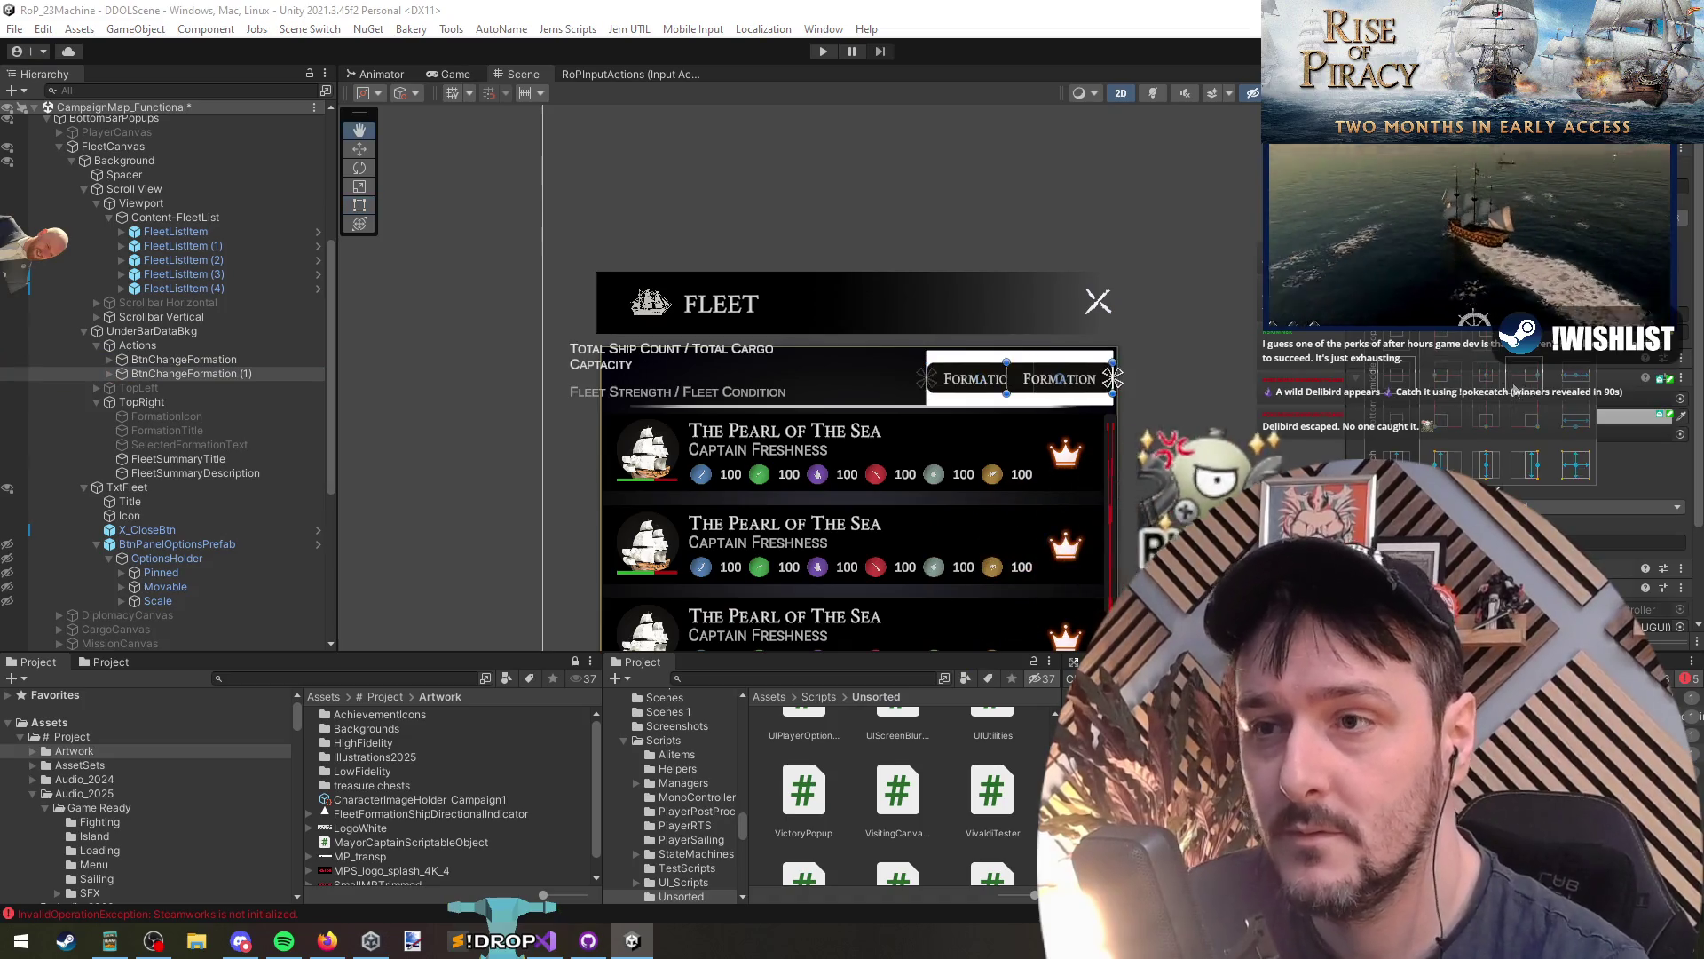
Step: Narrow the second Formation button to a square and delete its text label
{"action": "scroll", "coordinate": [1023, 391], "scroll_direction": "up", "scroll_amount": 2}
{"action": "left_click_drag", "start_coordinate": [1004, 378], "coordinate": [1128, 377]}
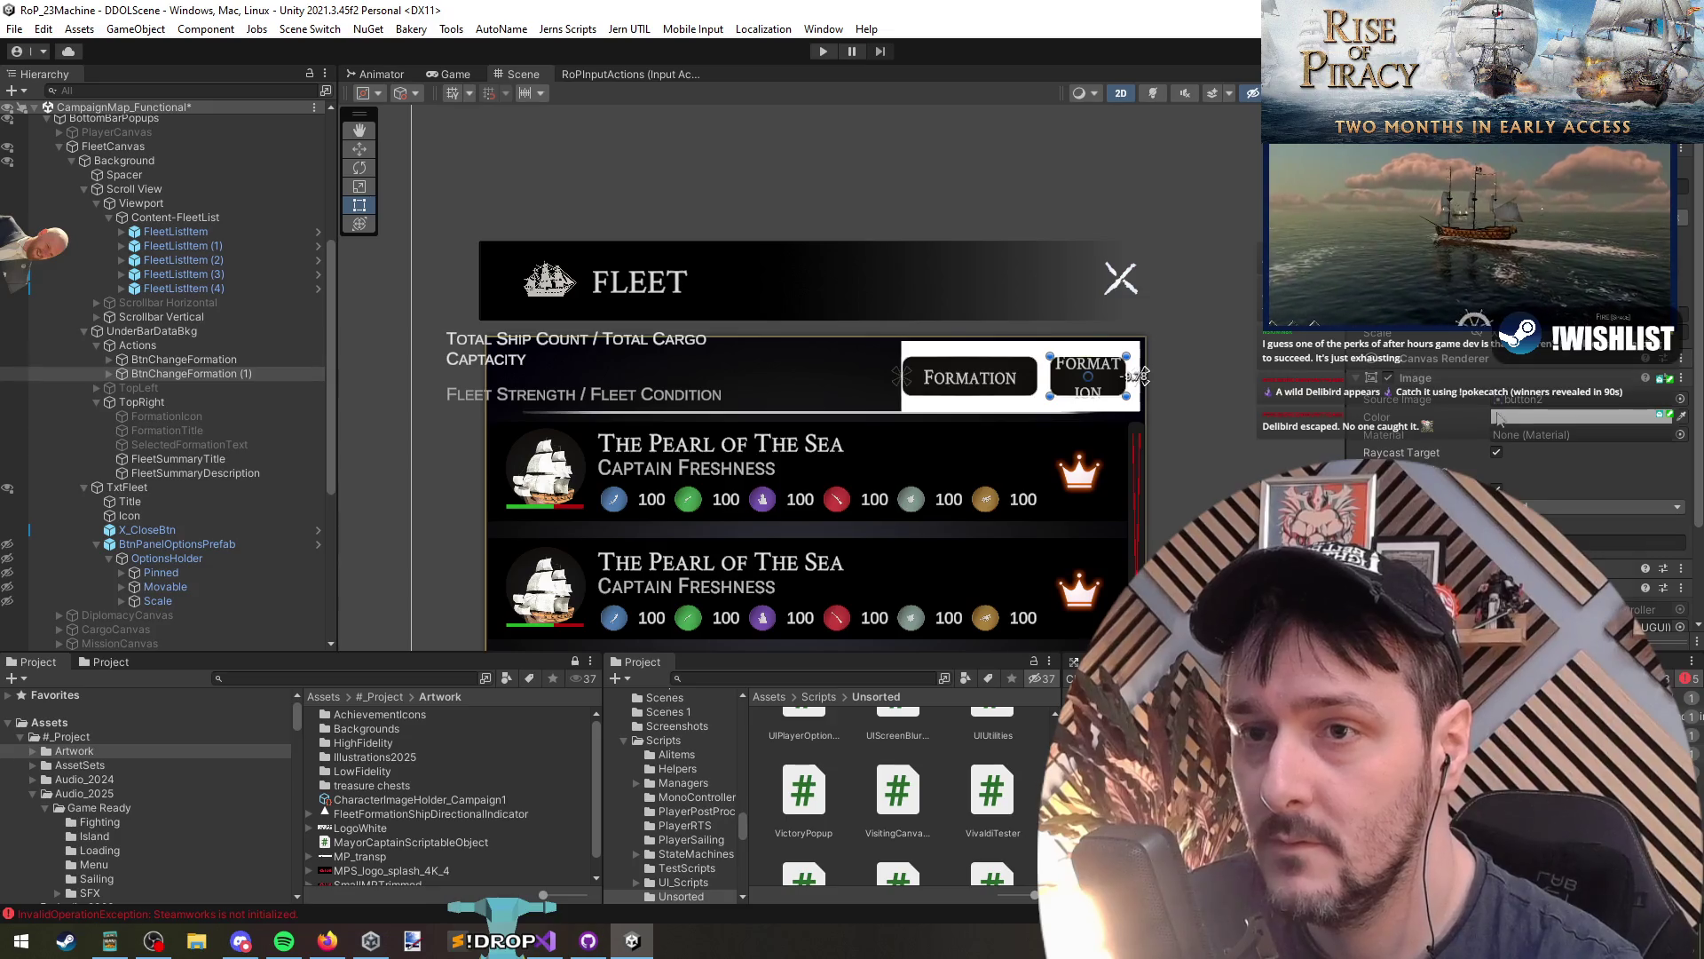
{"action": "left_click", "coordinate": [126, 373]}
{"action": "left_click", "coordinate": [171, 388]}
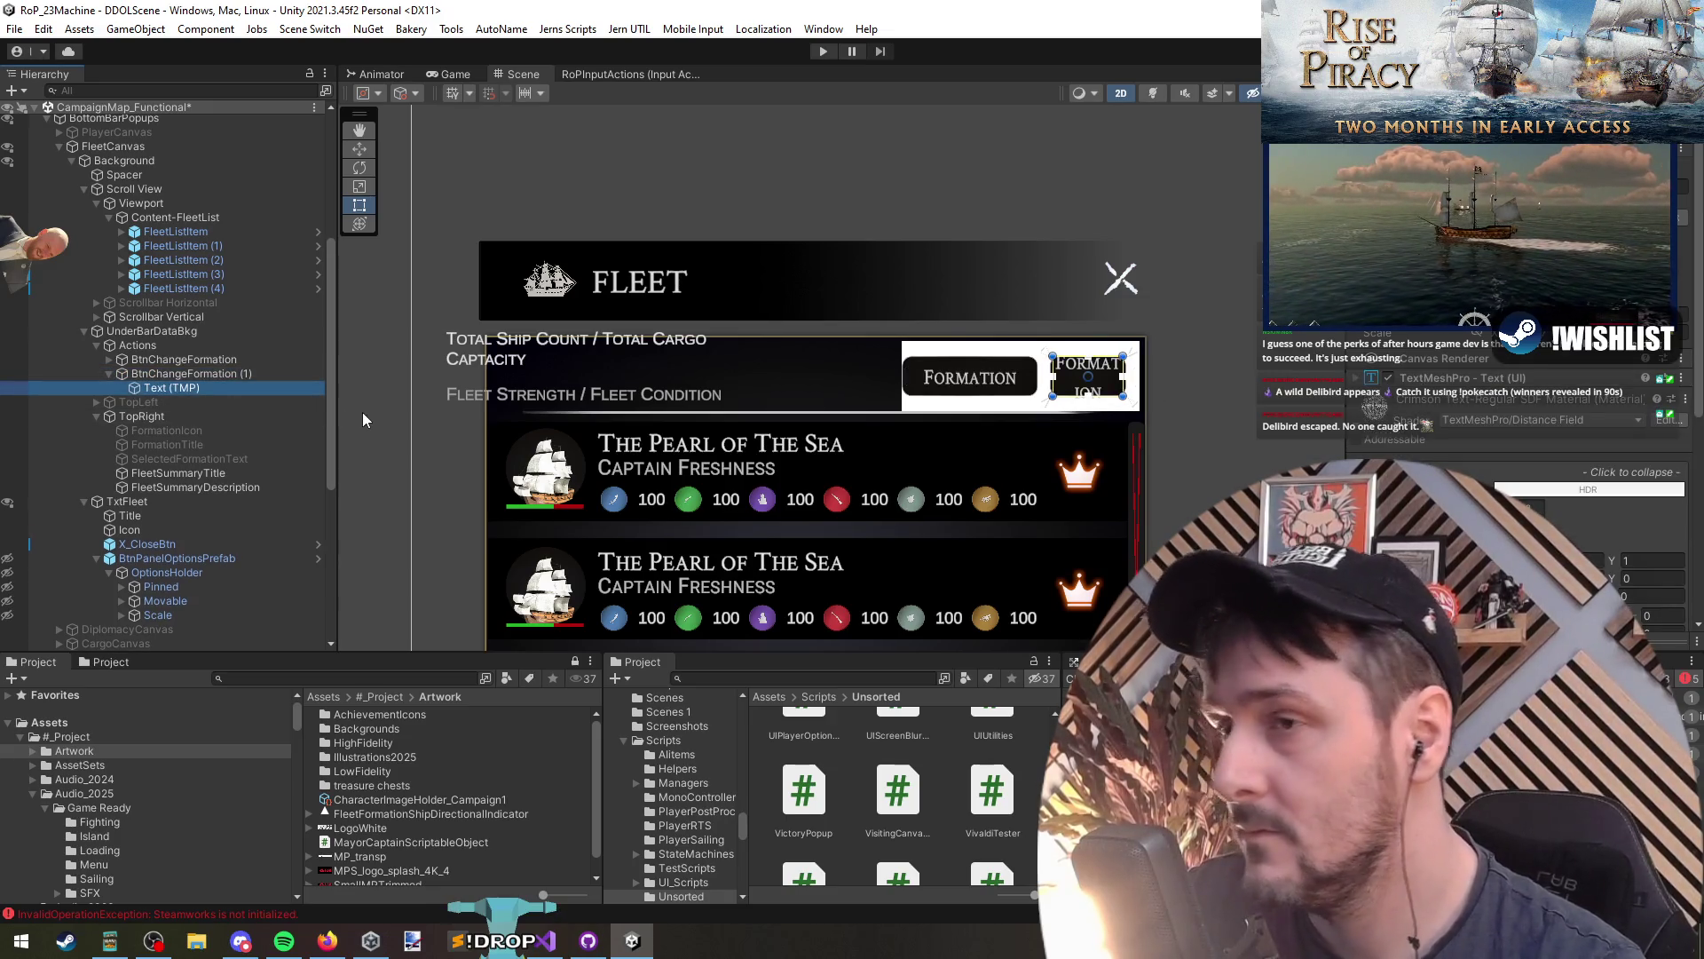
{"action": "key", "text": "Delete"}
{"action": "right_click", "coordinate": [151, 373]}
Step: Add a UI Image inside the second button, stretched to fill it
{"action": "mouse_move", "coordinate": [293, 611]}
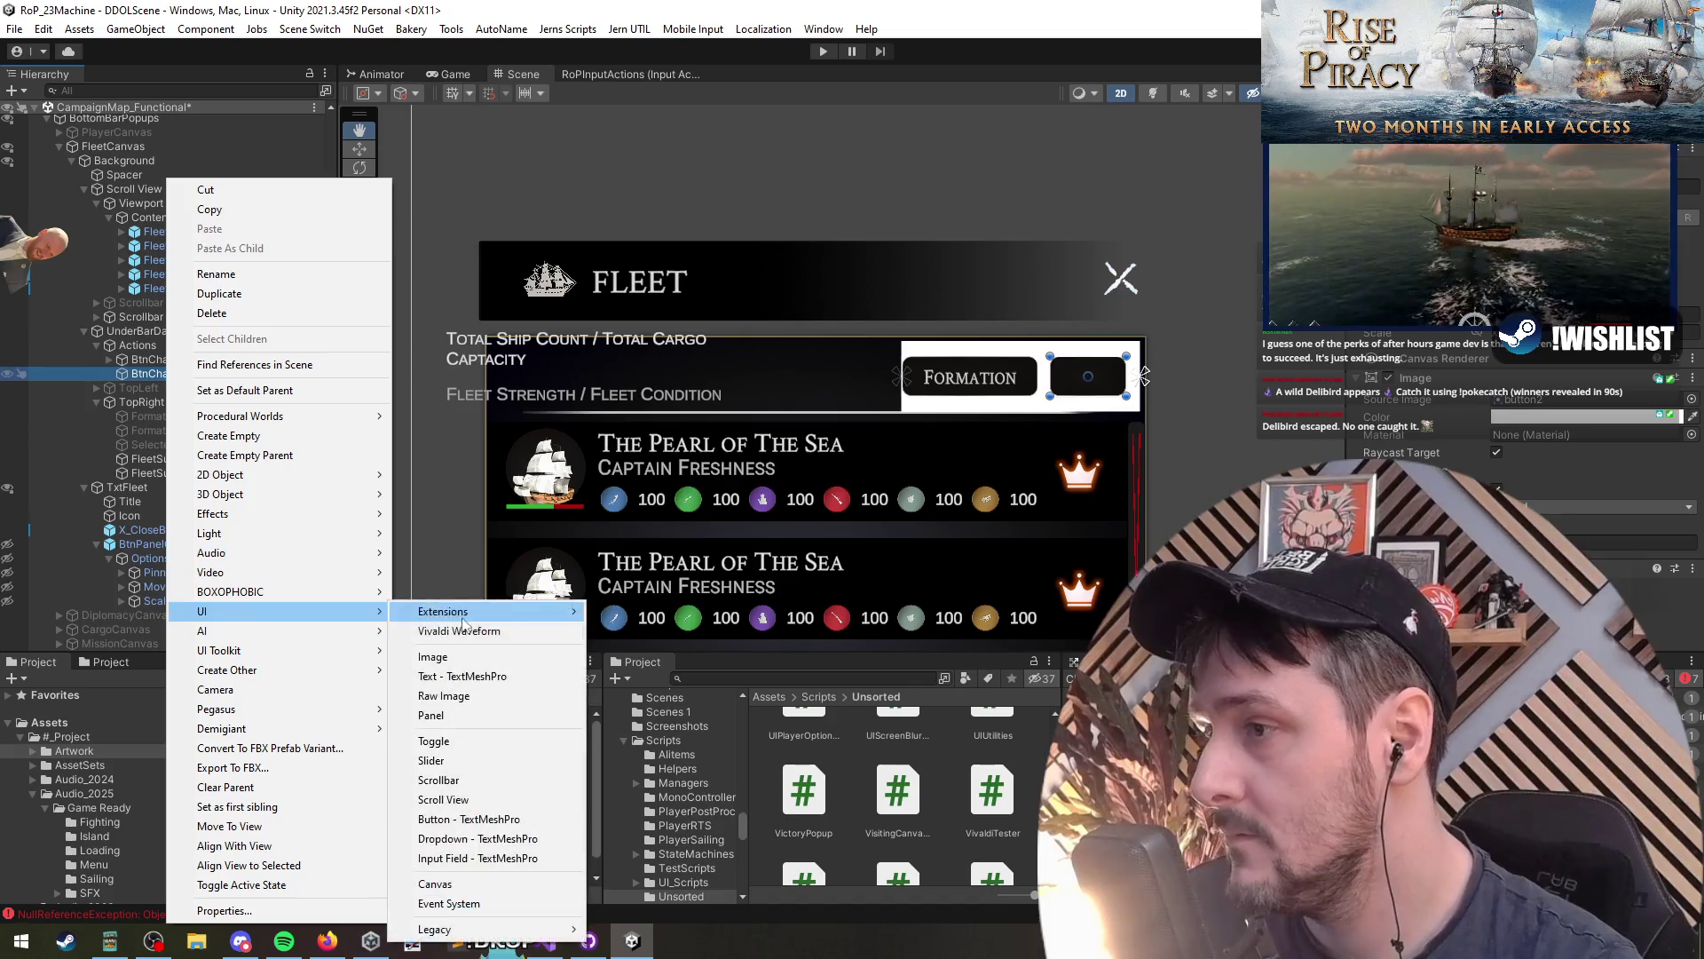
{"action": "left_click", "coordinate": [433, 656]}
{"action": "left_click", "coordinate": [1385, 417]}
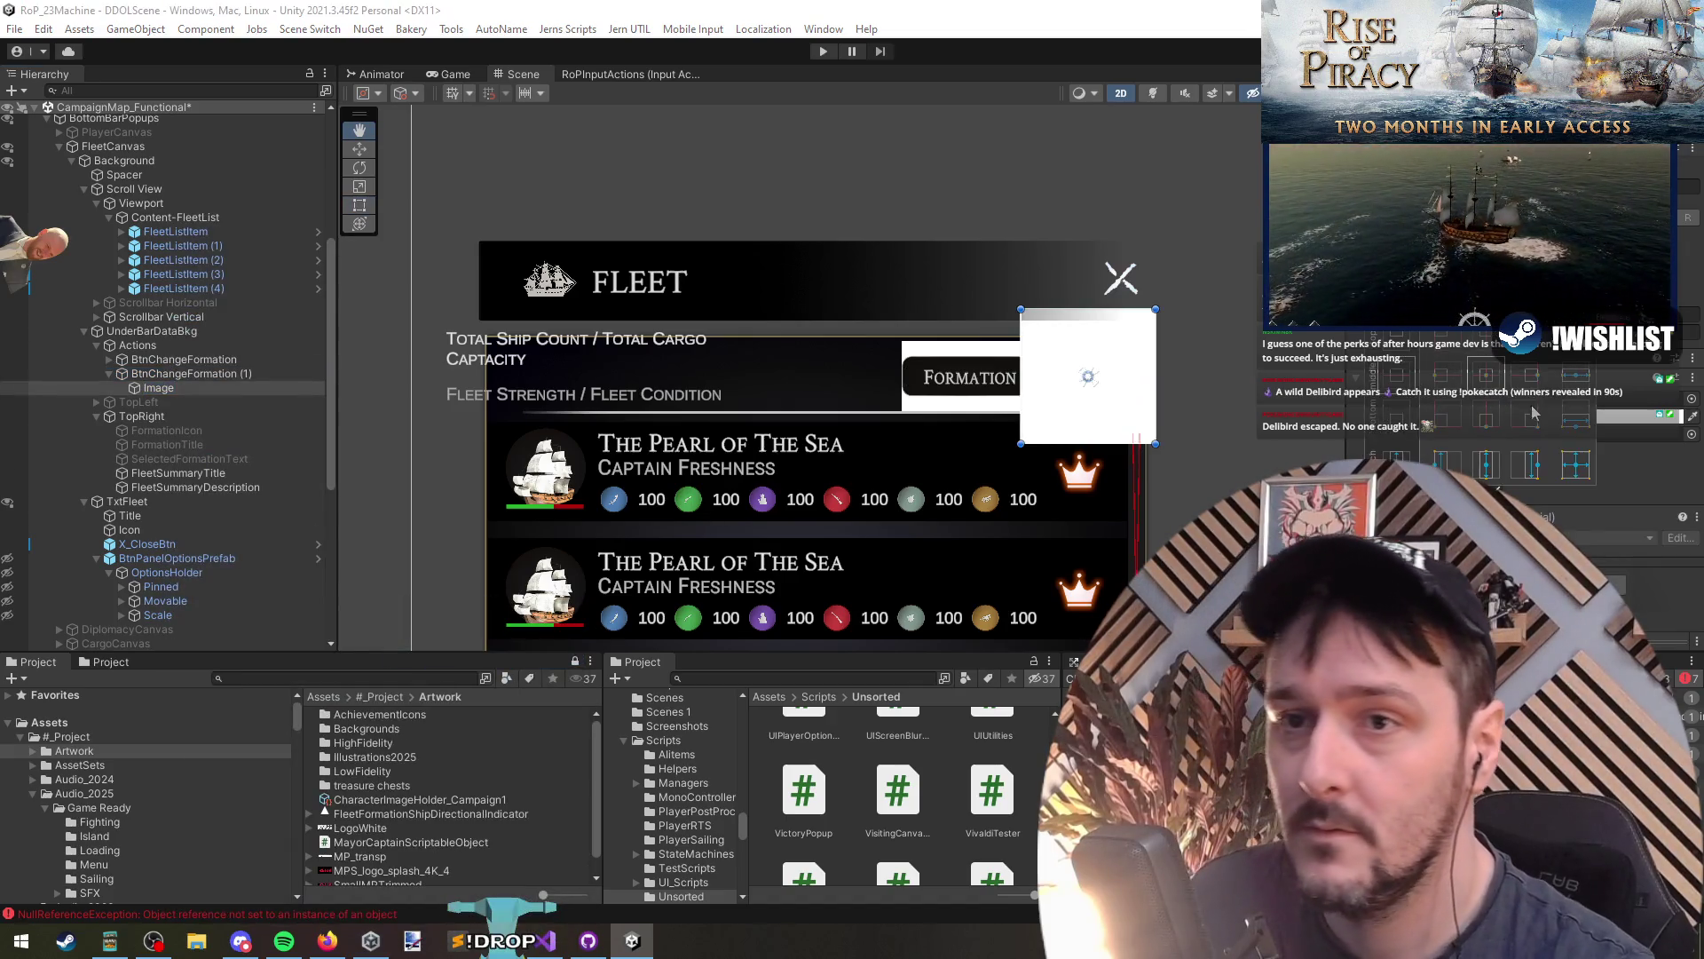
{"action": "left_click", "coordinate": [1438, 463]}
{"action": "key", "text": "t"}
Step: Set the Image's Source Image to the Pictoicon_View eye sprite
{"action": "left_click", "coordinate": [1691, 400]}
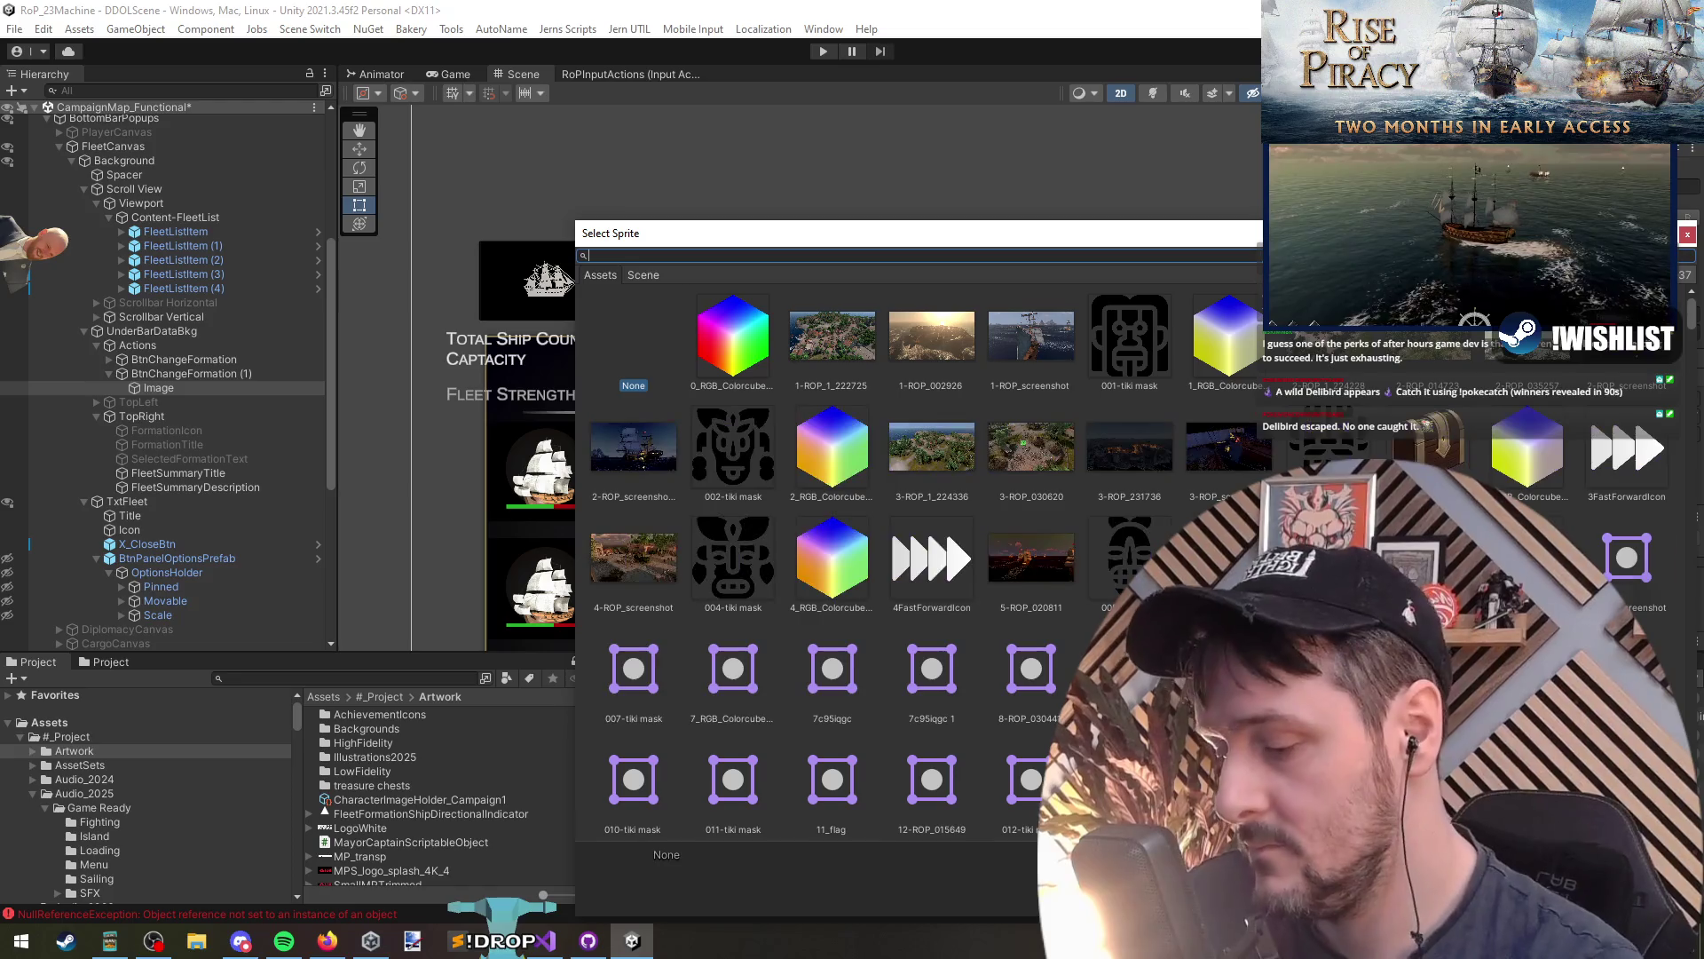
{"action": "type", "text": "view"}
{"action": "double_click", "coordinate": [799, 330]}
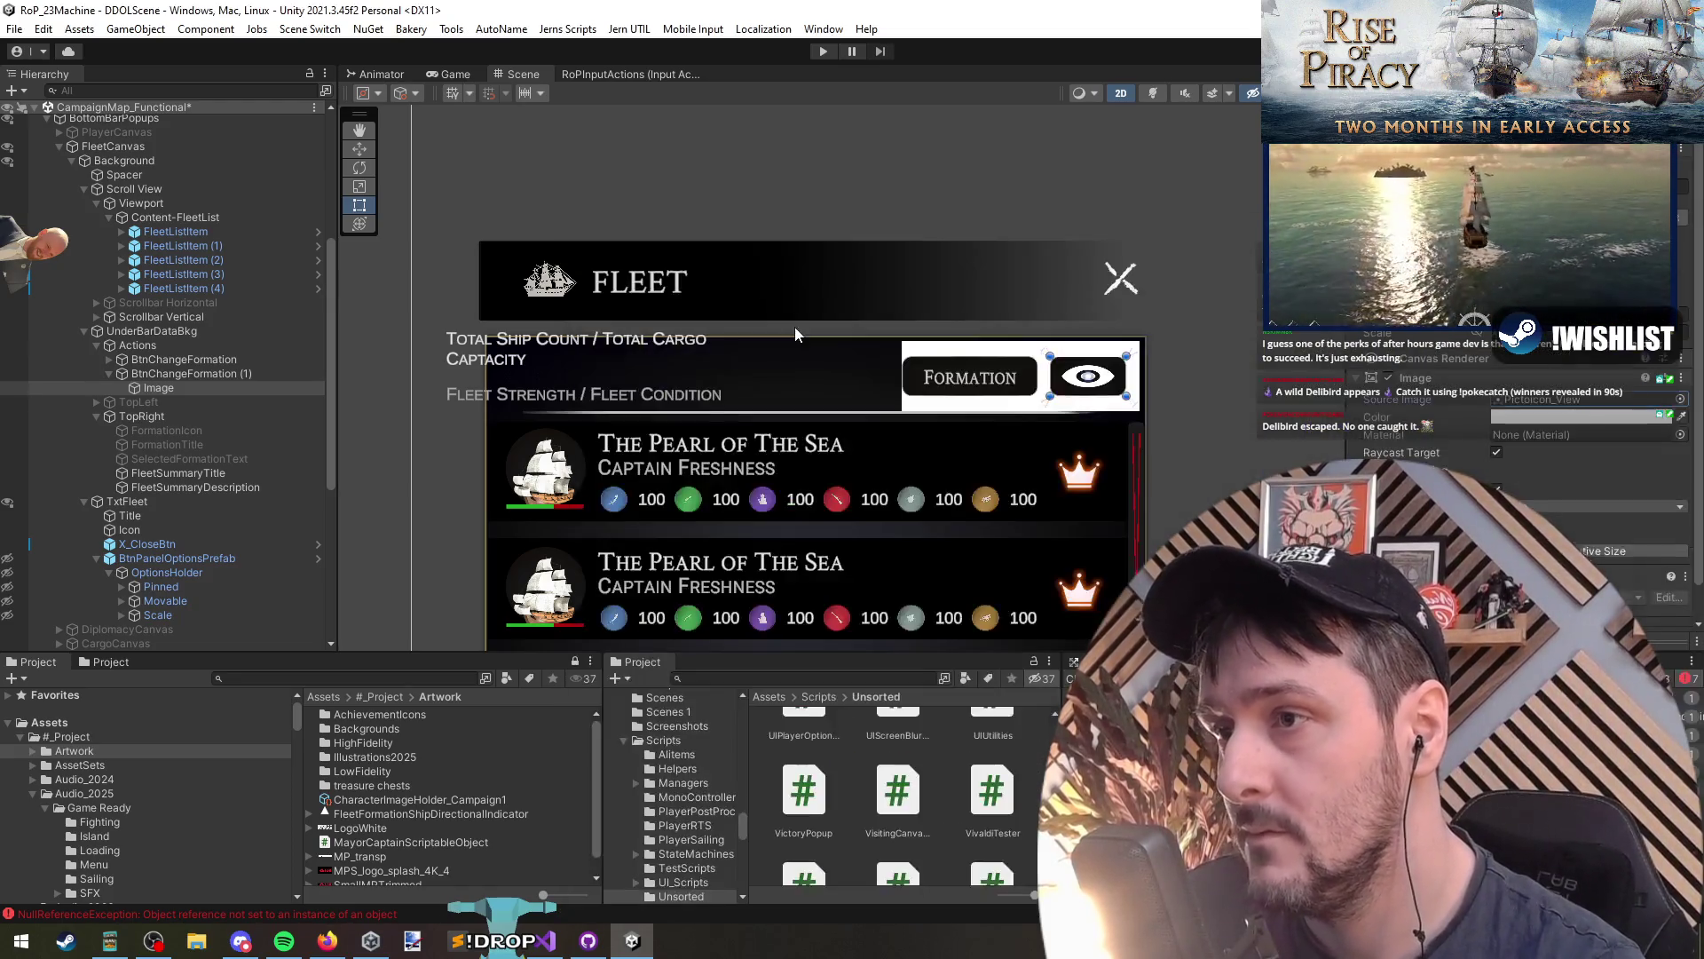
{"action": "scroll", "coordinate": [1085, 428], "scroll_direction": "up", "scroll_amount": 3}
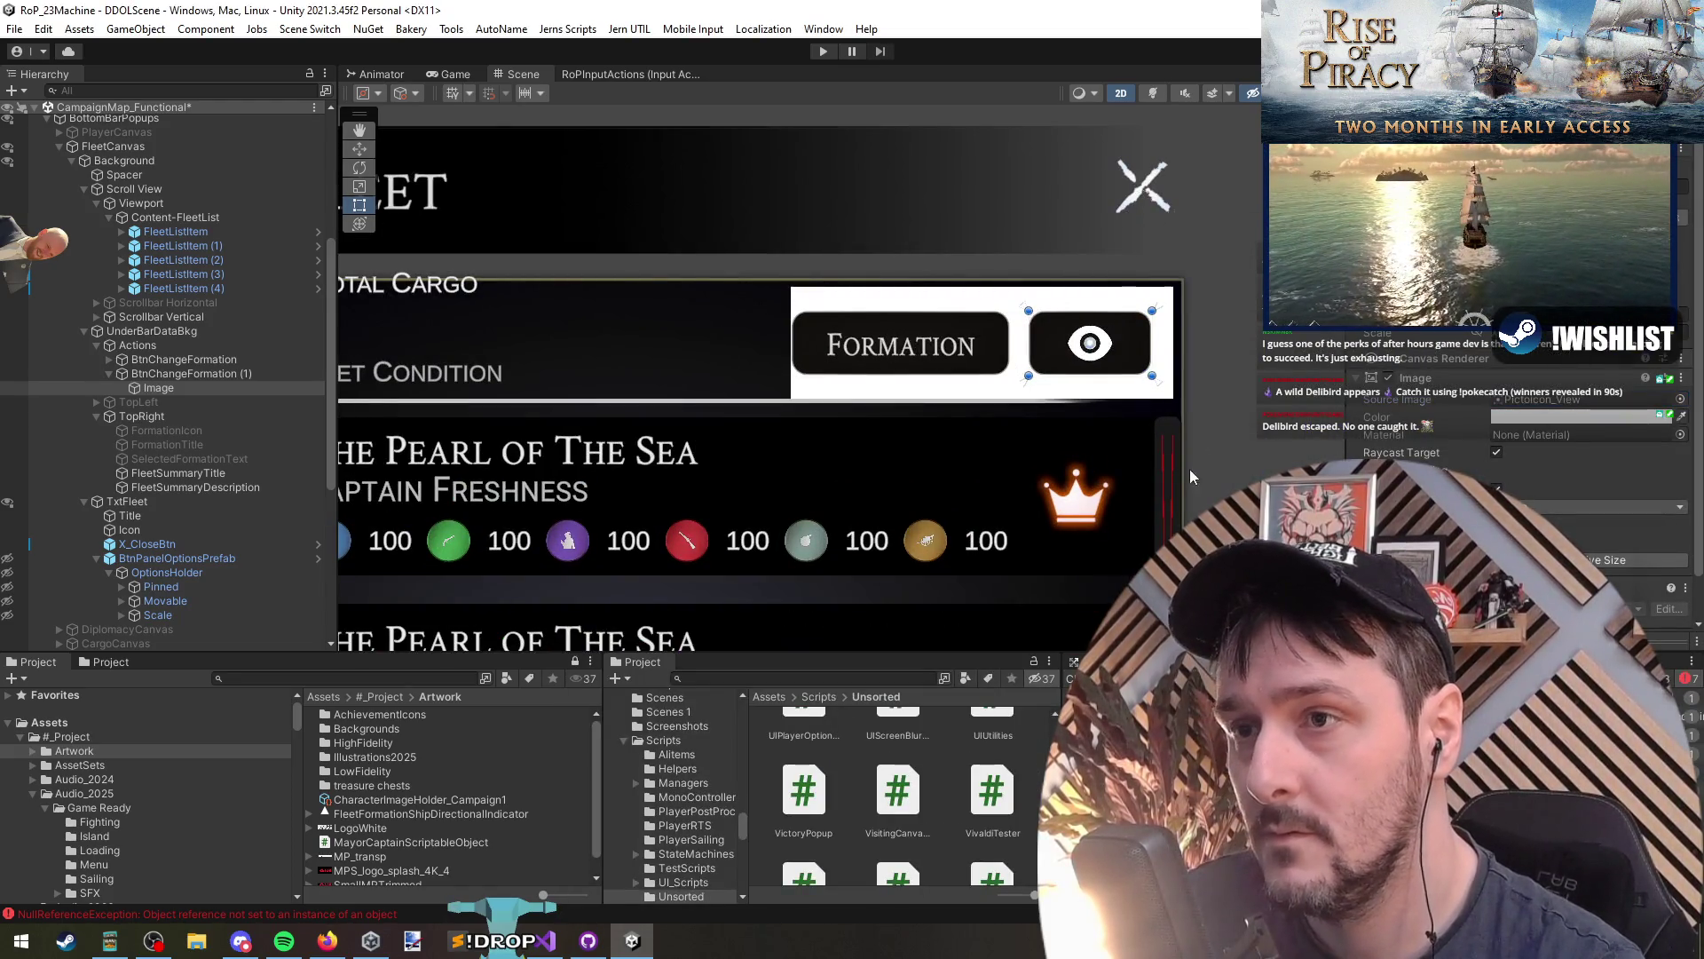
{"action": "scroll", "coordinate": [1190, 469], "scroll_direction": "down", "scroll_amount": 3}
{"action": "left_click", "coordinate": [1109, 381]}
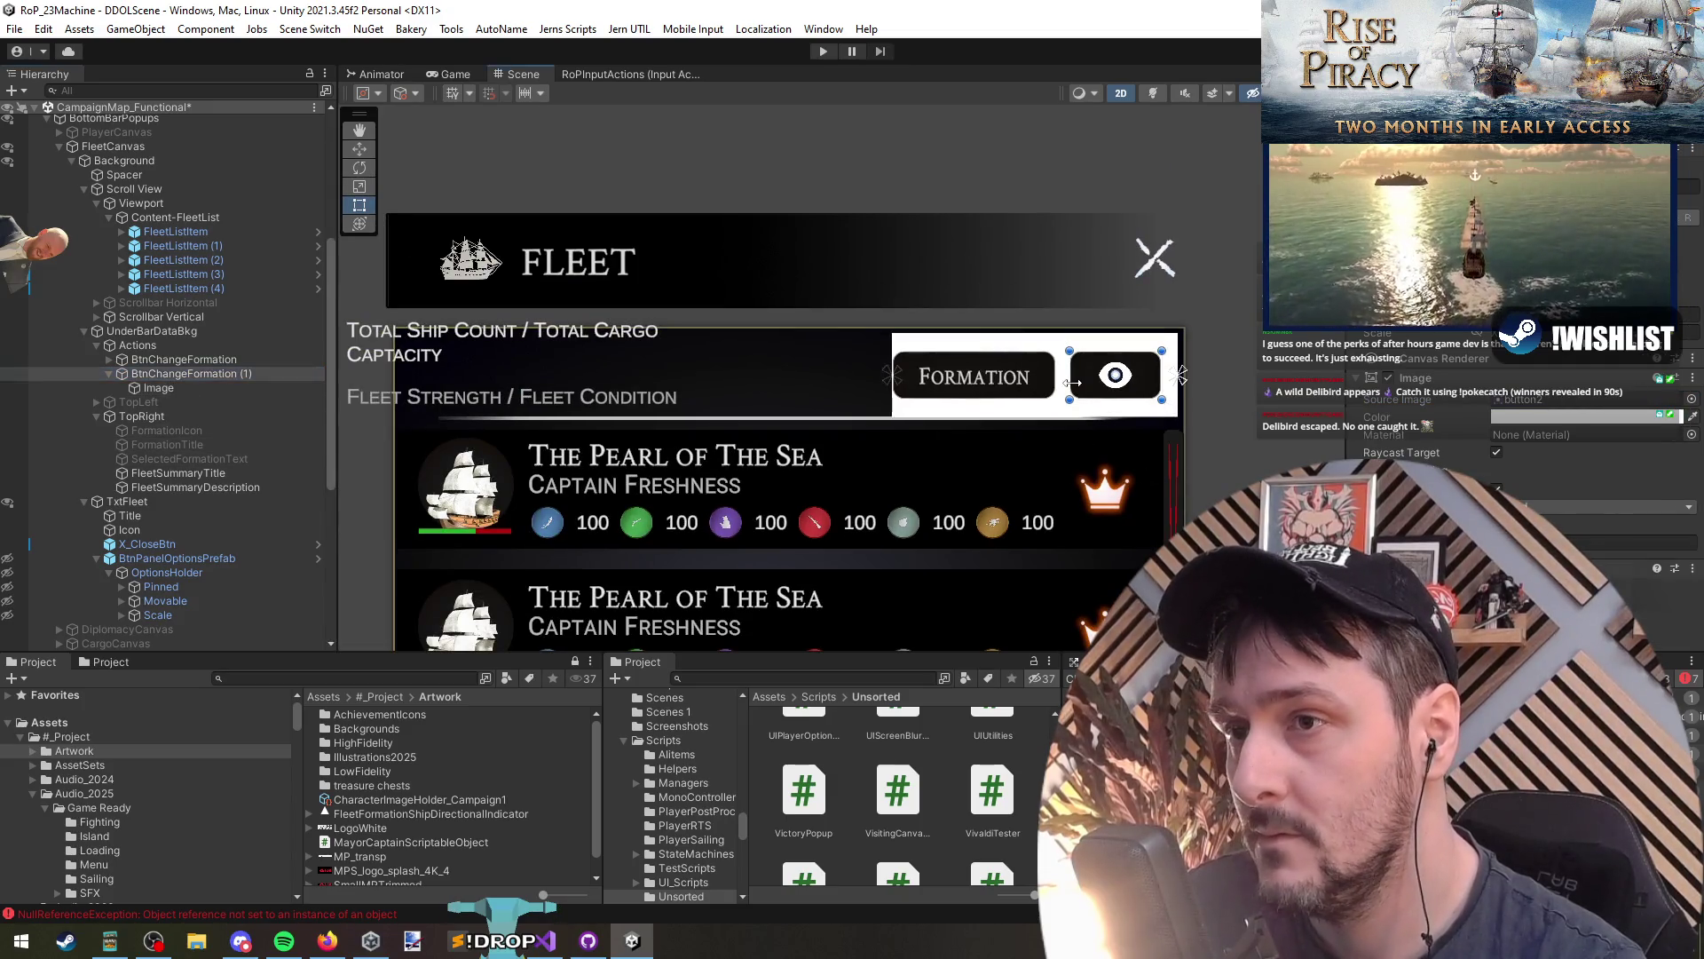
{"action": "scroll", "coordinate": [1026, 428], "scroll_direction": "down", "scroll_amount": 2}
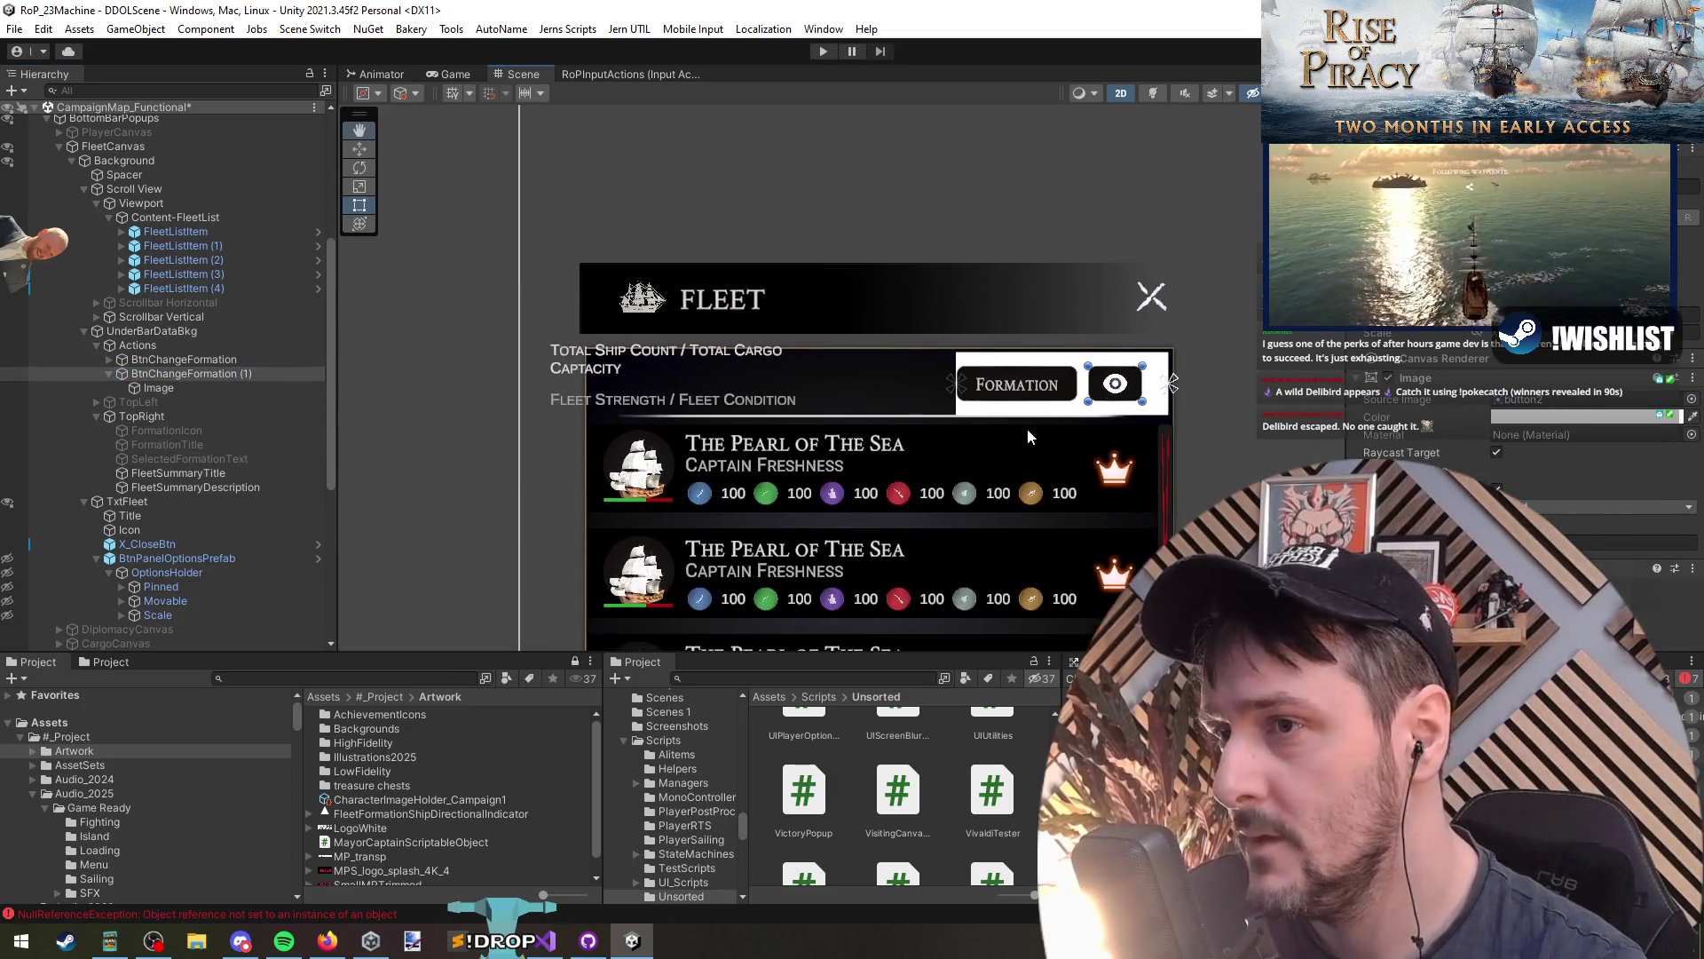
{"action": "left_click", "coordinate": [136, 345]}
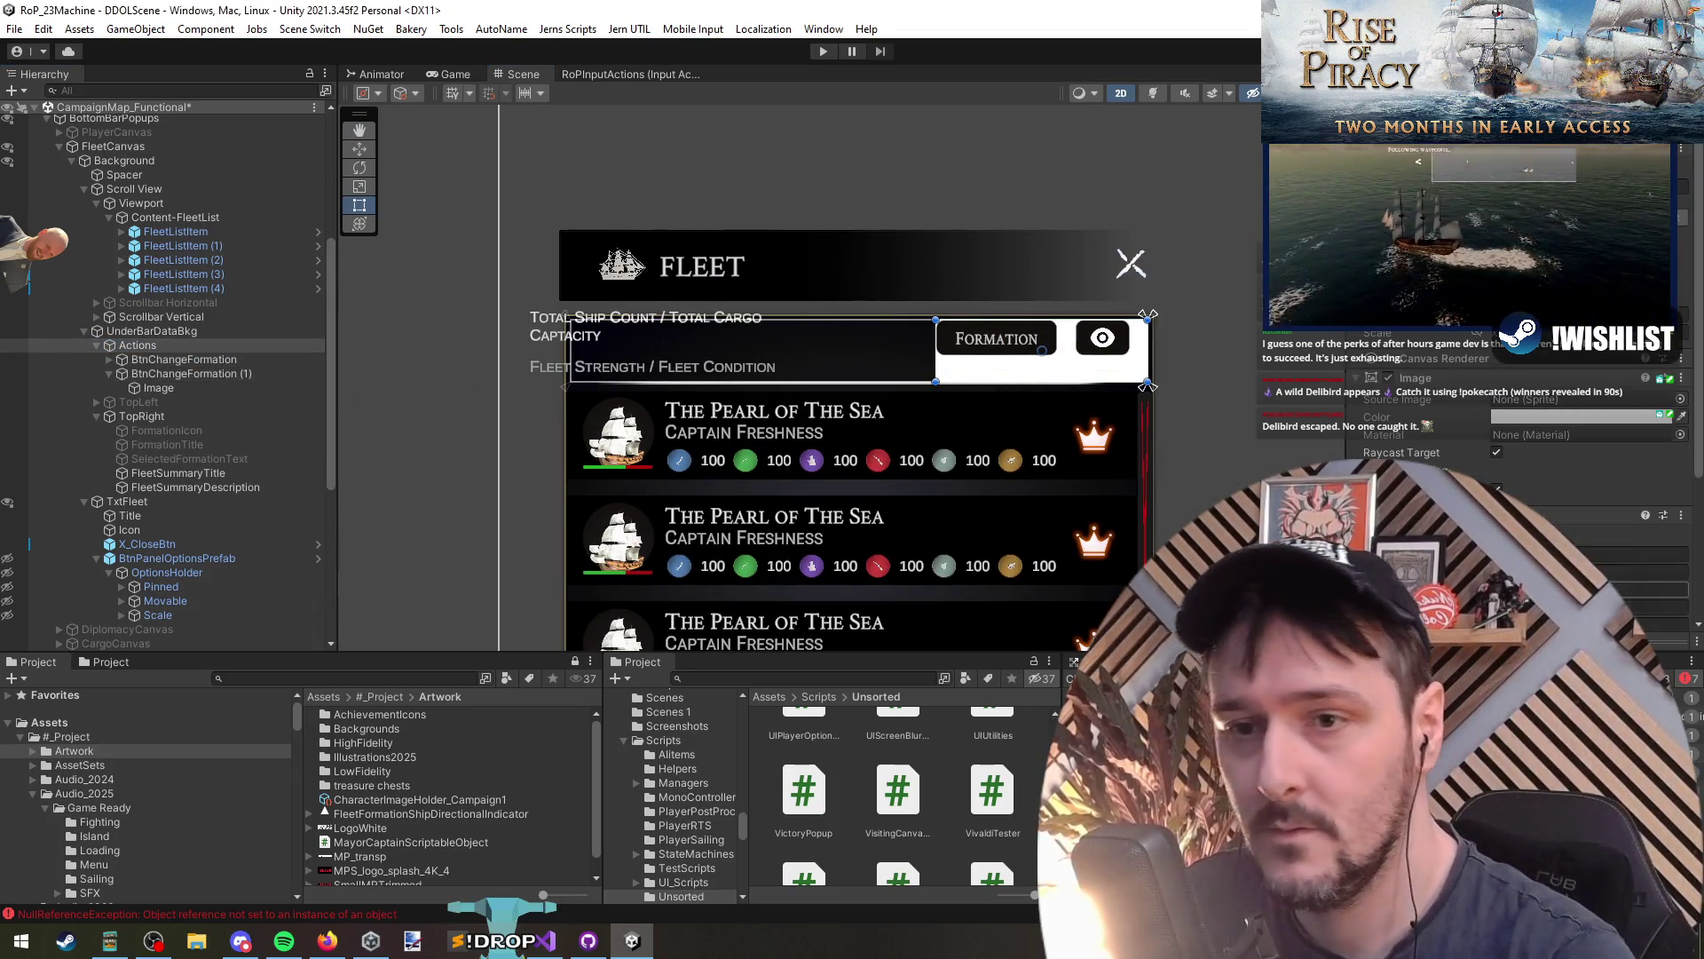
Step: Centre the buttons inside Actions using its child alignment setting
{"action": "scroll", "coordinate": [1523, 468], "scroll_direction": "down", "scroll_amount": 3}
{"action": "left_click", "coordinate": [1523, 443]}
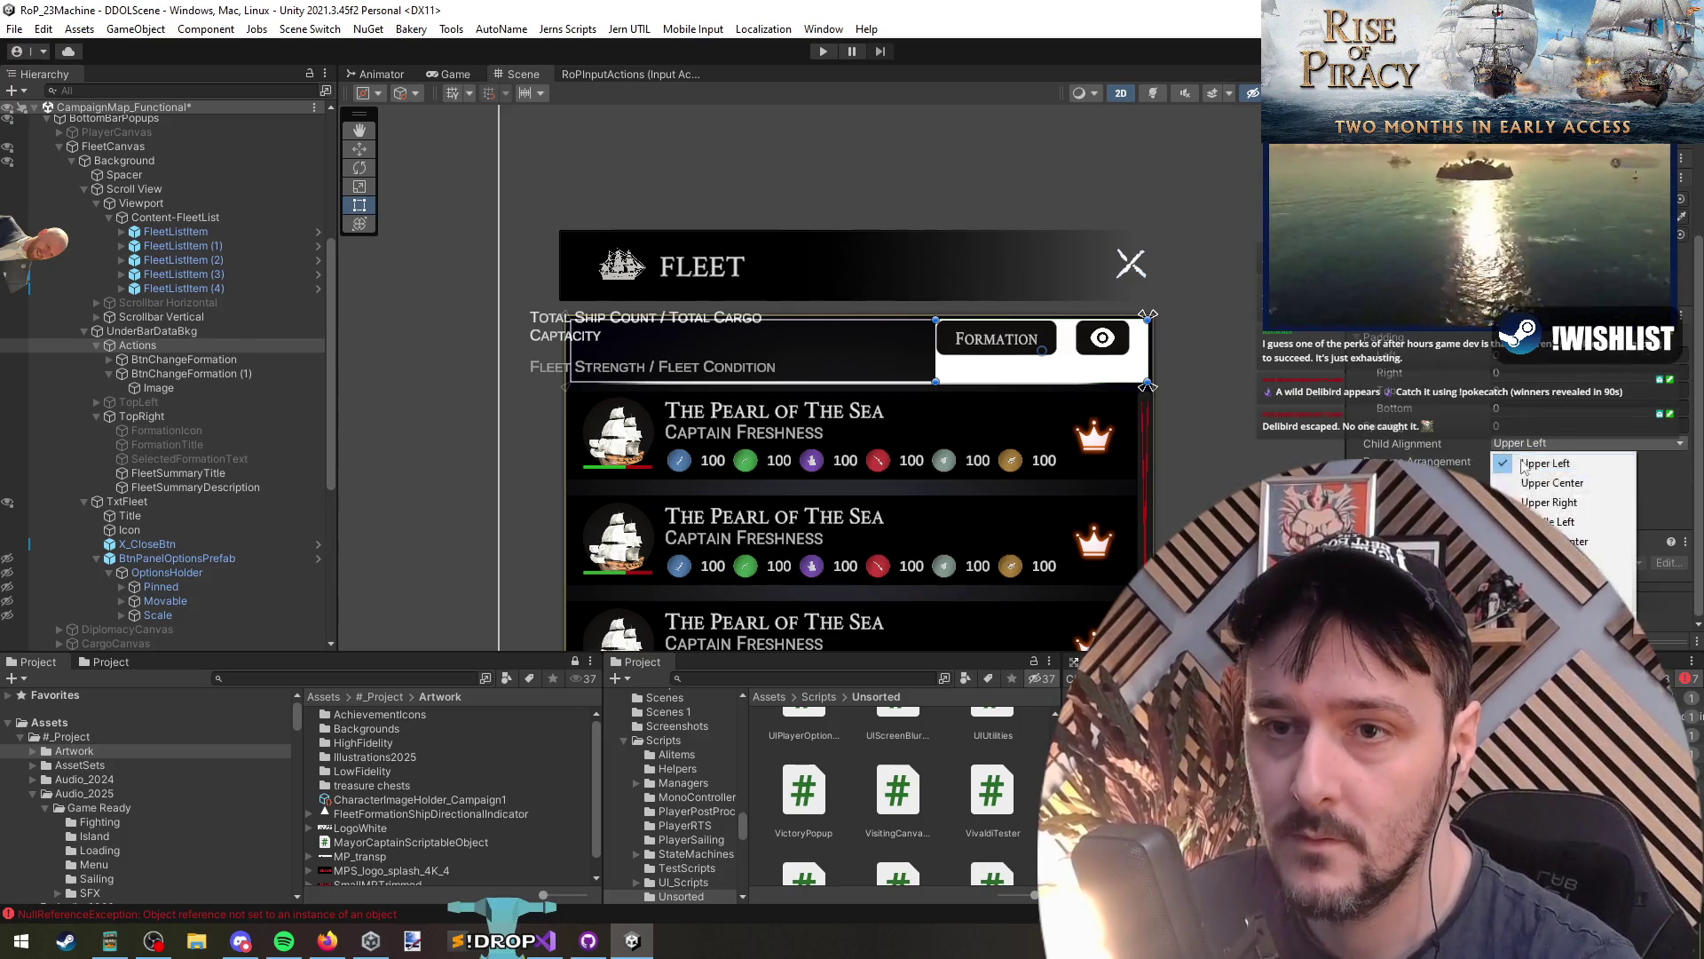
{"action": "left_click", "coordinate": [1571, 541]}
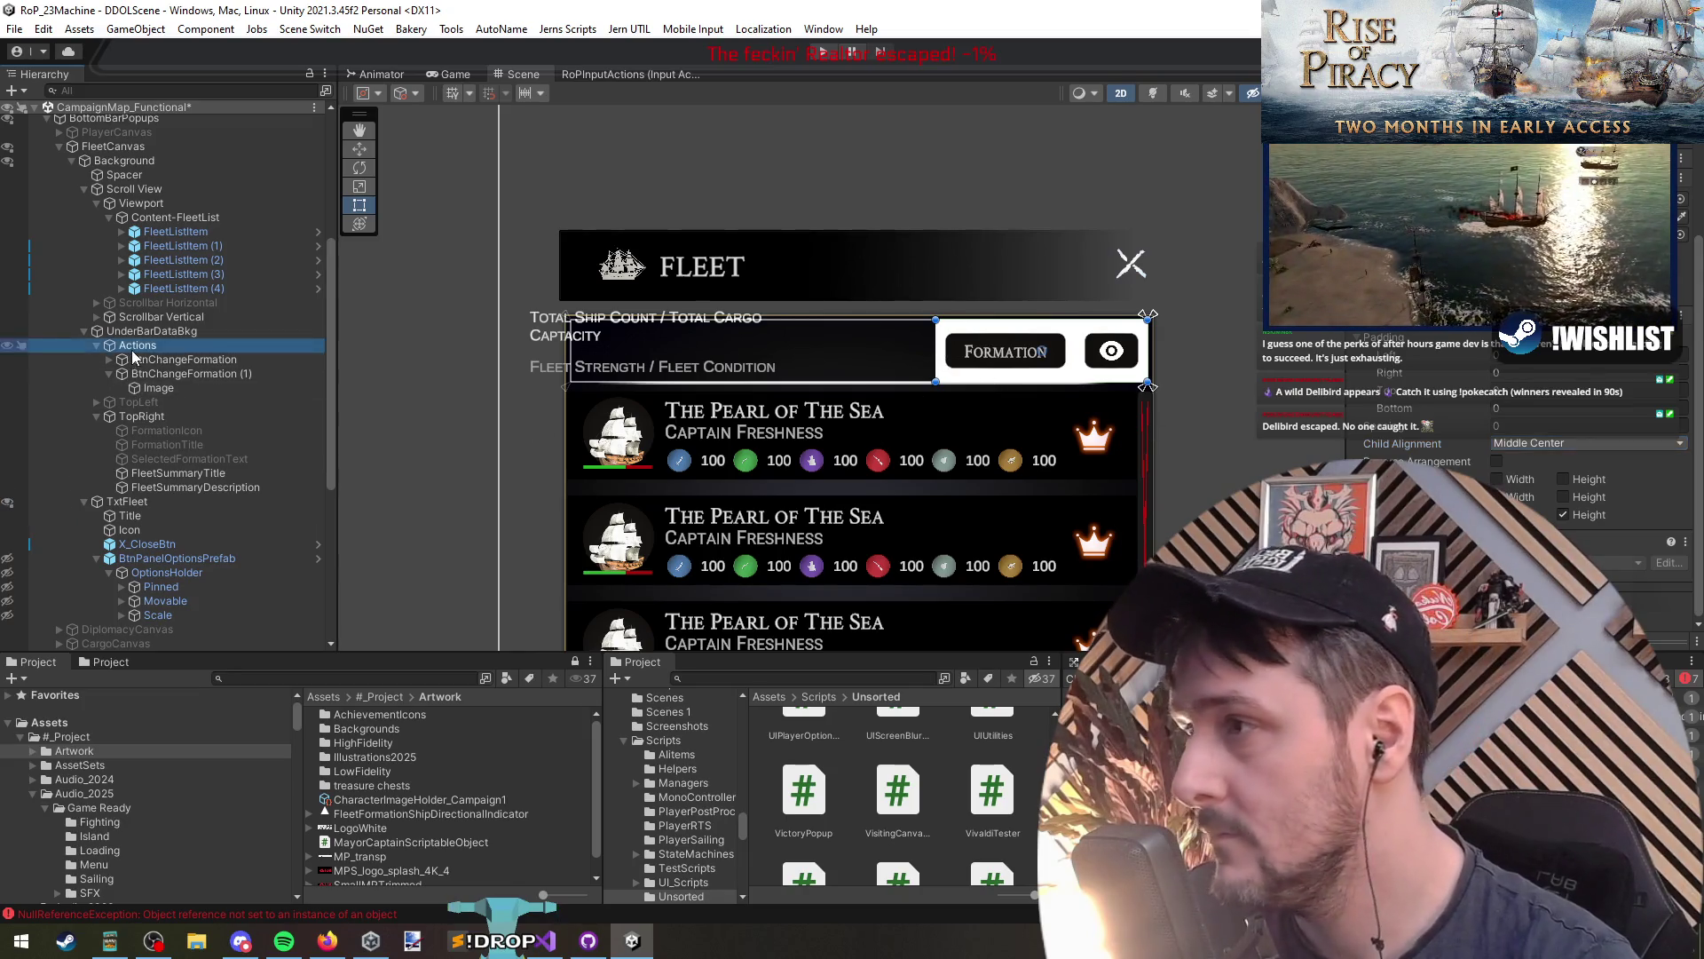
Step: Rename the eye Image child to Icon and the button to BtnViewFormation
{"action": "left_click", "coordinate": [186, 374]}
{"action": "left_click", "coordinate": [158, 388]}
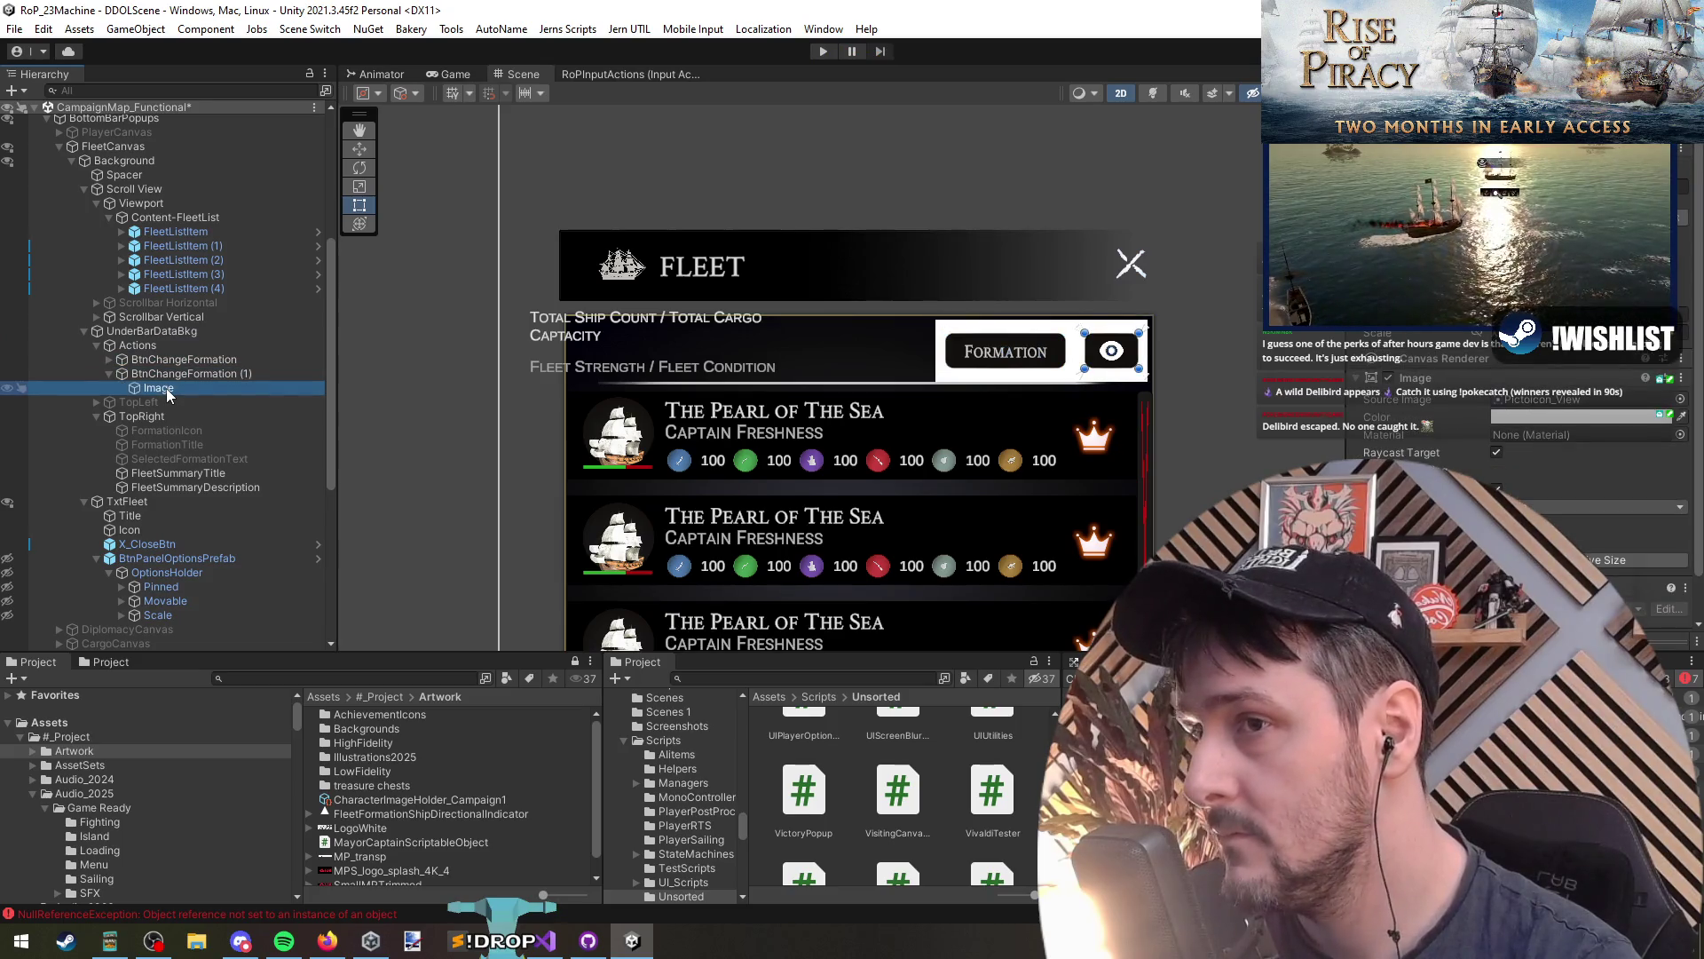
{"action": "key", "text": "F2"}
{"action": "type", "text": "con"}
{"action": "key", "text": "Return"}
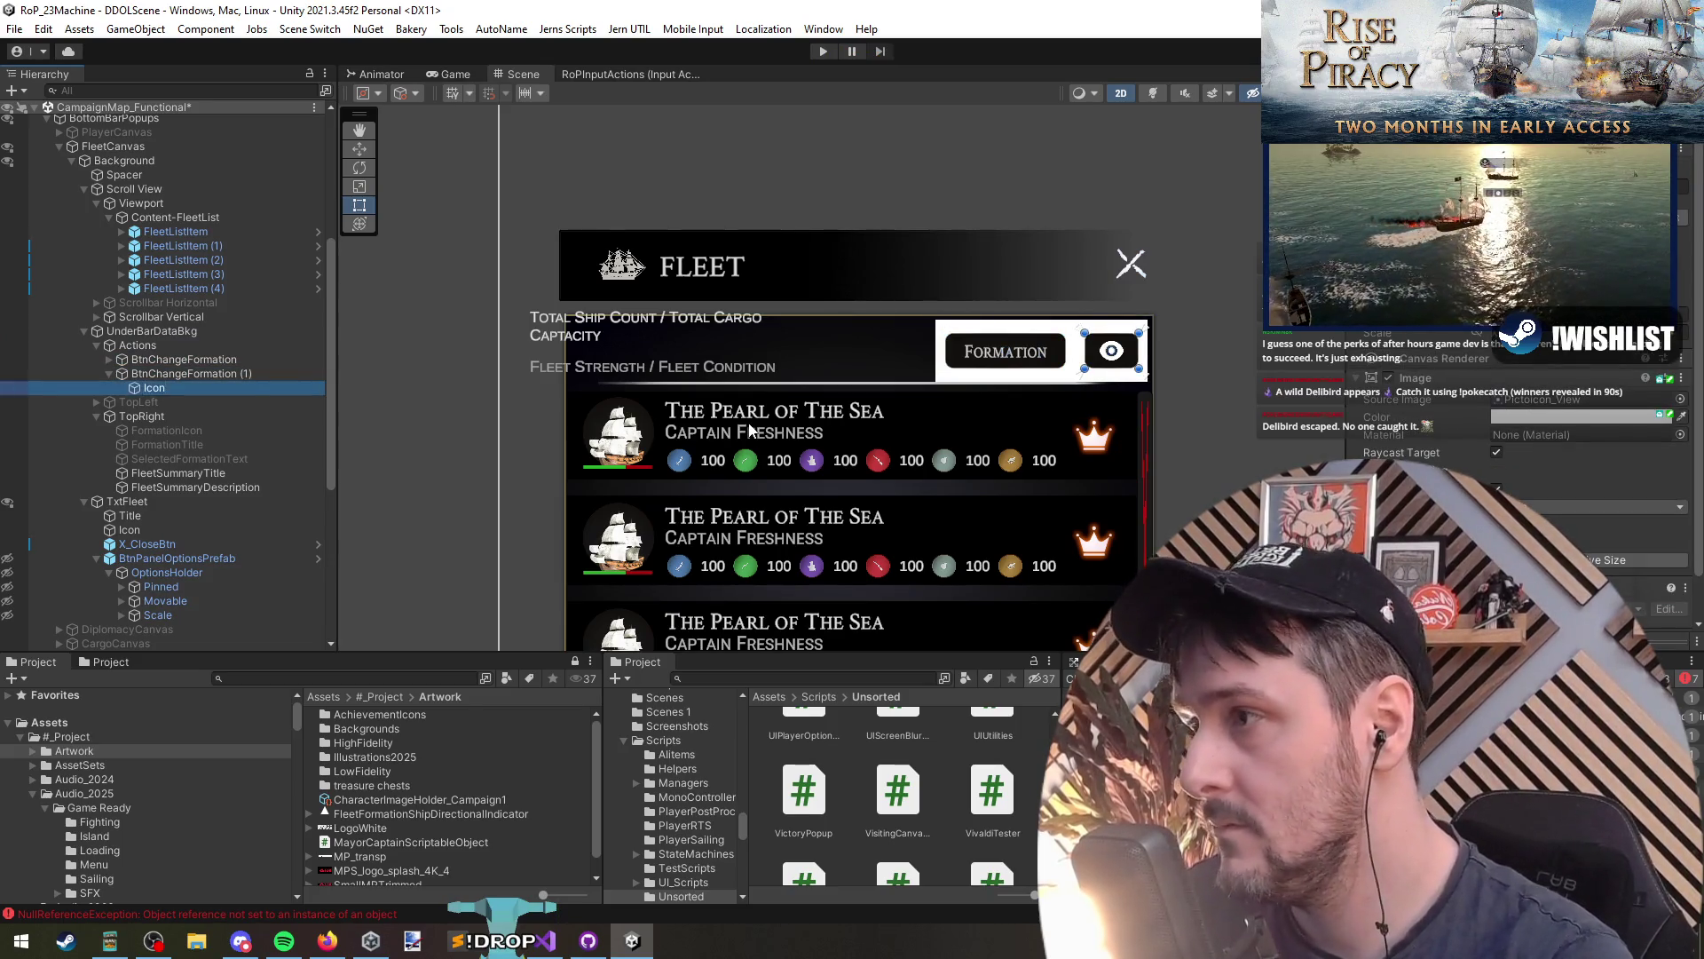
{"action": "key", "text": "Left"}
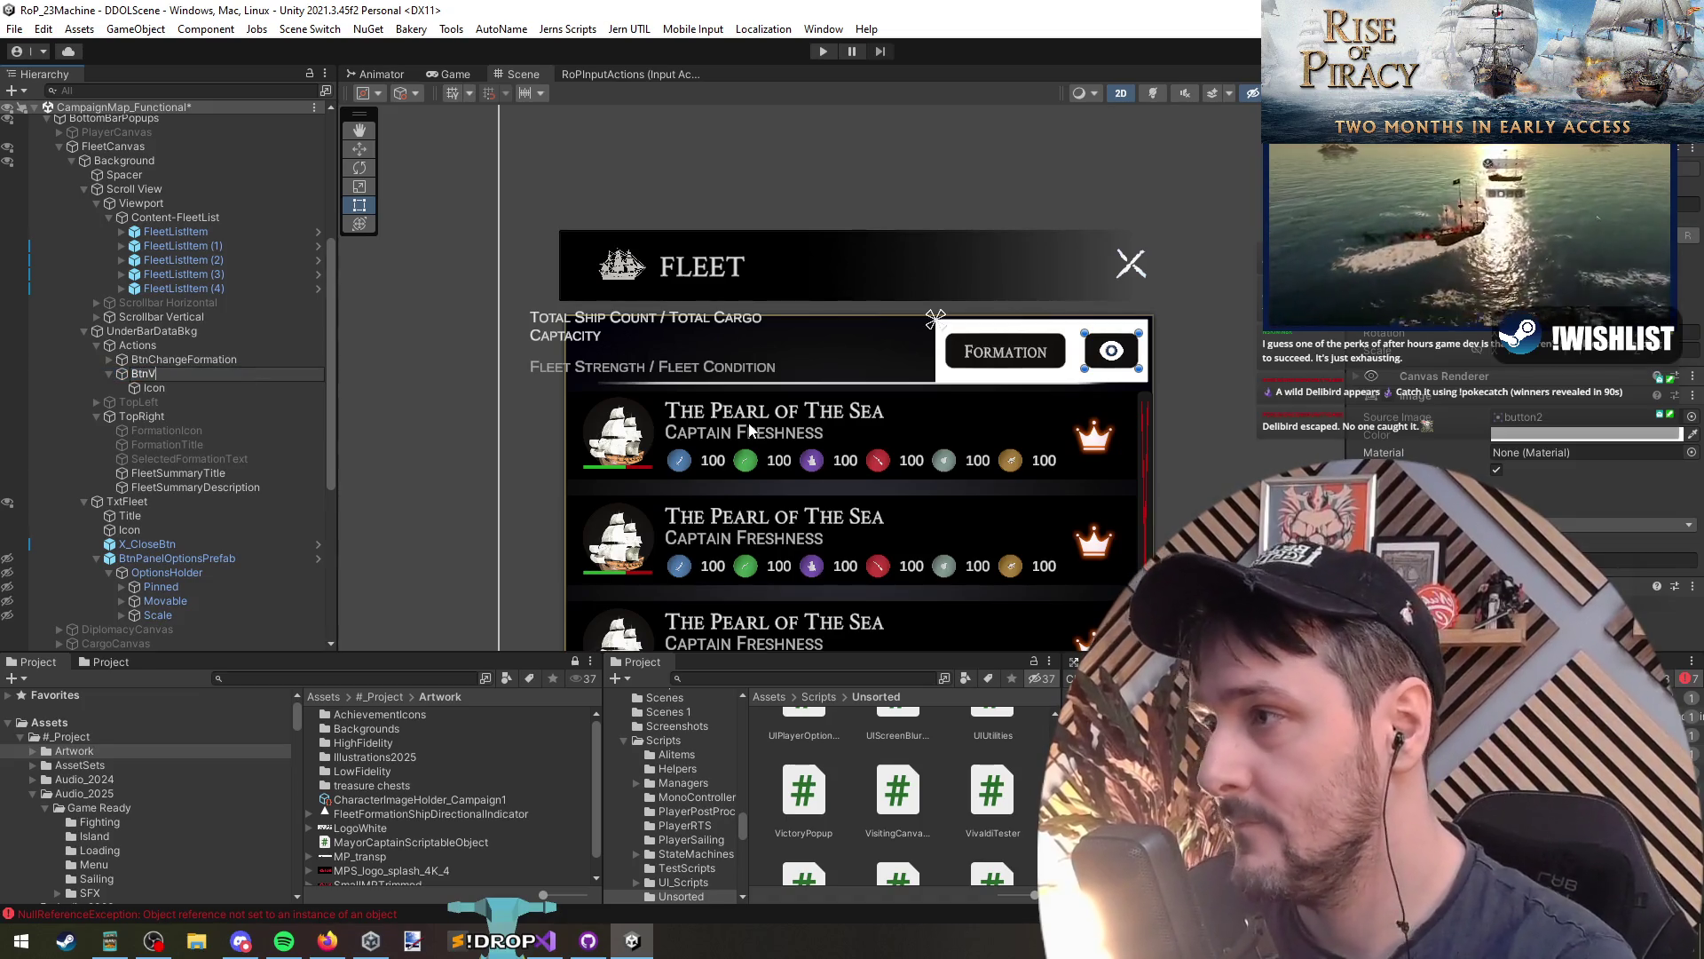
{"action": "type", "text": "ion"}
{"action": "key", "text": "Return"}
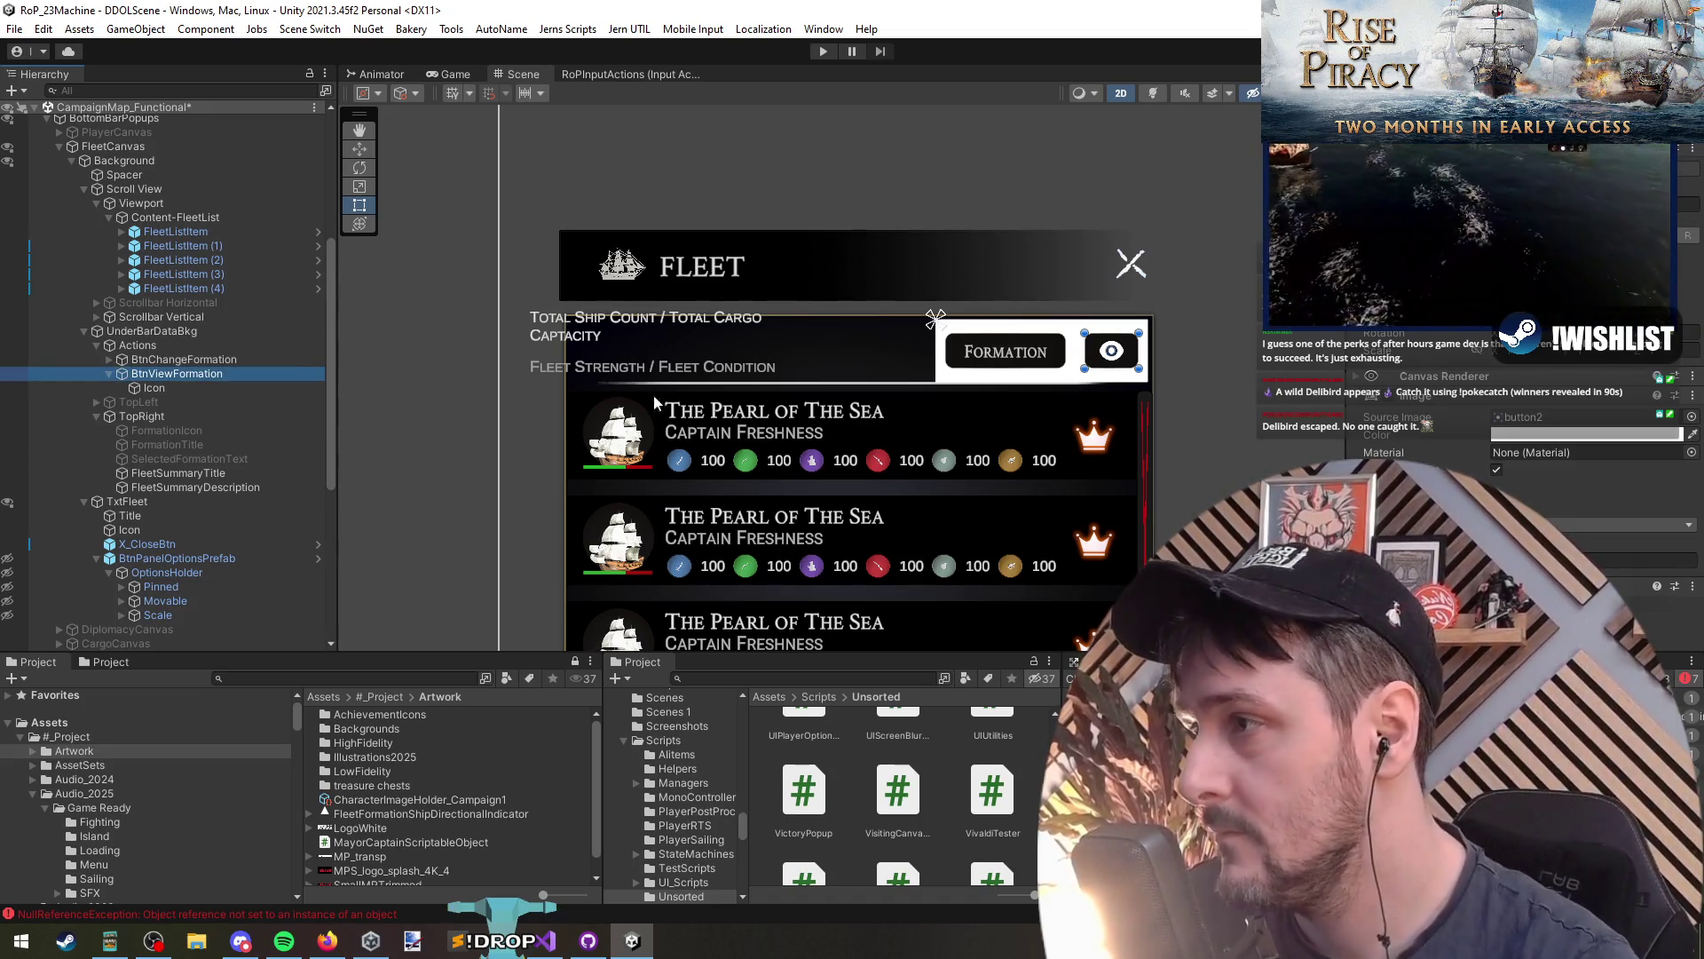
{"action": "key", "text": "Left"}
{"action": "left_click", "coordinate": [169, 402]}
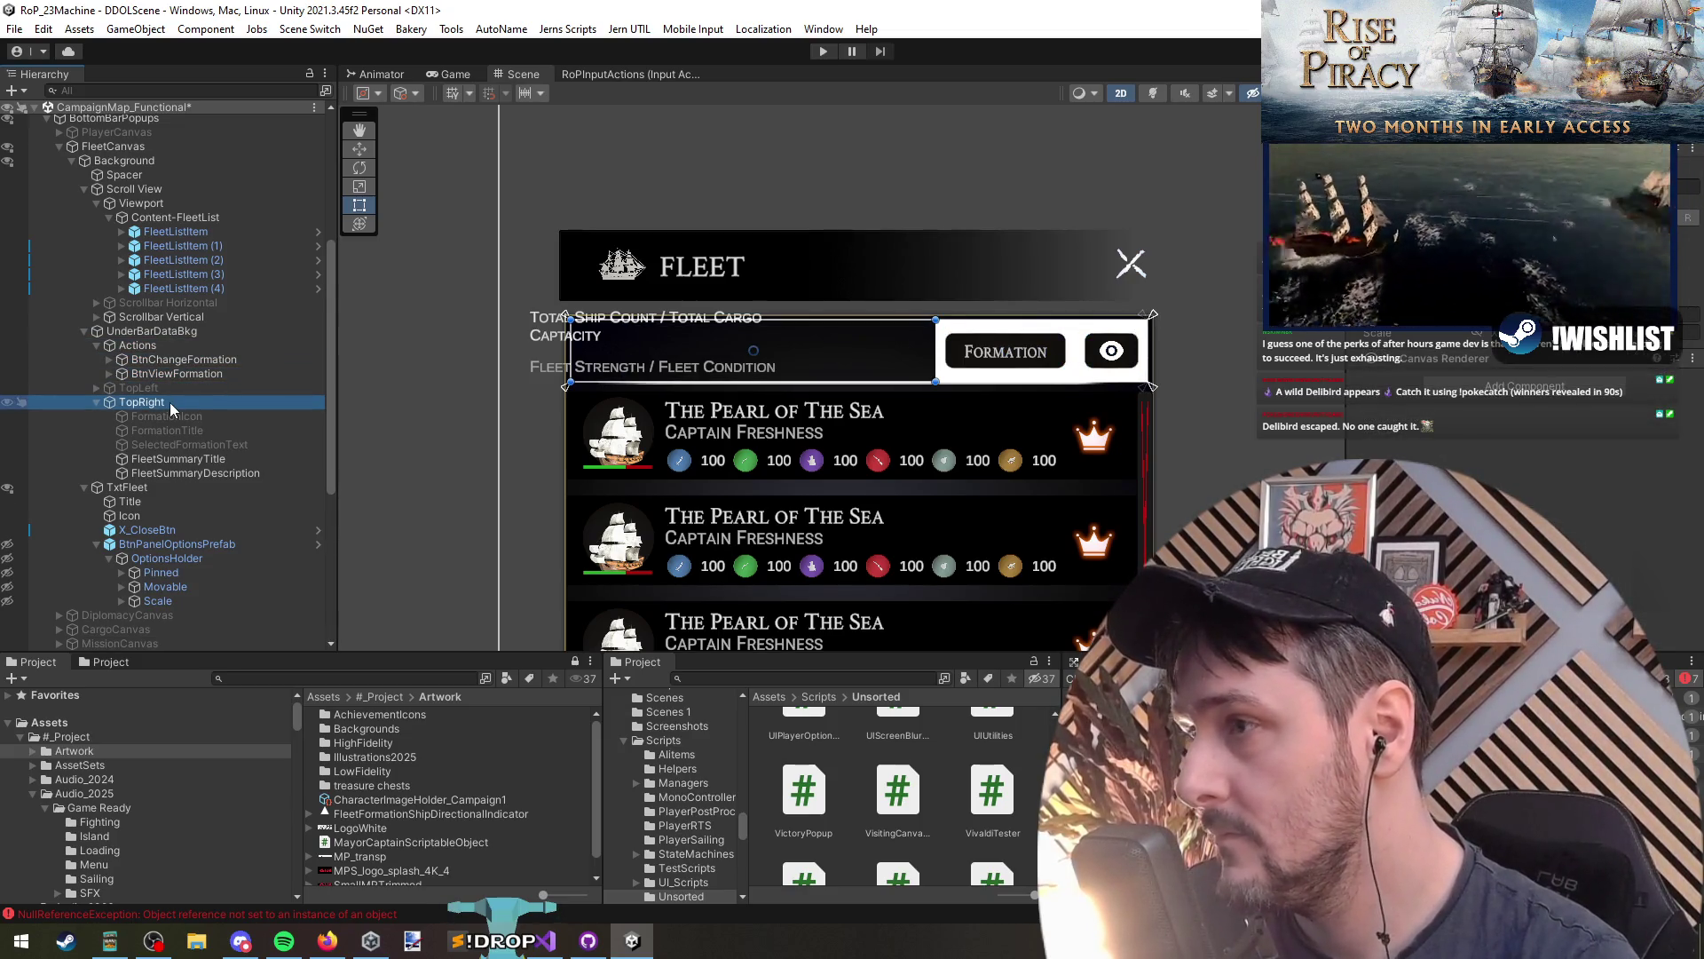
Step: Rename the TopRight group to SummaryHolder
{"action": "key", "text": "Down"}
{"action": "key", "text": "Down"}
{"action": "key", "text": "Down"}
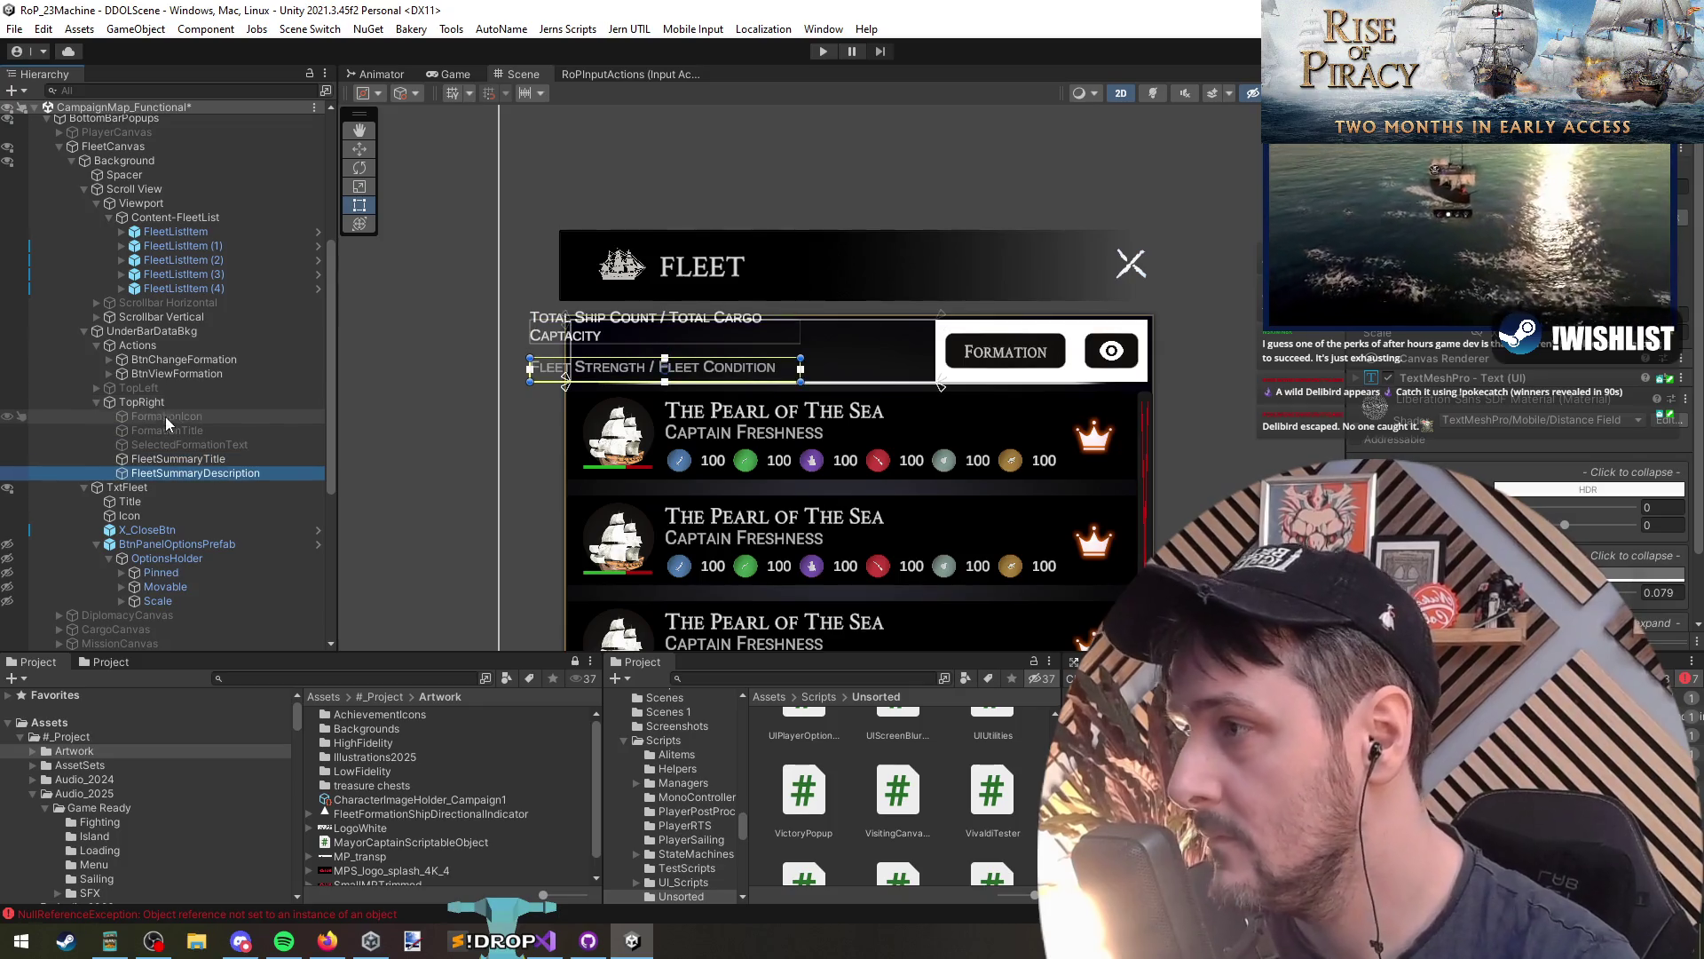
{"action": "left_click", "coordinate": [167, 403]}
{"action": "key", "text": "F2"}
{"action": "type", "text": "ils"}
{"action": "key", "text": "Return"}
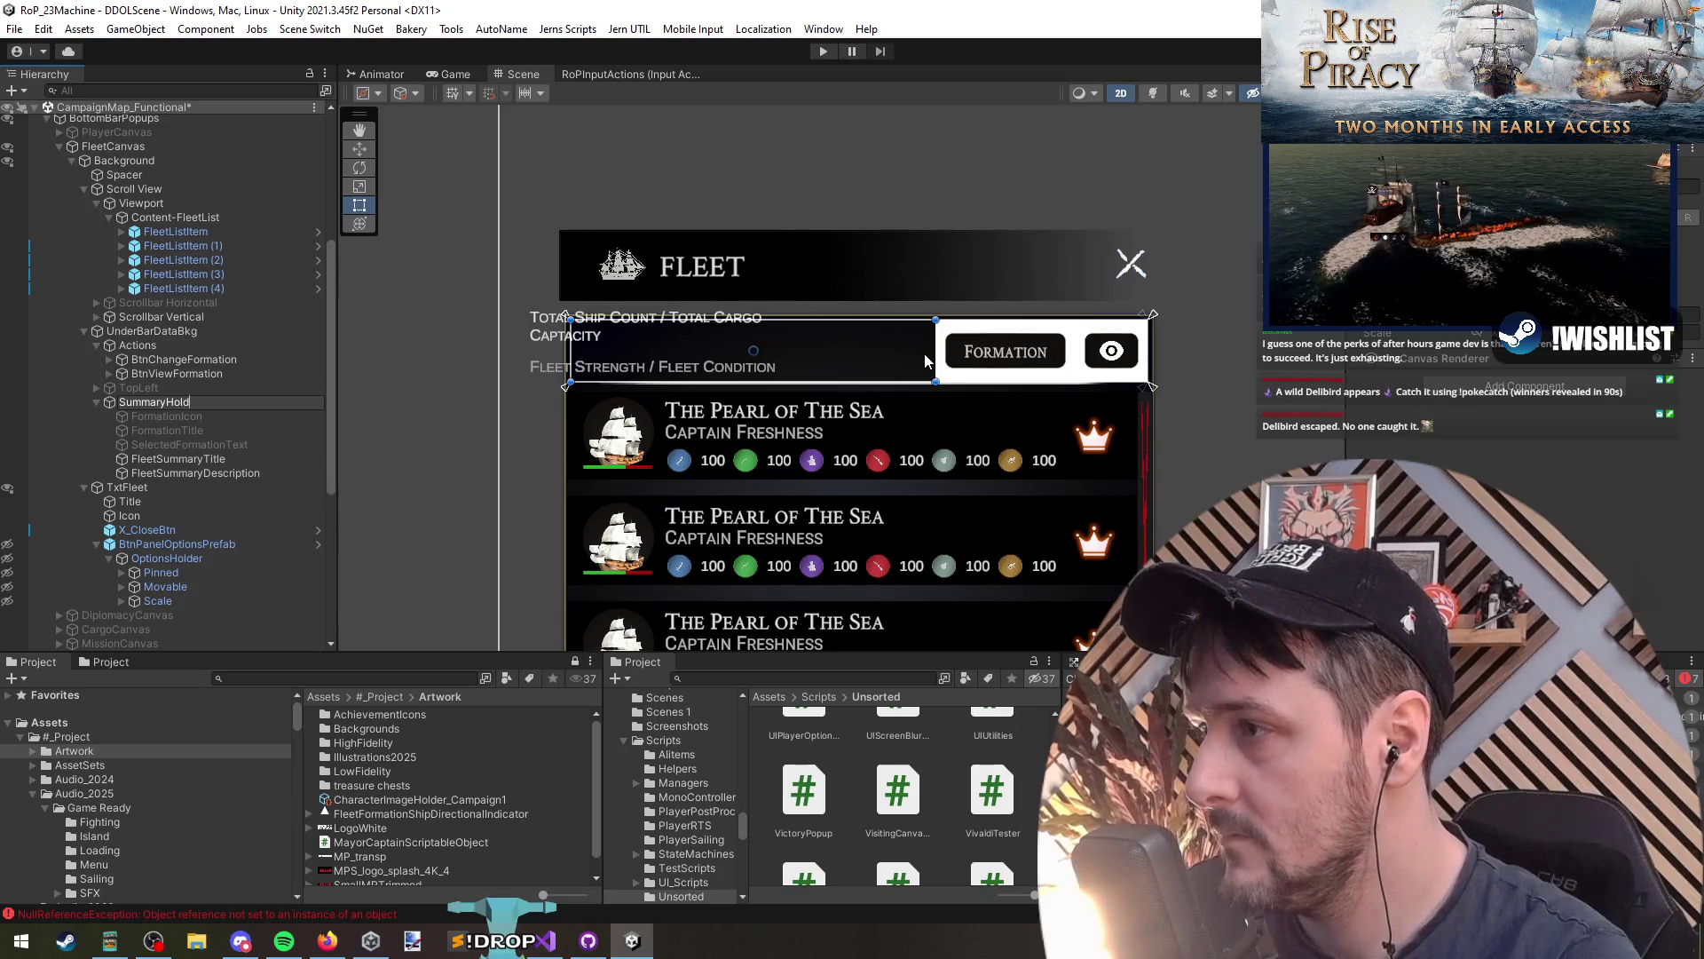
{"action": "type", "text": "er"}
{"action": "key", "text": "Return"}
{"action": "key", "text": "Down"}
{"action": "key", "text": "Down"}
{"action": "key", "text": "Down"}
Step: Delete the three formation objects and the TopLeft group with its Flagship children
{"action": "left_click", "coordinate": [199, 440]}
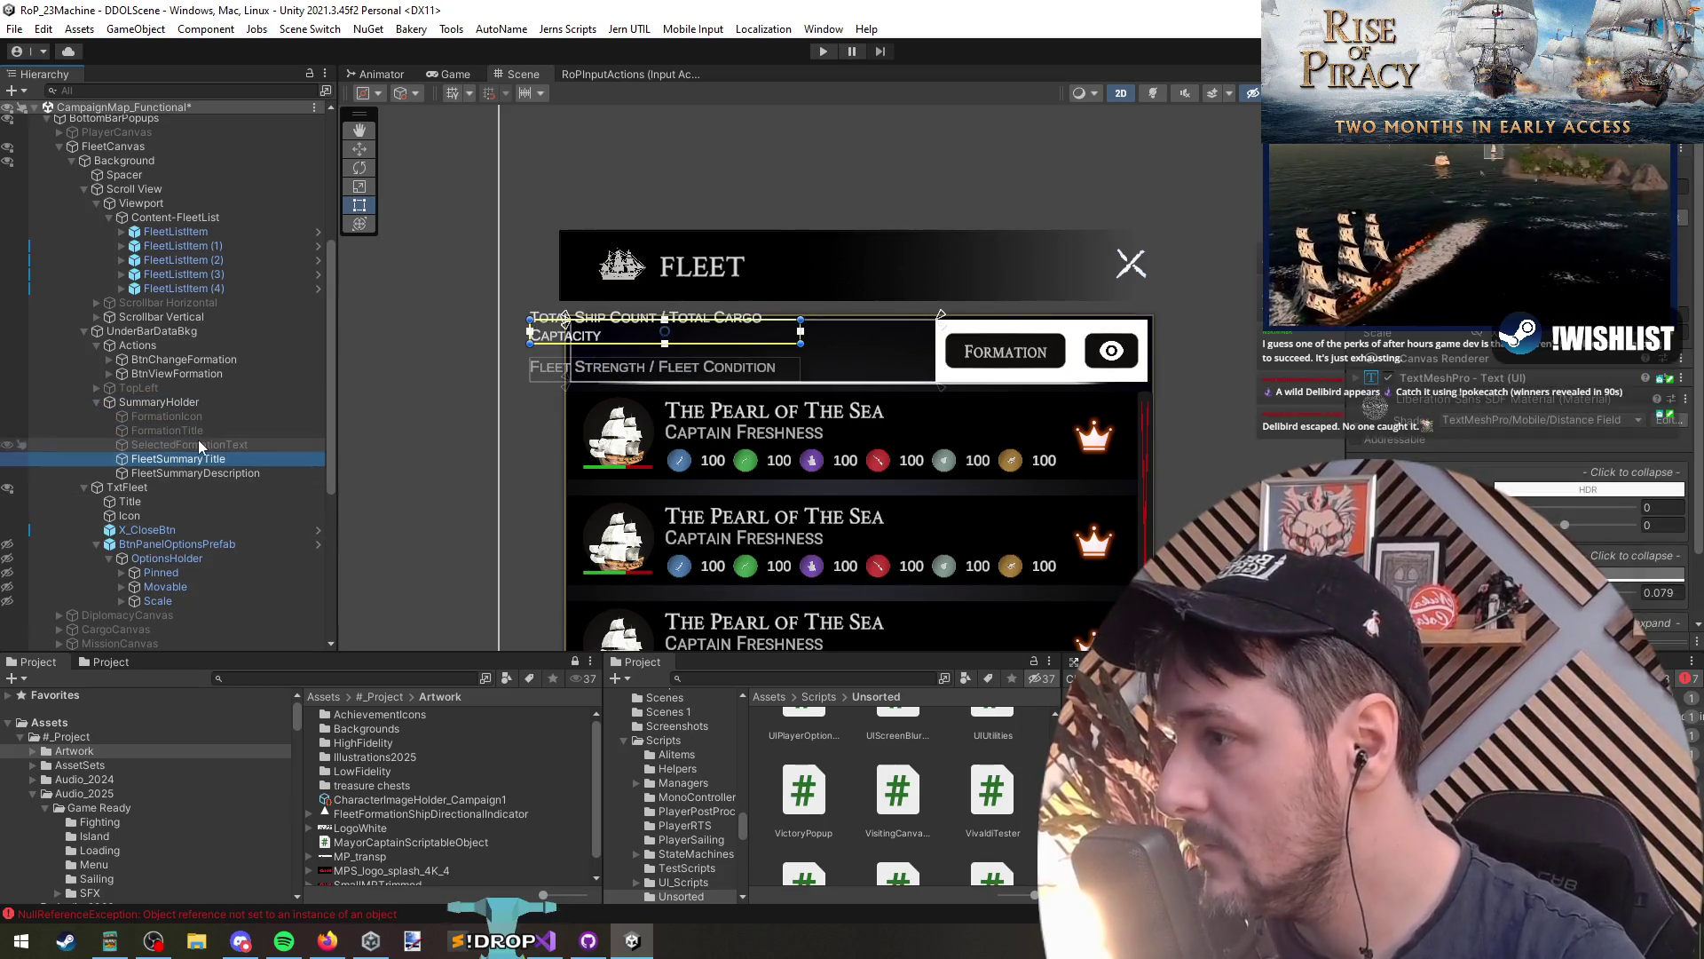
{"action": "key", "text": "Up"}
{"action": "key", "text": "Up"}
{"action": "left_click", "coordinate": [220, 446], "text": "shift"}
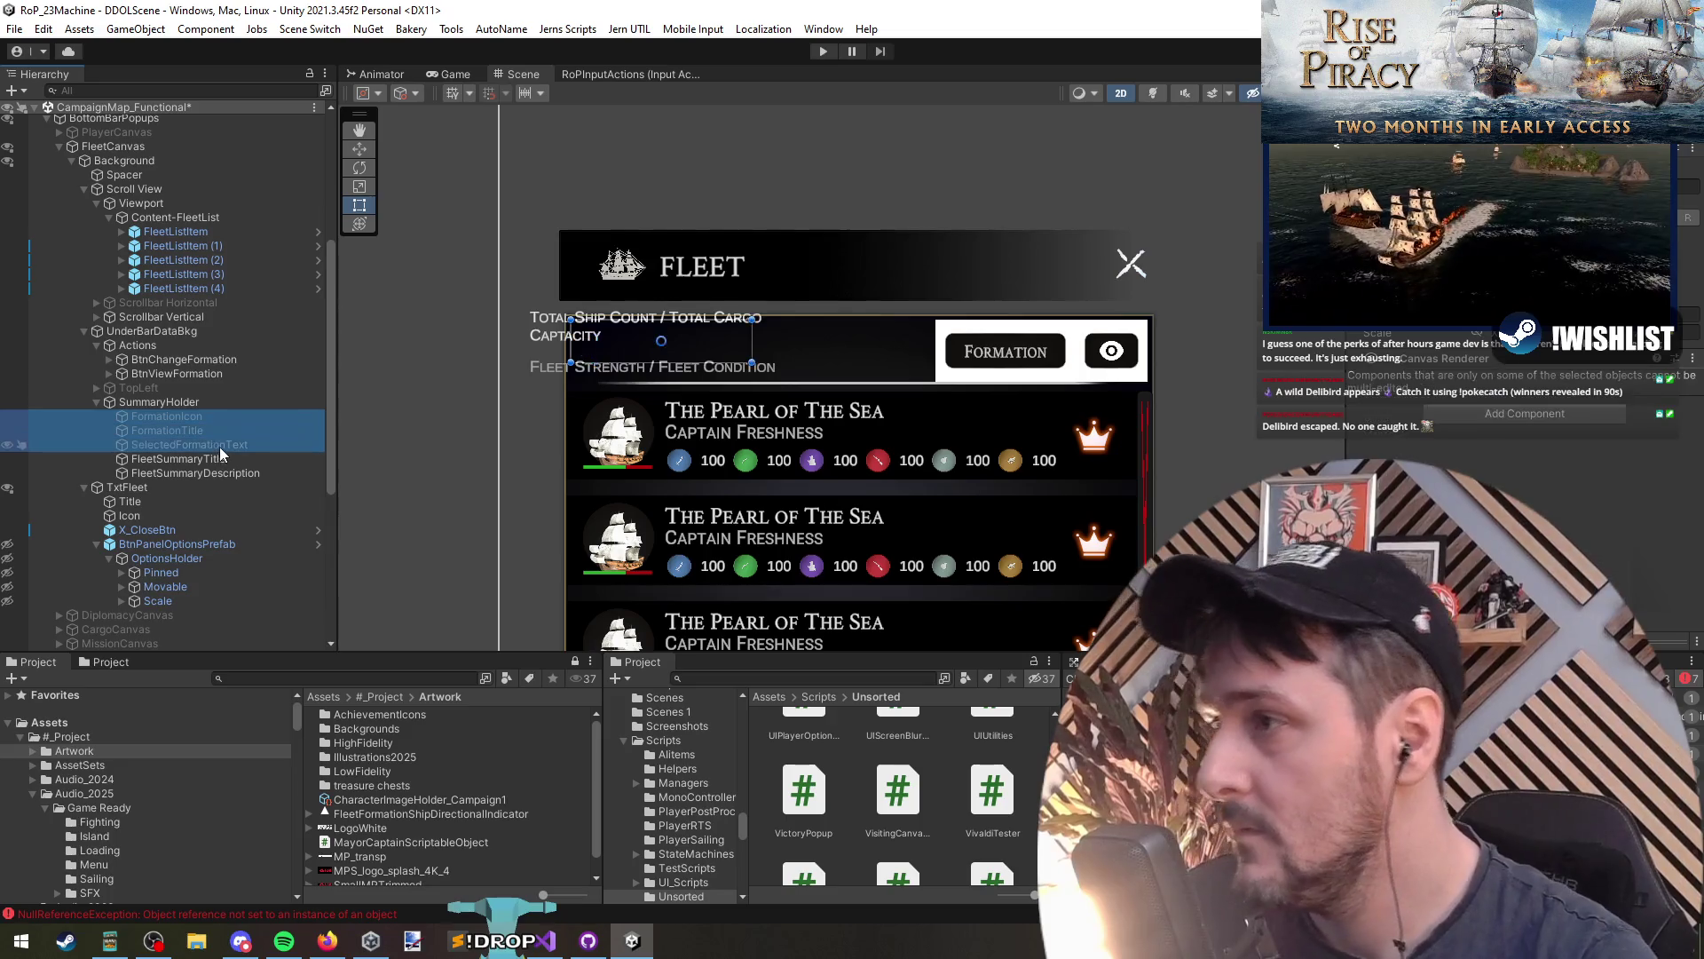
{"action": "key", "text": "Delete"}
{"action": "left_click", "coordinate": [174, 383]}
{"action": "key", "text": "Right"}
{"action": "left_click", "coordinate": [183, 443]}
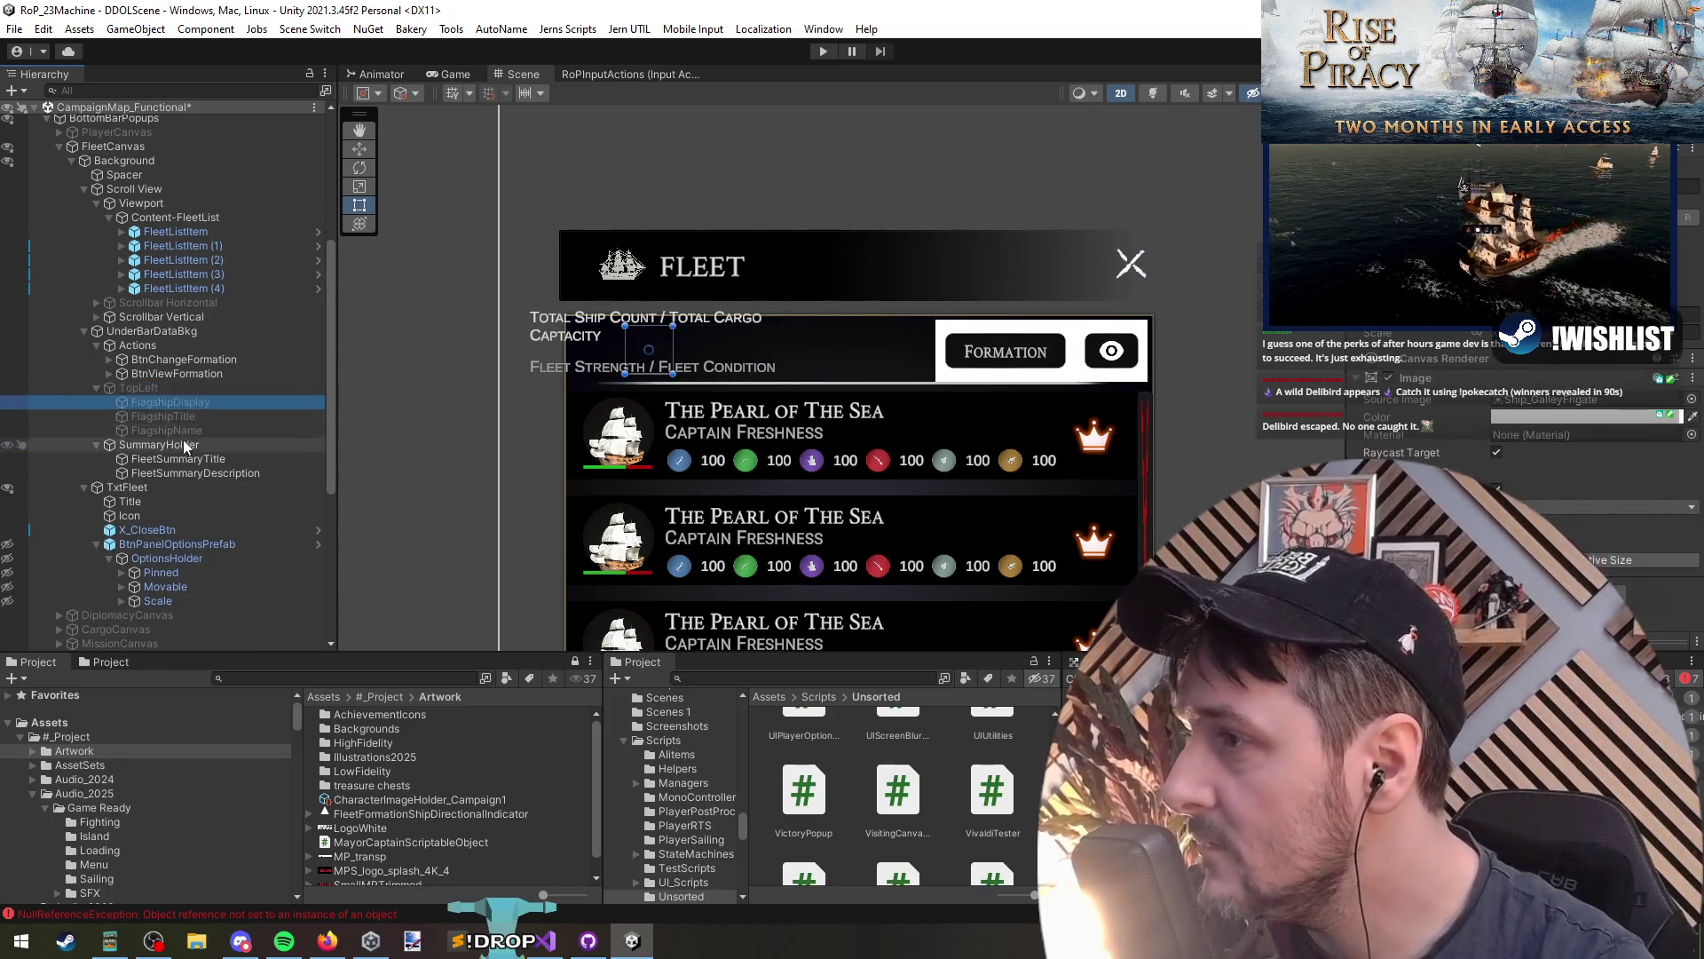
{"action": "left_click", "coordinate": [163, 387]}
{"action": "key", "text": "Delete"}
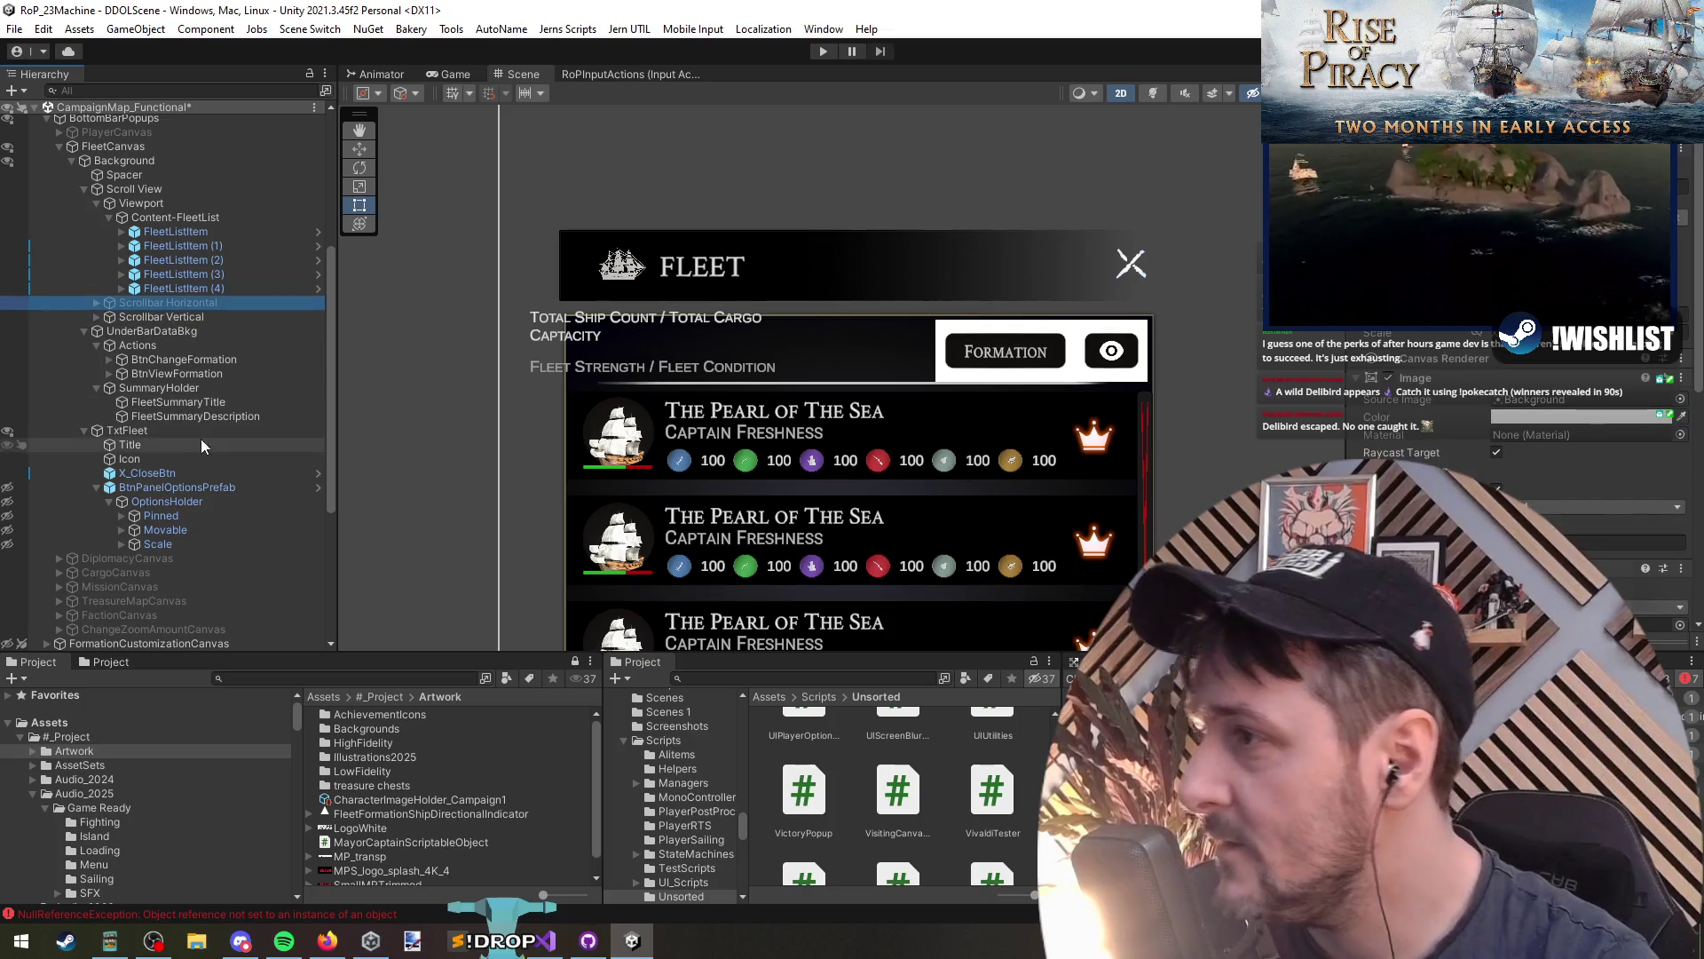
Step: Stretch SummaryHolder to fill its anchors and pull its right edge inward
{"action": "left_click", "coordinate": [213, 416]}
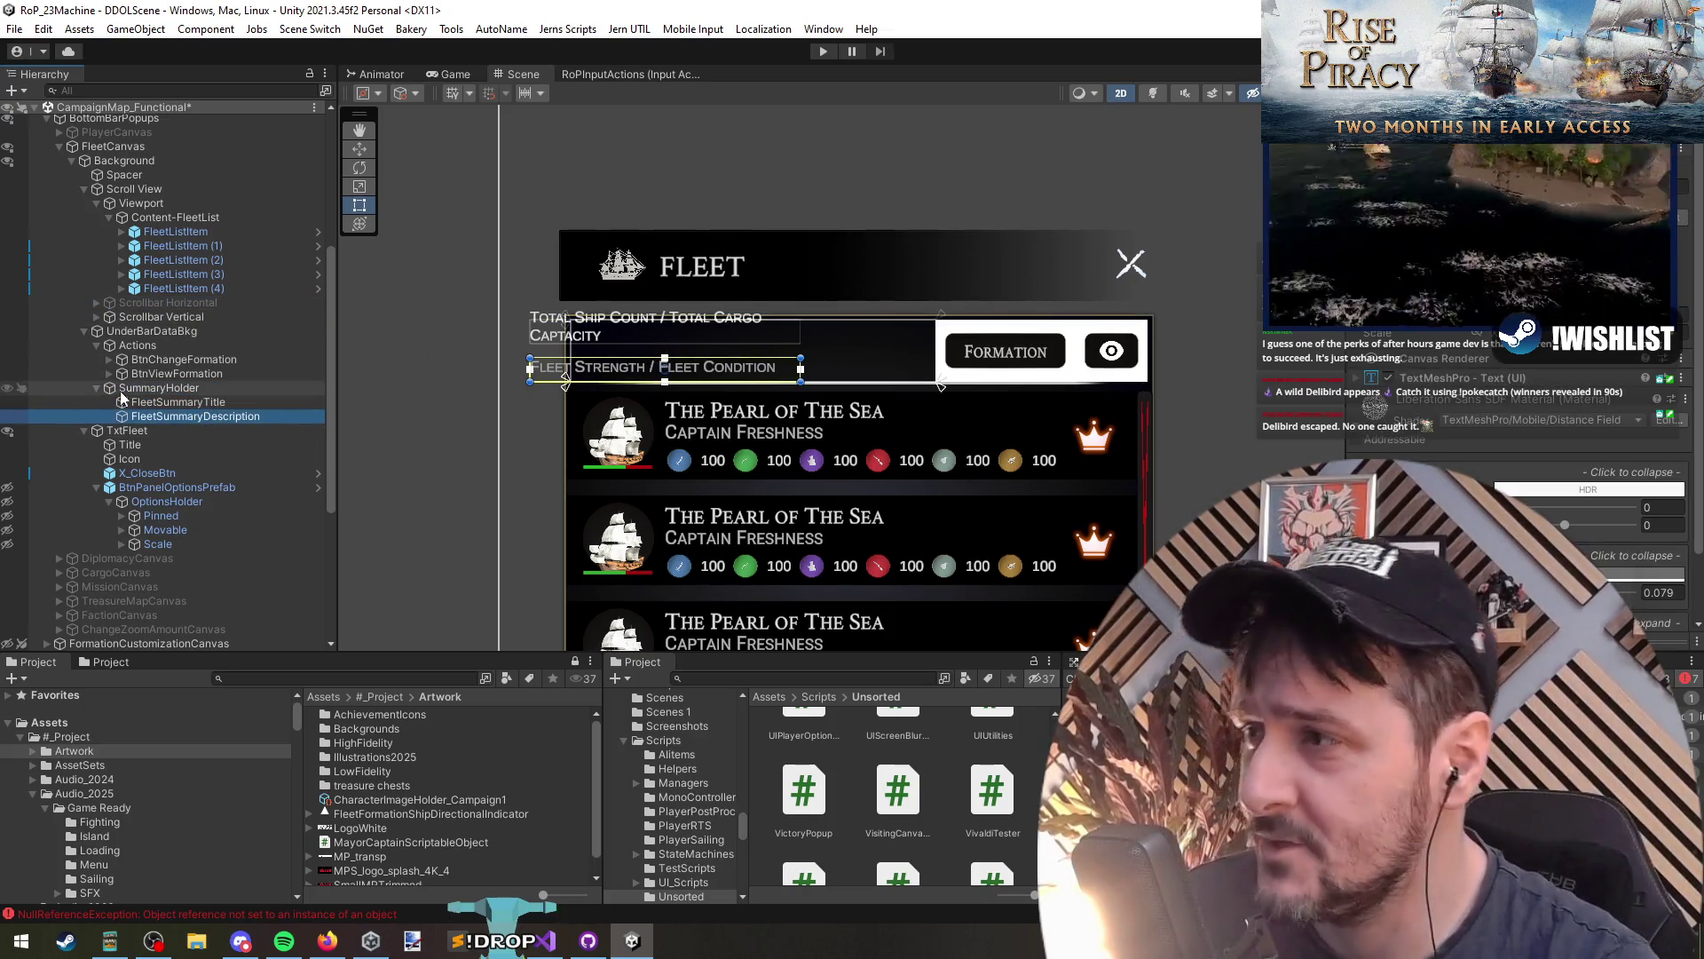
{"action": "left_click", "coordinate": [159, 388]}
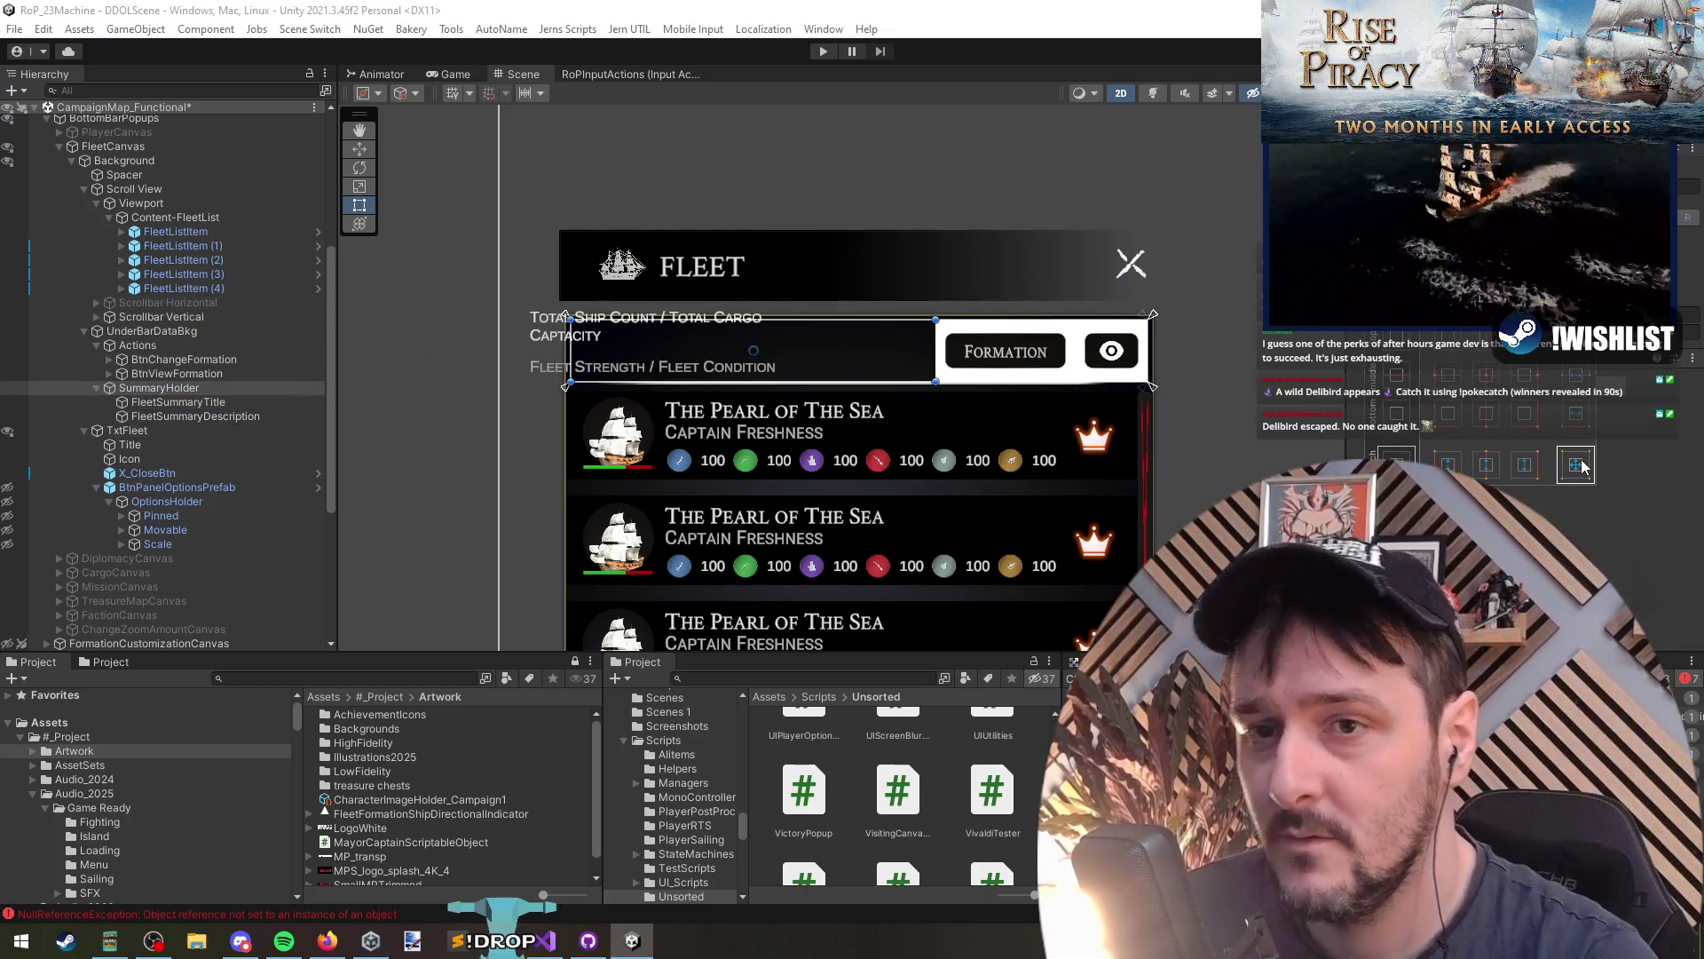
{"action": "left_click", "coordinate": [1583, 469], "text": "alt"}
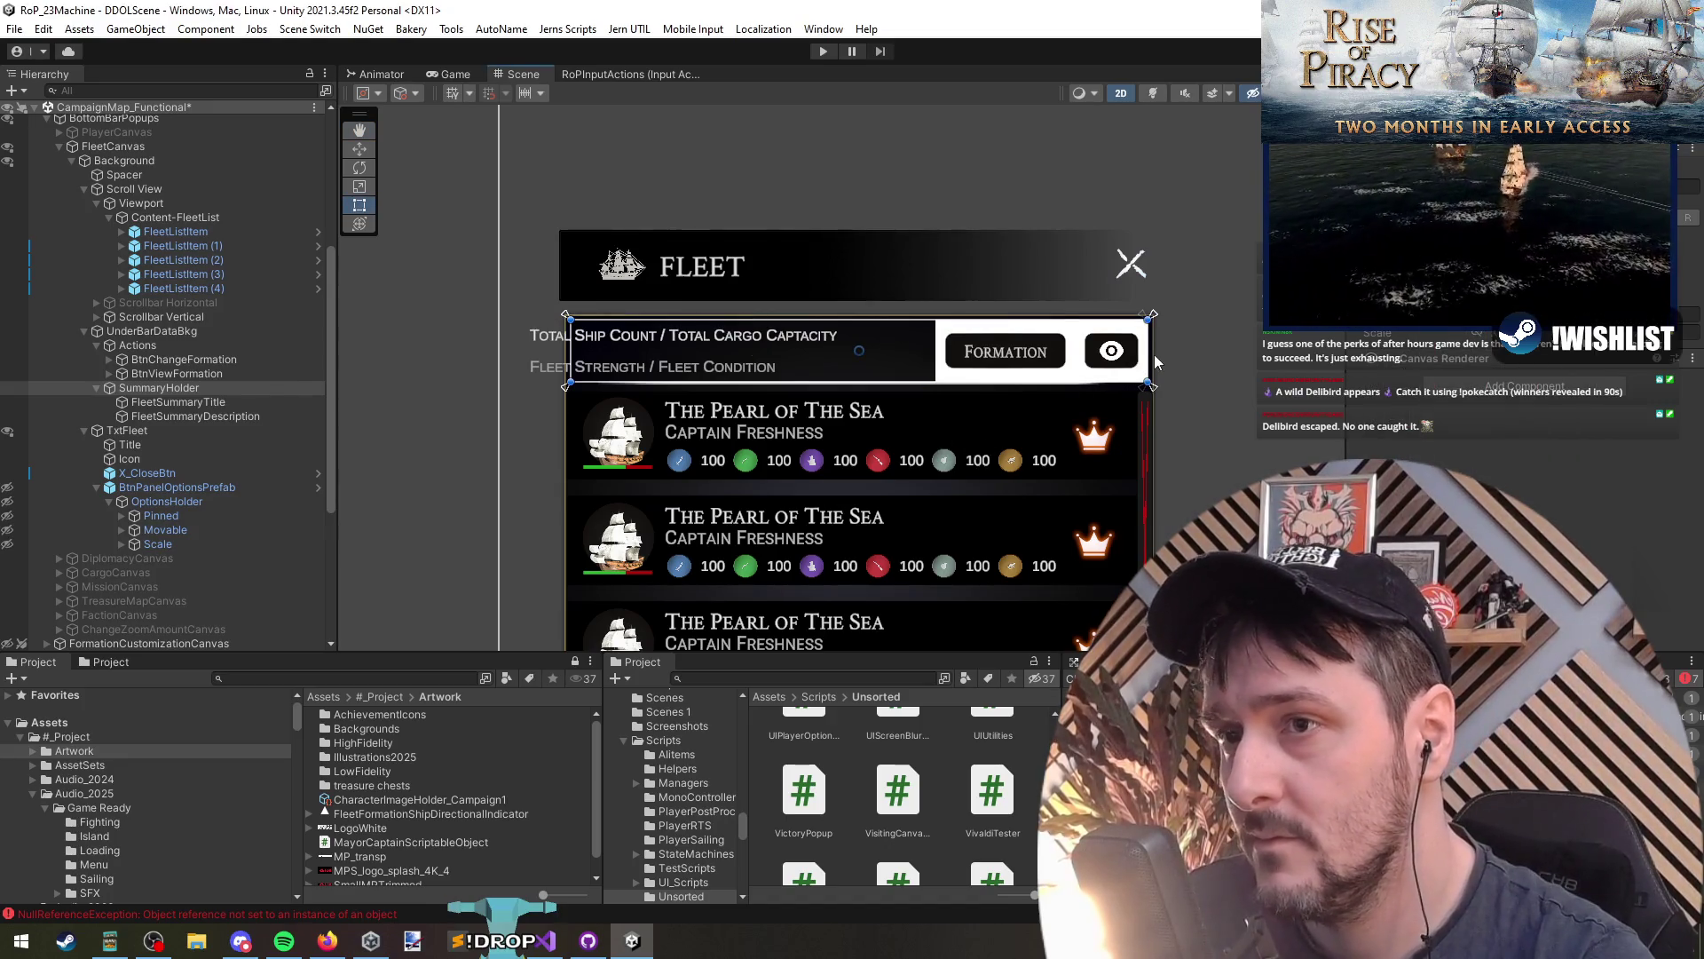
{"action": "left_click_drag", "start_coordinate": [1157, 346], "coordinate": [937, 361]}
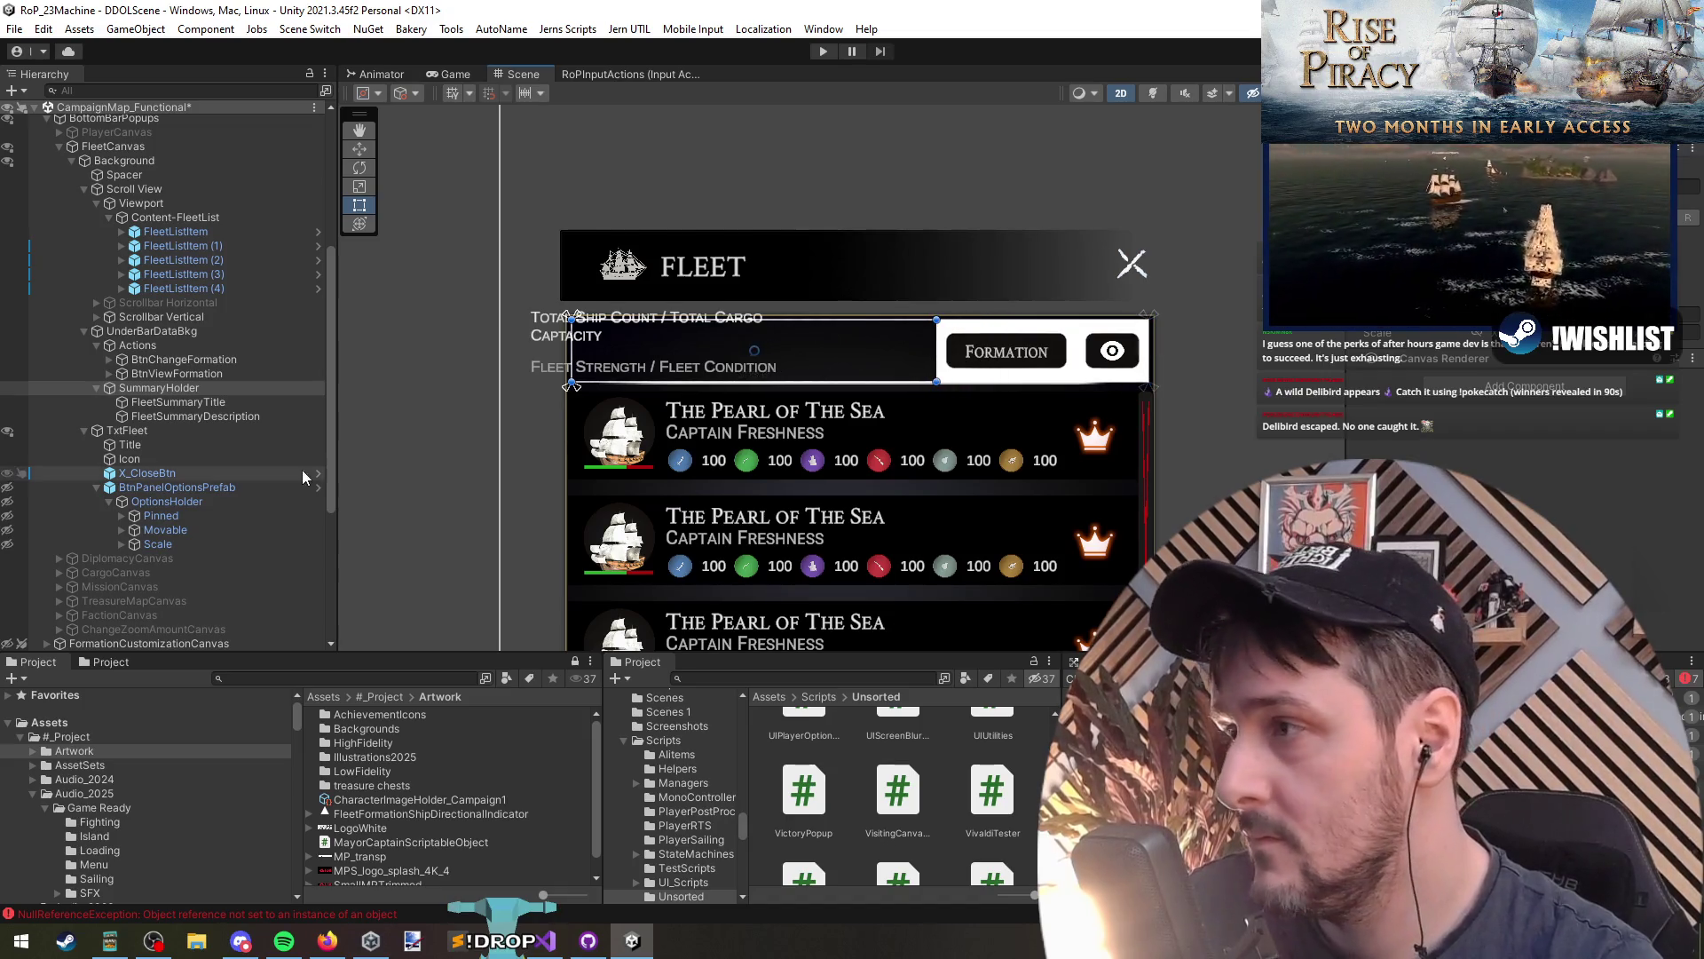
{"action": "left_click", "coordinate": [171, 390]}
Step: Set stretch anchor presets on FleetSummaryTitle and FleetSummaryDescription across the header width
{"action": "left_click", "coordinate": [172, 401]}
{"action": "left_click", "coordinate": [195, 416], "text": "shift"}
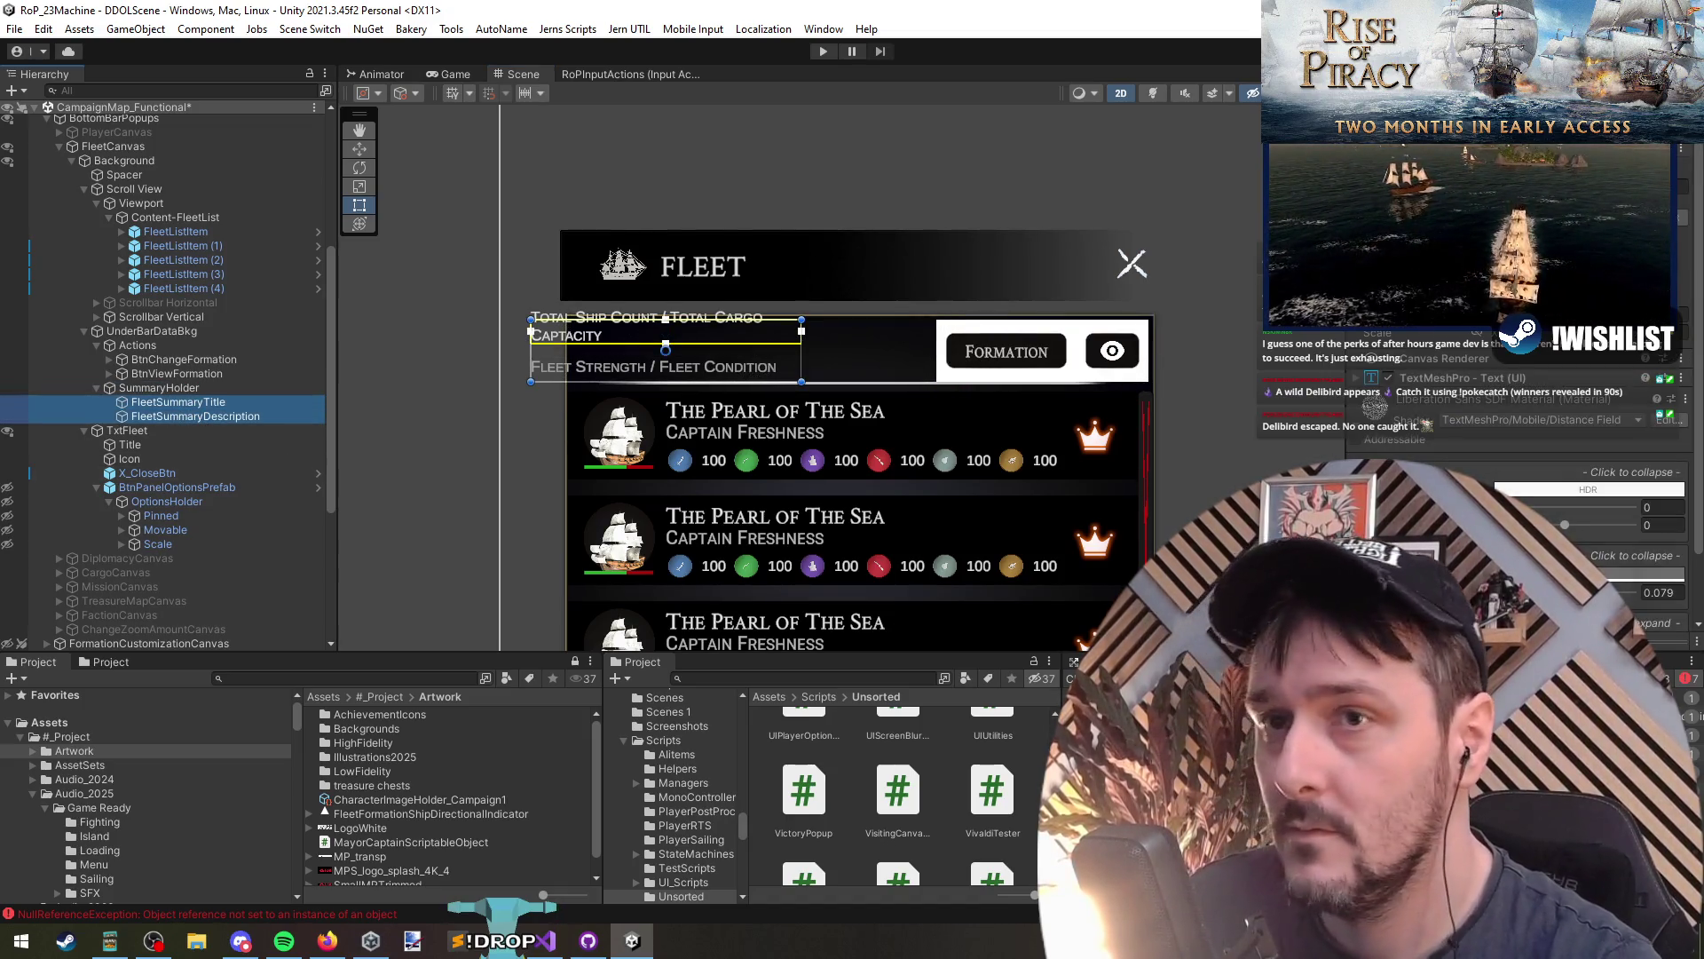
{"action": "left_click", "coordinate": [178, 401]}
{"action": "left_click", "coordinate": [1495, 410]}
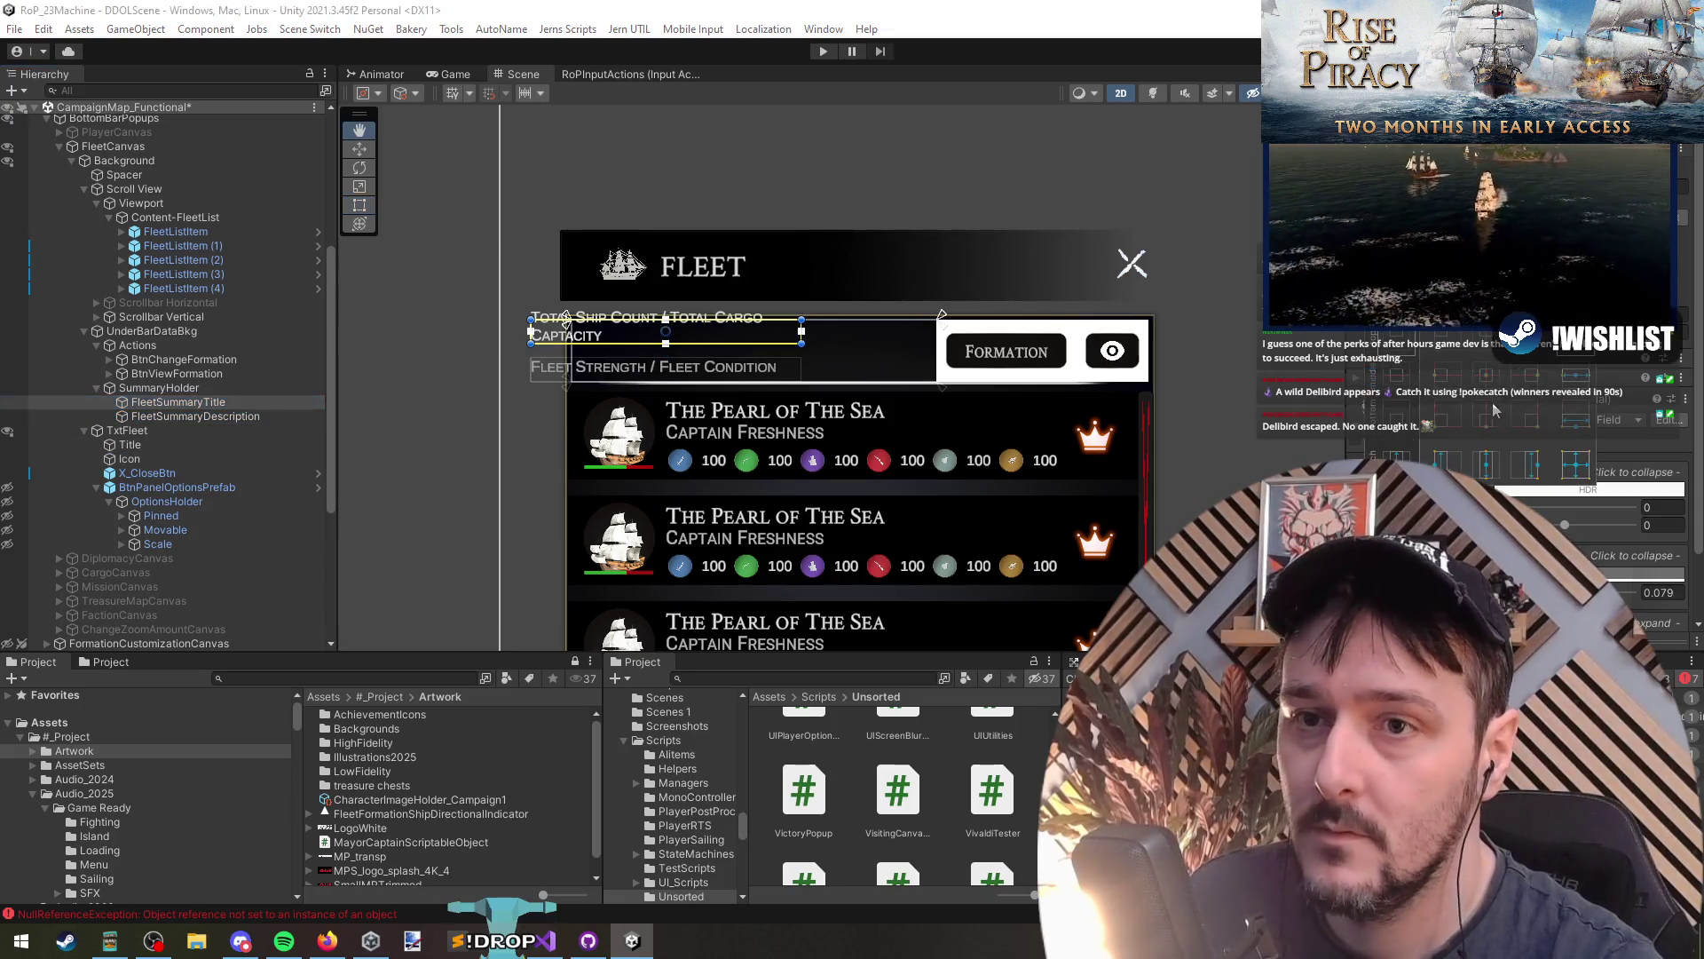
{"action": "left_click", "coordinate": [1575, 378], "text": "alt+shift"}
{"action": "left_click", "coordinate": [195, 416]}
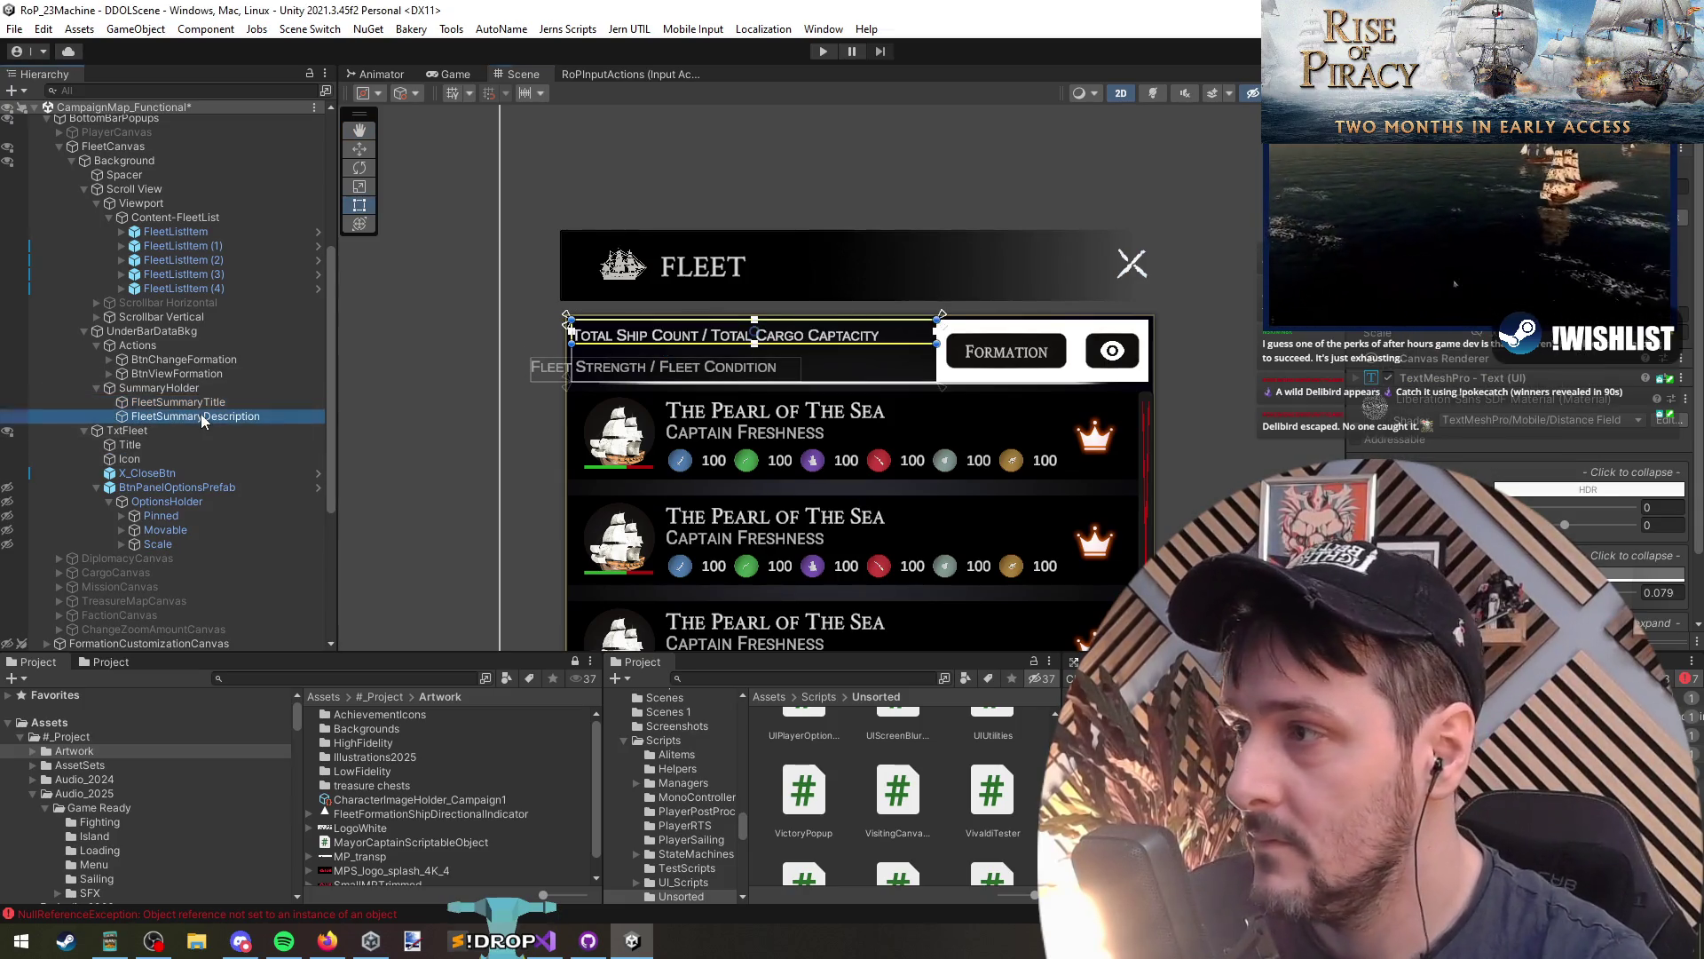
{"action": "left_click", "coordinate": [1495, 411]}
{"action": "left_click", "coordinate": [1575, 418], "text": "alt+shift"}
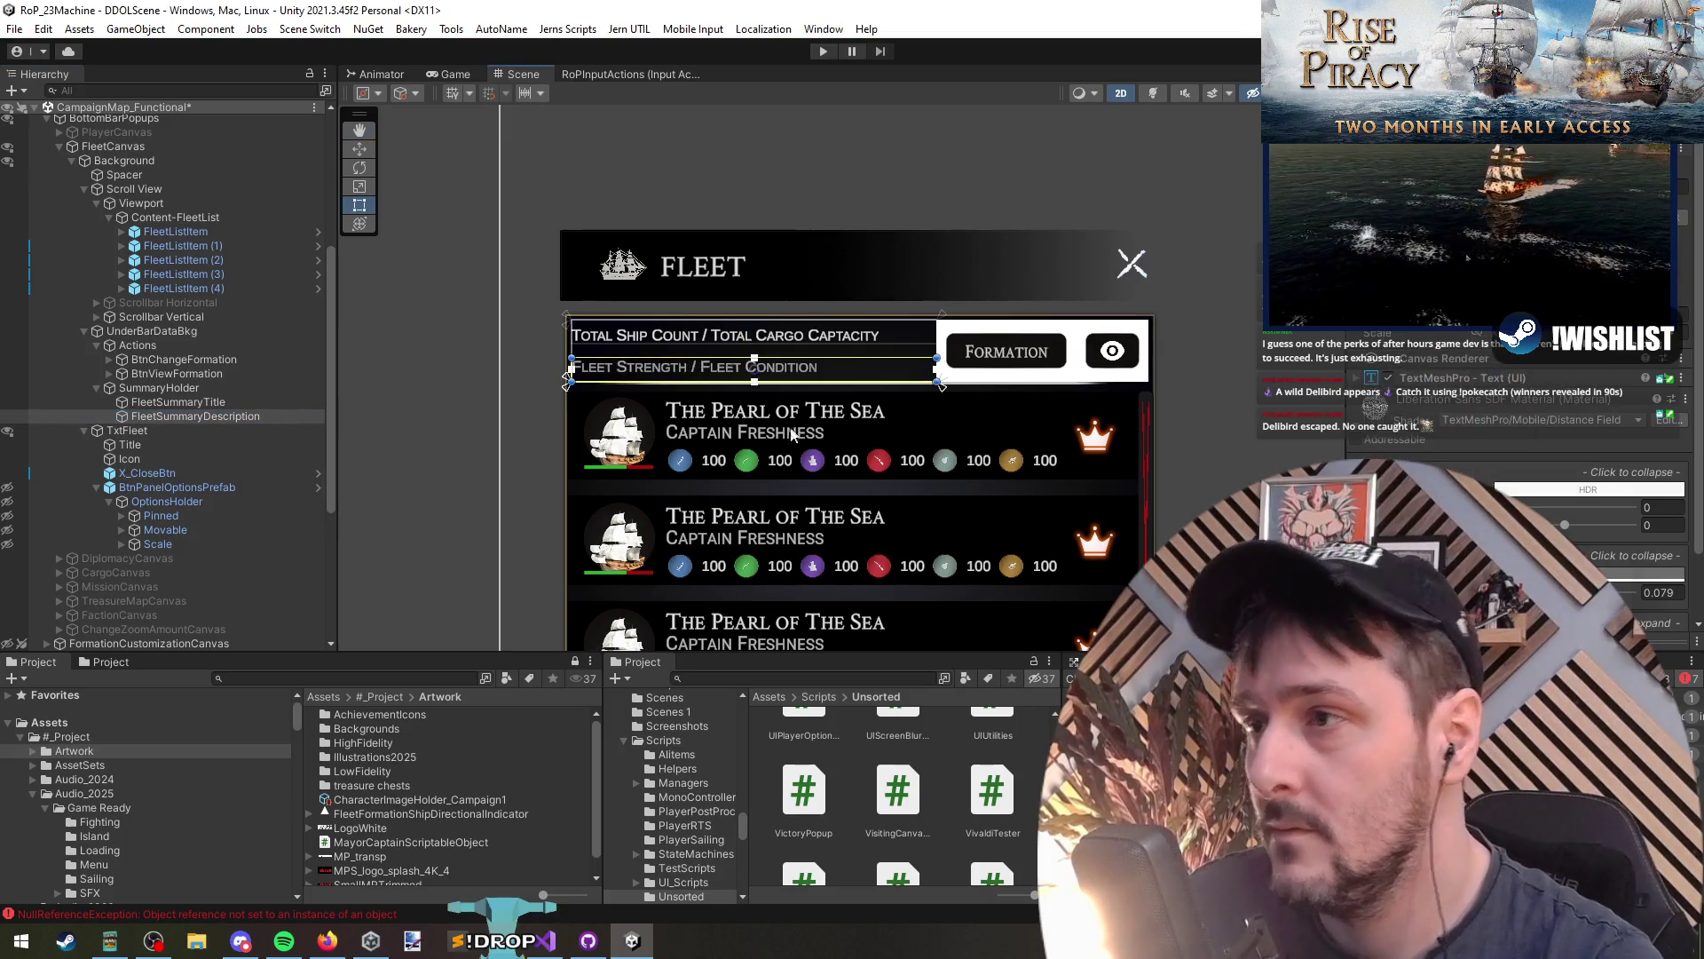
Step: Raise the Fleet Strength line toward the title and inset both summary lines from the left
{"action": "scroll", "coordinate": [725, 331], "scroll_direction": "up", "scroll_amount": 2}
{"action": "scroll", "coordinate": [154, 413], "scroll_direction": "up", "scroll_amount": 6}
{"action": "scroll", "coordinate": [259, 456], "scroll_direction": "down", "scroll_amount": 7}
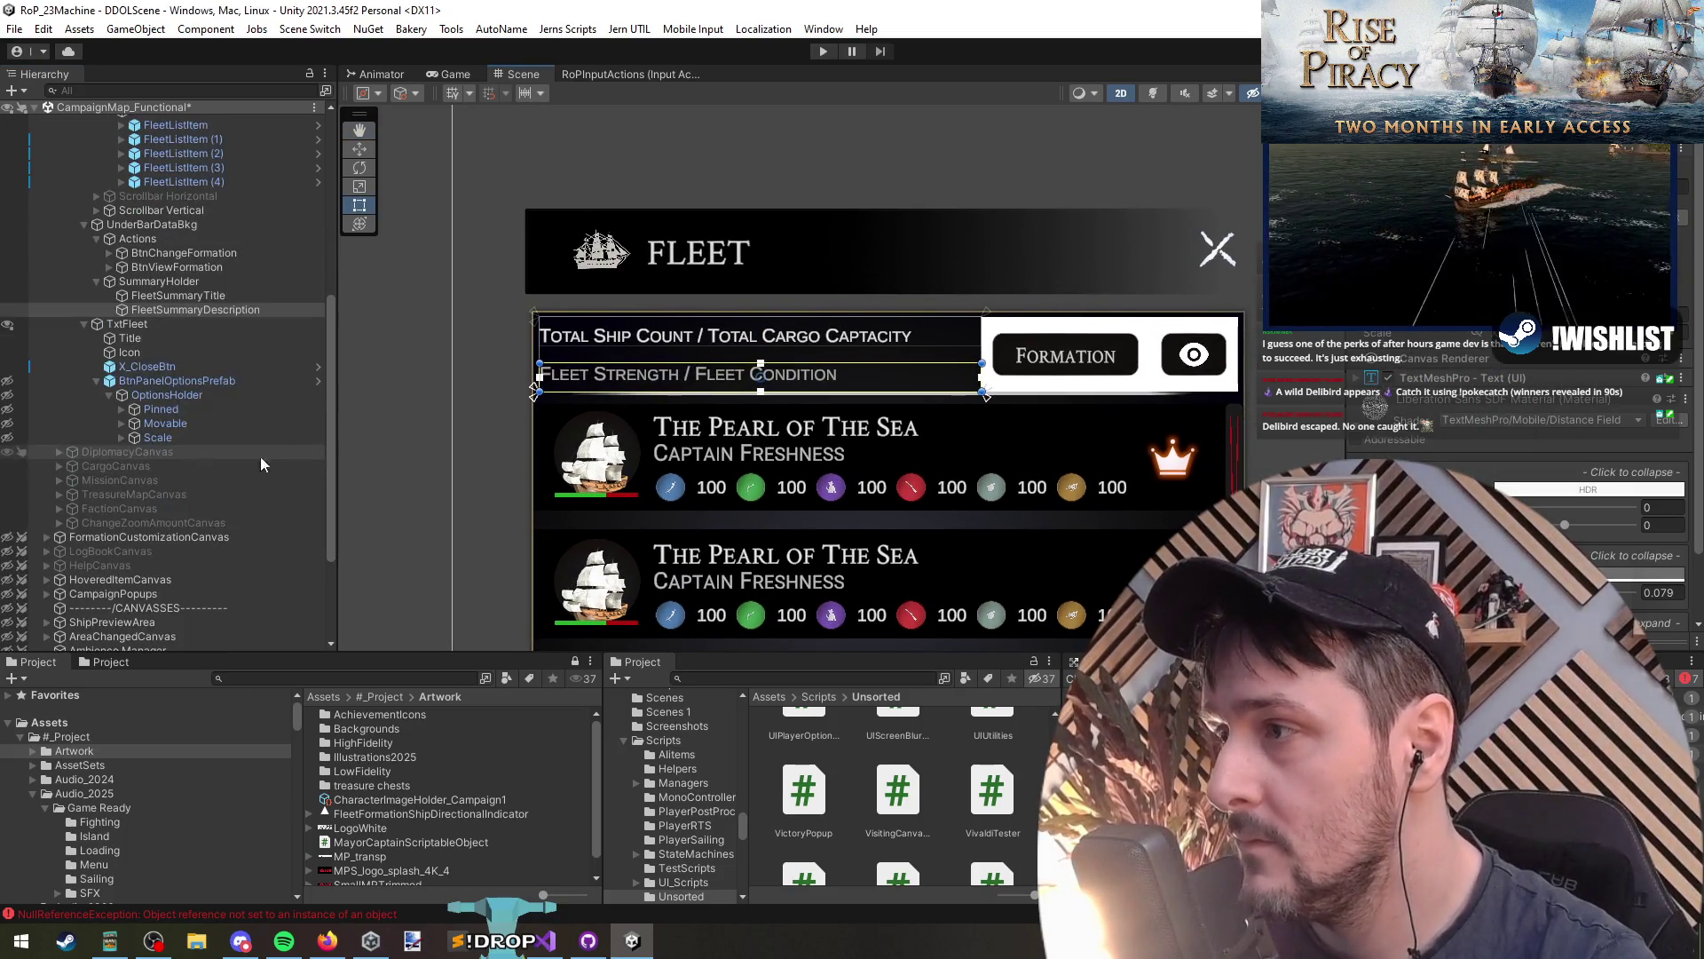
{"action": "left_click", "coordinate": [183, 295], "text": "ctrl"}
{"action": "scroll", "coordinate": [728, 425], "scroll_direction": "up", "scroll_amount": 2}
{"action": "scroll", "coordinate": [728, 424], "scroll_direction": "up", "scroll_amount": 1}
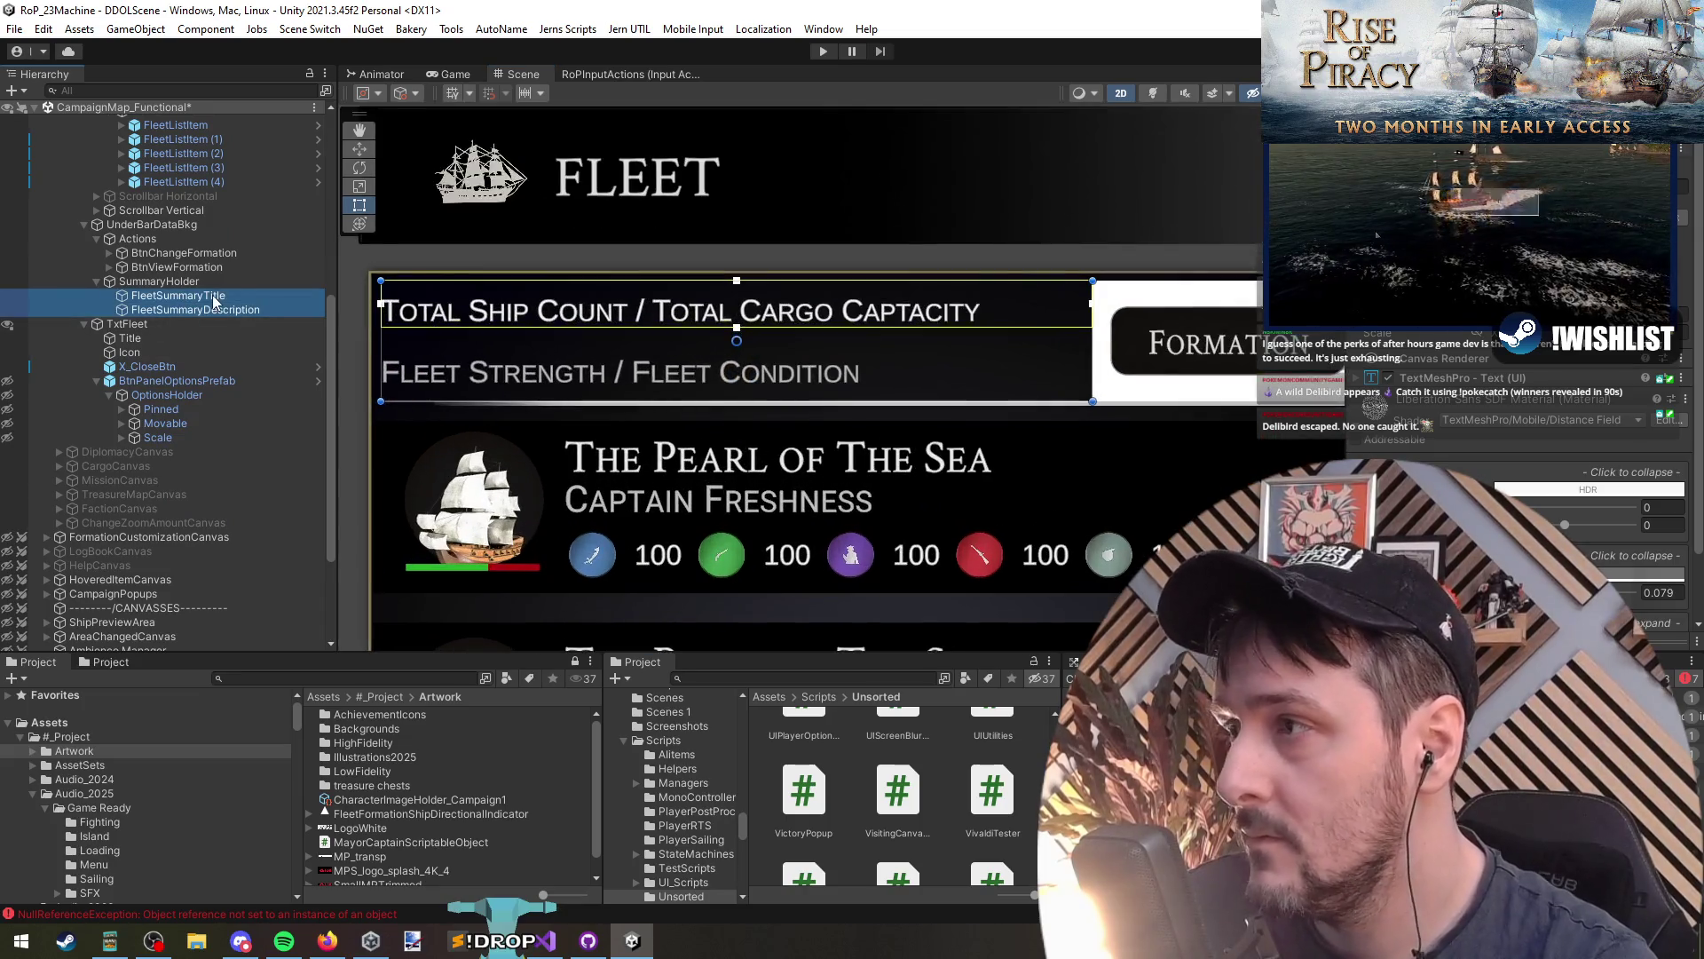
{"action": "left_click", "coordinate": [684, 326]}
{"action": "key", "text": "w"}
{"action": "left_click", "coordinate": [195, 309]}
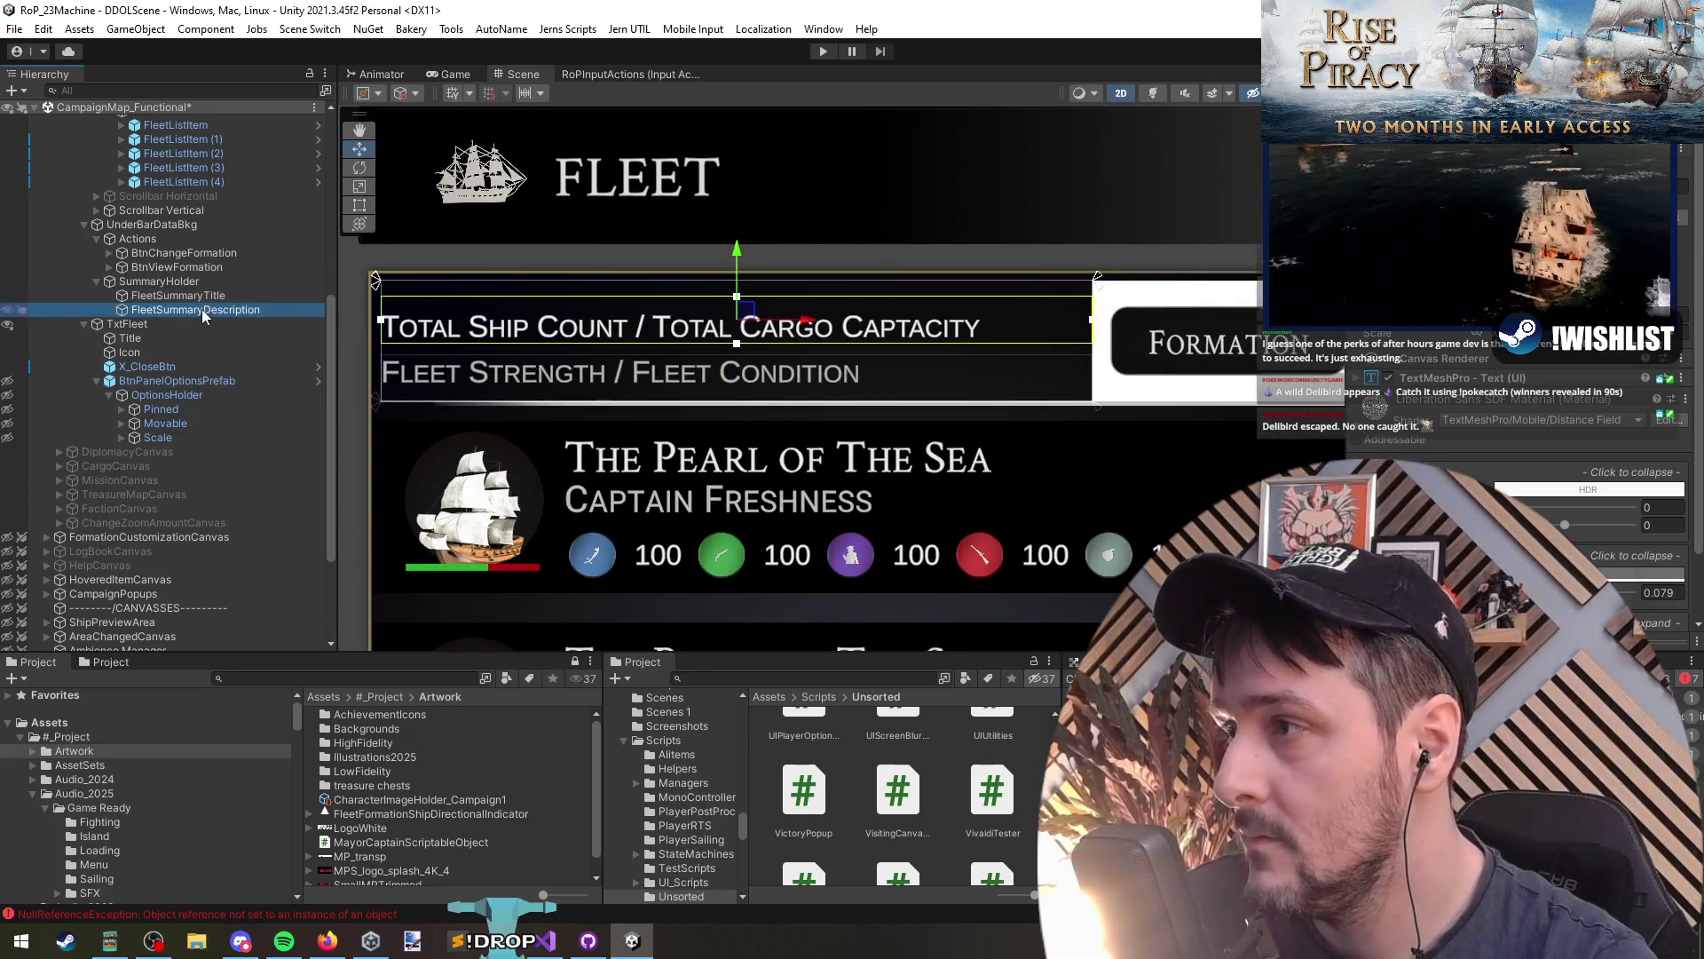
{"action": "left_click_drag", "start_coordinate": [739, 312], "coordinate": [740, 301]}
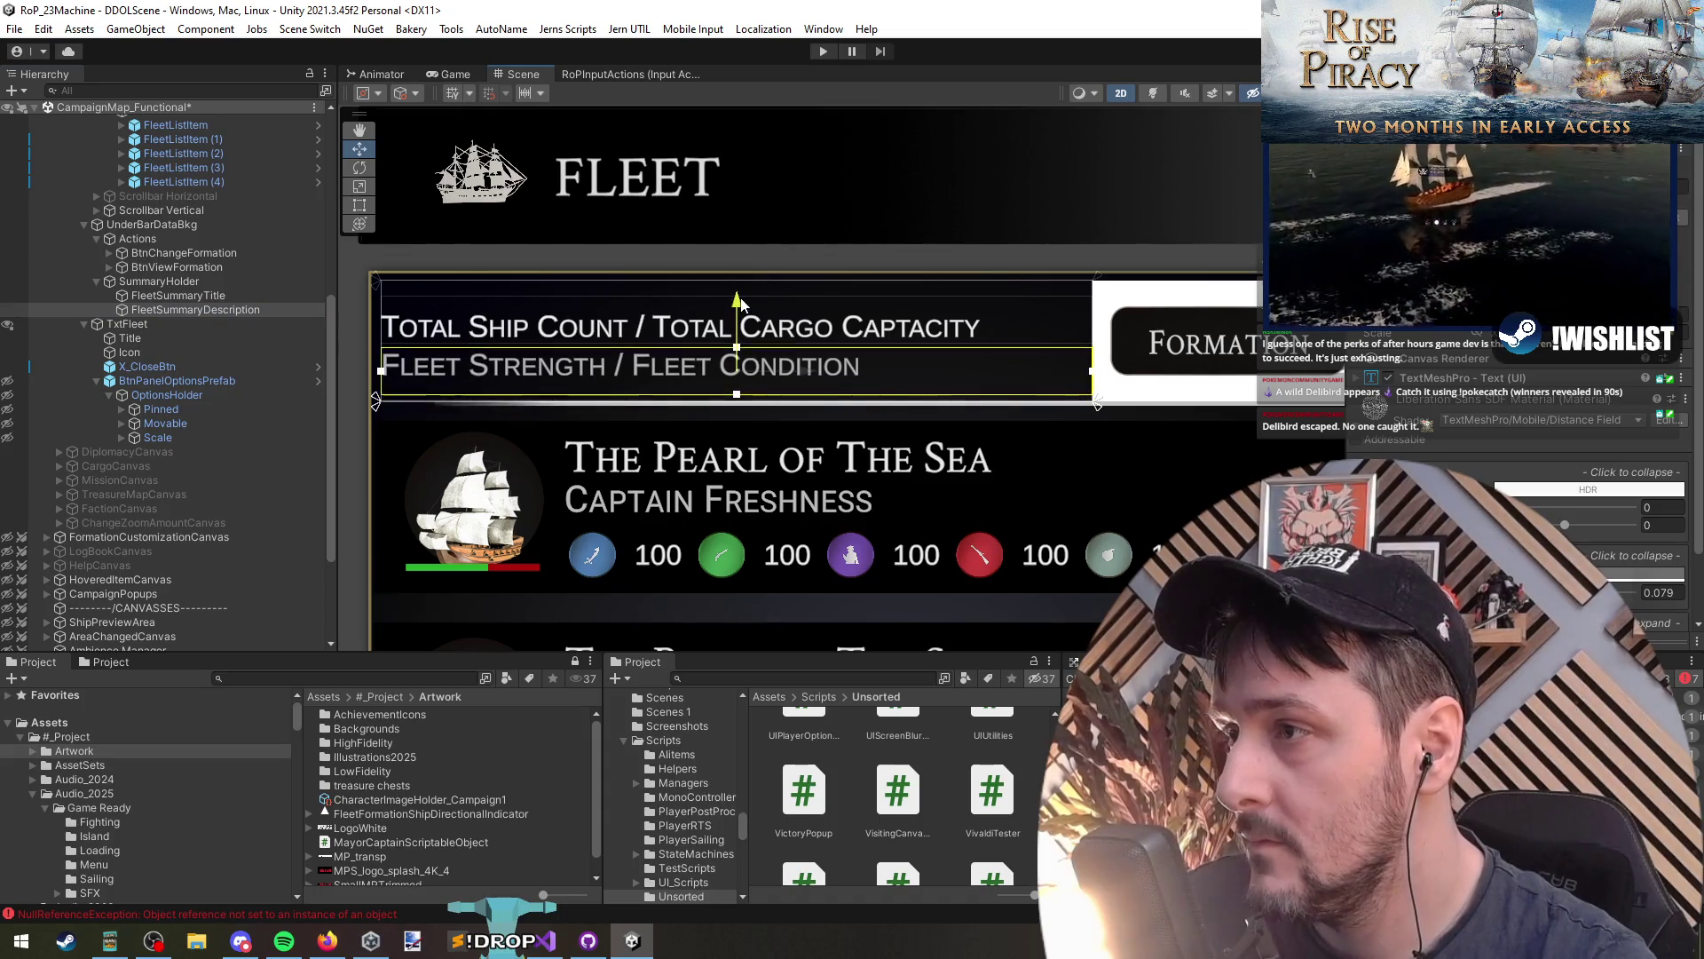
{"action": "left_click", "coordinate": [177, 294], "text": "ctrl"}
{"action": "mouse_move", "coordinate": [388, 364]}
{"action": "left_mouse_down"}
{"action": "mouse_move", "coordinate": [430, 360]}
{"action": "mouse_move", "coordinate": [400, 359]}
{"action": "mouse_move", "coordinate": [413, 355]}
{"action": "left_mouse_up"}
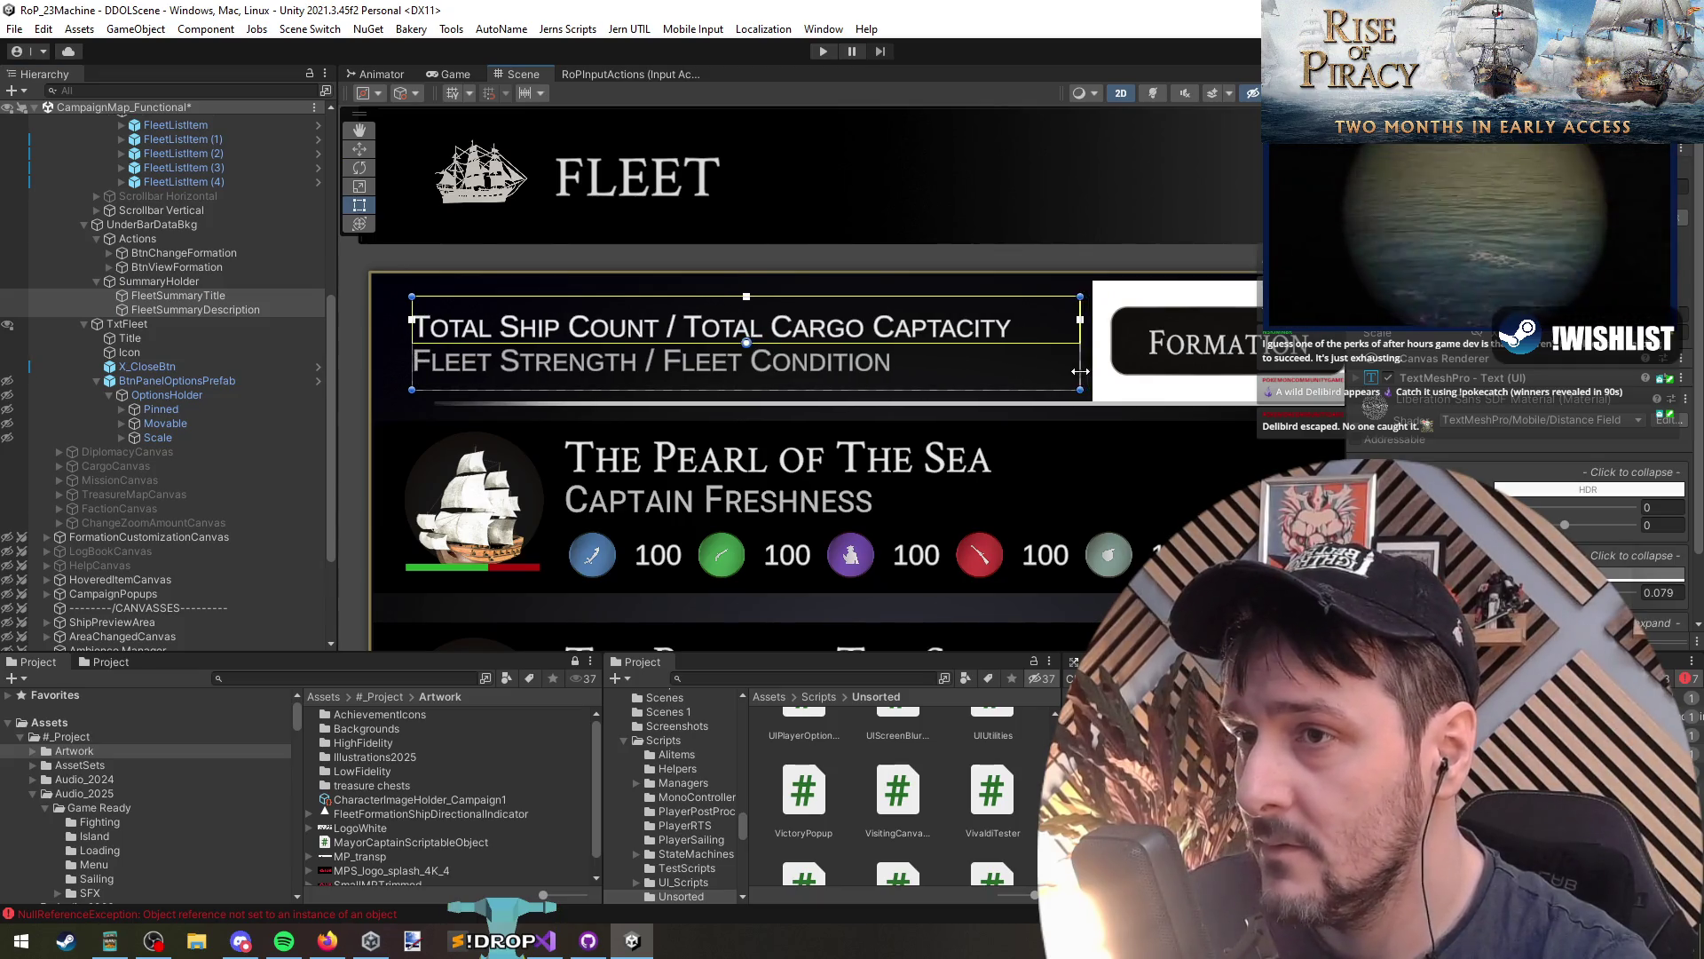
{"action": "scroll", "coordinate": [440, 438], "scroll_direction": "down", "scroll_amount": 2}
{"action": "left_click", "coordinate": [189, 354]}
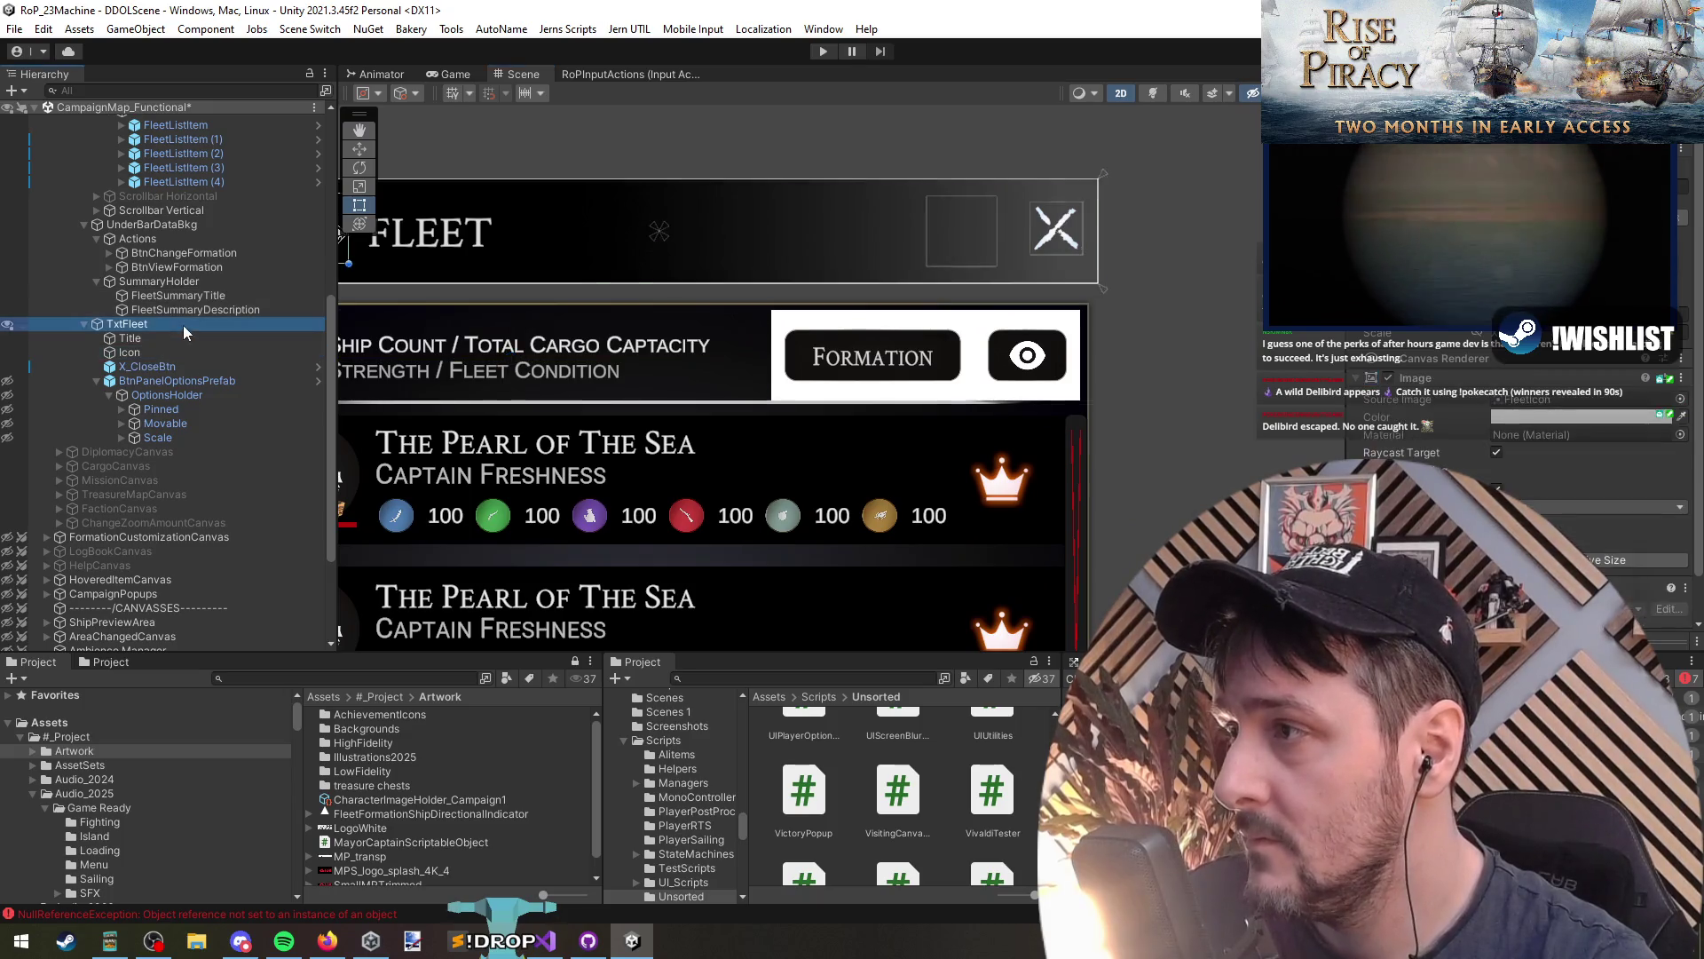
Step: Remove the Image and Canvas Renderer components from Actions
{"action": "left_click", "coordinate": [138, 239]}
{"action": "right_click", "coordinate": [1424, 375]}
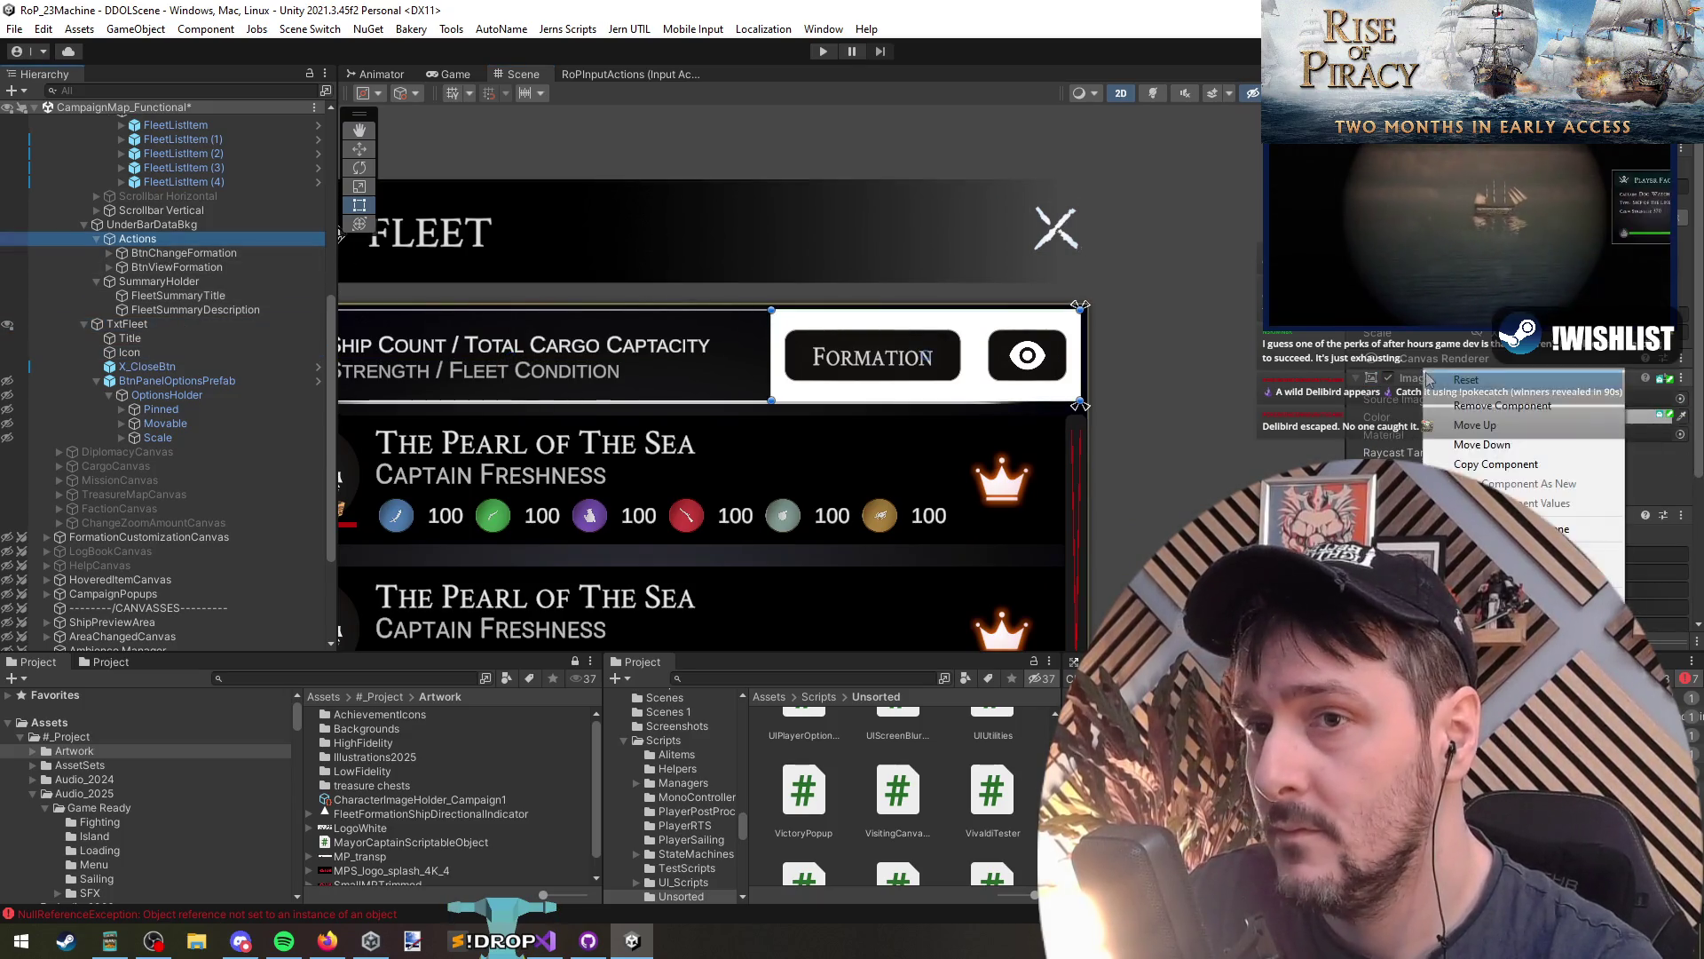
{"action": "left_click", "coordinate": [1447, 395]}
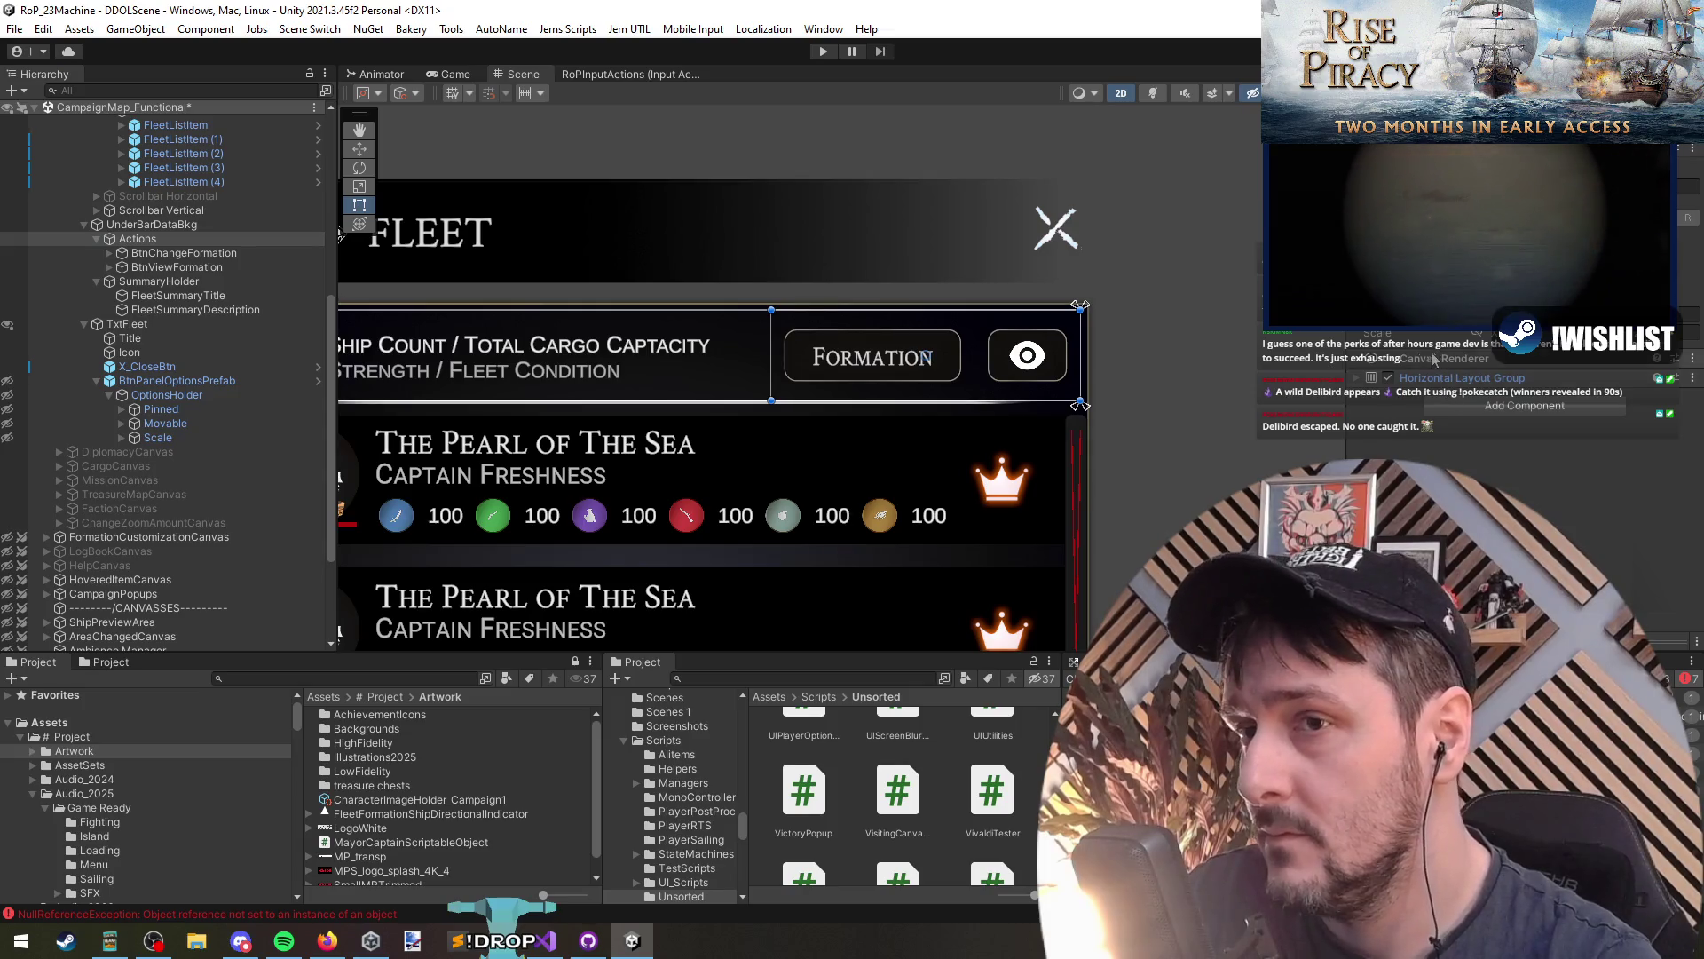
{"action": "right_click", "coordinate": [1443, 357]}
{"action": "left_click", "coordinate": [1467, 378]}
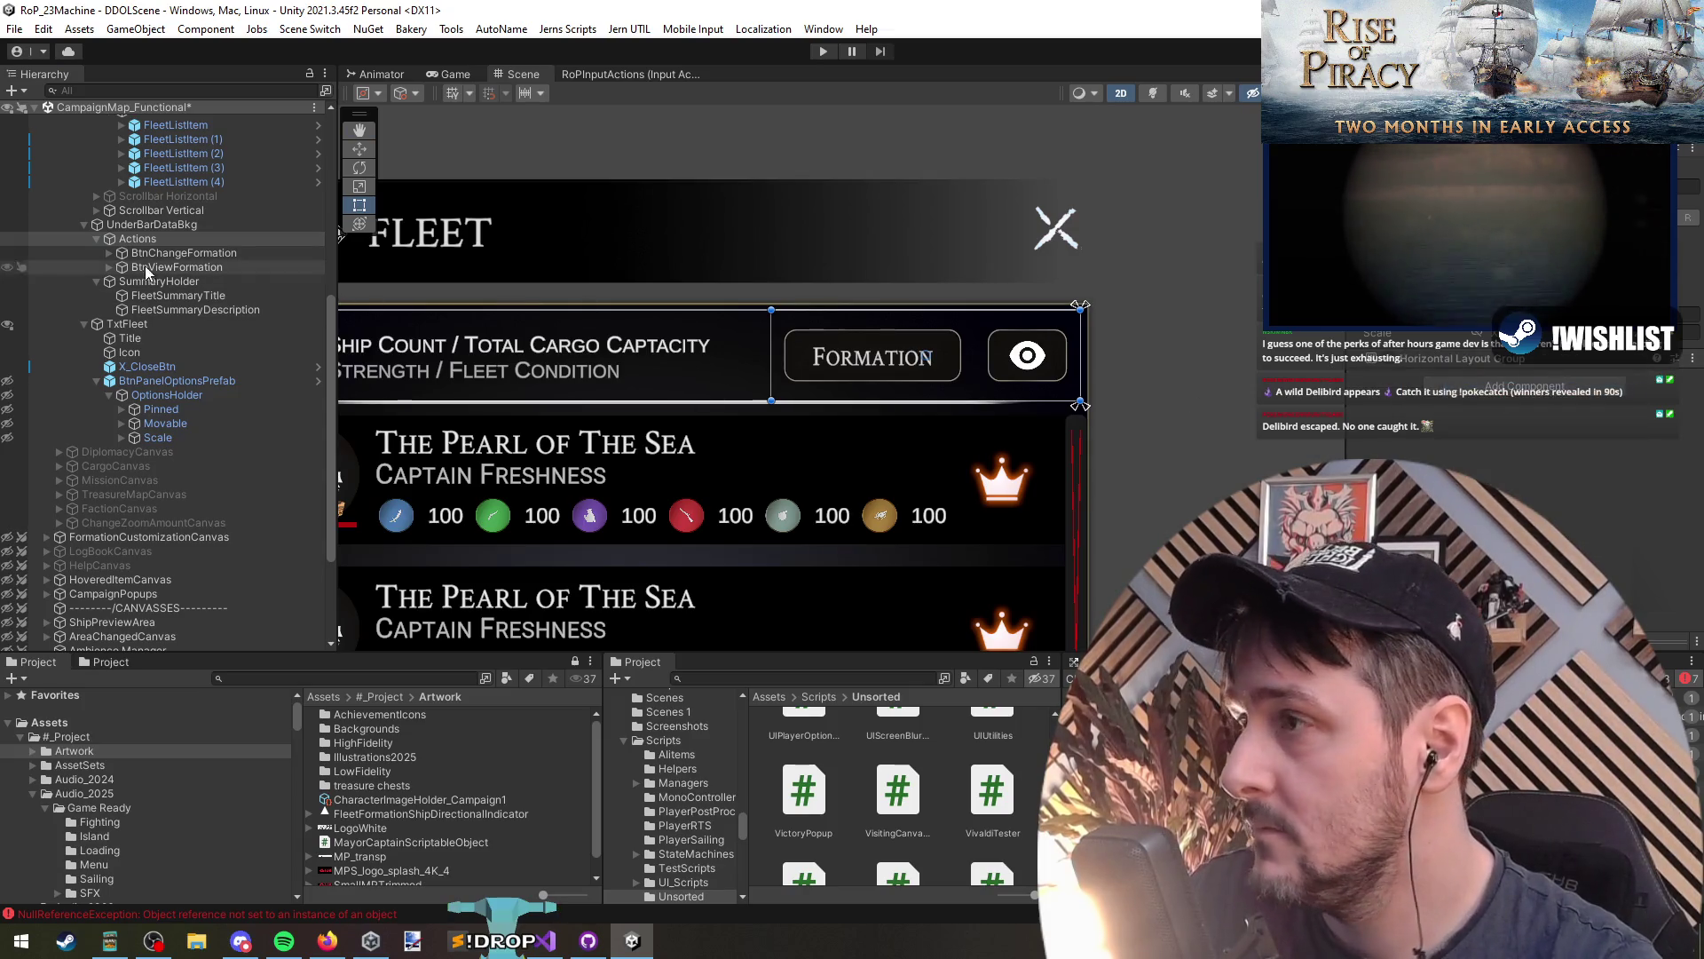
Step: Check BtnChangeFormation and BtnViewFormation in view and save the scene
{"action": "left_click", "coordinate": [195, 253]}
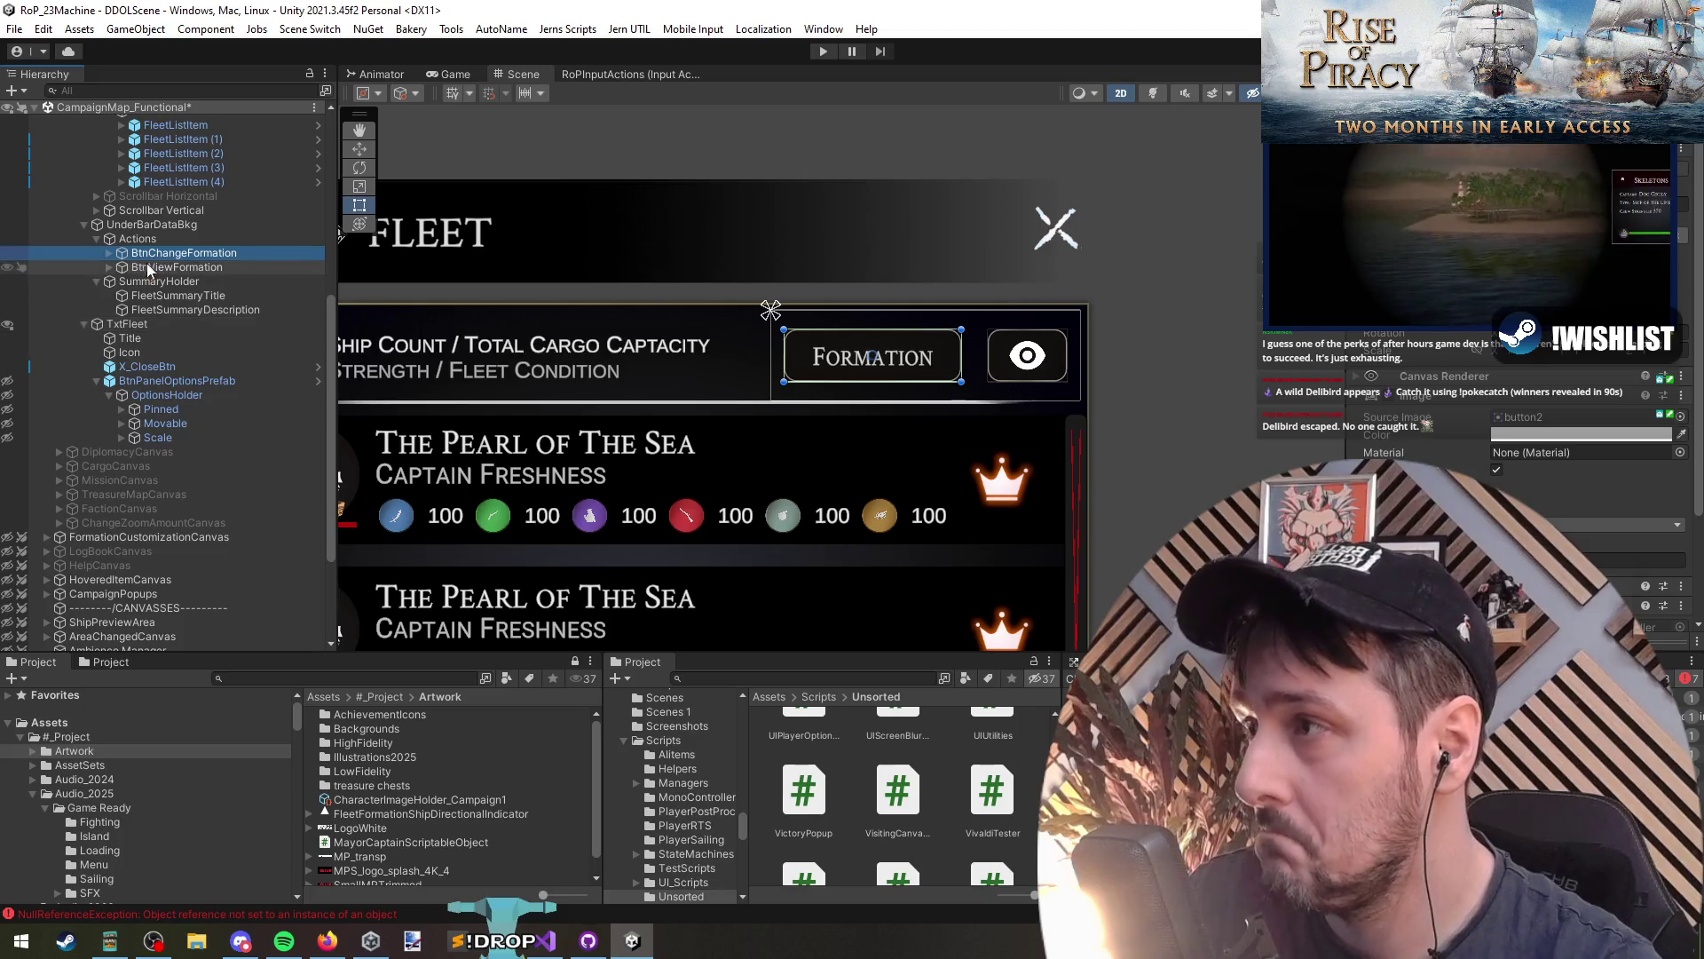
{"action": "left_click", "coordinate": [138, 239]}
{"action": "double_click", "coordinate": [189, 251]}
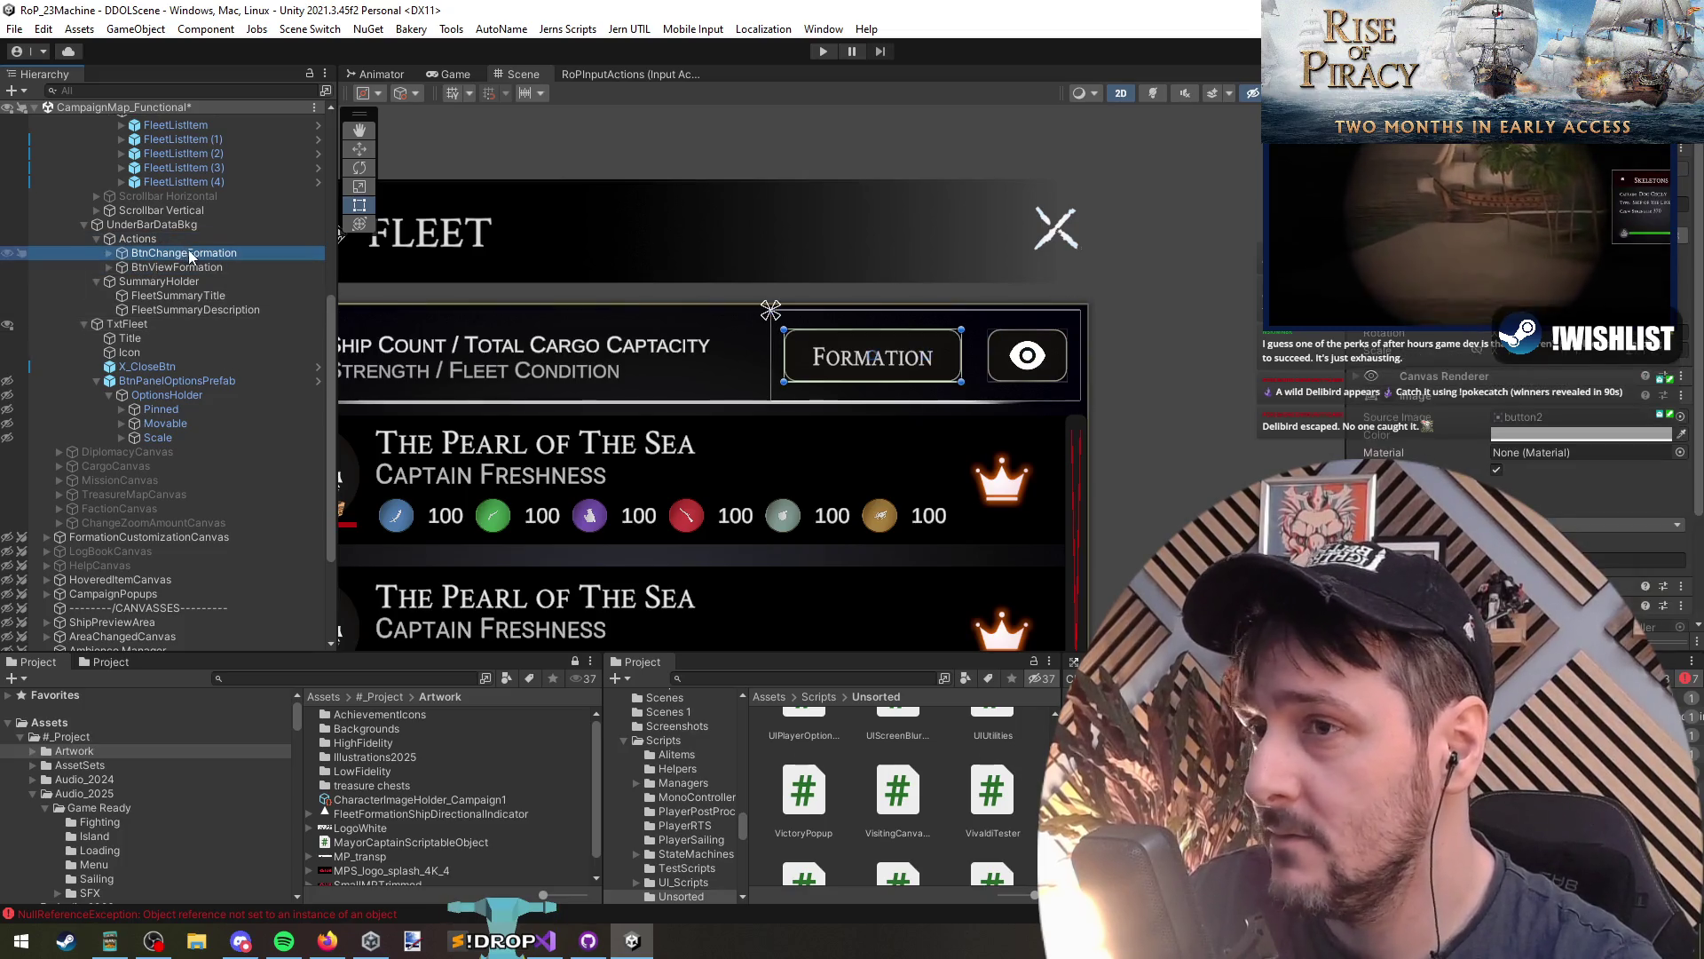
{"action": "scroll", "coordinate": [1052, 334], "scroll_direction": "up", "scroll_amount": 4}
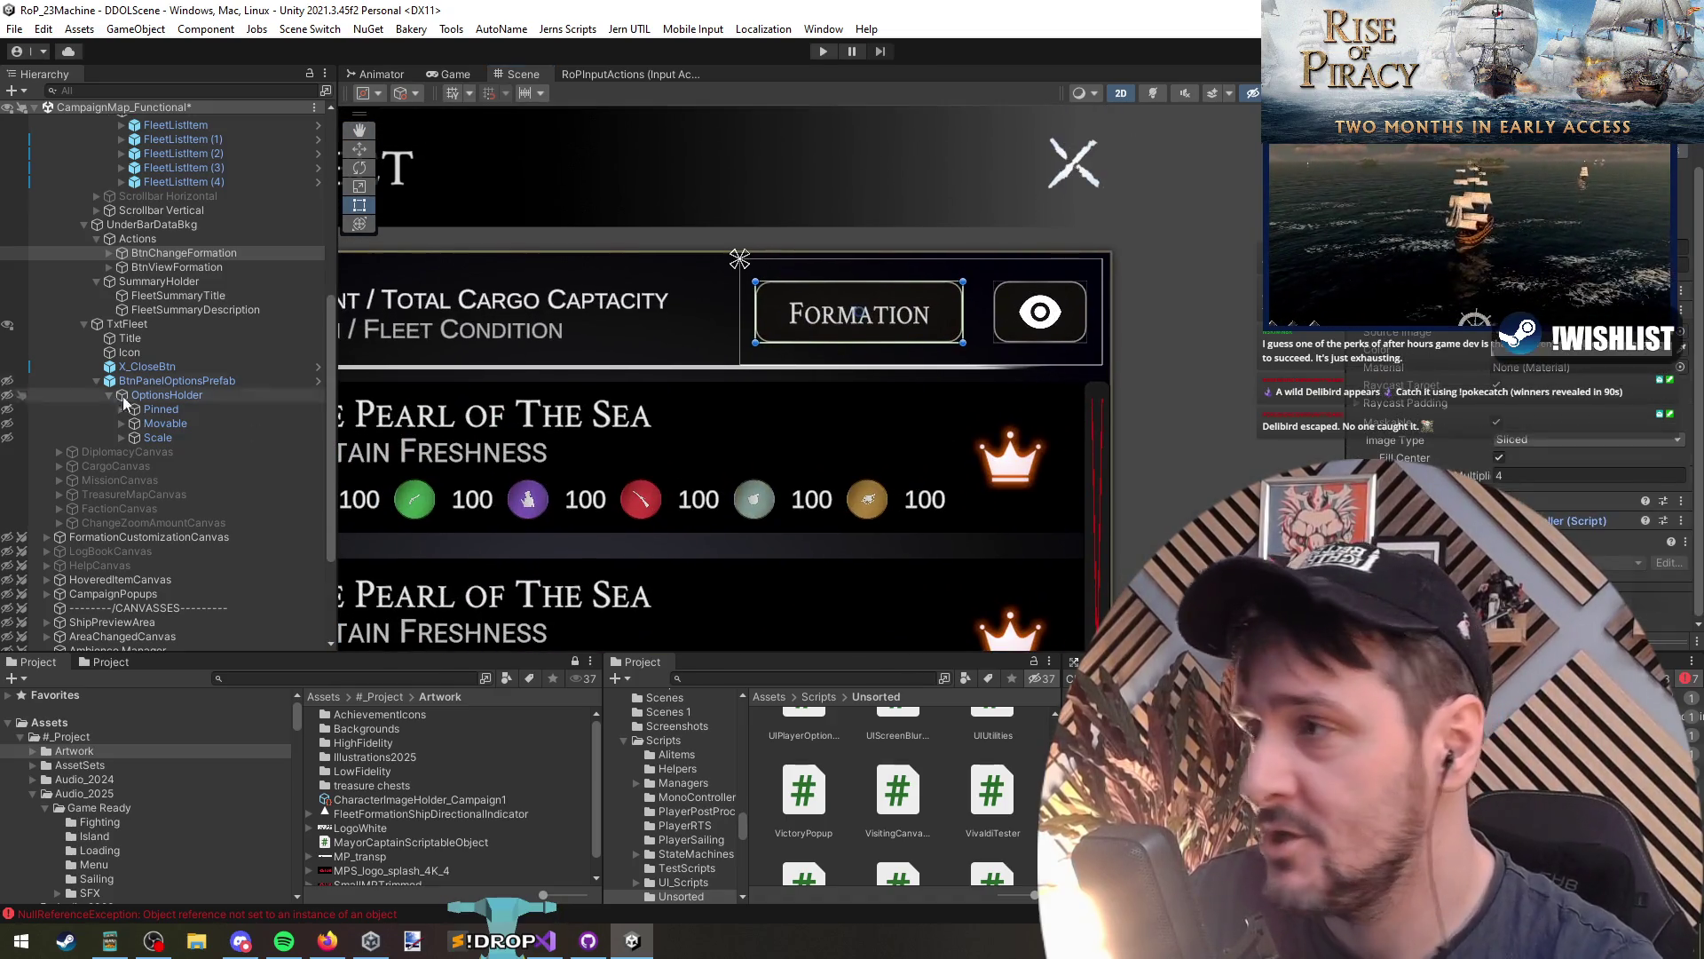
{"action": "left_click", "coordinate": [225, 266]}
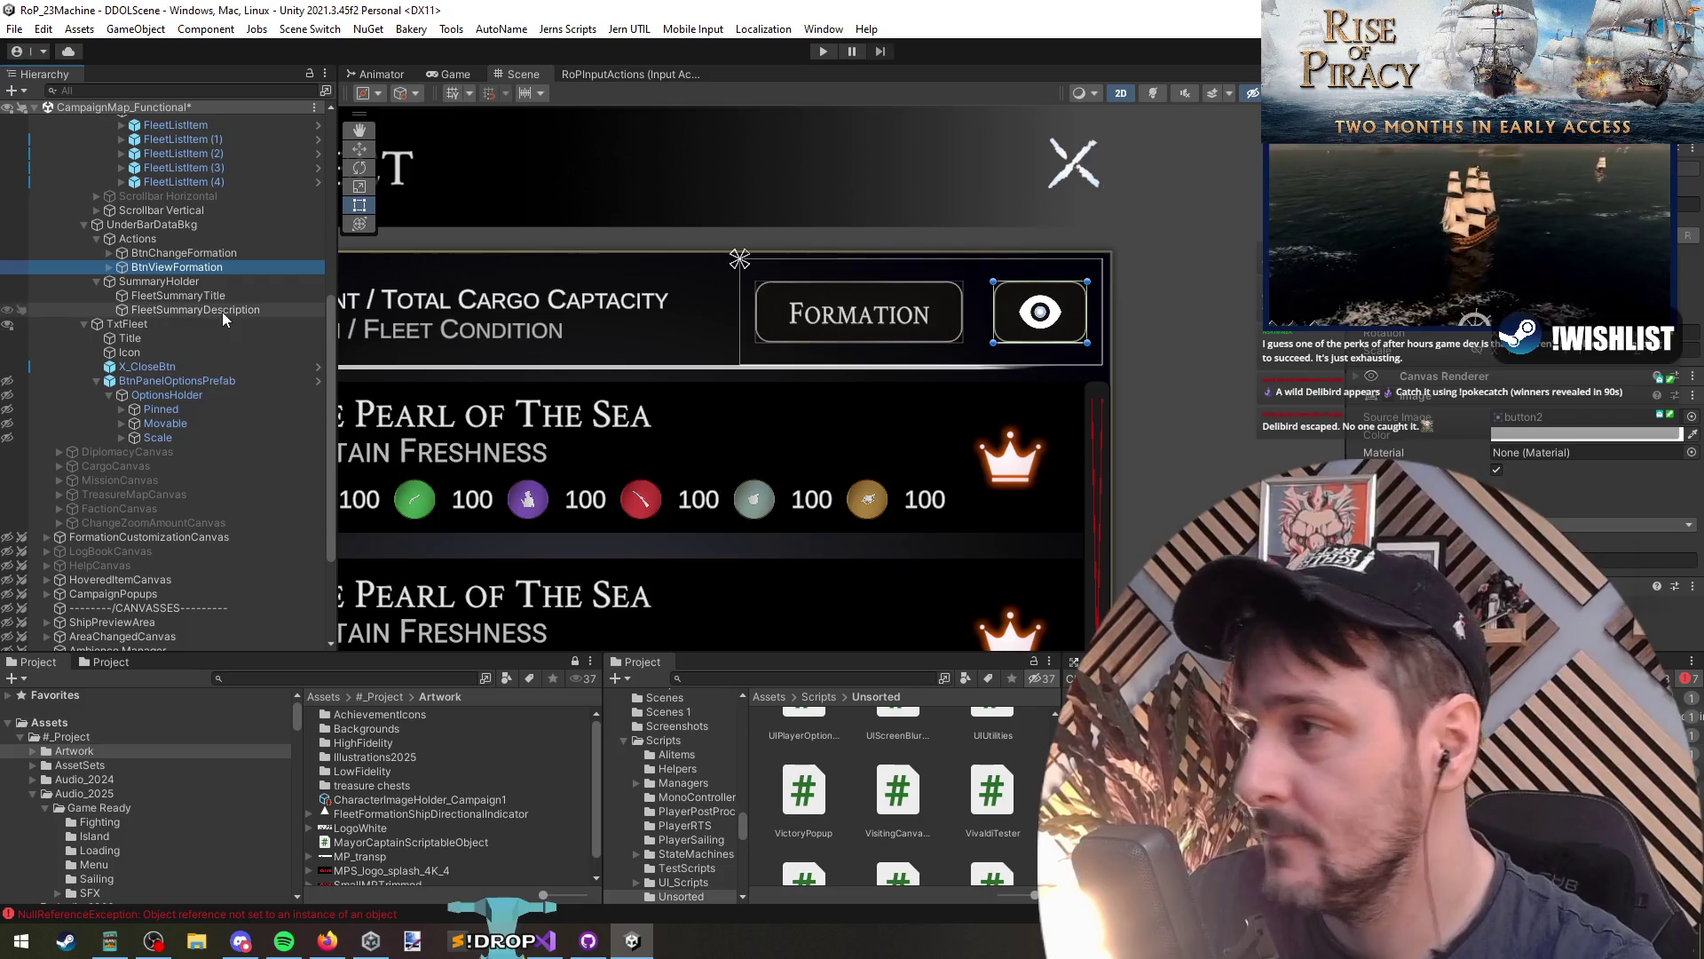
{"action": "key", "text": "ctrl+s"}
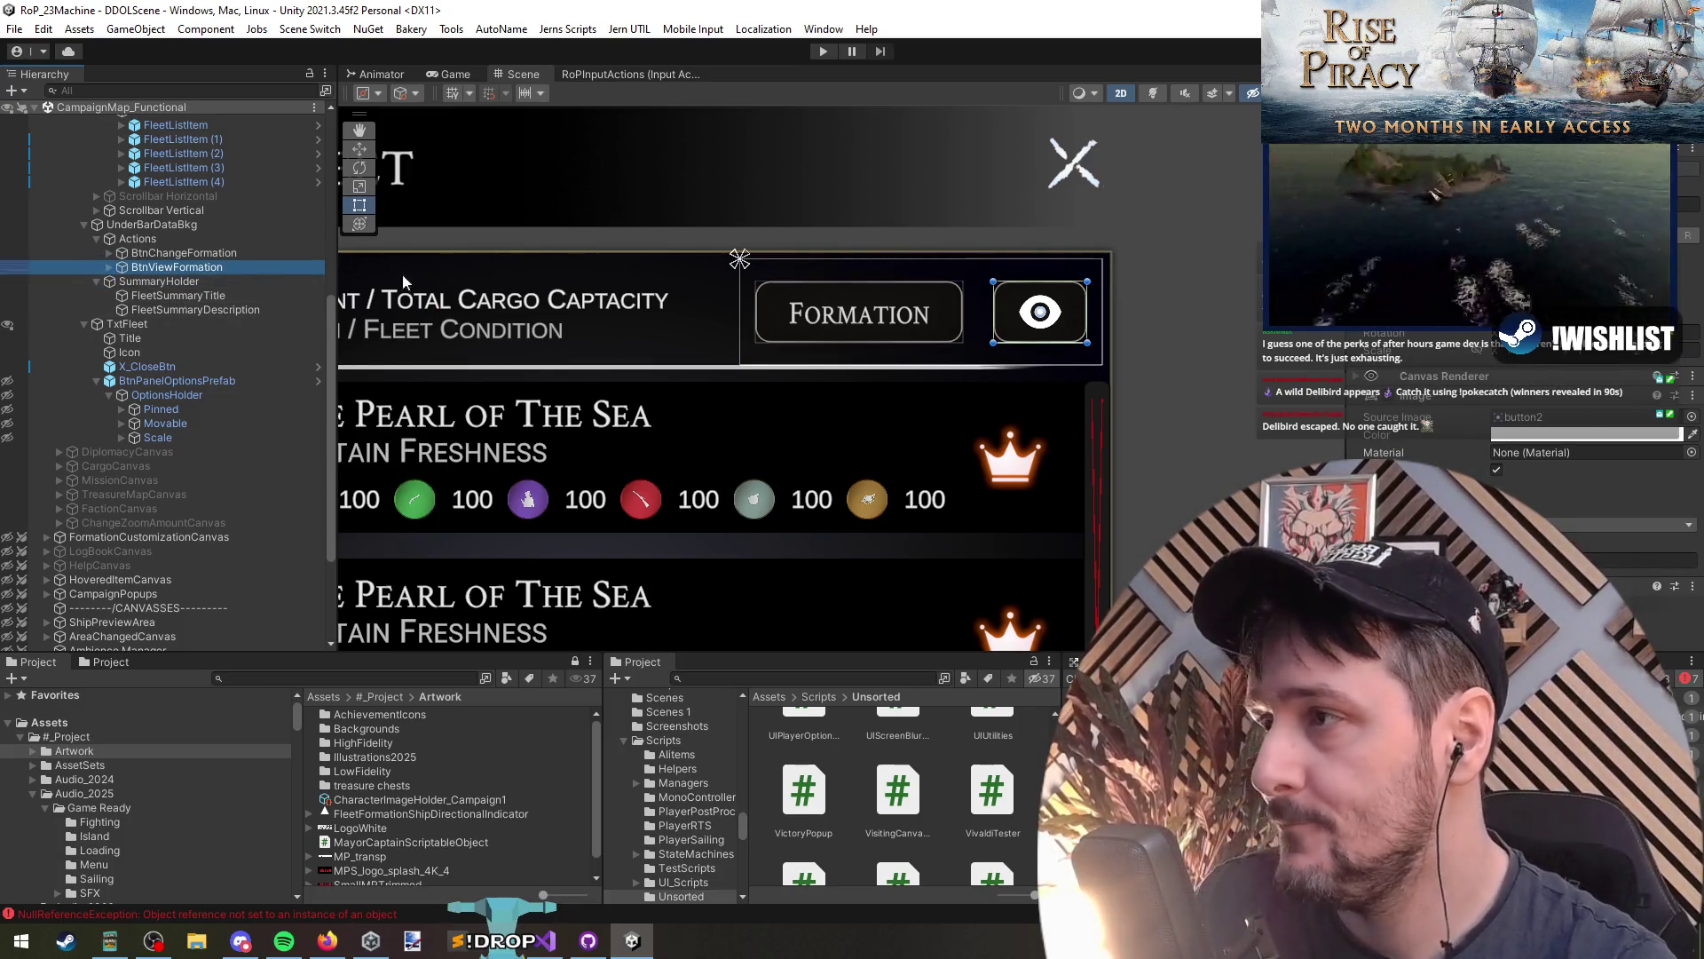
Step: Select FleetCanvas to inspect its Fleet Canvas Controller references
{"action": "left_click", "coordinate": [178, 225]}
{"action": "scroll", "coordinate": [247, 266], "scroll_direction": "up", "scroll_amount": 5}
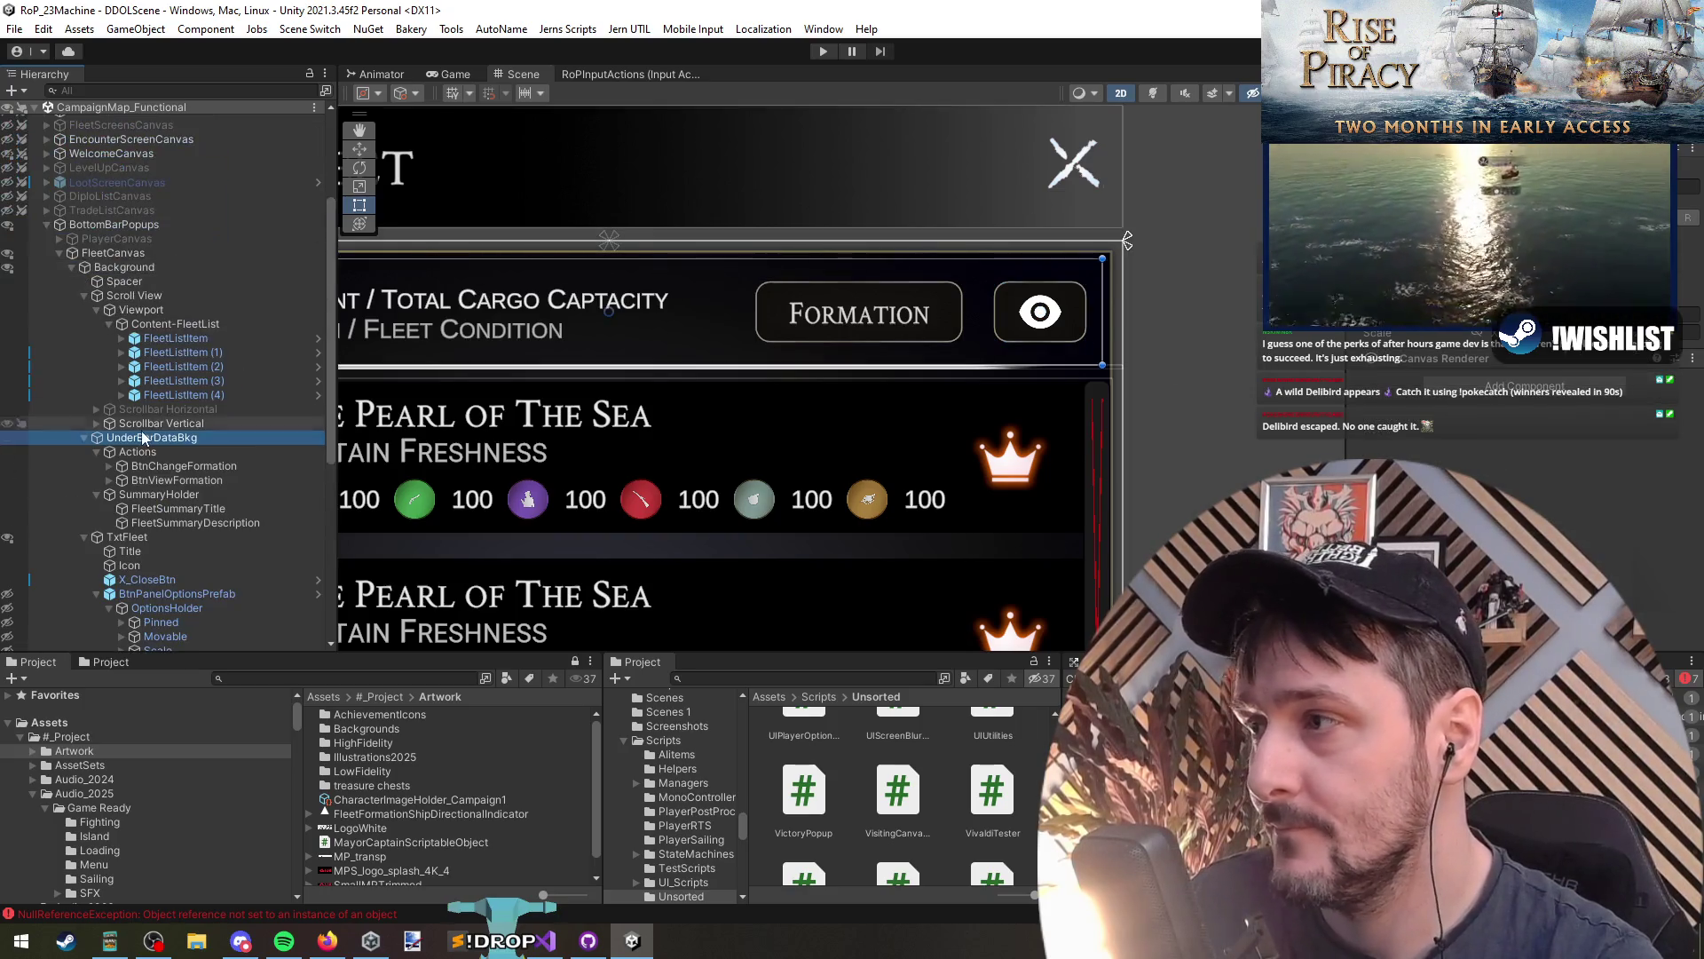
{"action": "scroll", "coordinate": [956, 370], "scroll_direction": "down", "scroll_amount": 2}
{"action": "left_click", "coordinate": [137, 252]}
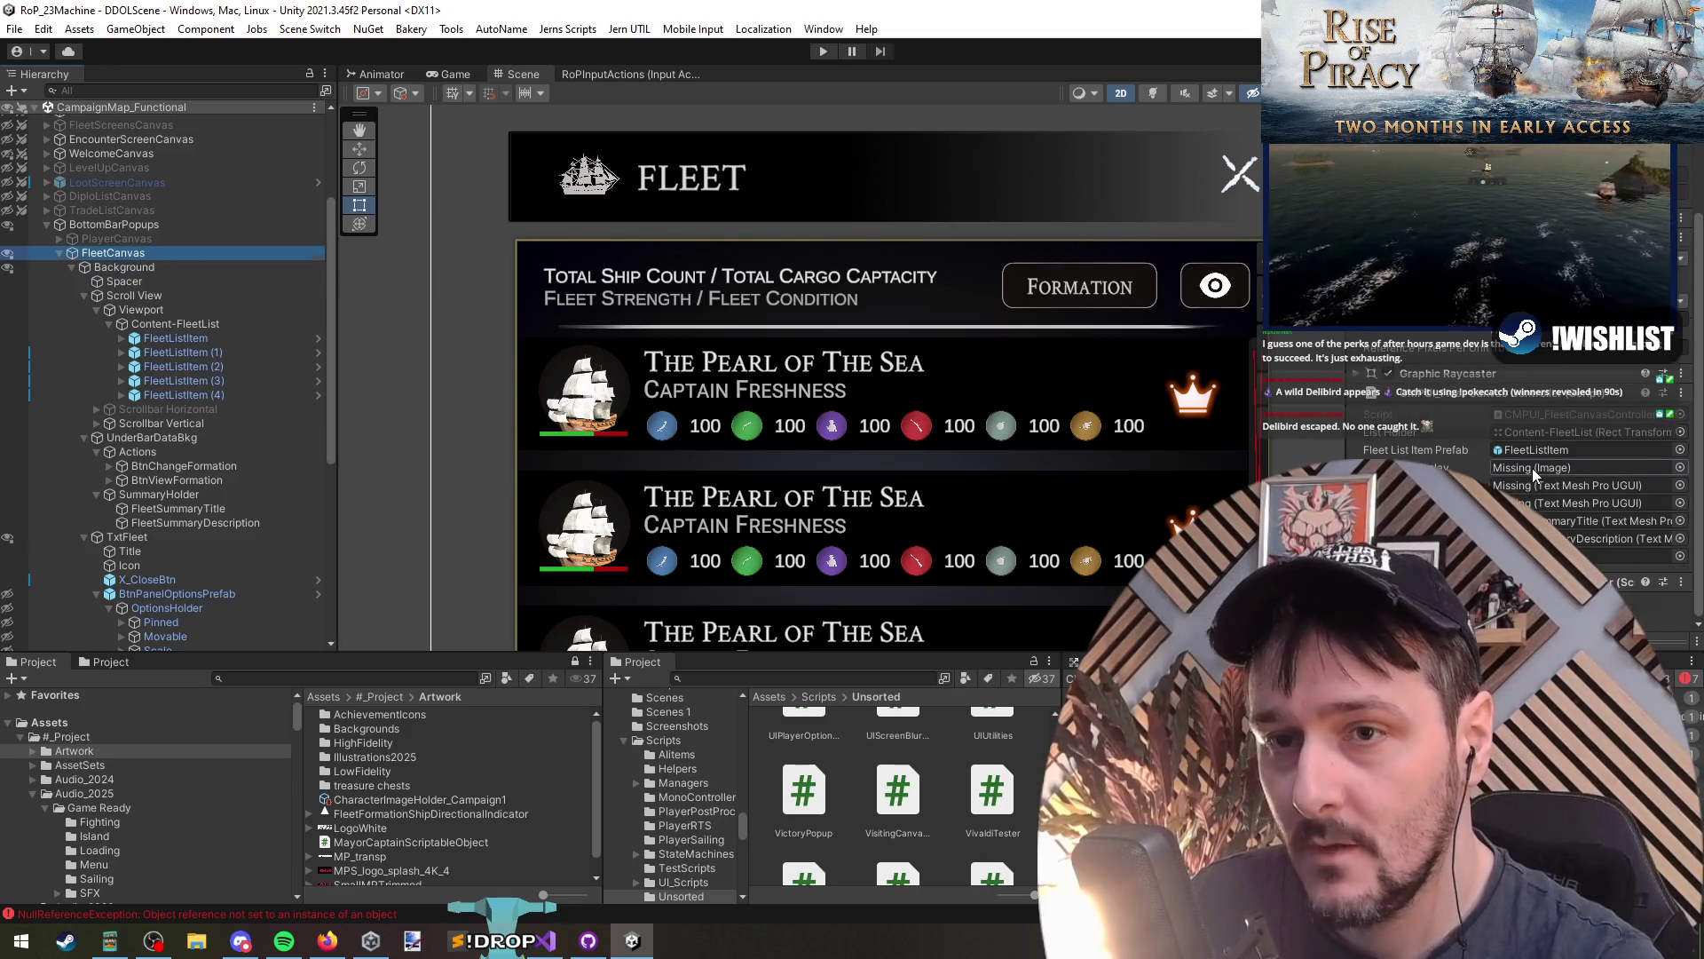
Step: Open CMPUI_FleetCanvasController and compare its fields with the Inspector's referenced objects
{"action": "double_click", "coordinate": [1548, 411]}
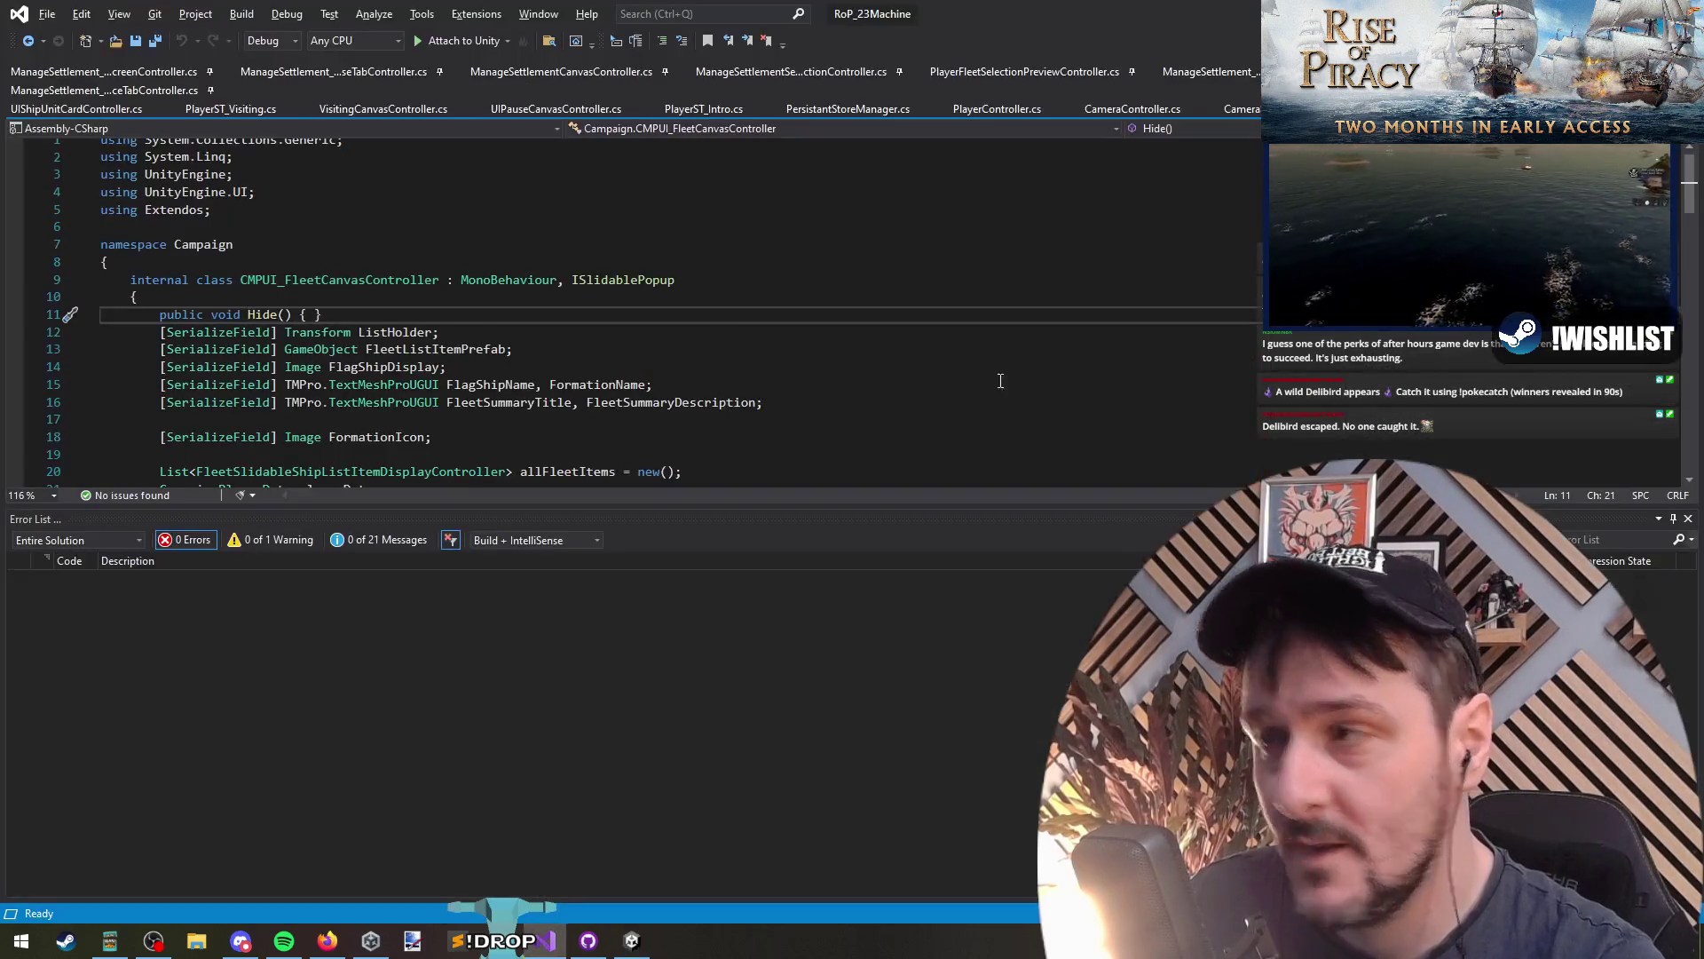
{"action": "left_click", "coordinate": [477, 385]}
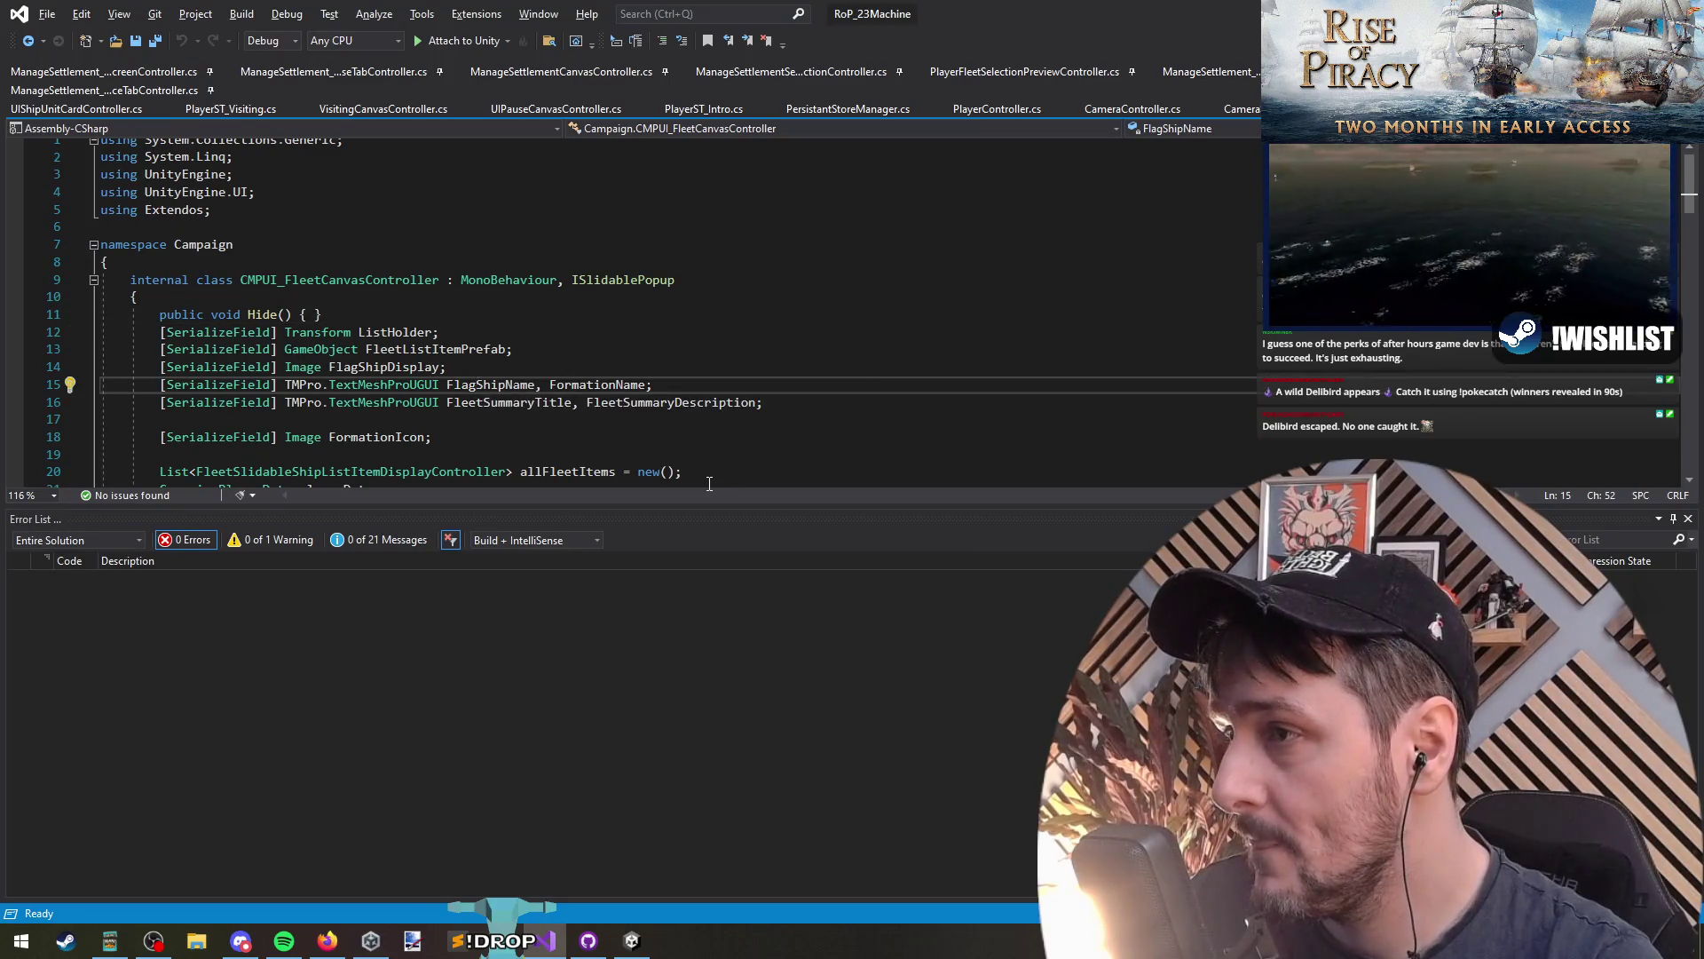
{"action": "key", "text": "alt+Tab"}
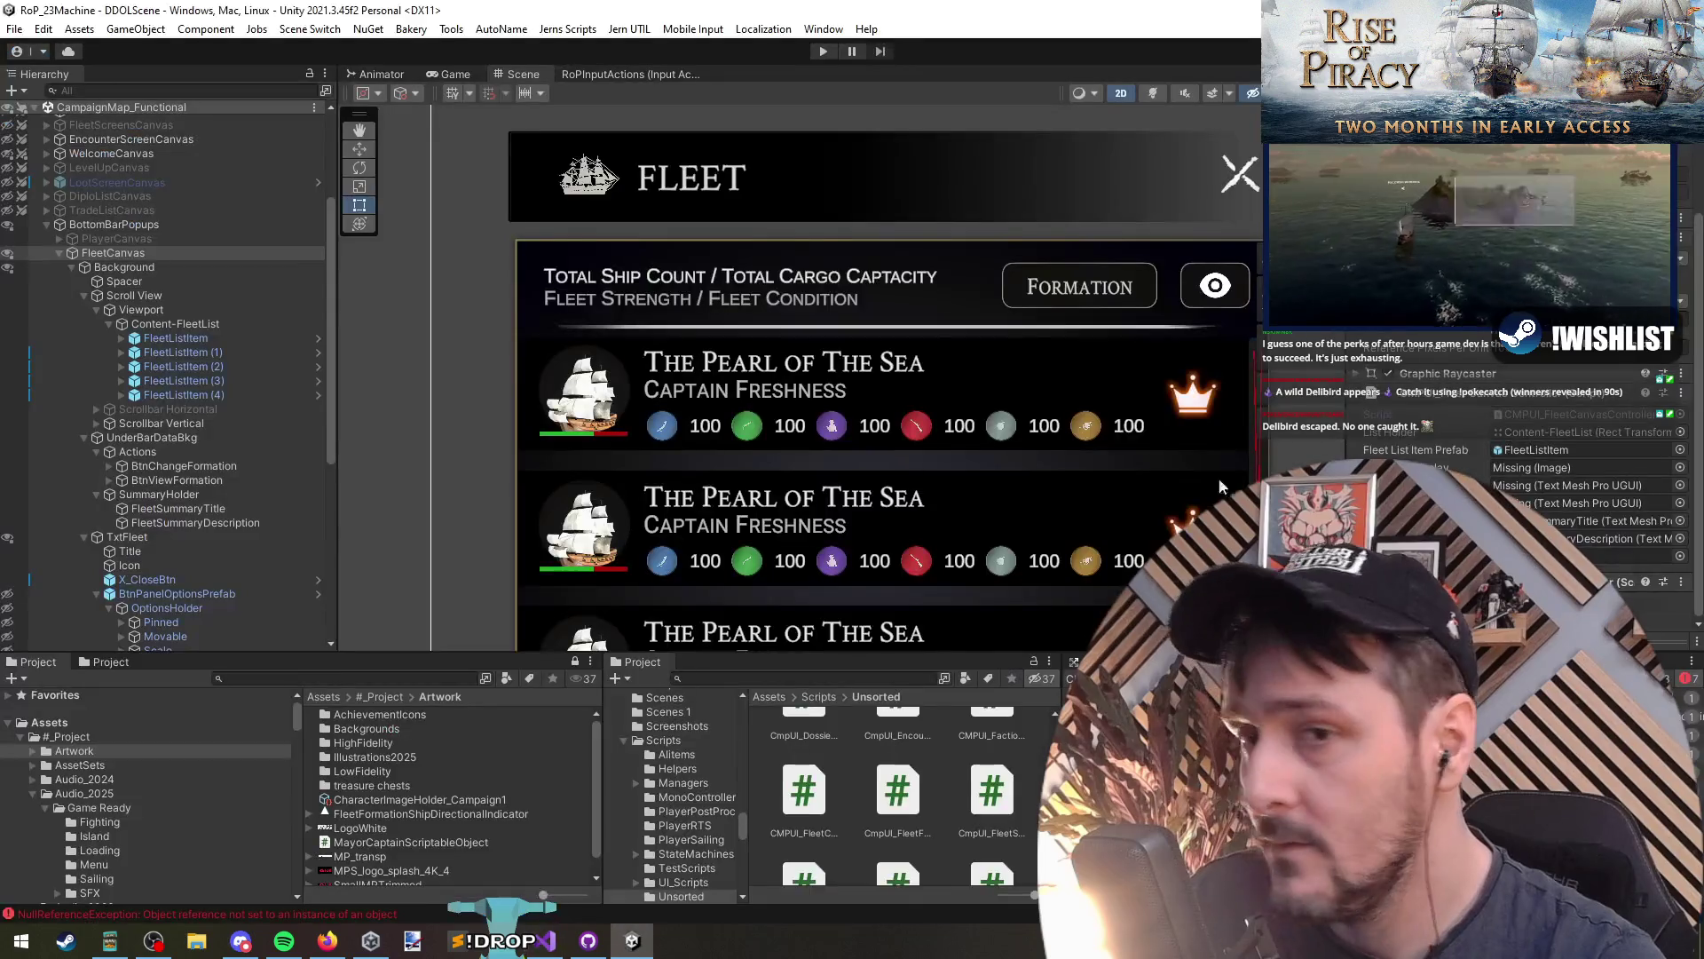
{"action": "left_click", "coordinate": [1573, 522]}
{"action": "left_click", "coordinate": [1580, 539]}
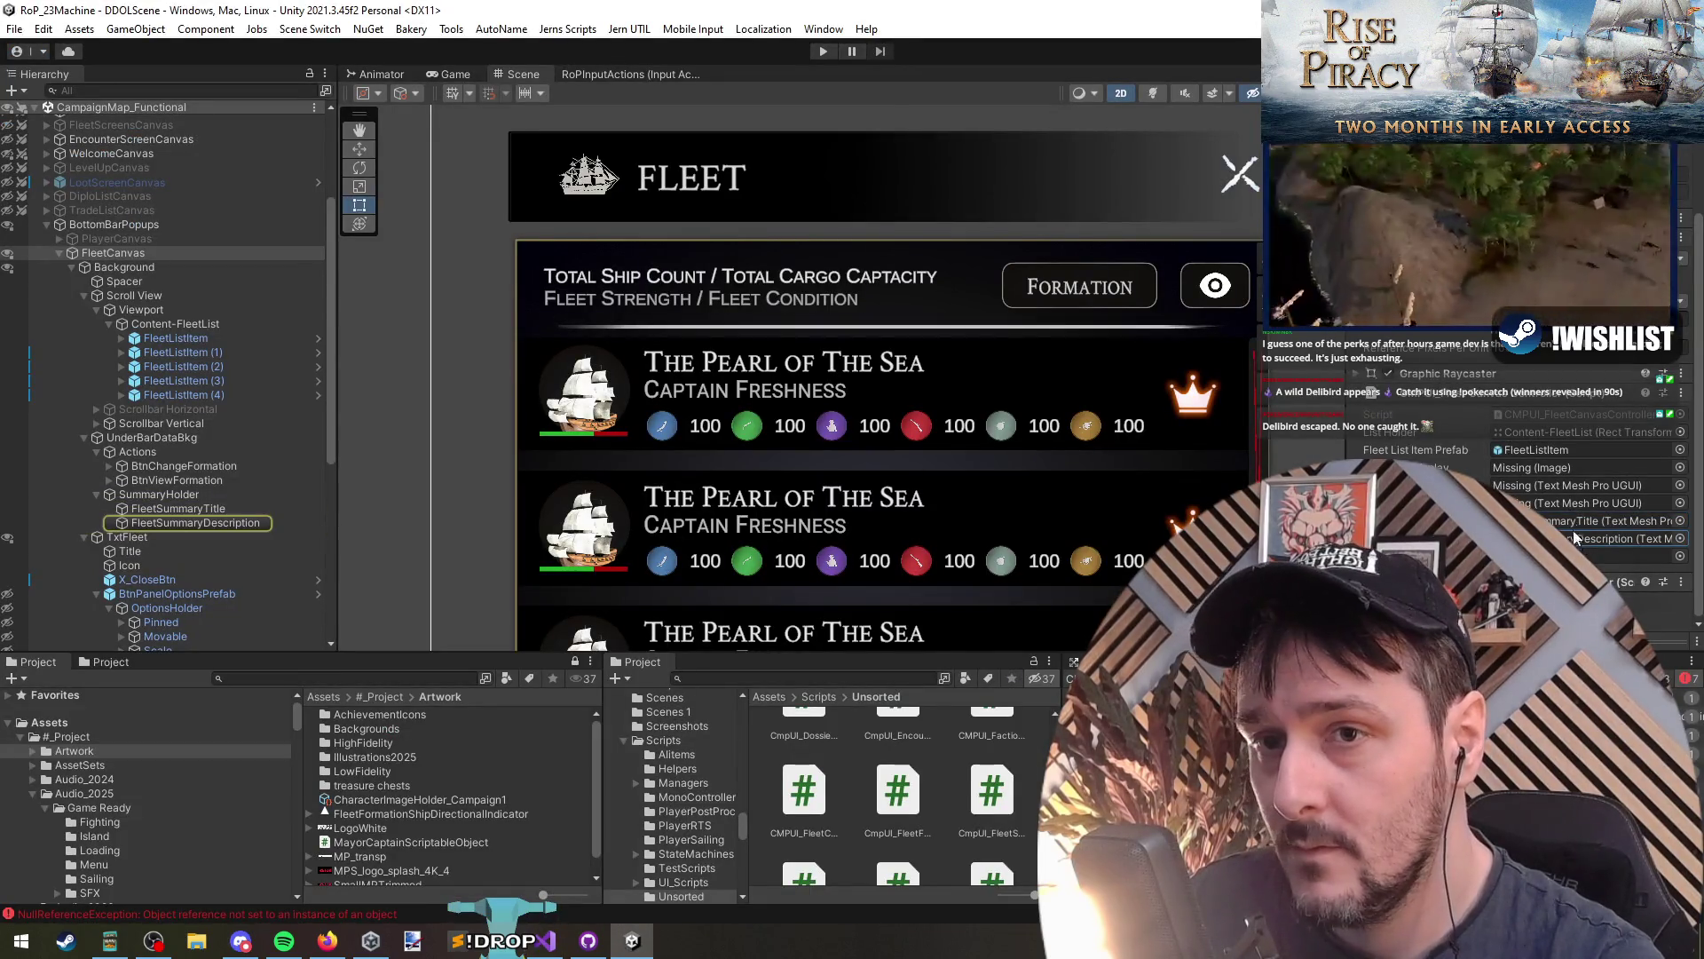
{"action": "left_click", "coordinate": [1558, 451]}
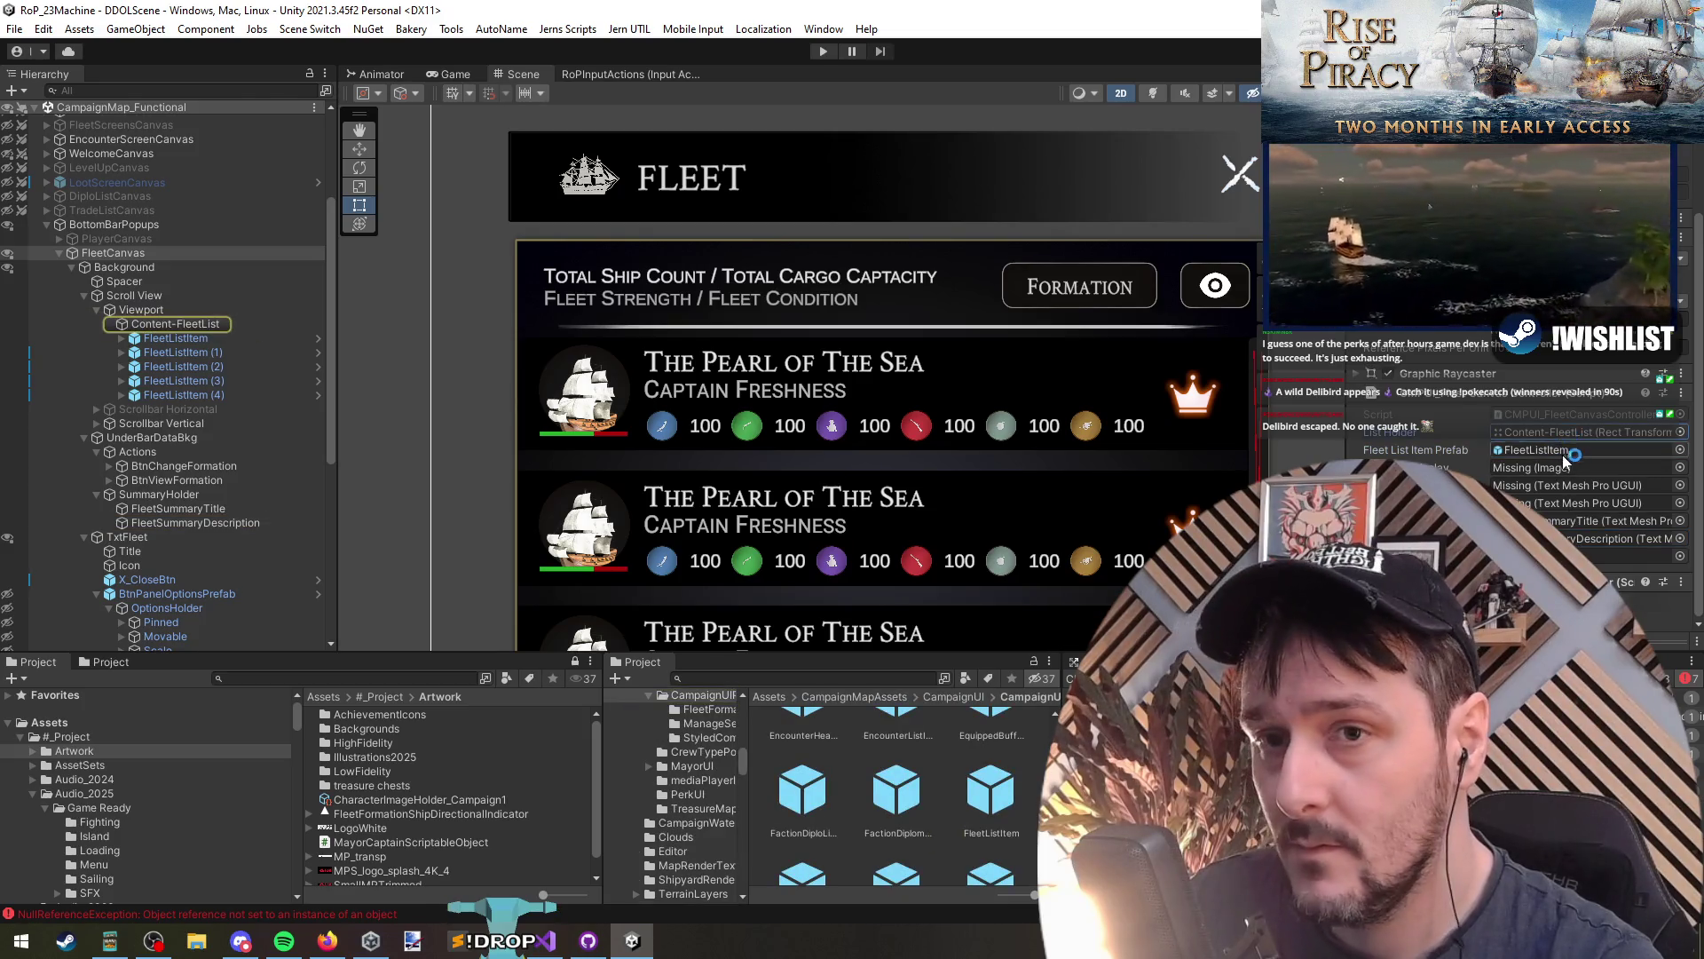
{"action": "key", "text": "alt+Tab"}
{"action": "key", "text": "alt+Tab"}
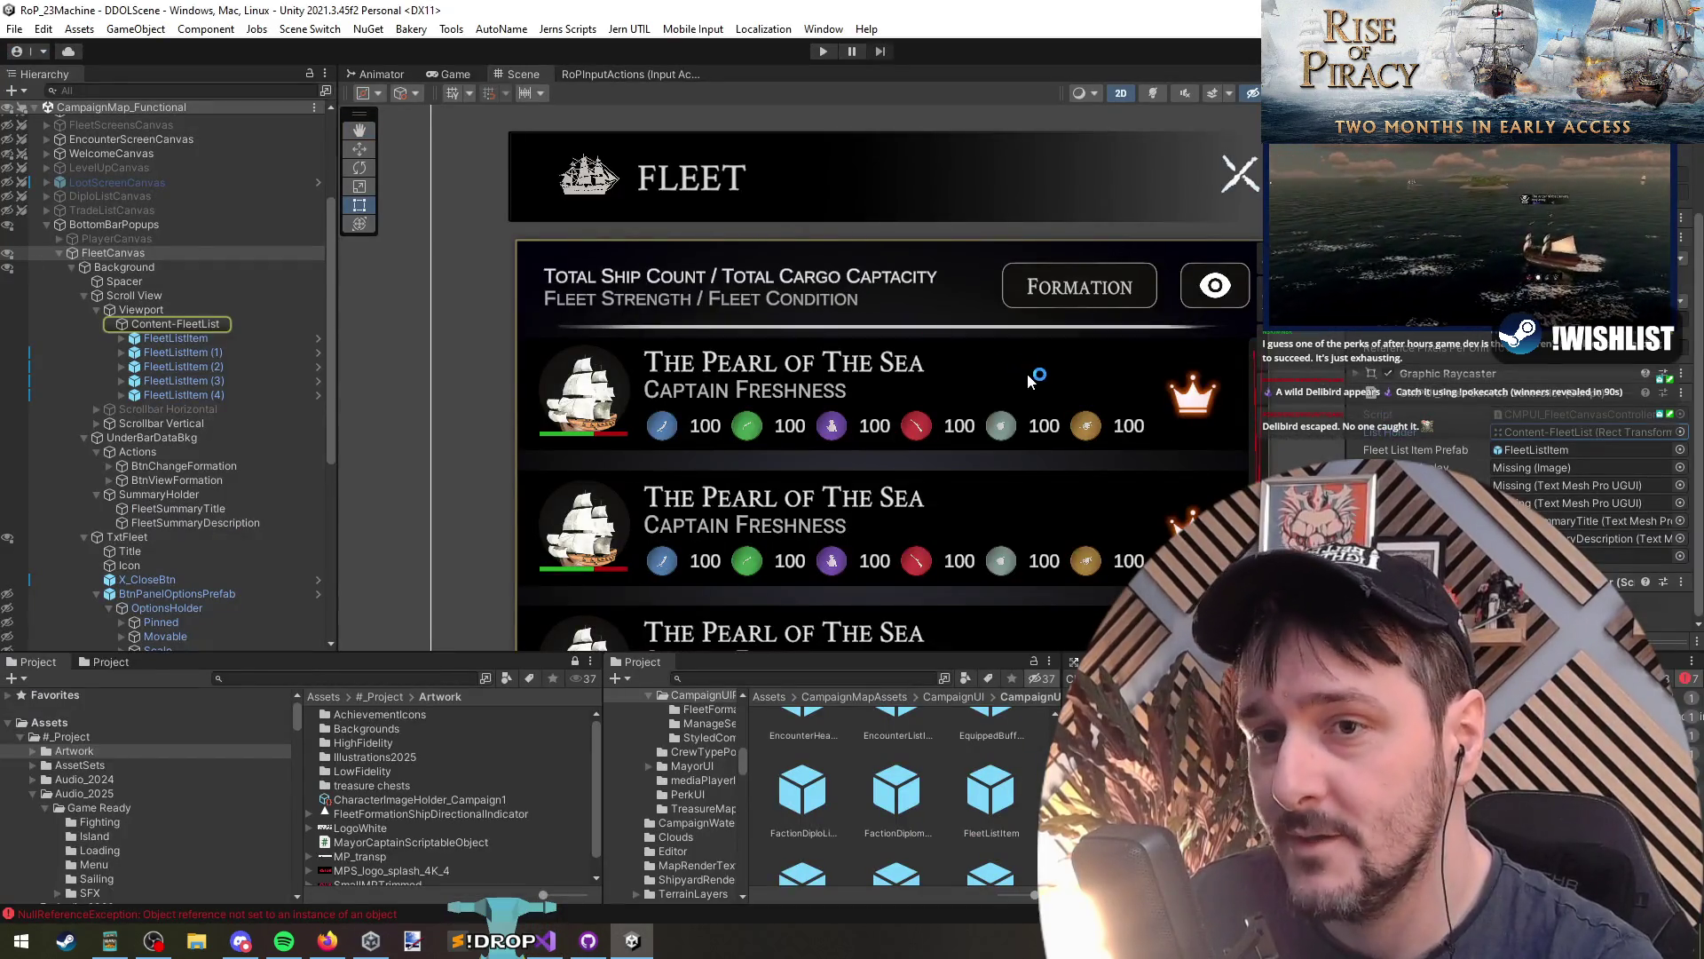
{"action": "key", "text": "alt+Tab"}
{"action": "left_click", "coordinate": [625, 363]}
{"action": "key", "text": "alt+Tab"}
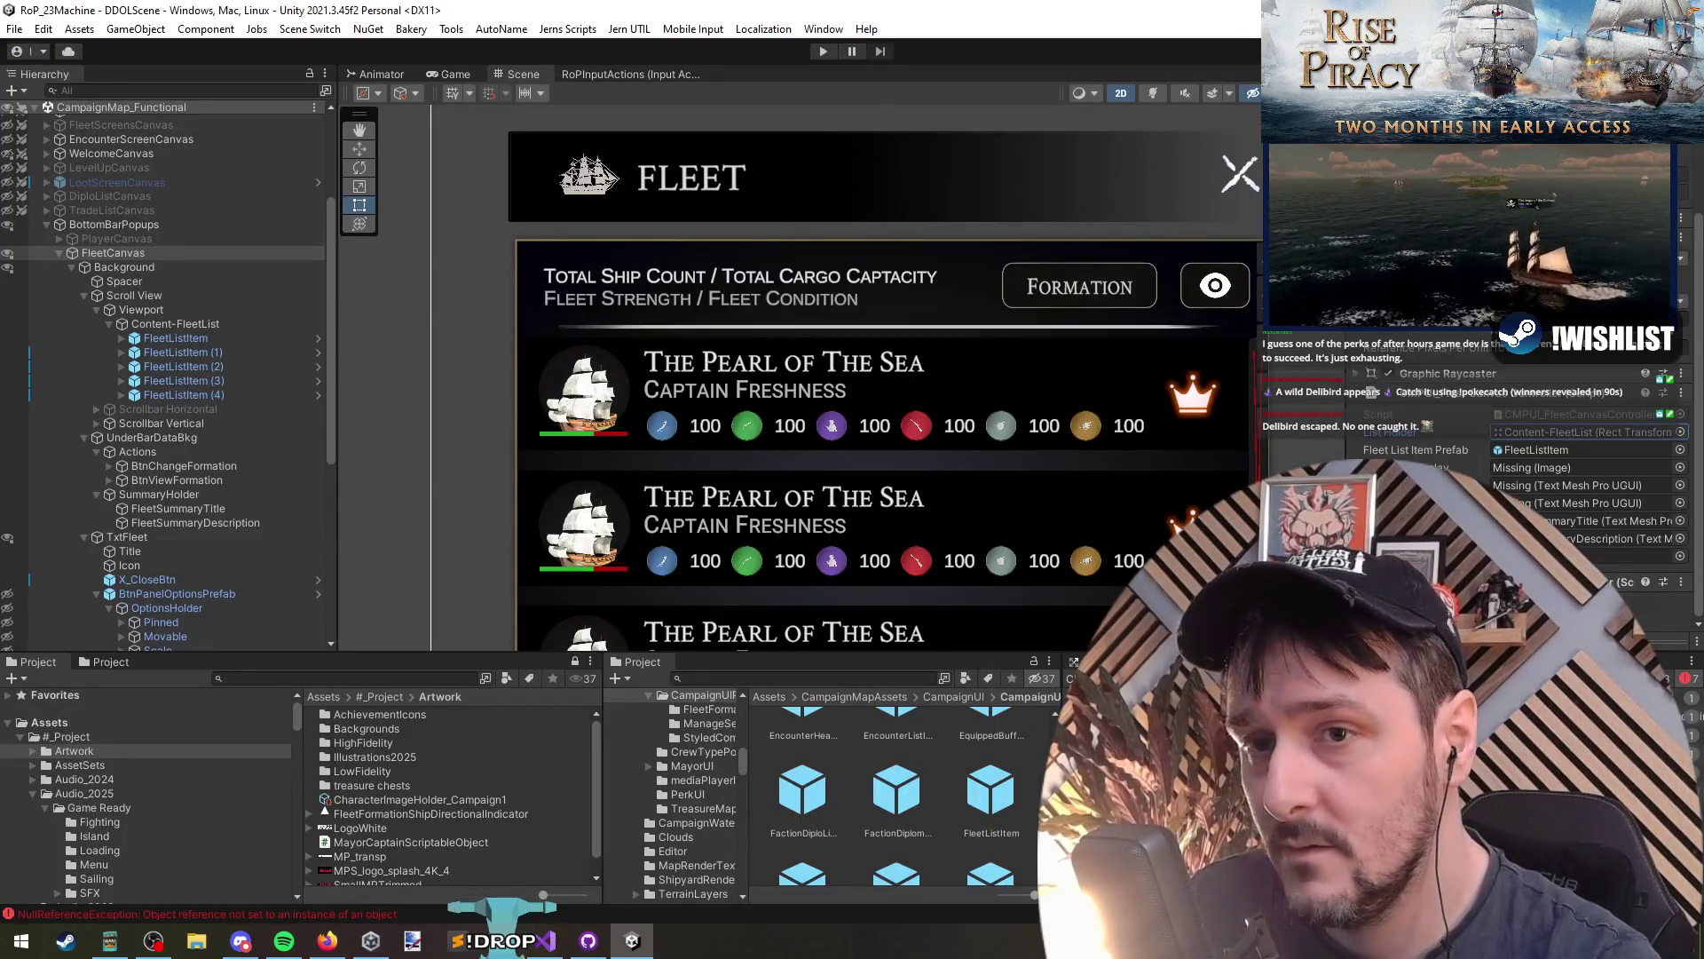
{"action": "key", "text": "alt+Tab"}
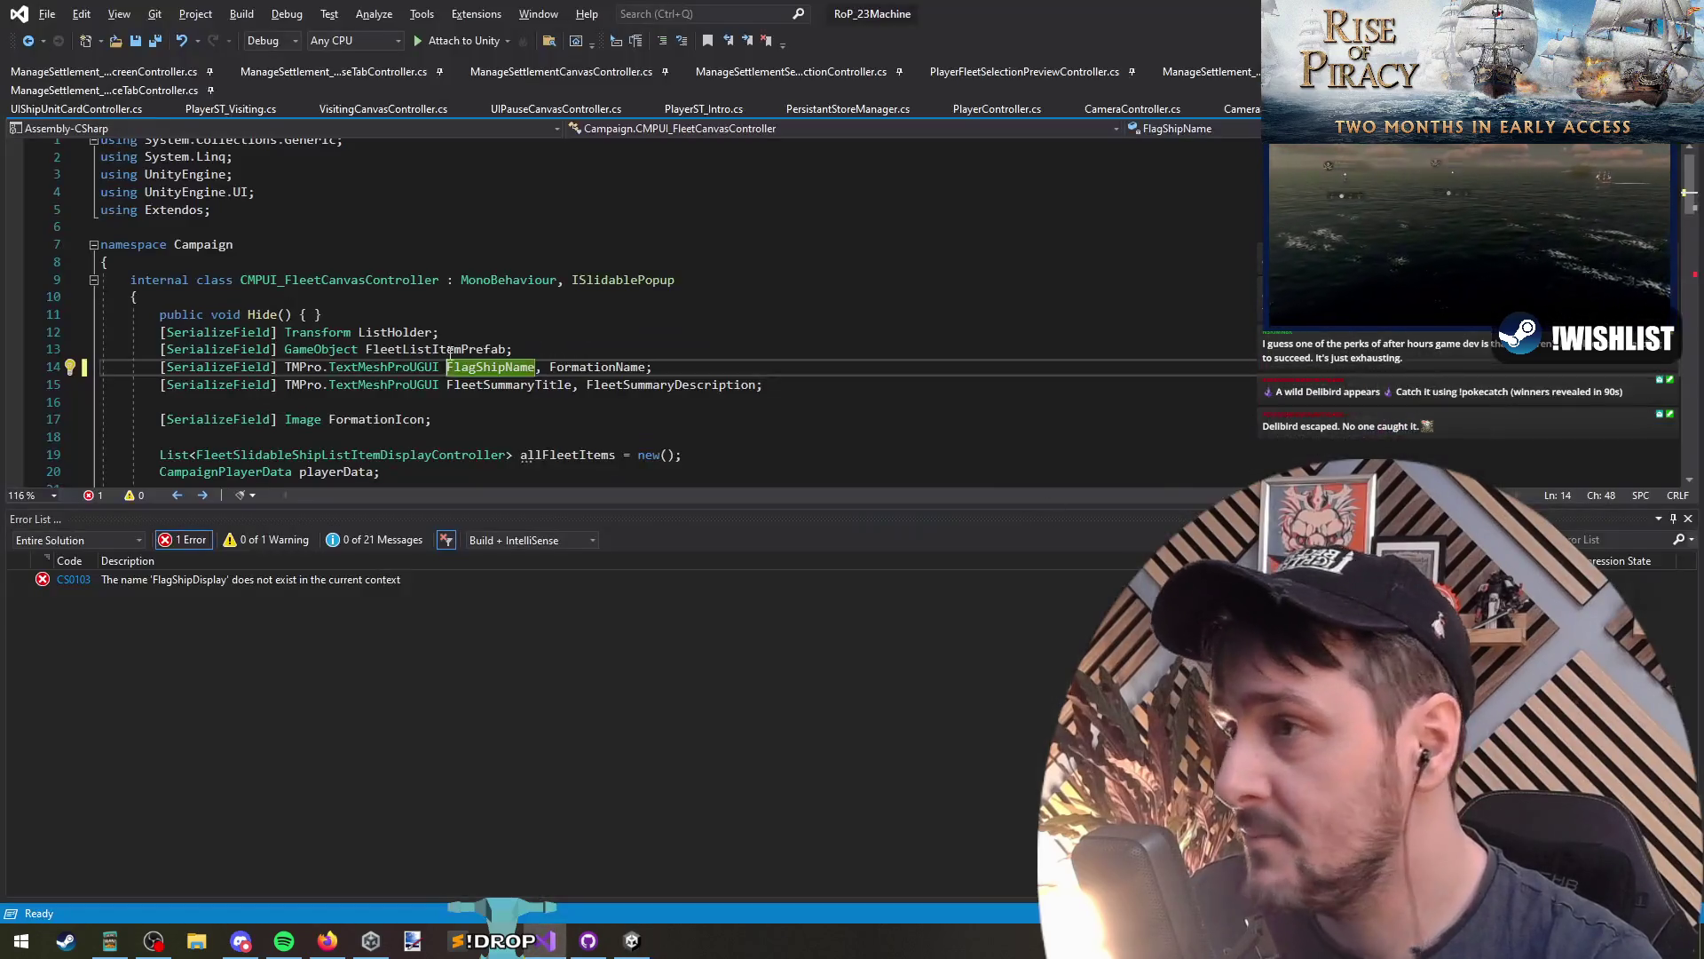
{"action": "key", "text": "alt+Tab"}
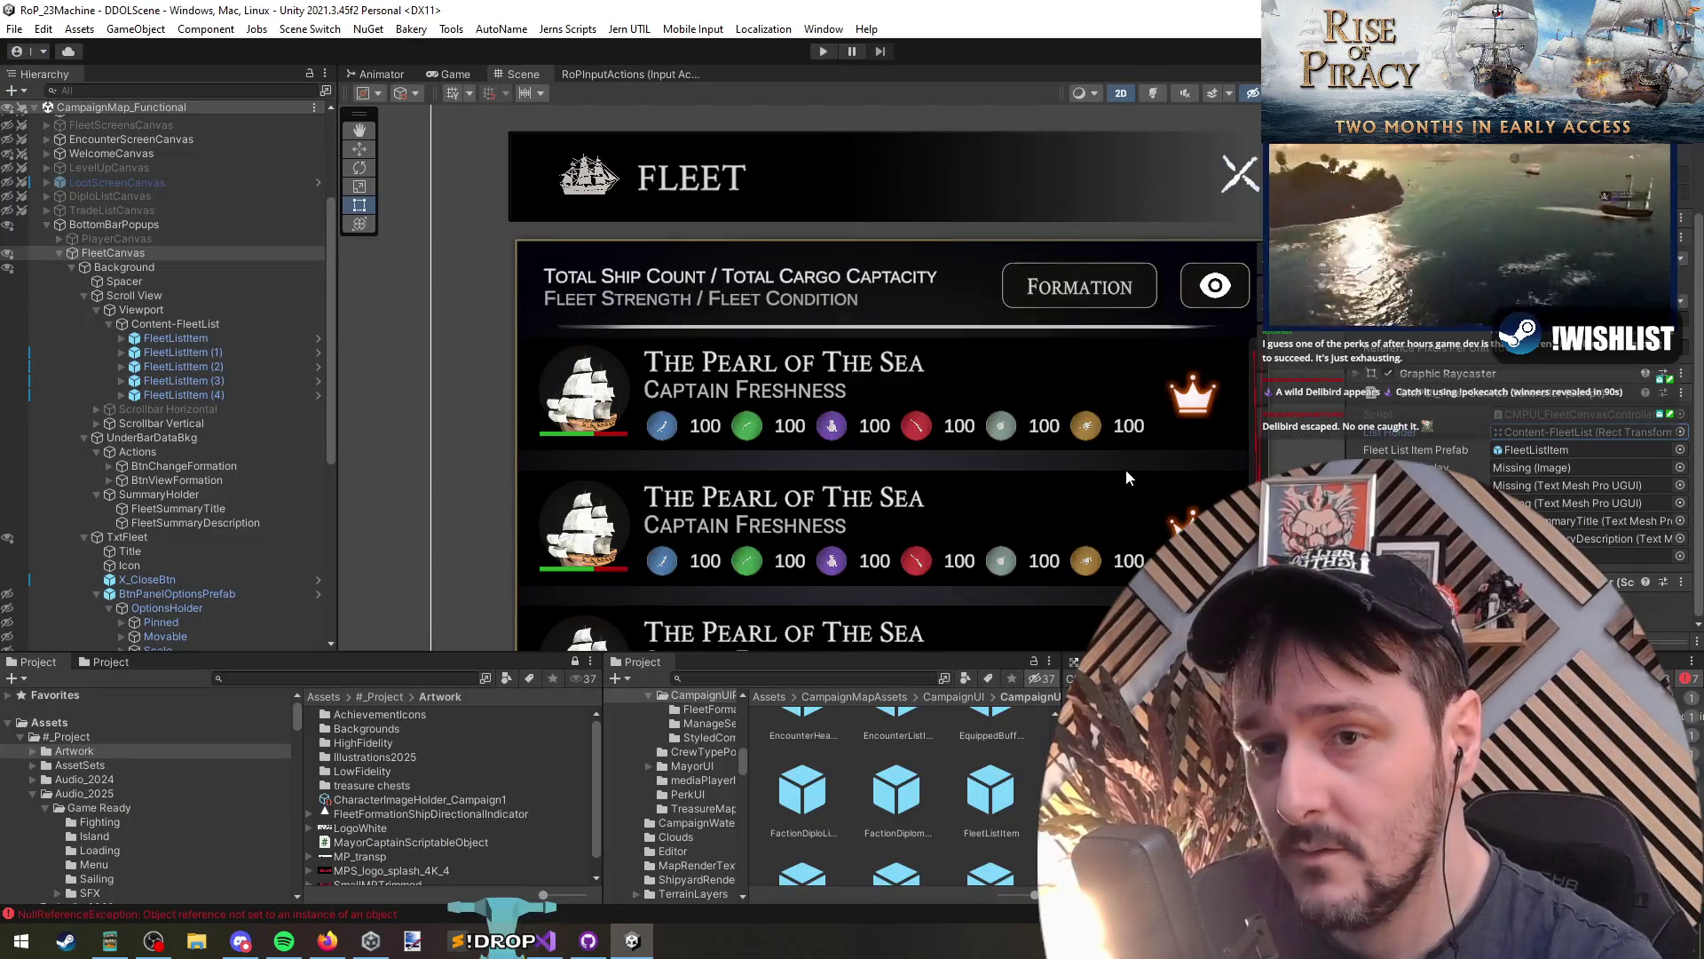
{"action": "key", "text": "alt+Tab"}
Step: Delete the FormationIcon field line and save all files
{"action": "key", "text": "ctrl+x"}
{"action": "key", "text": "BackSpace"}
{"action": "left_click", "coordinate": [537, 329]}
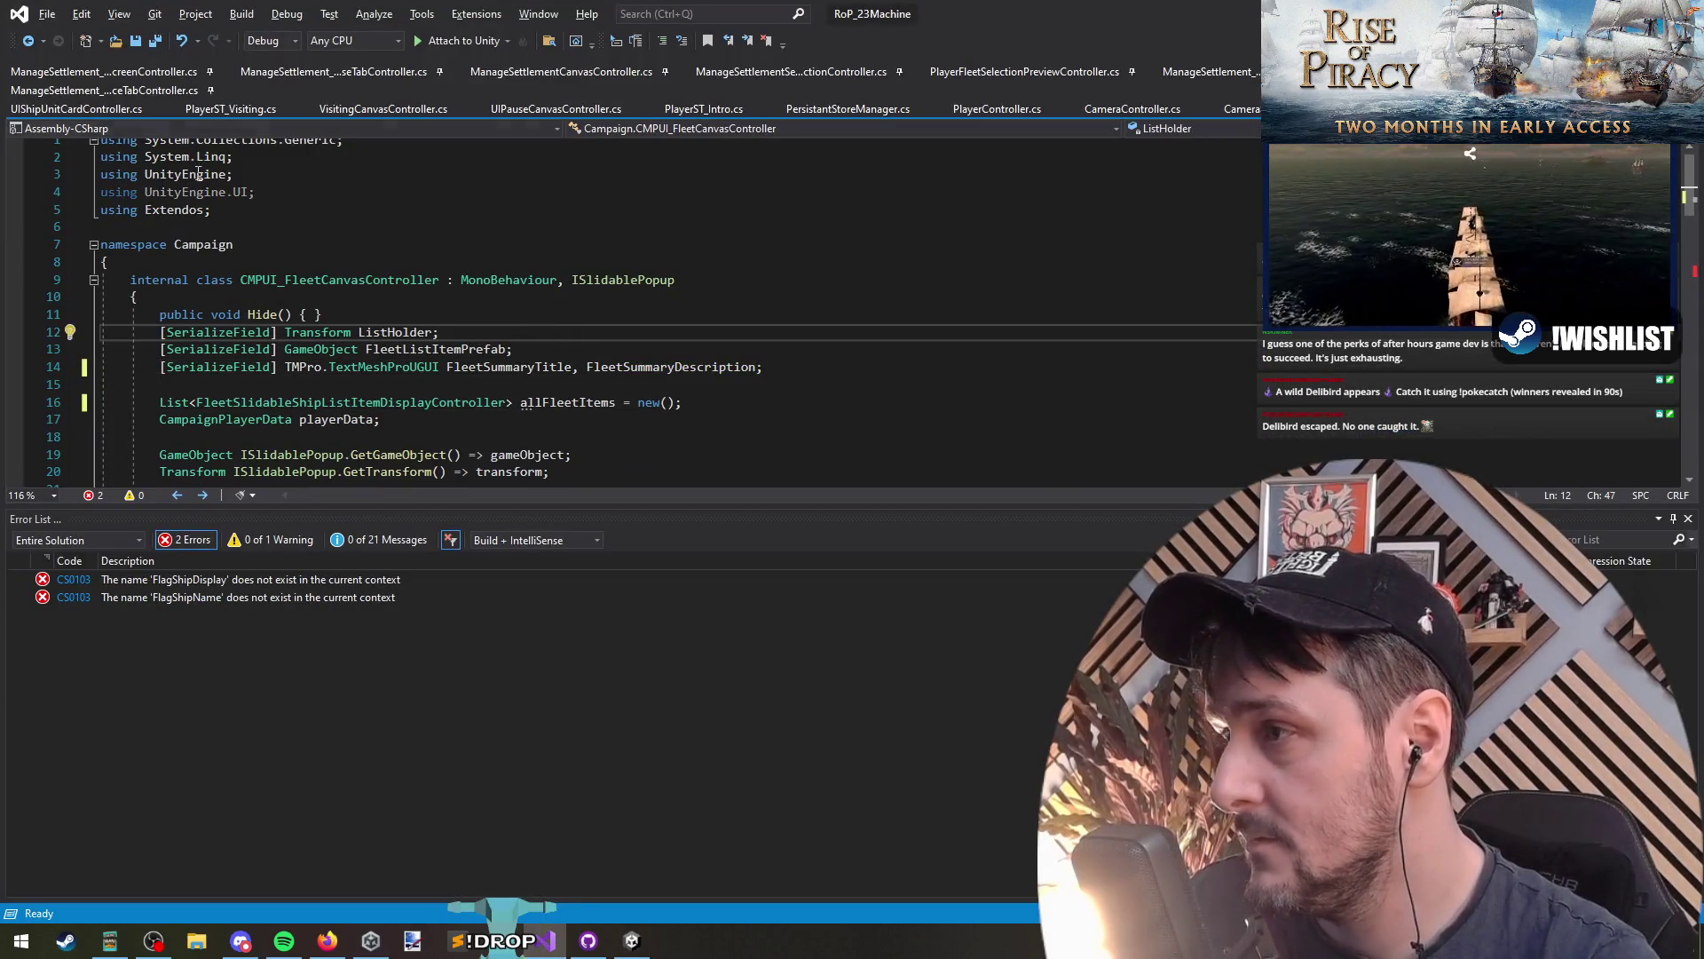
{"action": "left_click", "coordinate": [156, 42]}
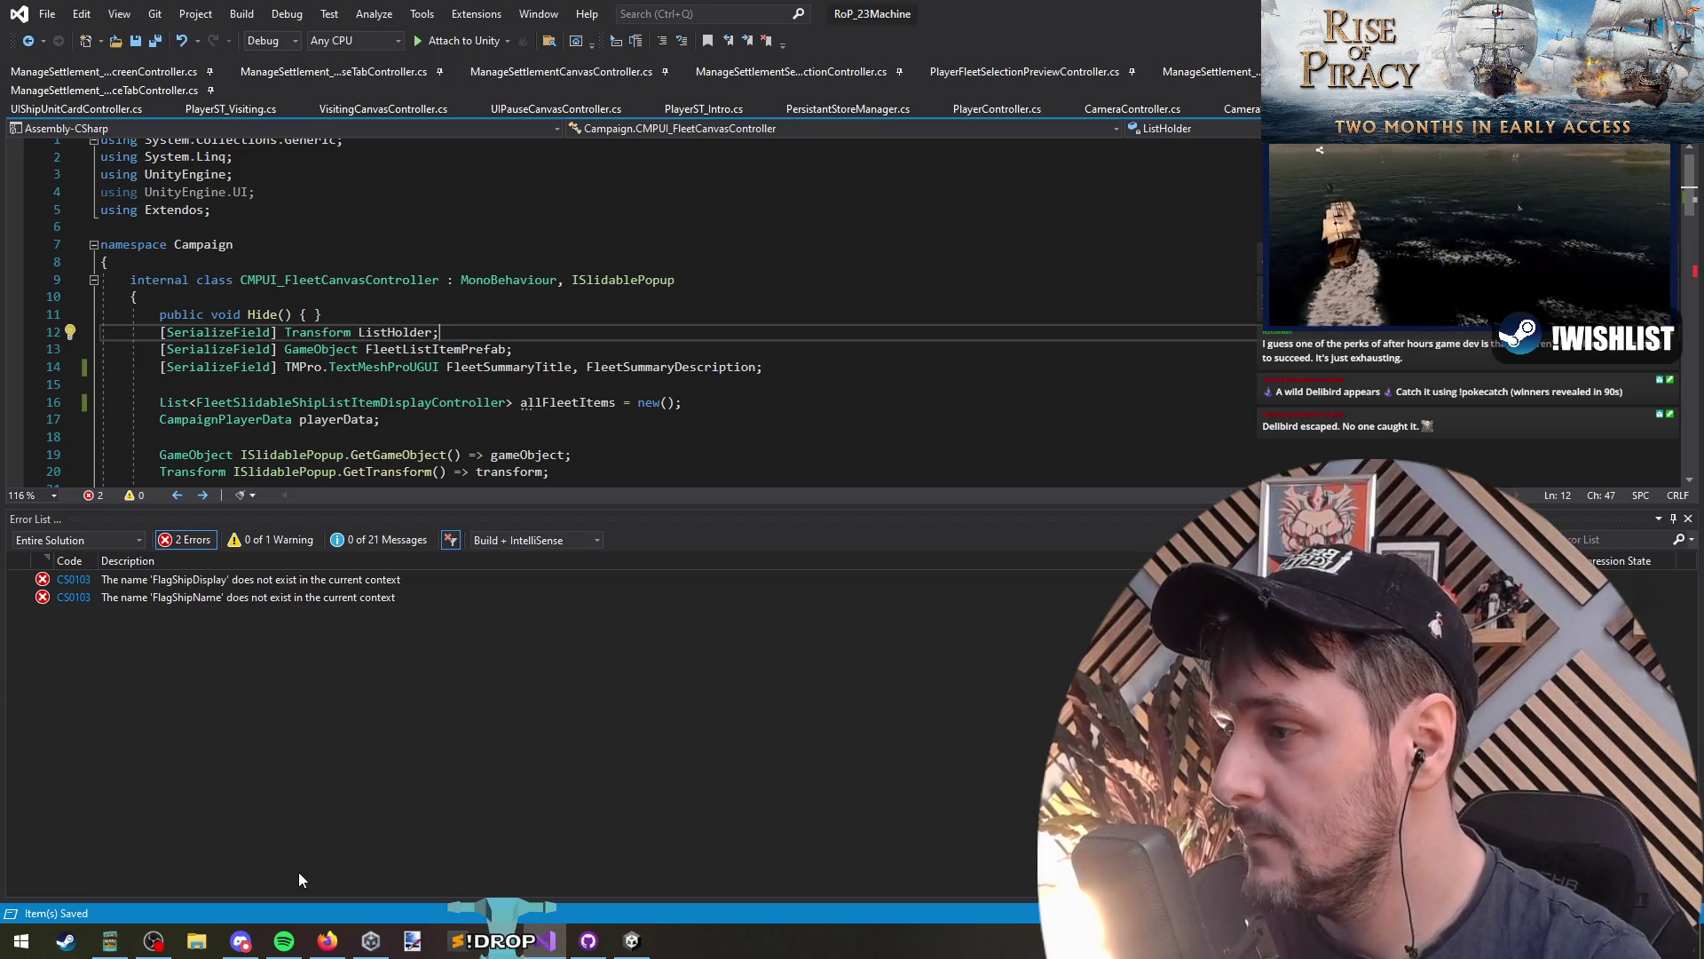
Step: Delete the flagship if block and FlagShipName line, then save all to clear errors
{"action": "double_click", "coordinate": [254, 581]}
{"action": "left_click_drag", "start_coordinate": [297, 278], "coordinate": [480, 348]}
{"action": "key", "text": "Delete"}
{"action": "left_click", "coordinate": [157, 39]}
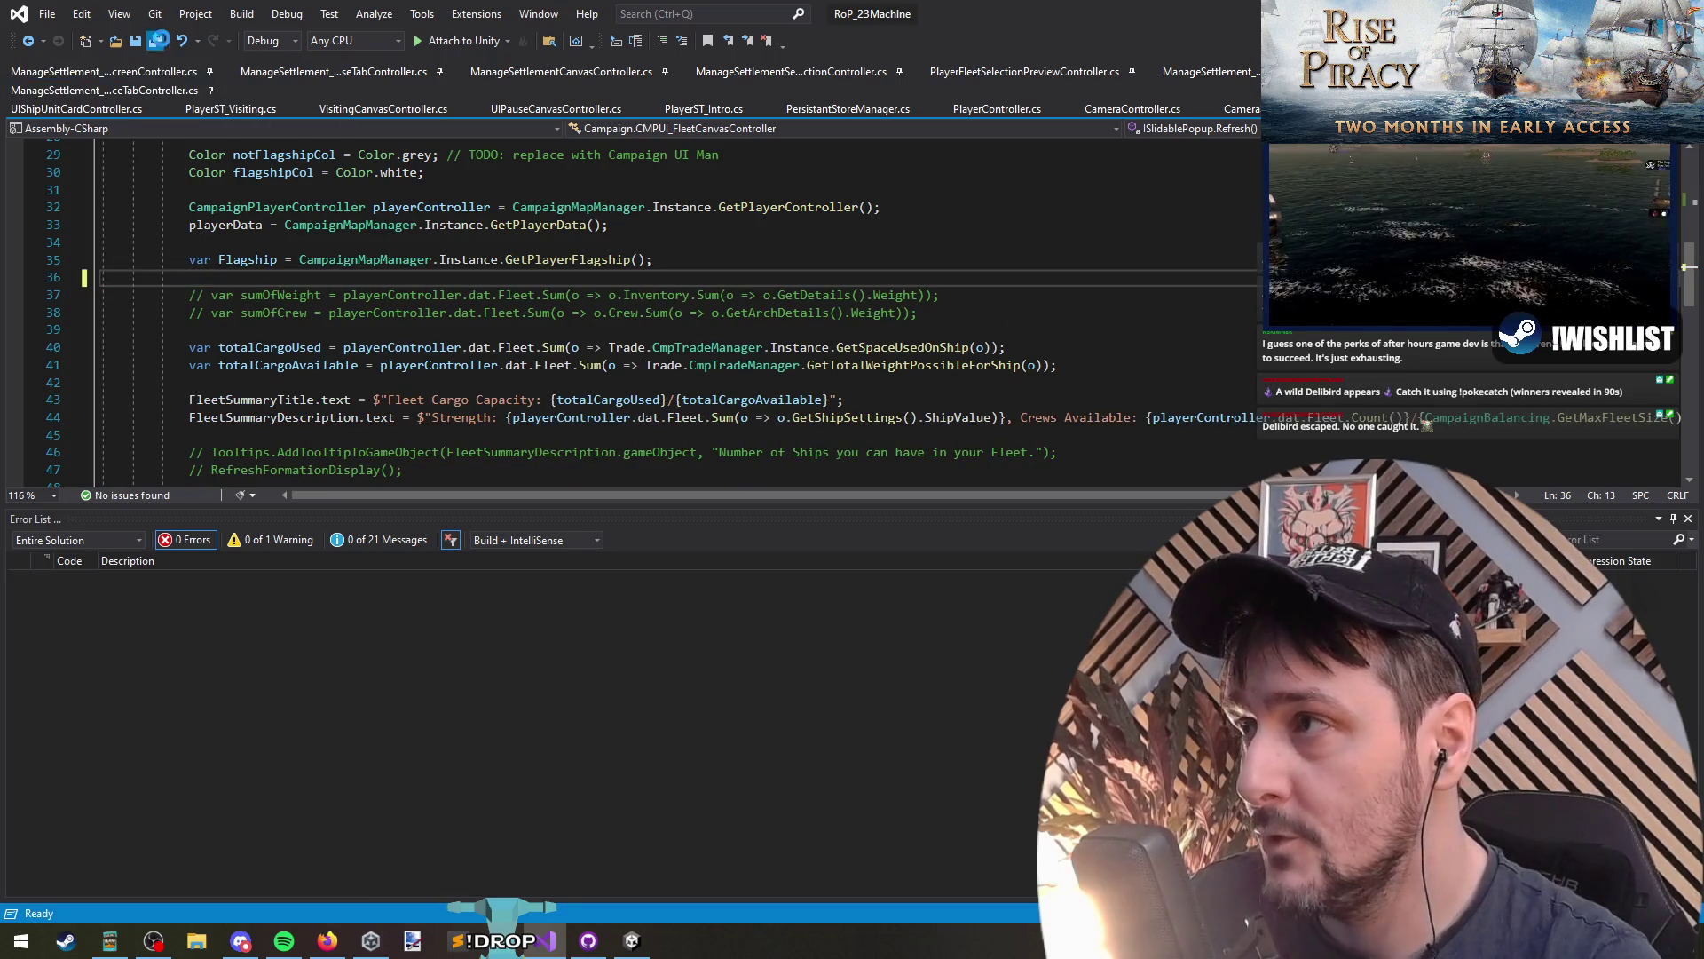
{"action": "key", "text": "ctrl+Home"}
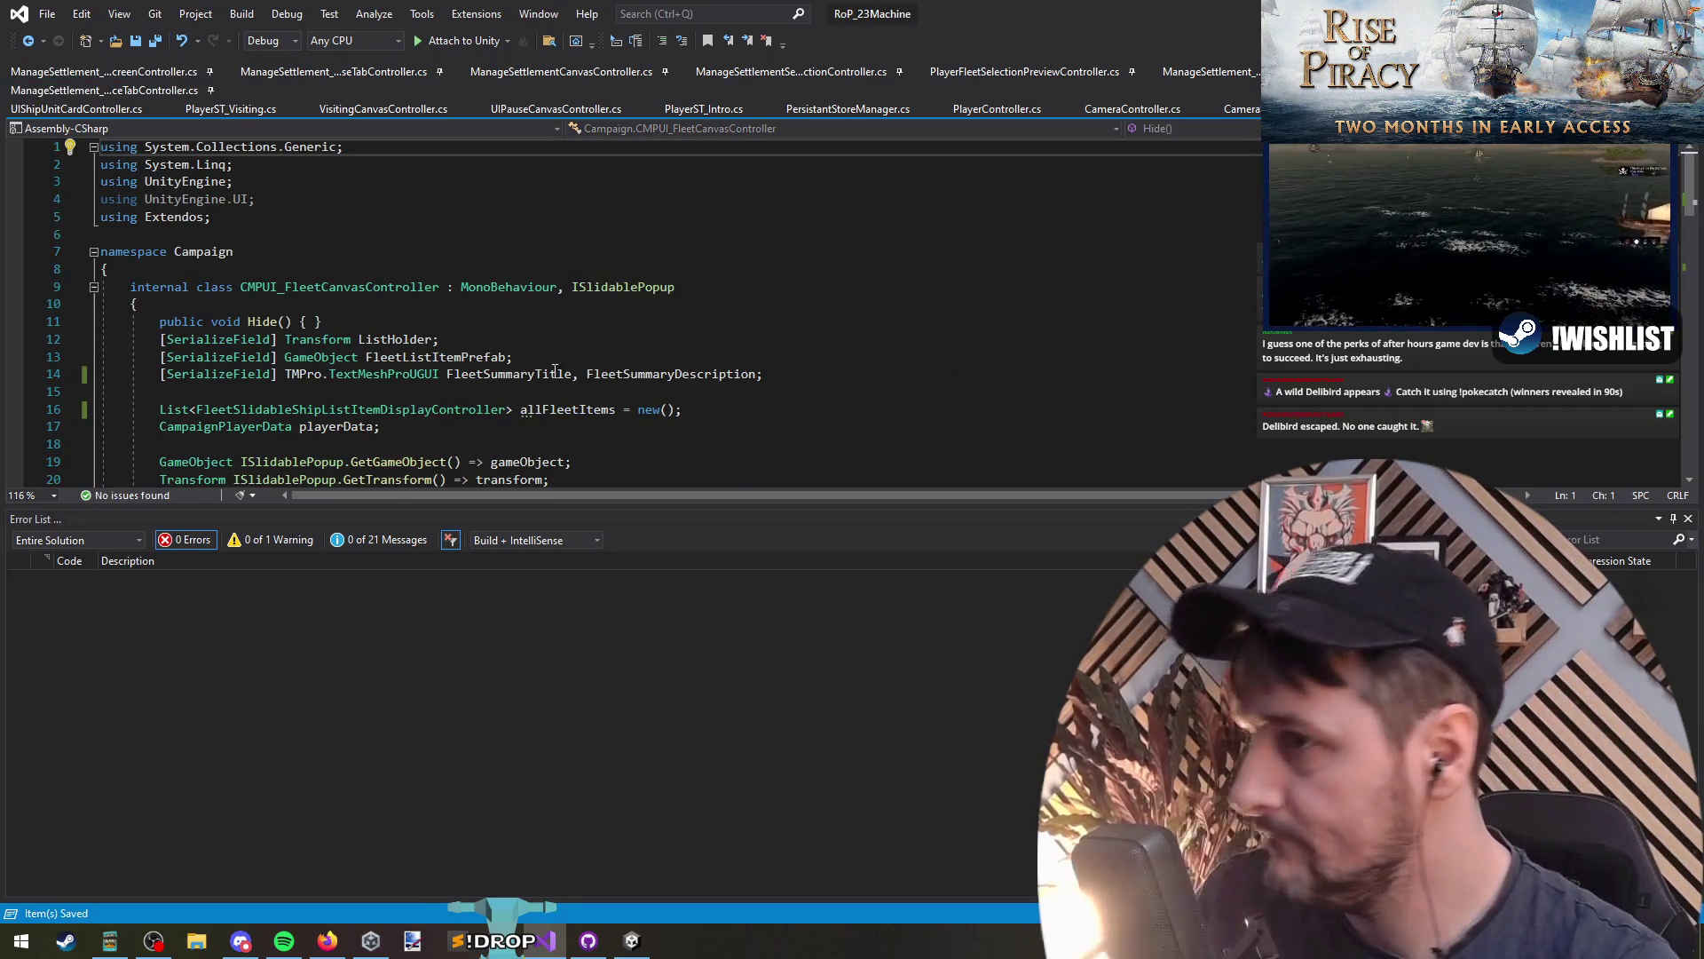
{"action": "key", "text": "alt+Tab"}
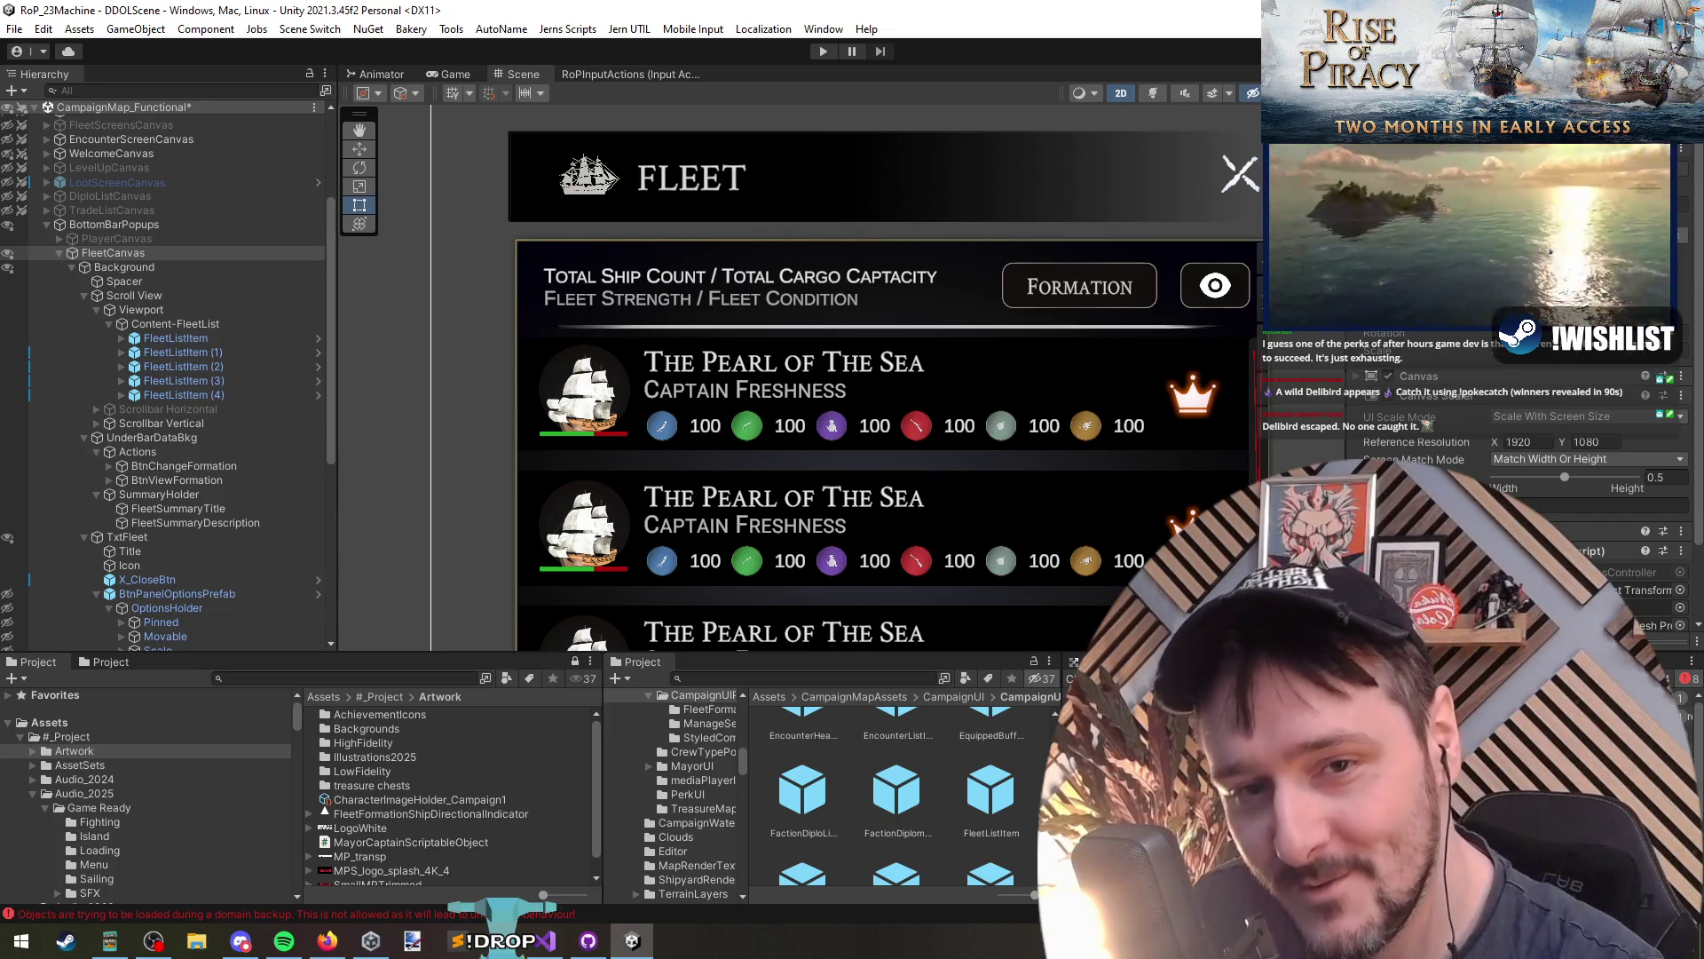
Step: After recompiling, pan the Scene view and scroll the Inspector to the Fleet Canvas Controller
{"action": "left_click_drag", "start_coordinate": [973, 340], "coordinate": [925, 389]}
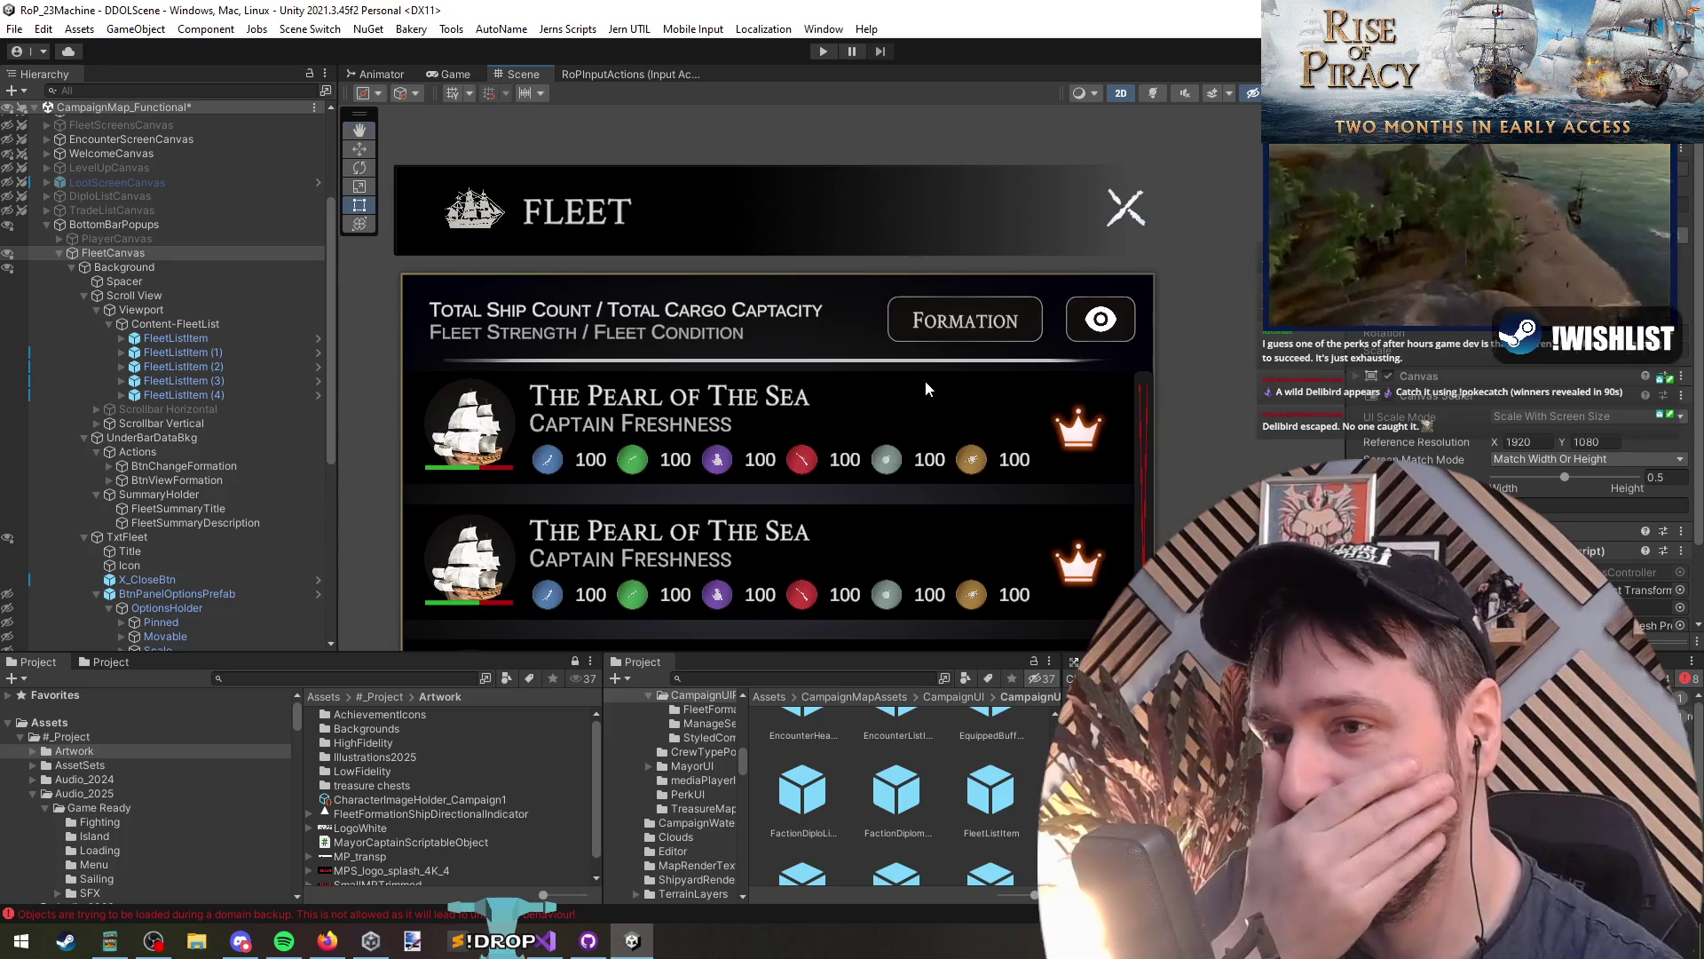
{"action": "scroll", "coordinate": [1424, 351], "scroll_direction": "down", "scroll_amount": 3}
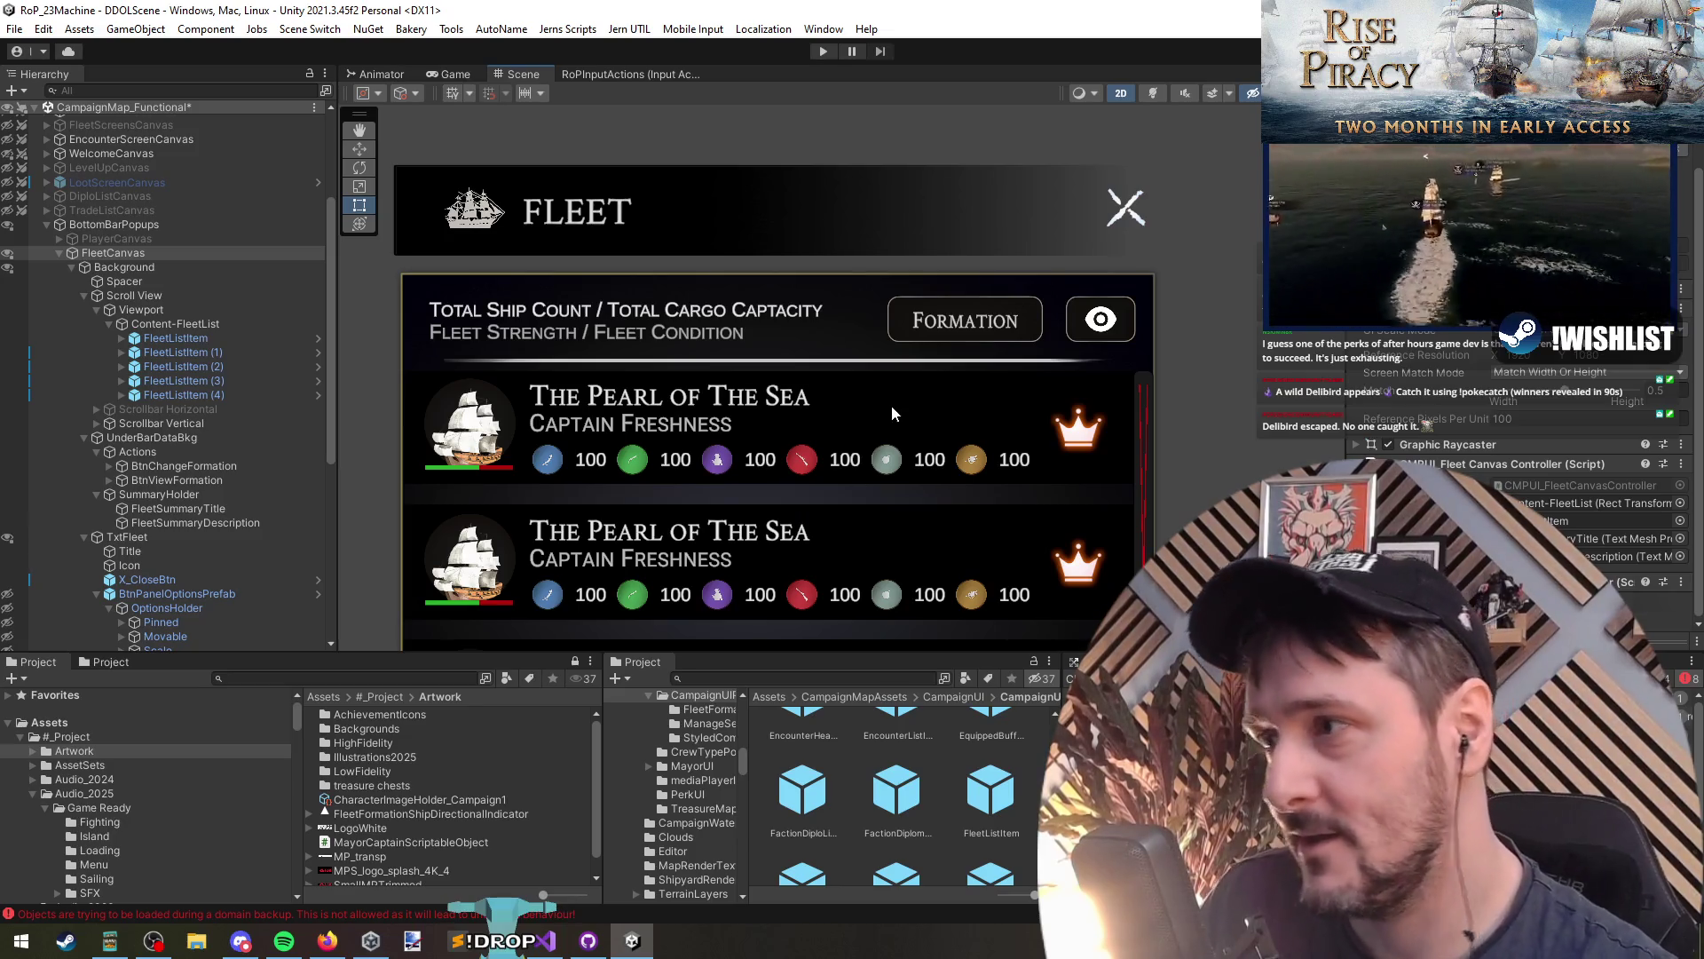
{"action": "key", "text": "alt+Tab"}
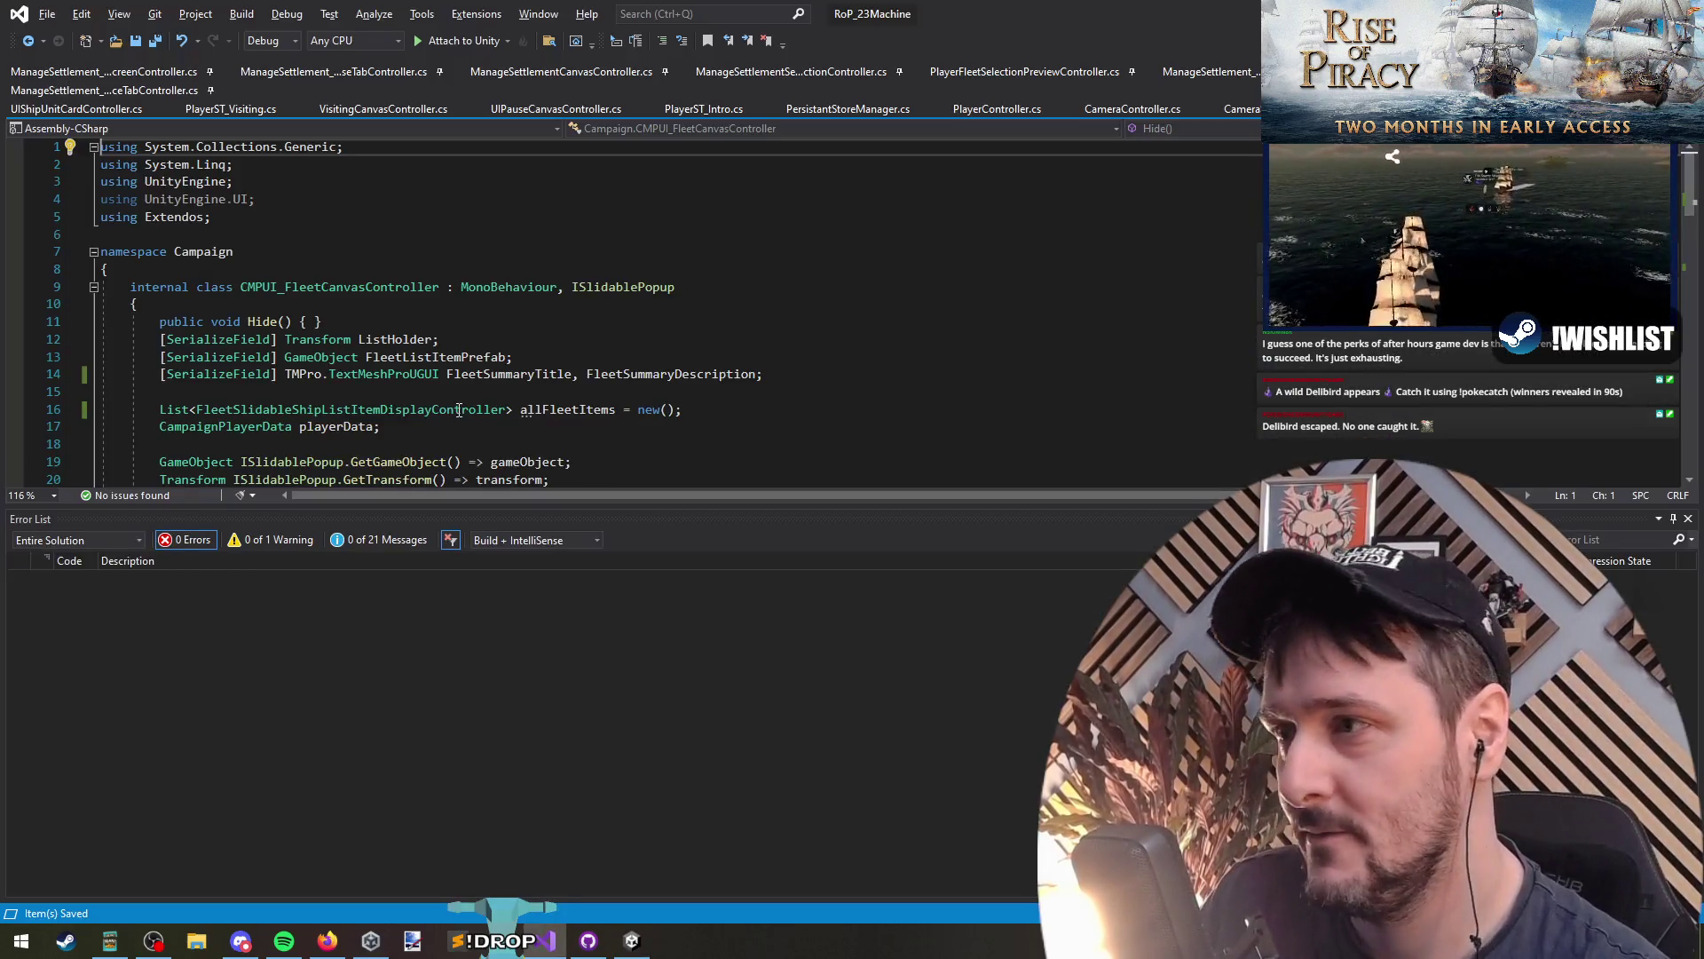
Step: Duplicate the FleetListItemPrefab field line and turn it into [SerializeField] Button BtnViewFormation;
{"action": "key", "text": "Up"}
{"action": "key", "text": "Up"}
{"action": "key", "text": "Up"}
{"action": "key", "text": "shift+End"}
{"action": "key", "text": "ctrl+c"}
{"action": "key", "text": "Down"}
{"action": "key", "text": "Down"}
{"action": "key", "text": "Down"}
{"action": "key", "text": "ctrl+v"}
{"action": "key", "text": "ctrl+Left"}
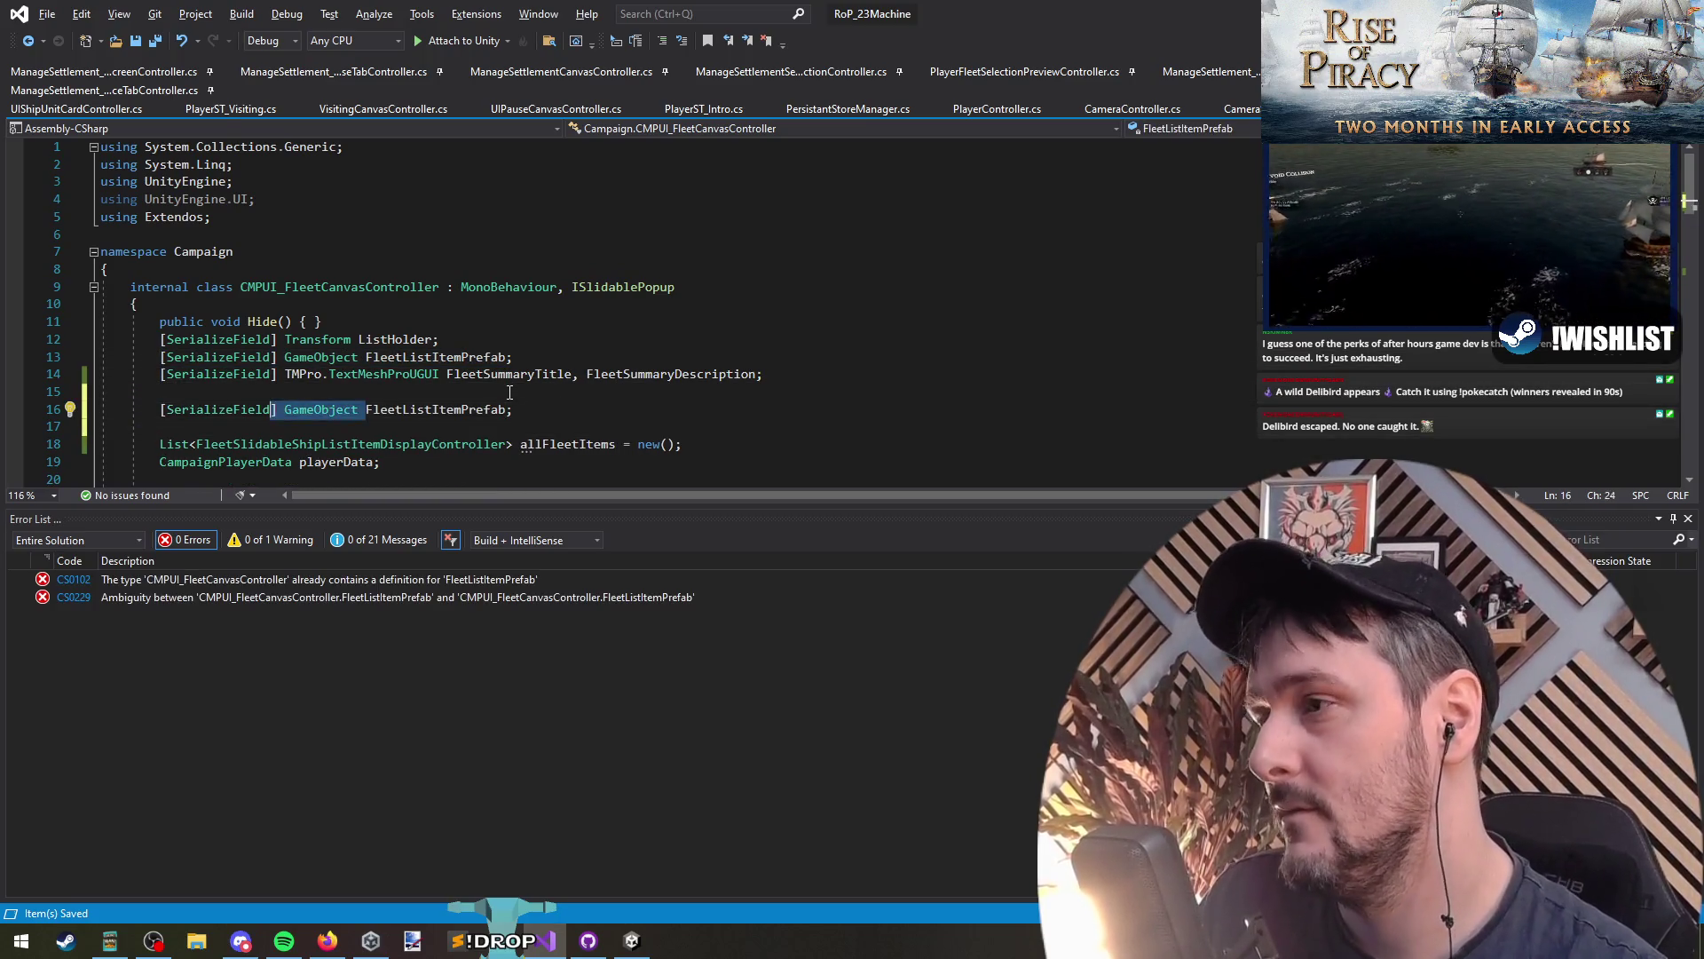
{"action": "key", "text": "shift+End"}
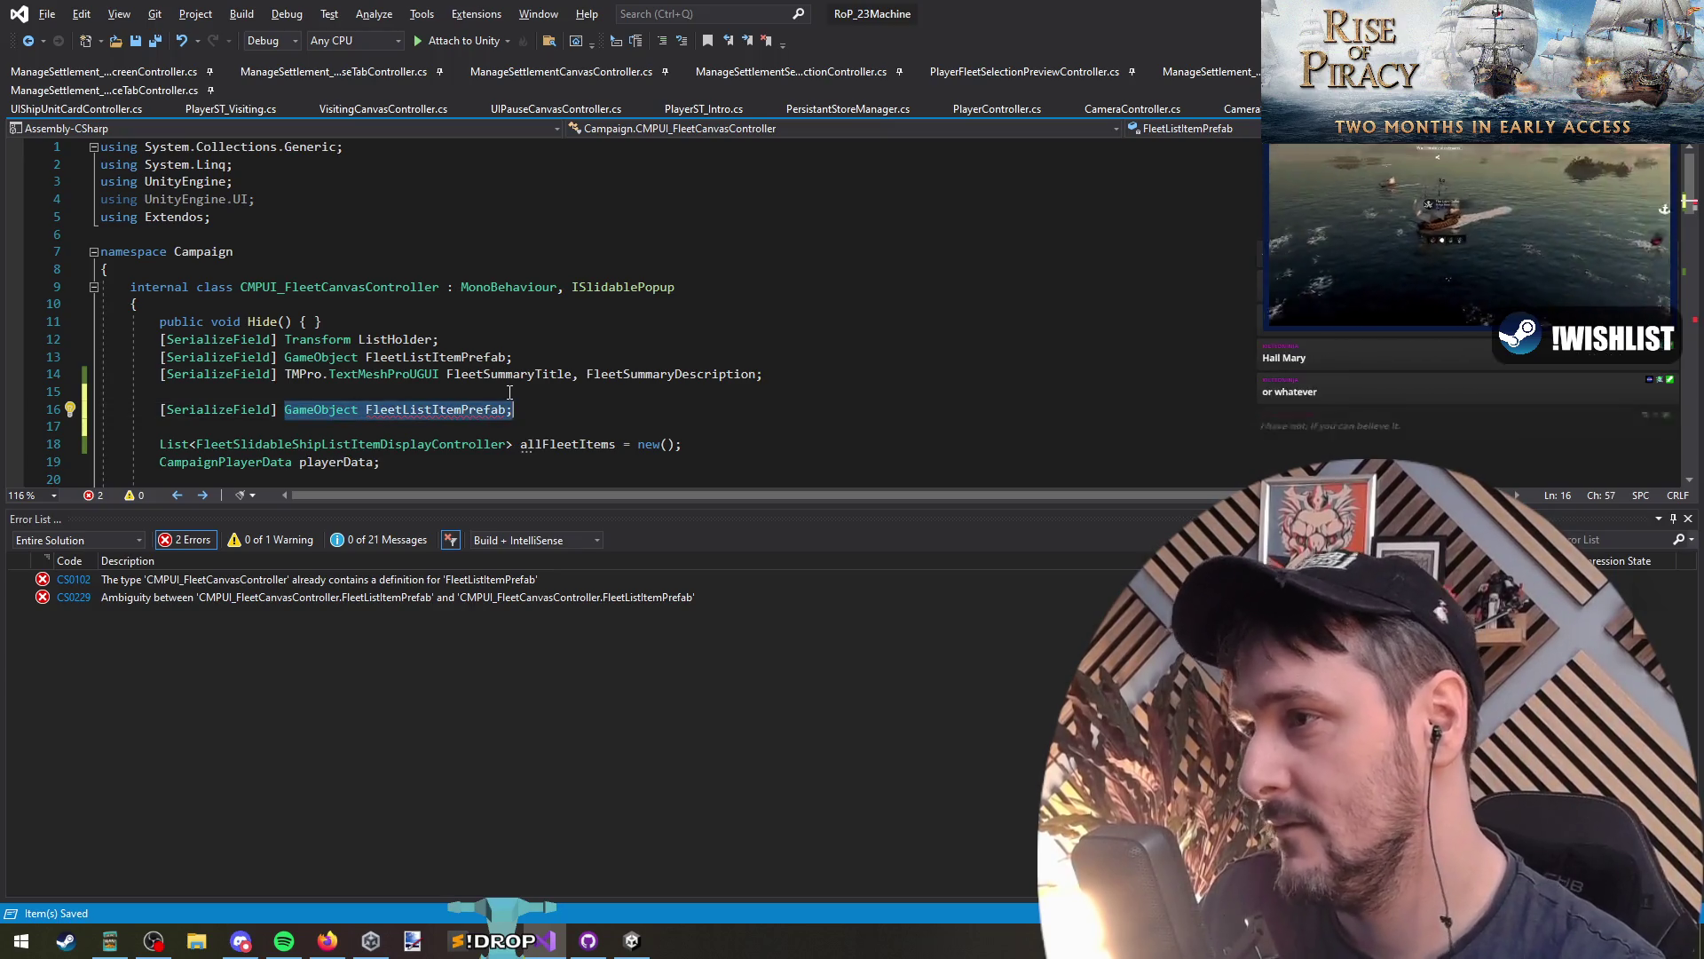
{"action": "type", "text": "Button"}
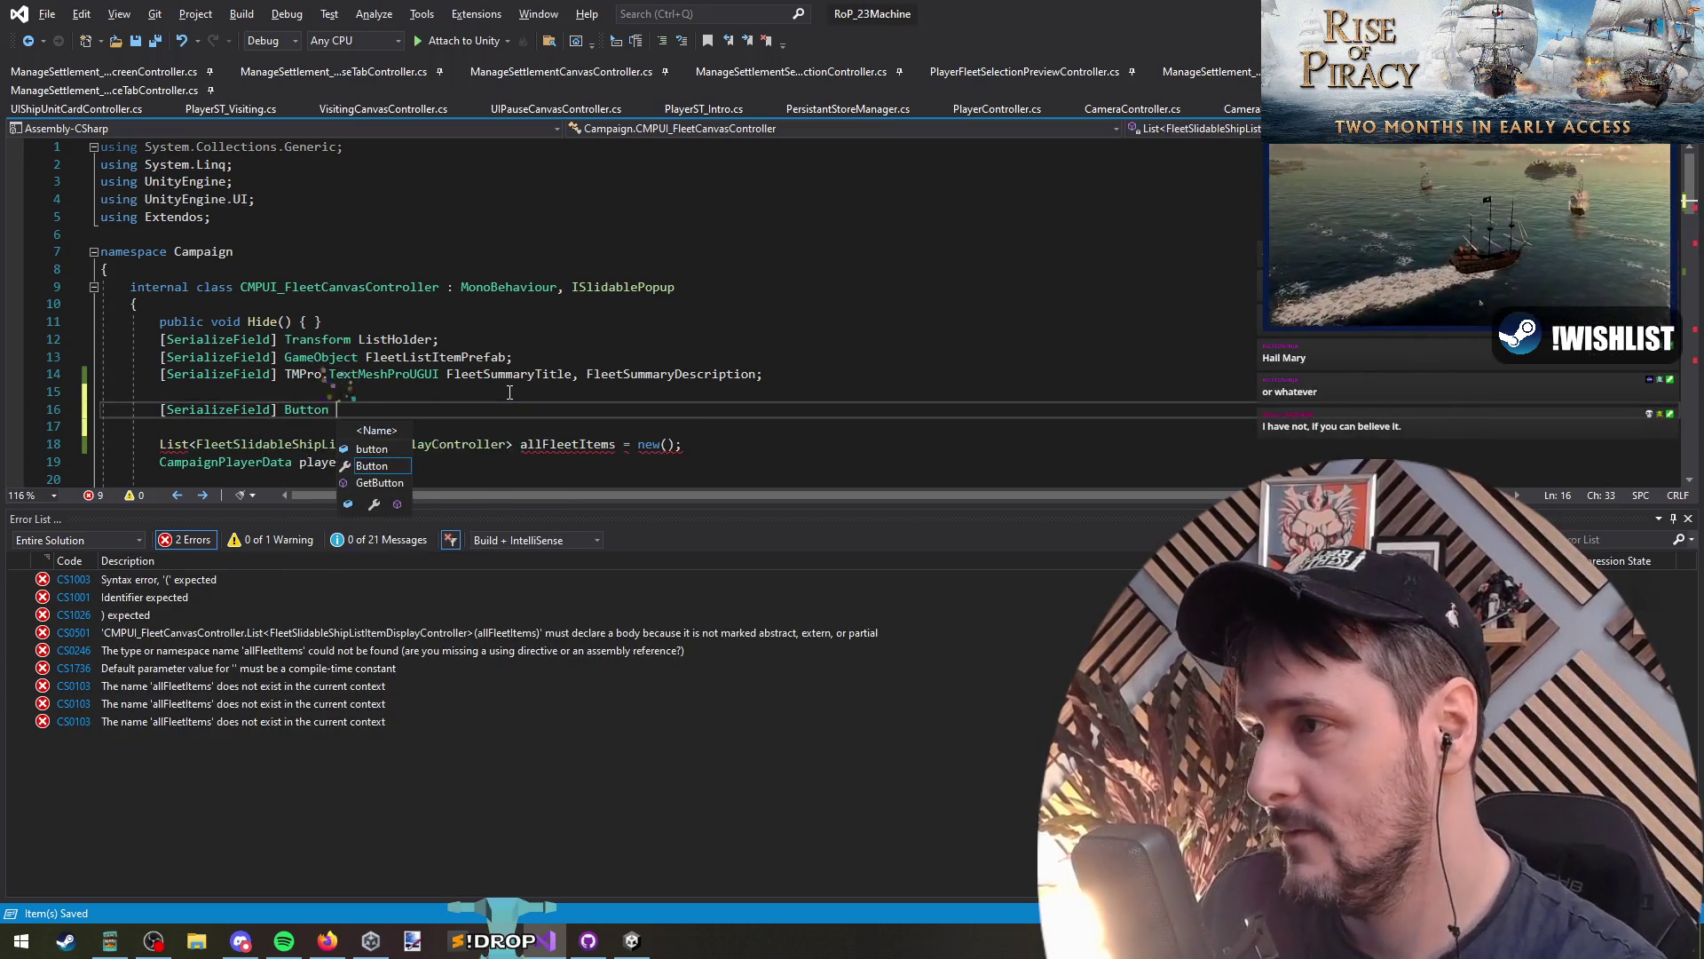
{"action": "key", "text": "alt+Tab"}
{"action": "key", "text": "alt+Tab"}
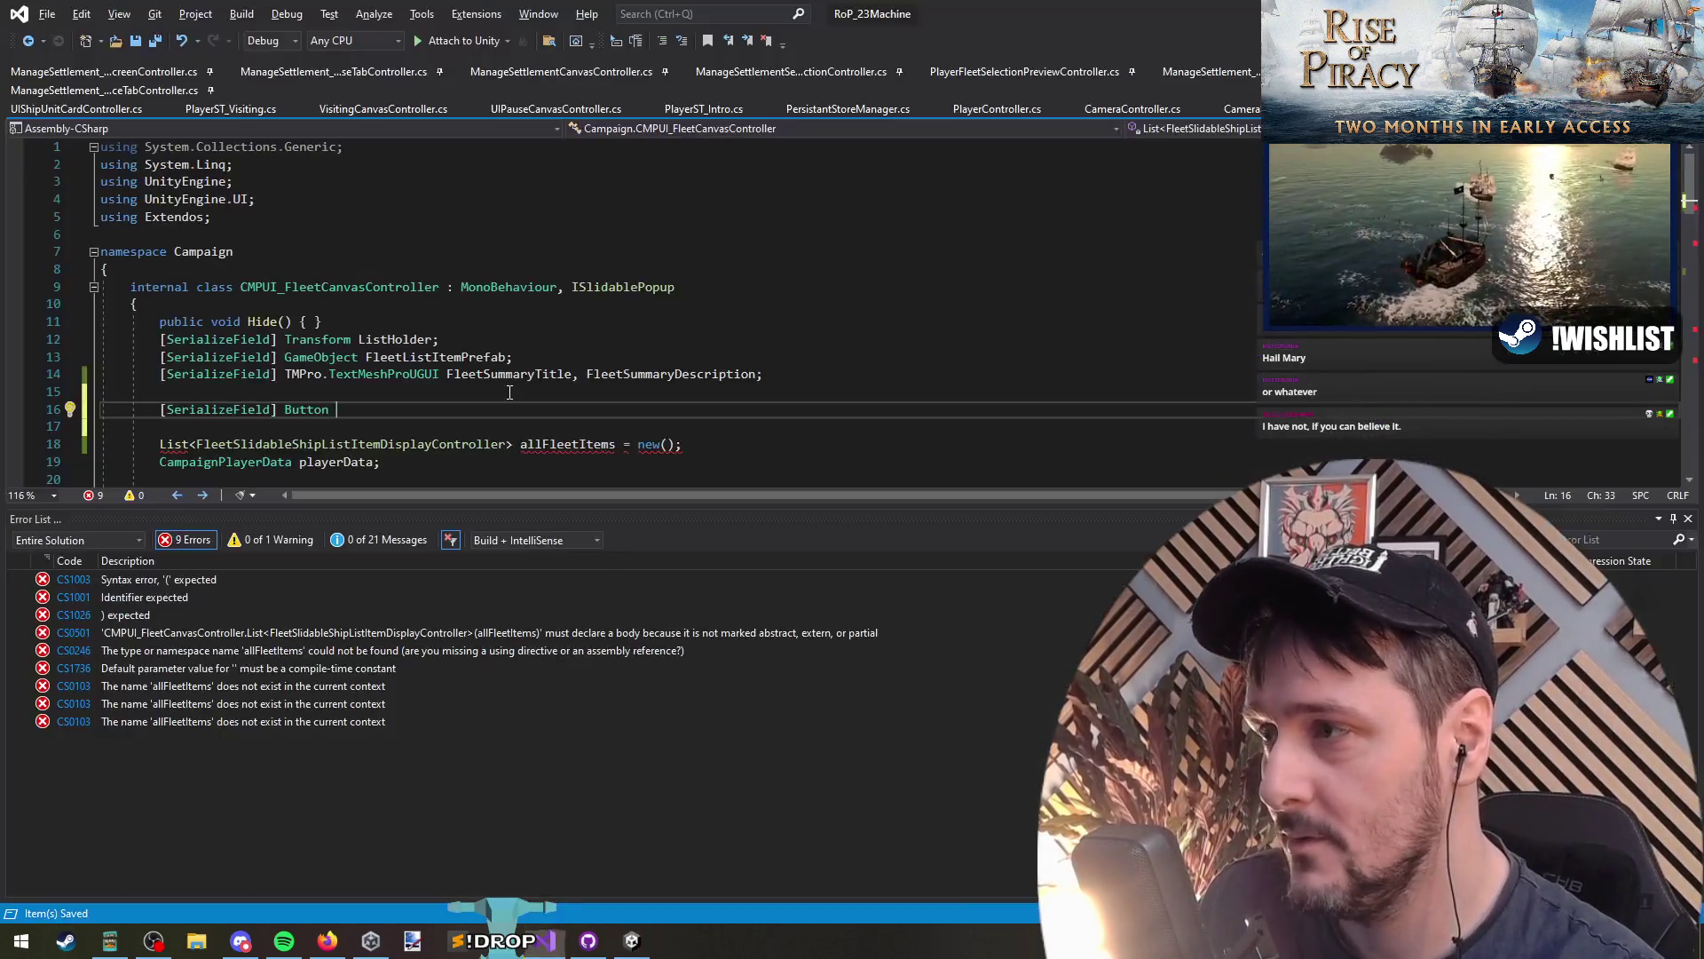
{"action": "key", "text": "alt+Tab"}
{"action": "key", "text": "alt+Tab"}
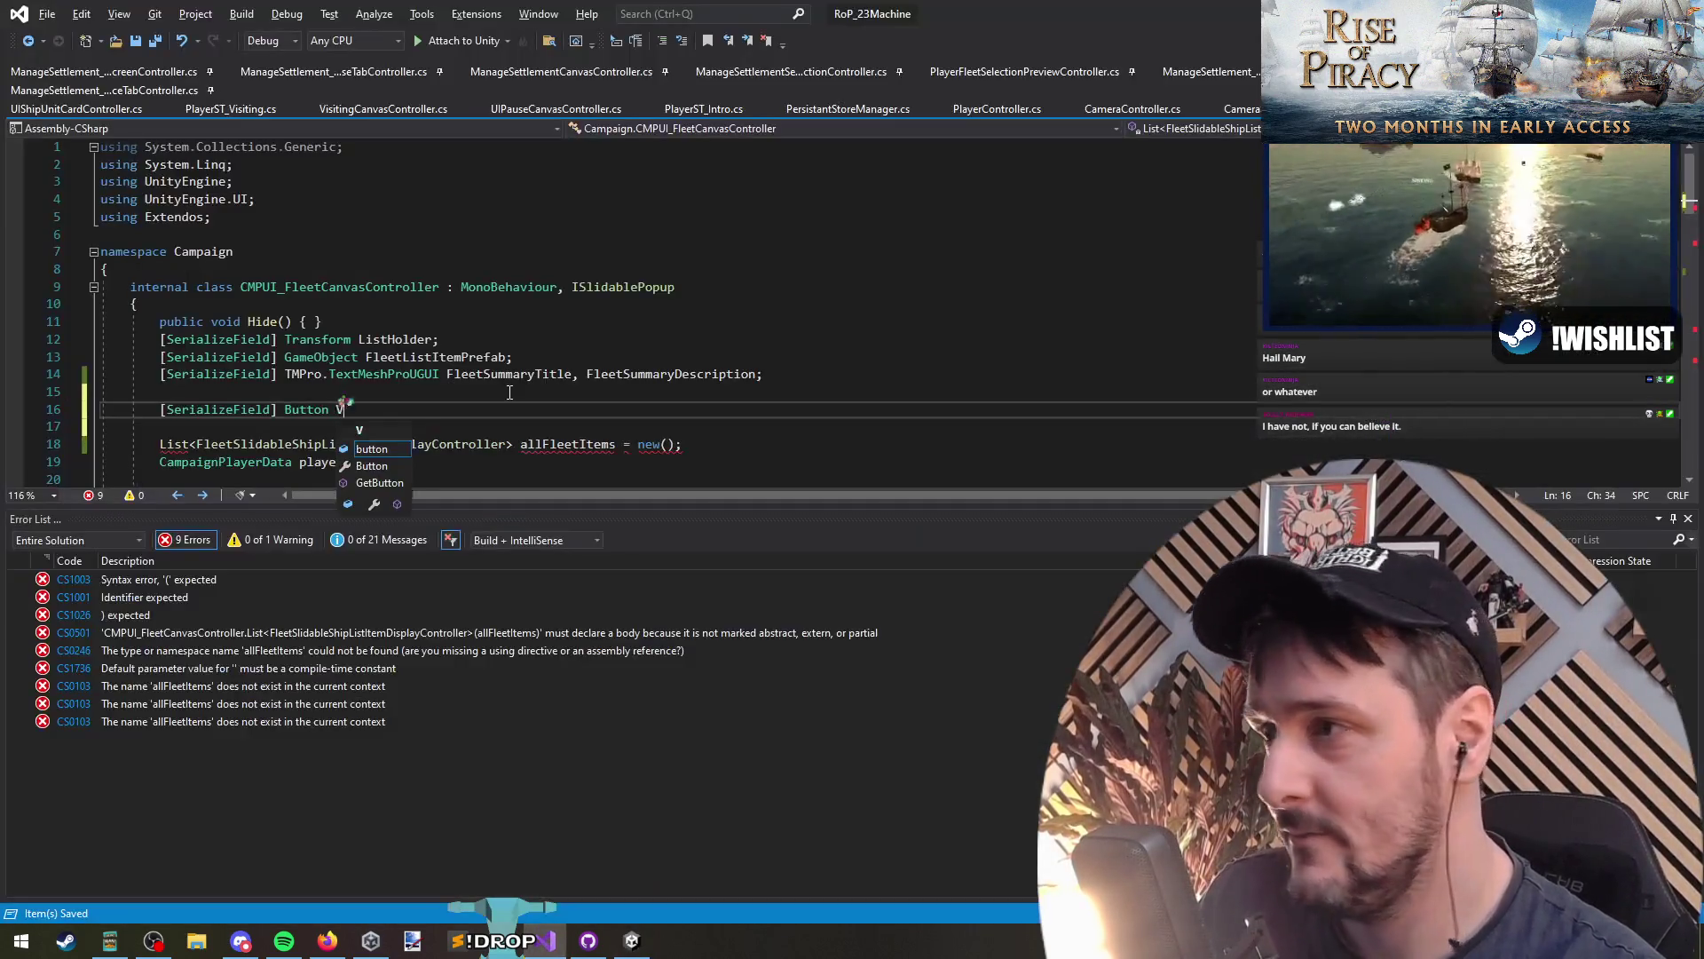
{"action": "type", "text": "BtnViewFormation;"}
{"action": "key", "text": "ctrl+Left"}
{"action": "key", "text": "ctrl+Left"}
{"action": "type", "text": "Btn"}
{"action": "key", "text": "ctrl+Left"}
{"action": "key", "text": "Down"}
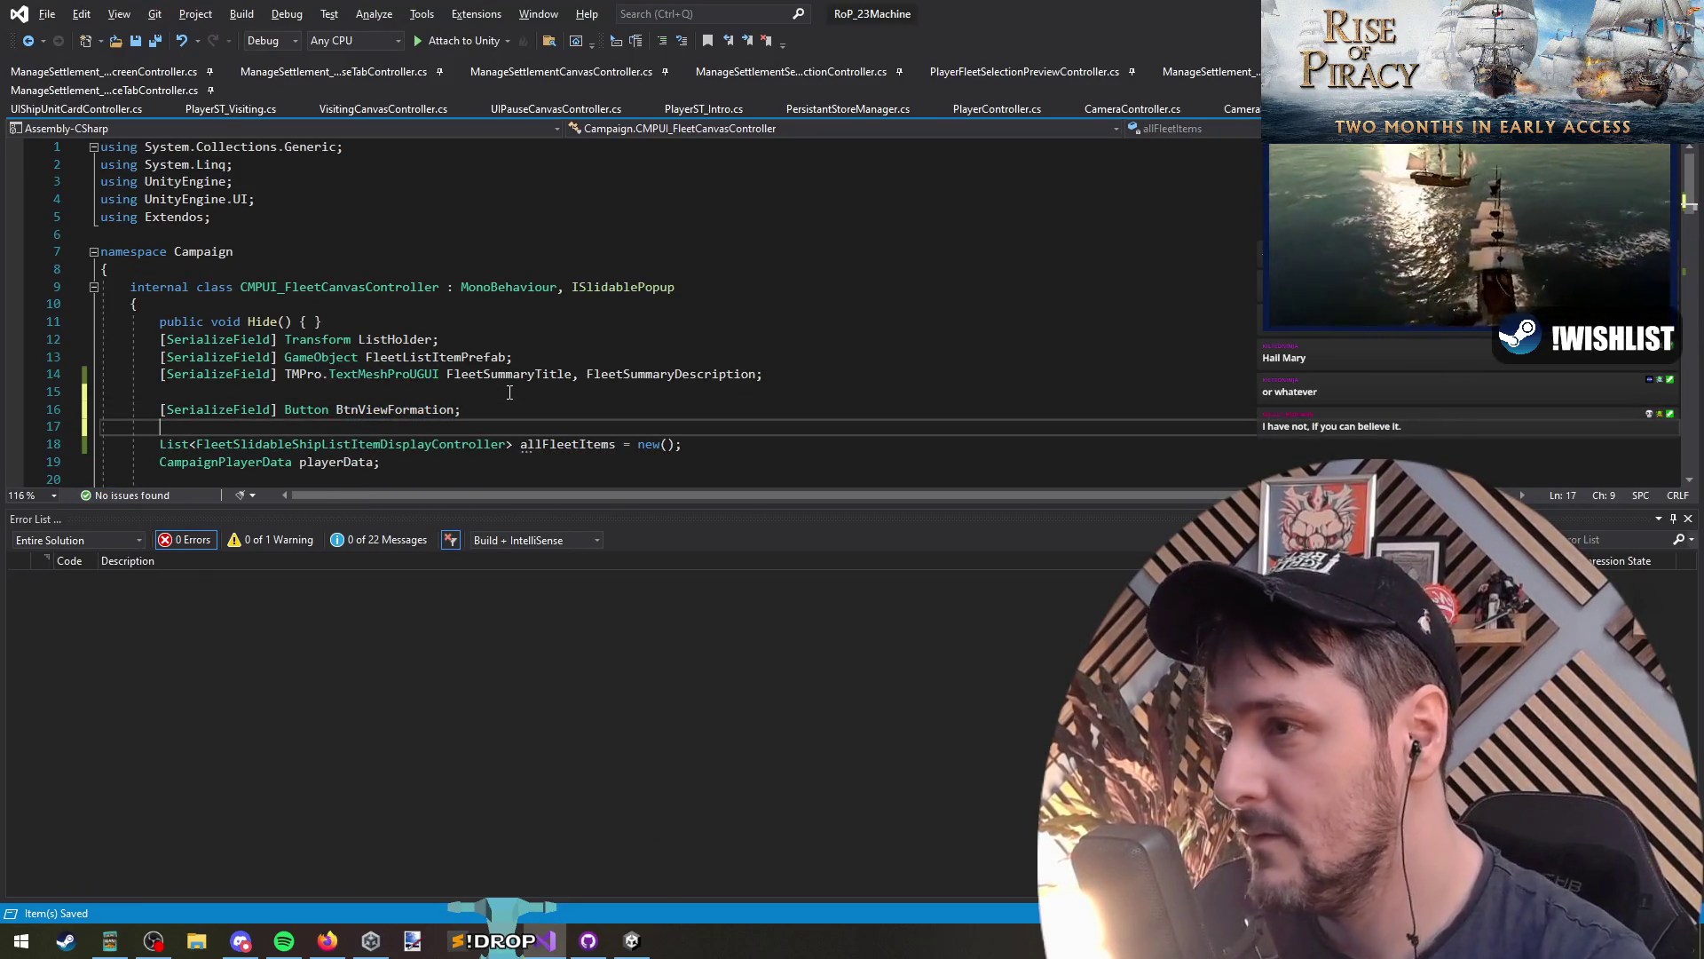
Step: Incrementally search the file for existing Button usages, stepping through the matches
{"action": "scroll", "coordinate": [600, 345], "scroll_direction": "down", "scroll_amount": 1}
{"action": "scroll", "coordinate": [600, 345], "scroll_direction": "down", "scroll_amount": 3}
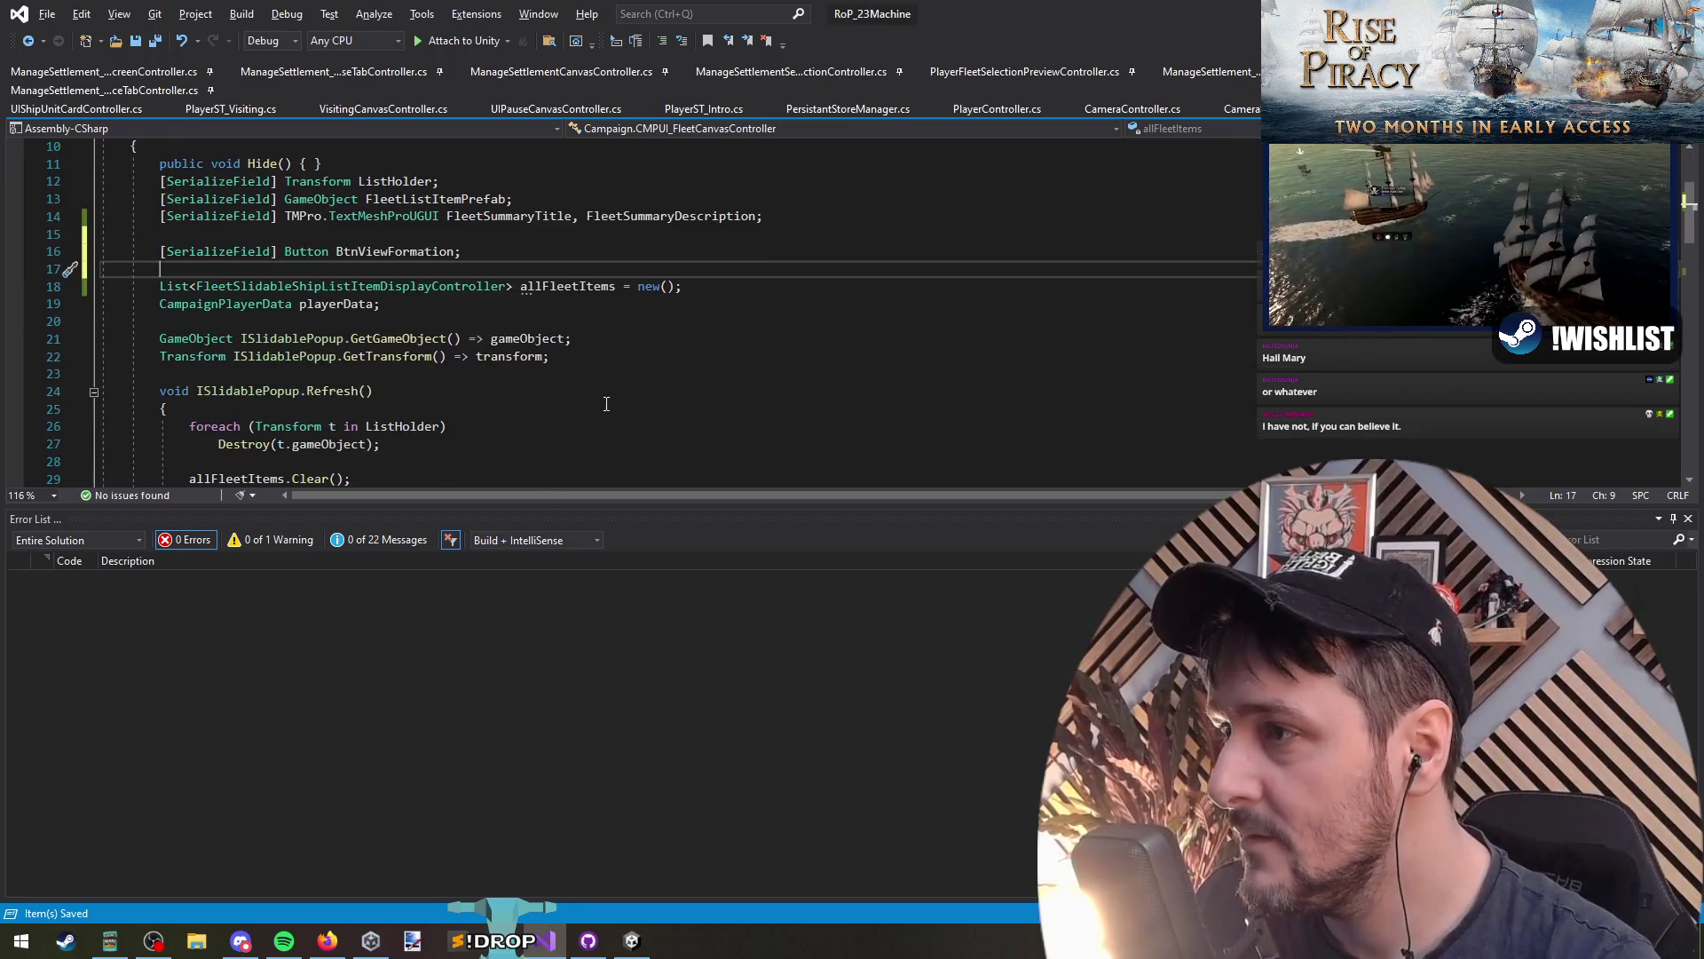
{"action": "key", "text": "ctrl+f"}
{"action": "type", "text": "bt"}
{"action": "key", "text": "Return"}
{"action": "key", "text": "Escape"}
{"action": "type", "text": "n"}
{"action": "key", "text": "ctrl+i"}
{"action": "key", "text": "Return"}
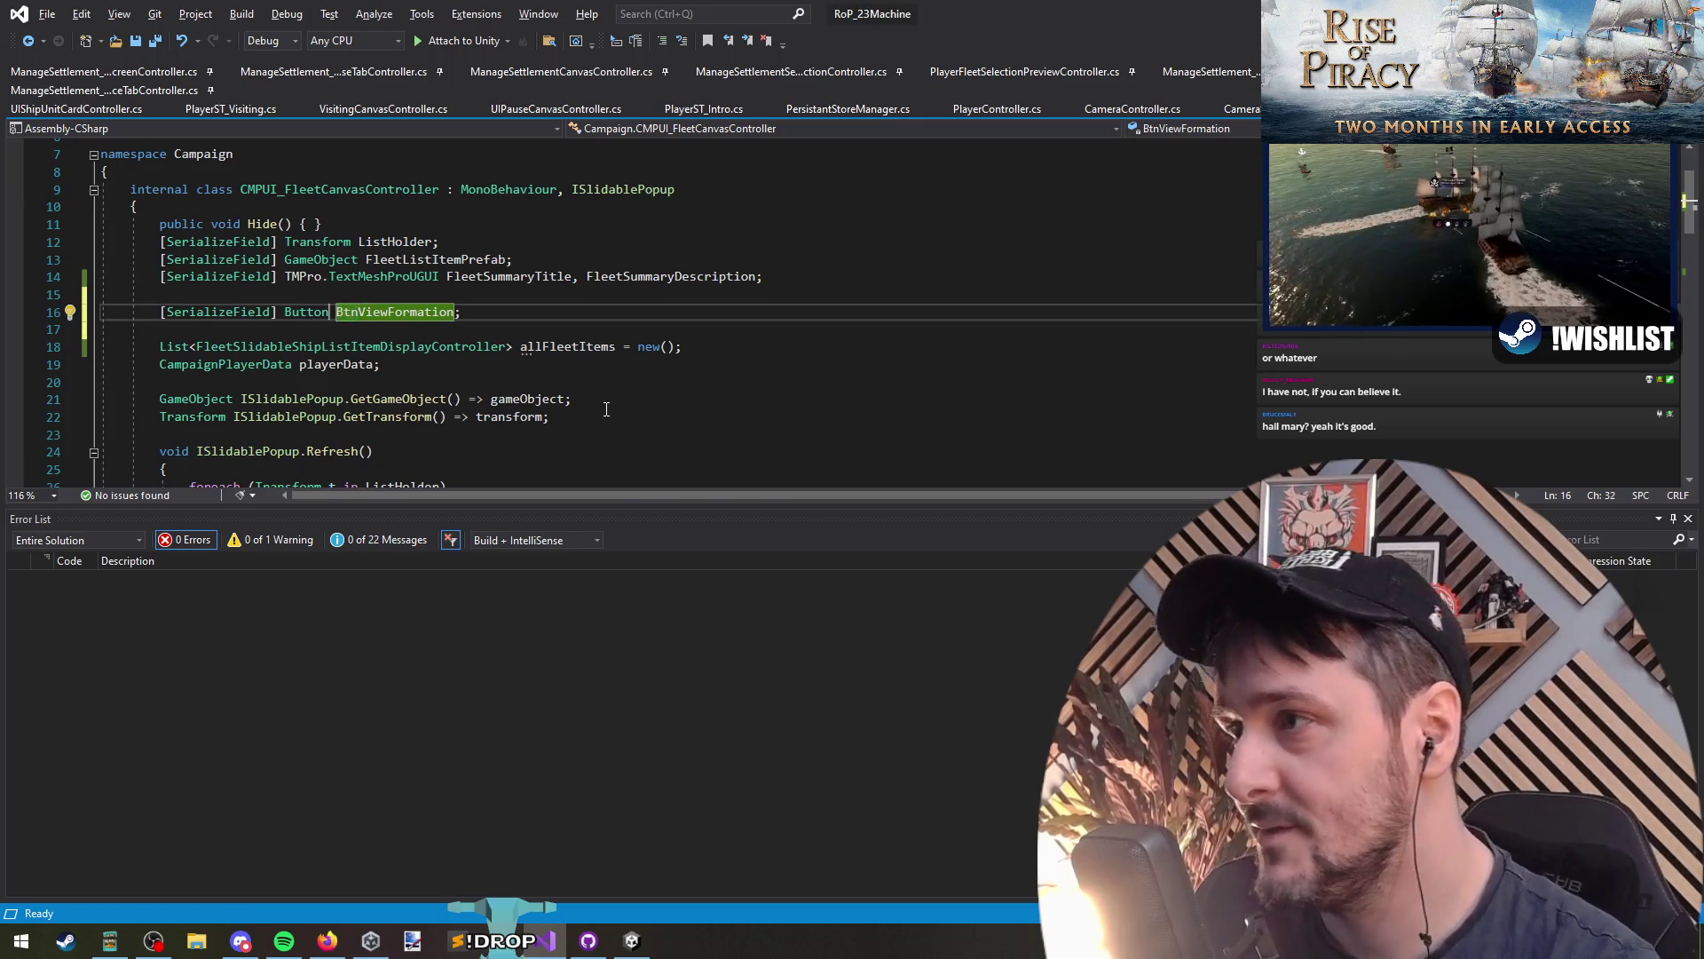
{"action": "key", "text": "BackSpace"}
{"action": "key", "text": "BackSpace"}
{"action": "type", "text": "utton"}
{"action": "key", "text": "ctrl+i"}
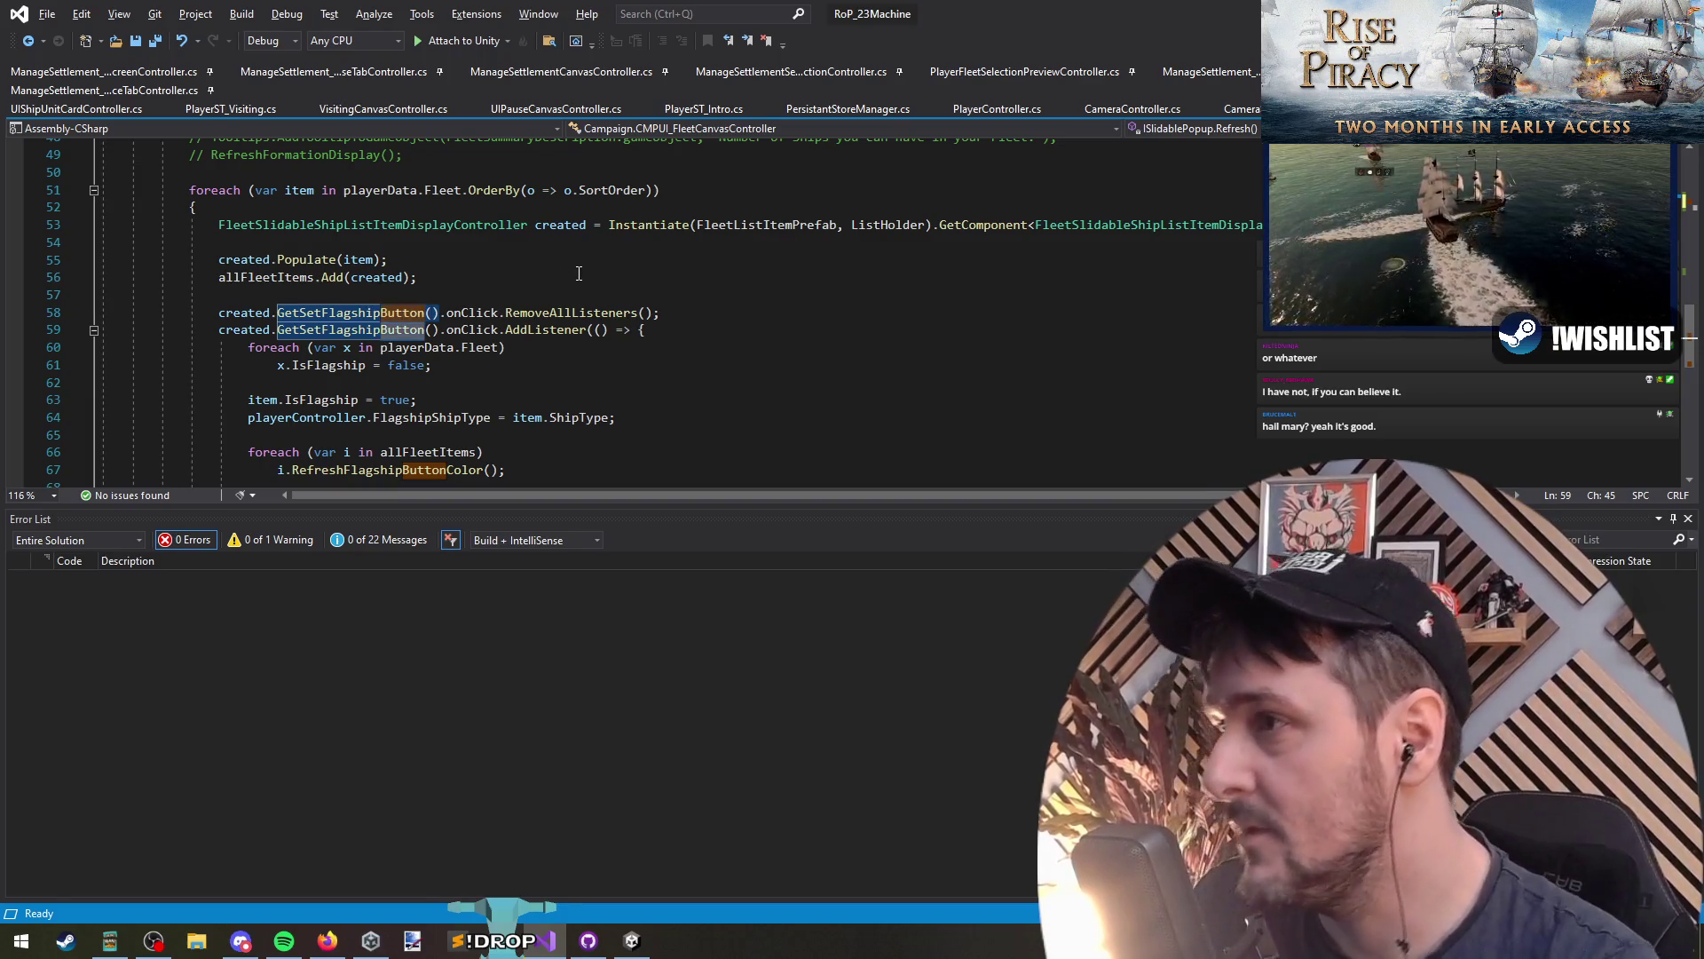
{"action": "key", "text": "ctrl+i"}
{"action": "key", "text": "ctrl+i"}
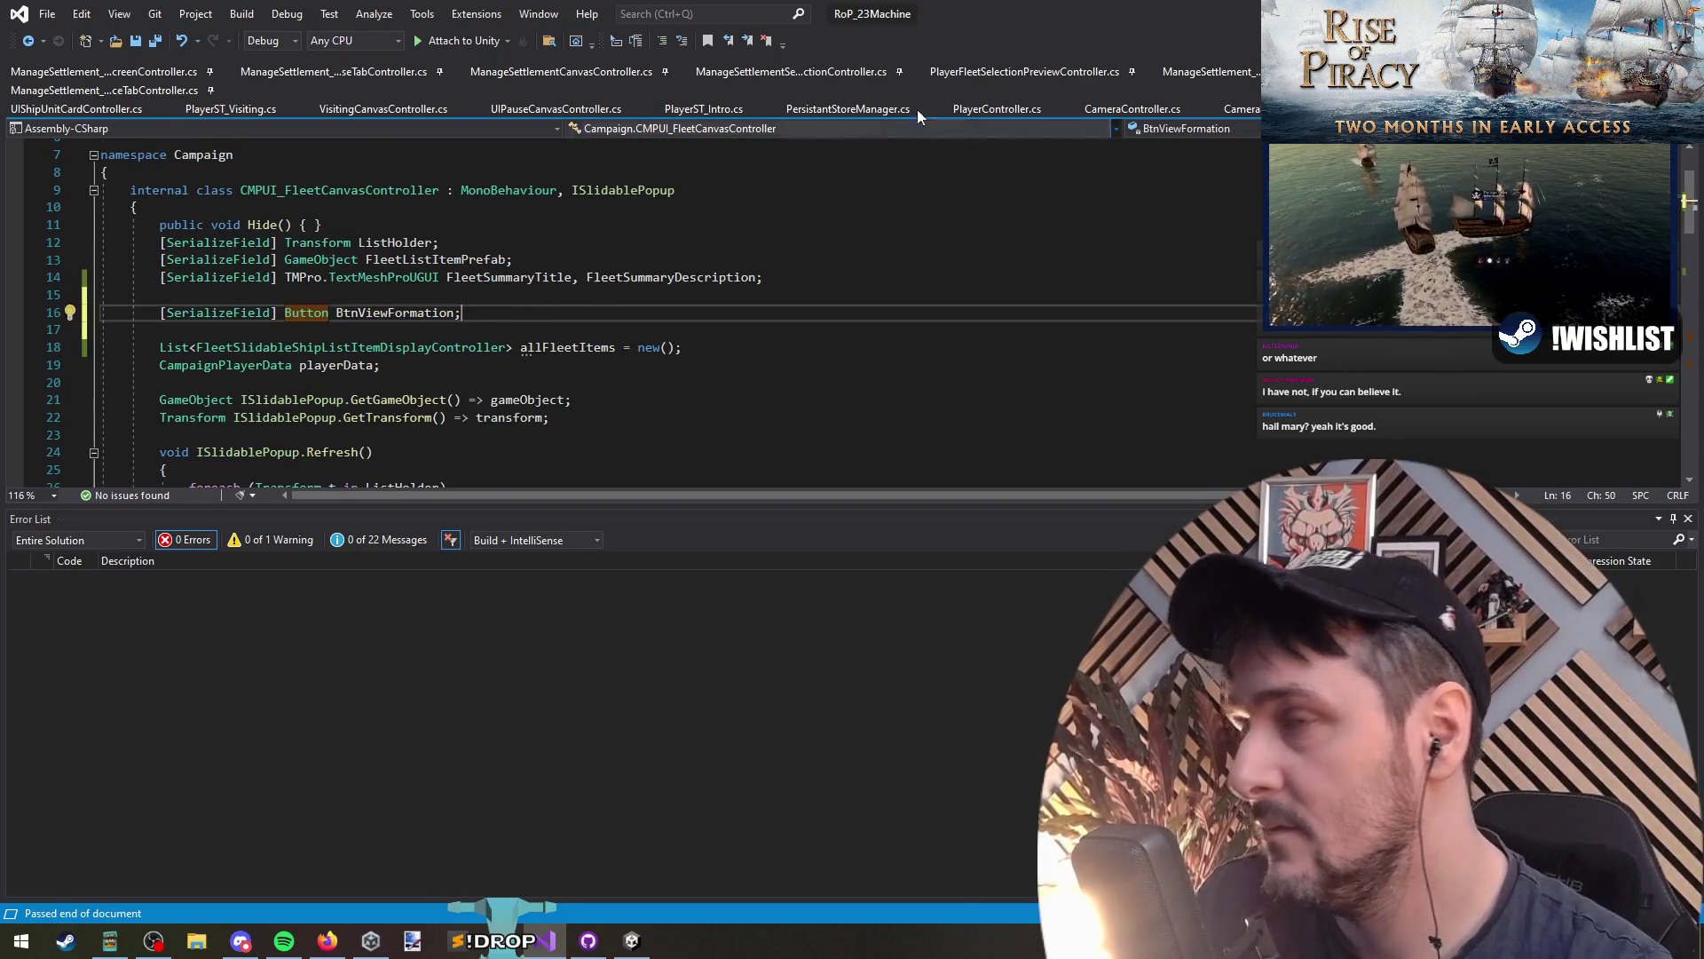
{"action": "key", "text": "alt+Tab"}
Step: Check the Formation button's OnClick entry, then select the eye button (BtnViewFormation) beside it
{"action": "left_click", "coordinate": [989, 302]}
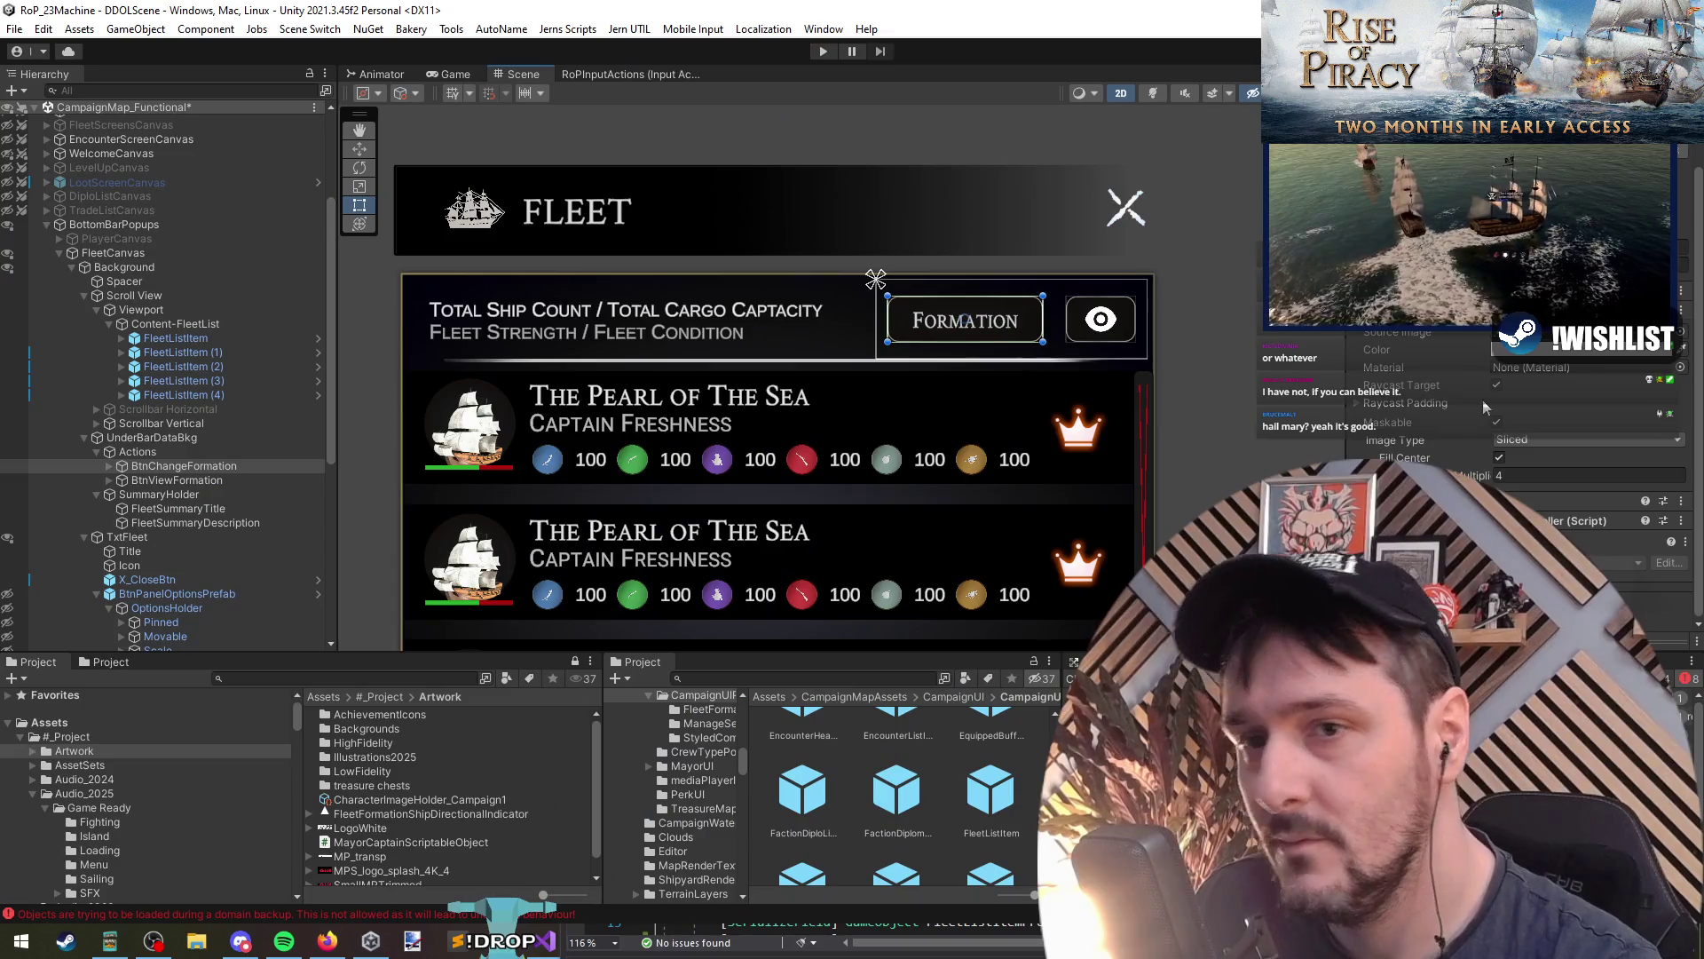
{"action": "left_click", "coordinate": [1495, 465]}
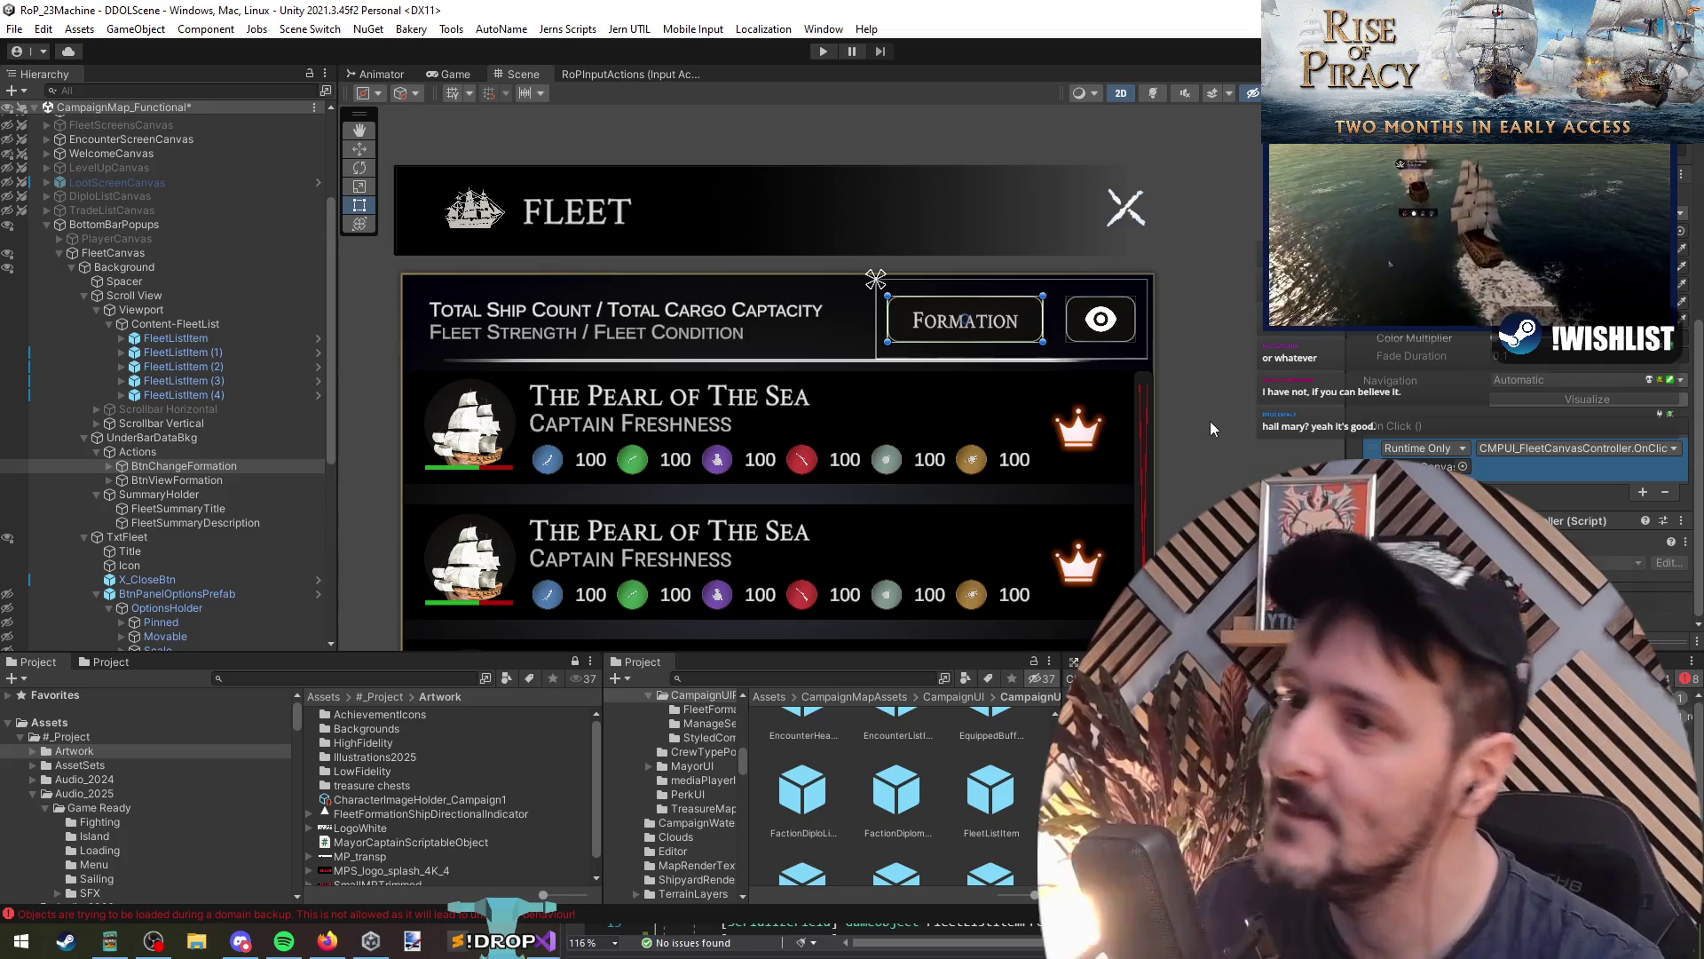
{"action": "left_click", "coordinate": [1101, 319]}
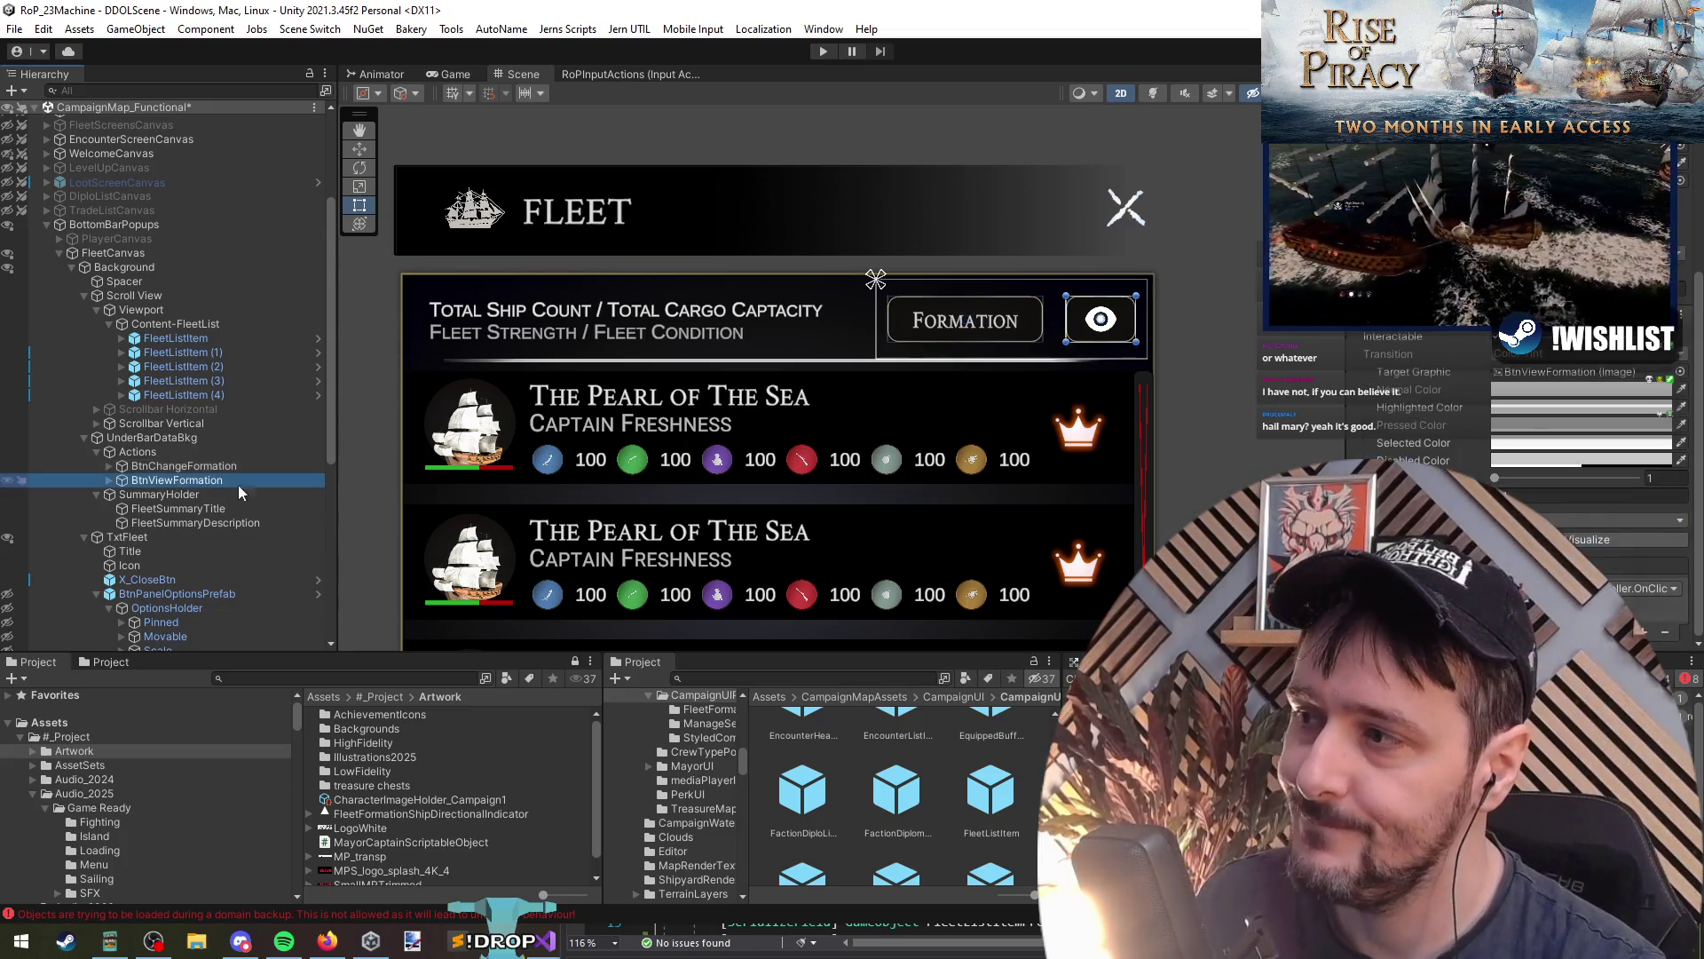
{"action": "left_click", "coordinate": [1182, 508]}
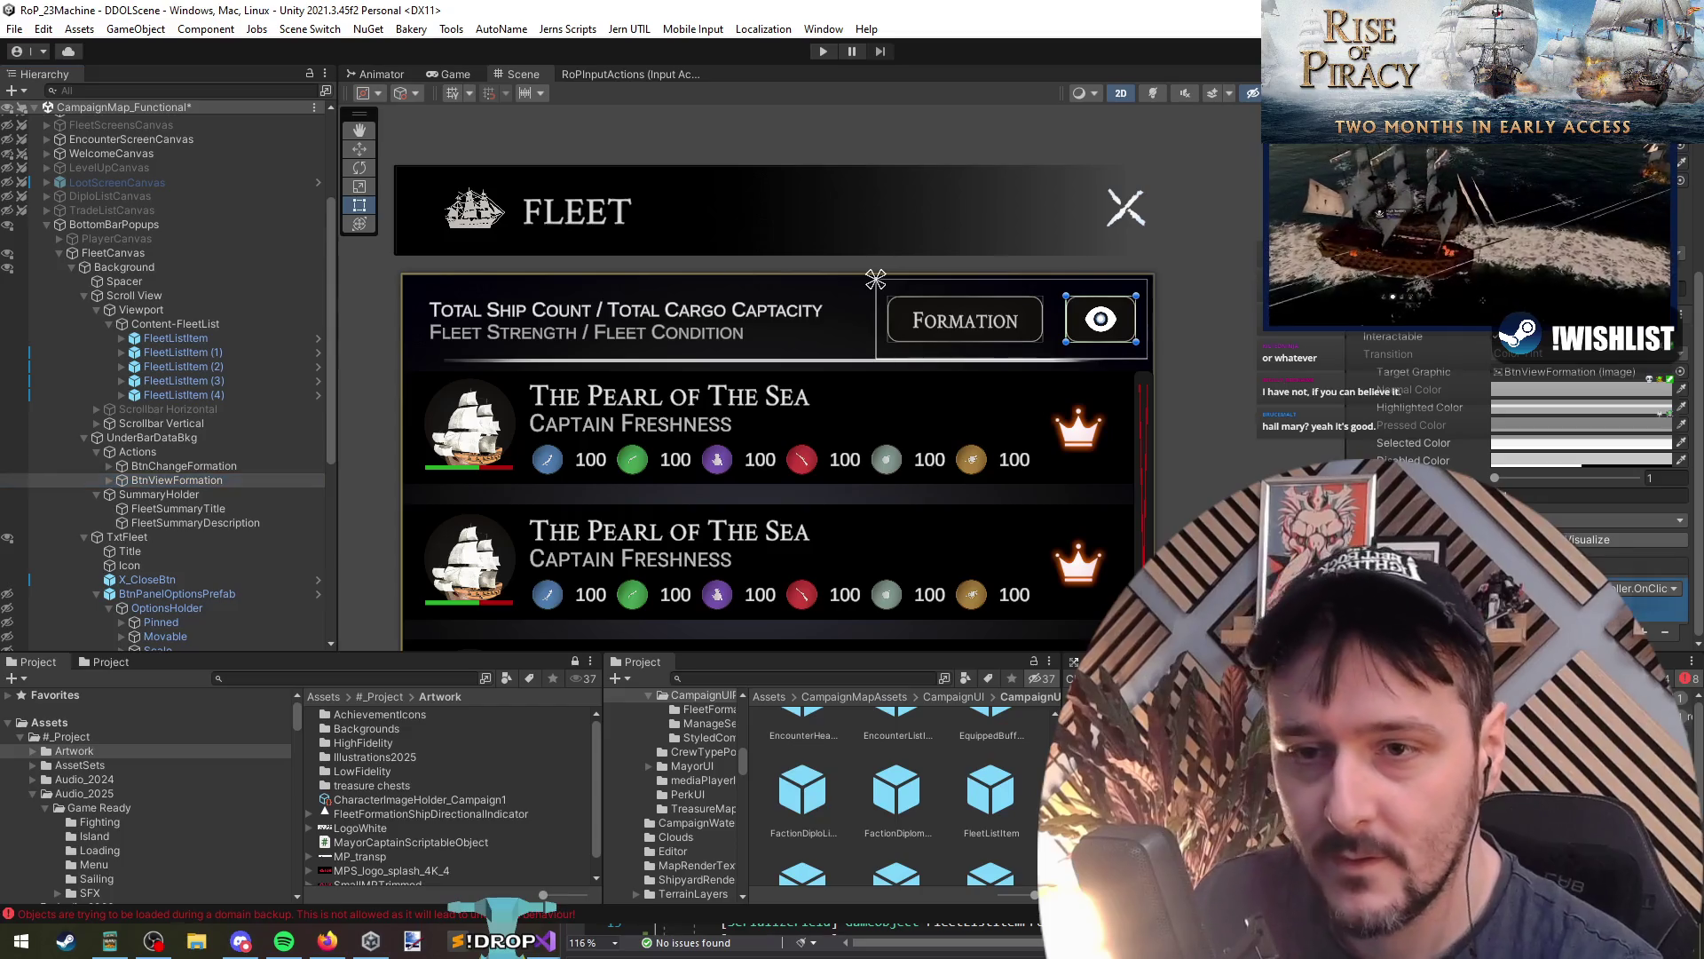
{"action": "key", "text": "alt+Tab"}
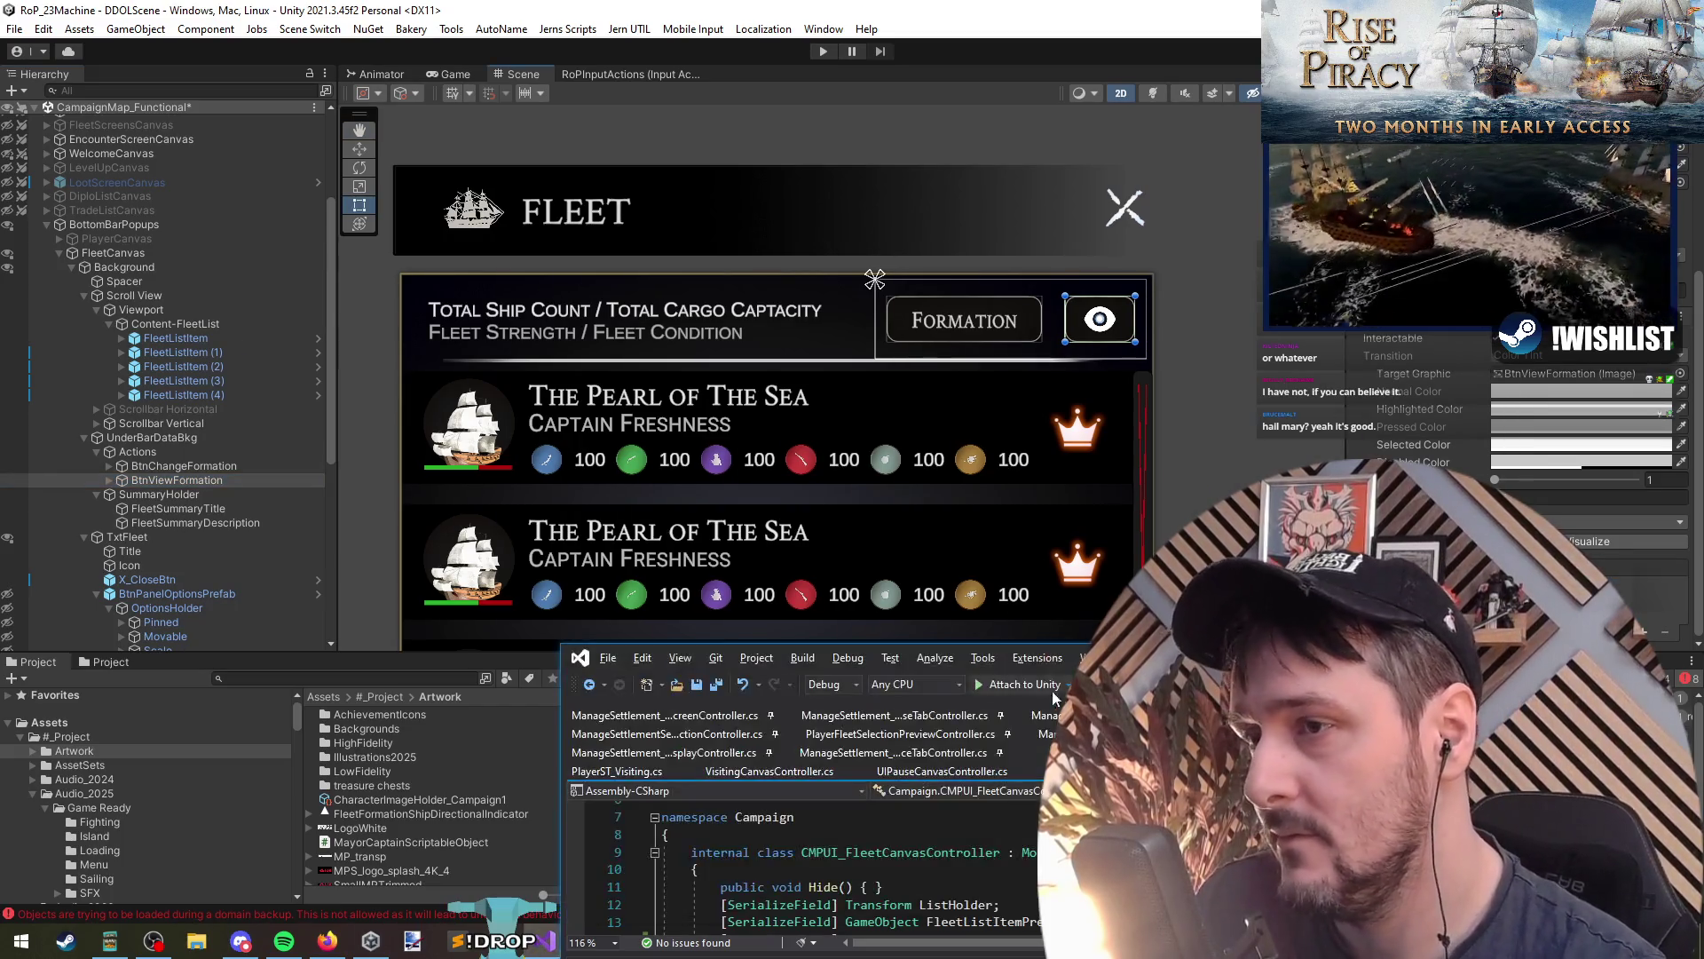
Step: Maximise Visual Studio and inspect the Refresh method in CMPUI_FleetCanvasController.cs
{"action": "key", "text": "super+Up"}
{"action": "key", "text": "ctrl+v"}
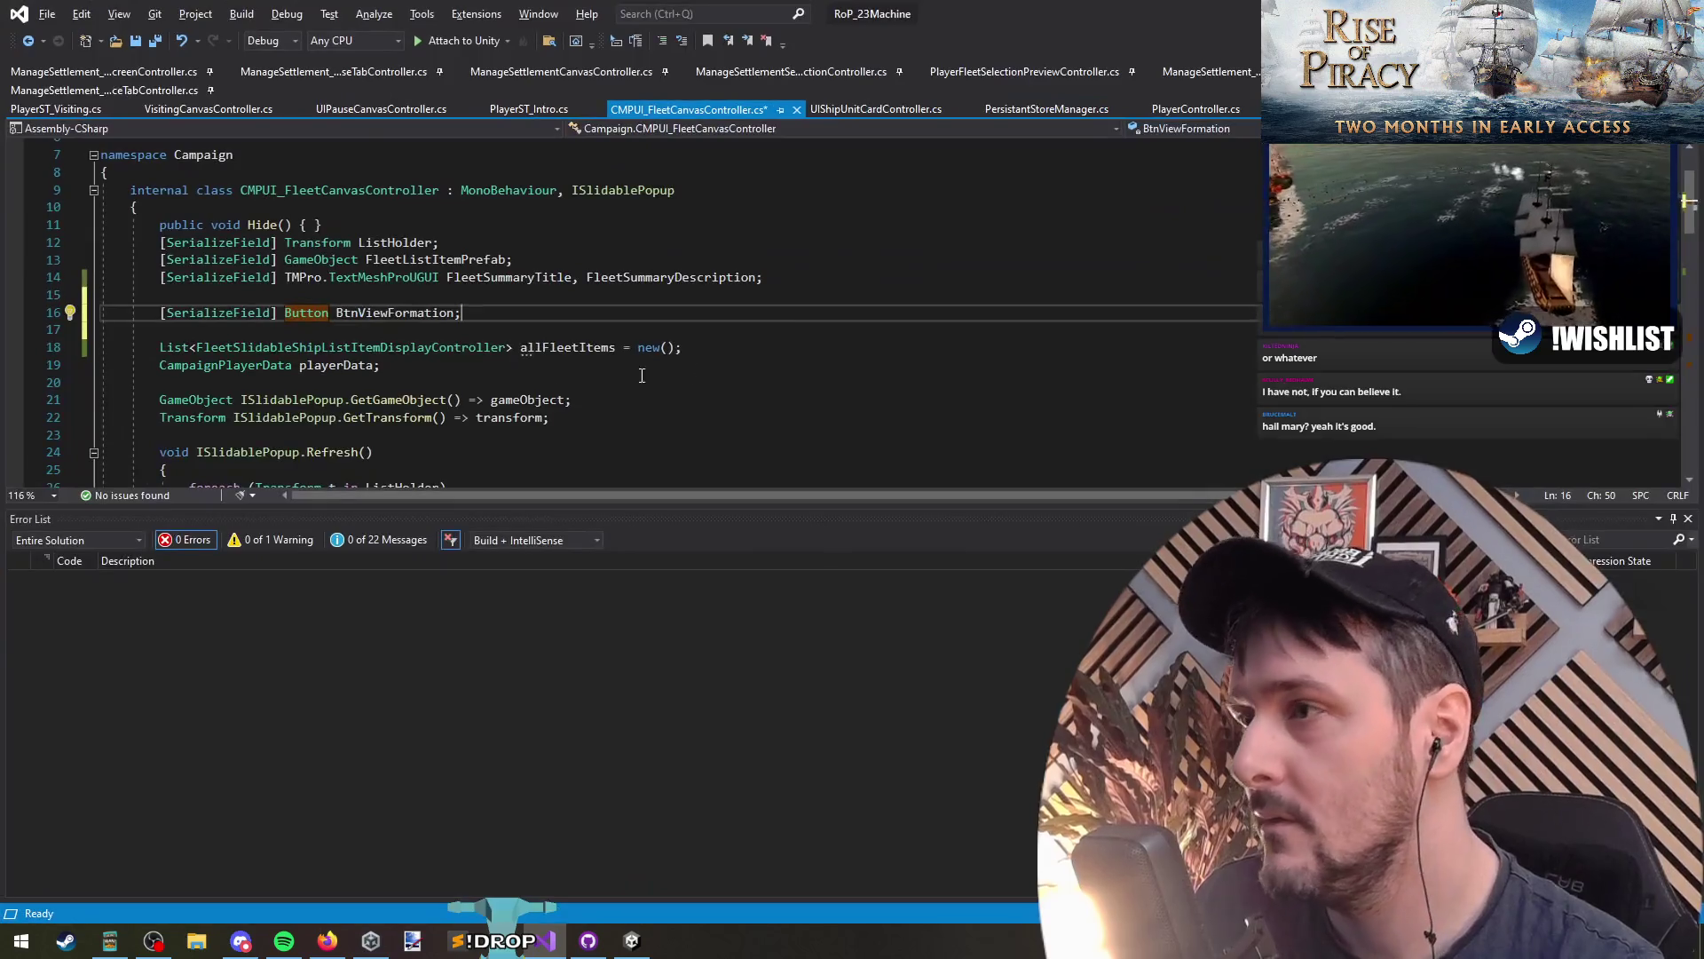
{"action": "scroll", "coordinate": [599, 341], "scroll_direction": "down", "scroll_amount": 6}
{"action": "scroll", "coordinate": [599, 341], "scroll_direction": "up", "scroll_amount": 5}
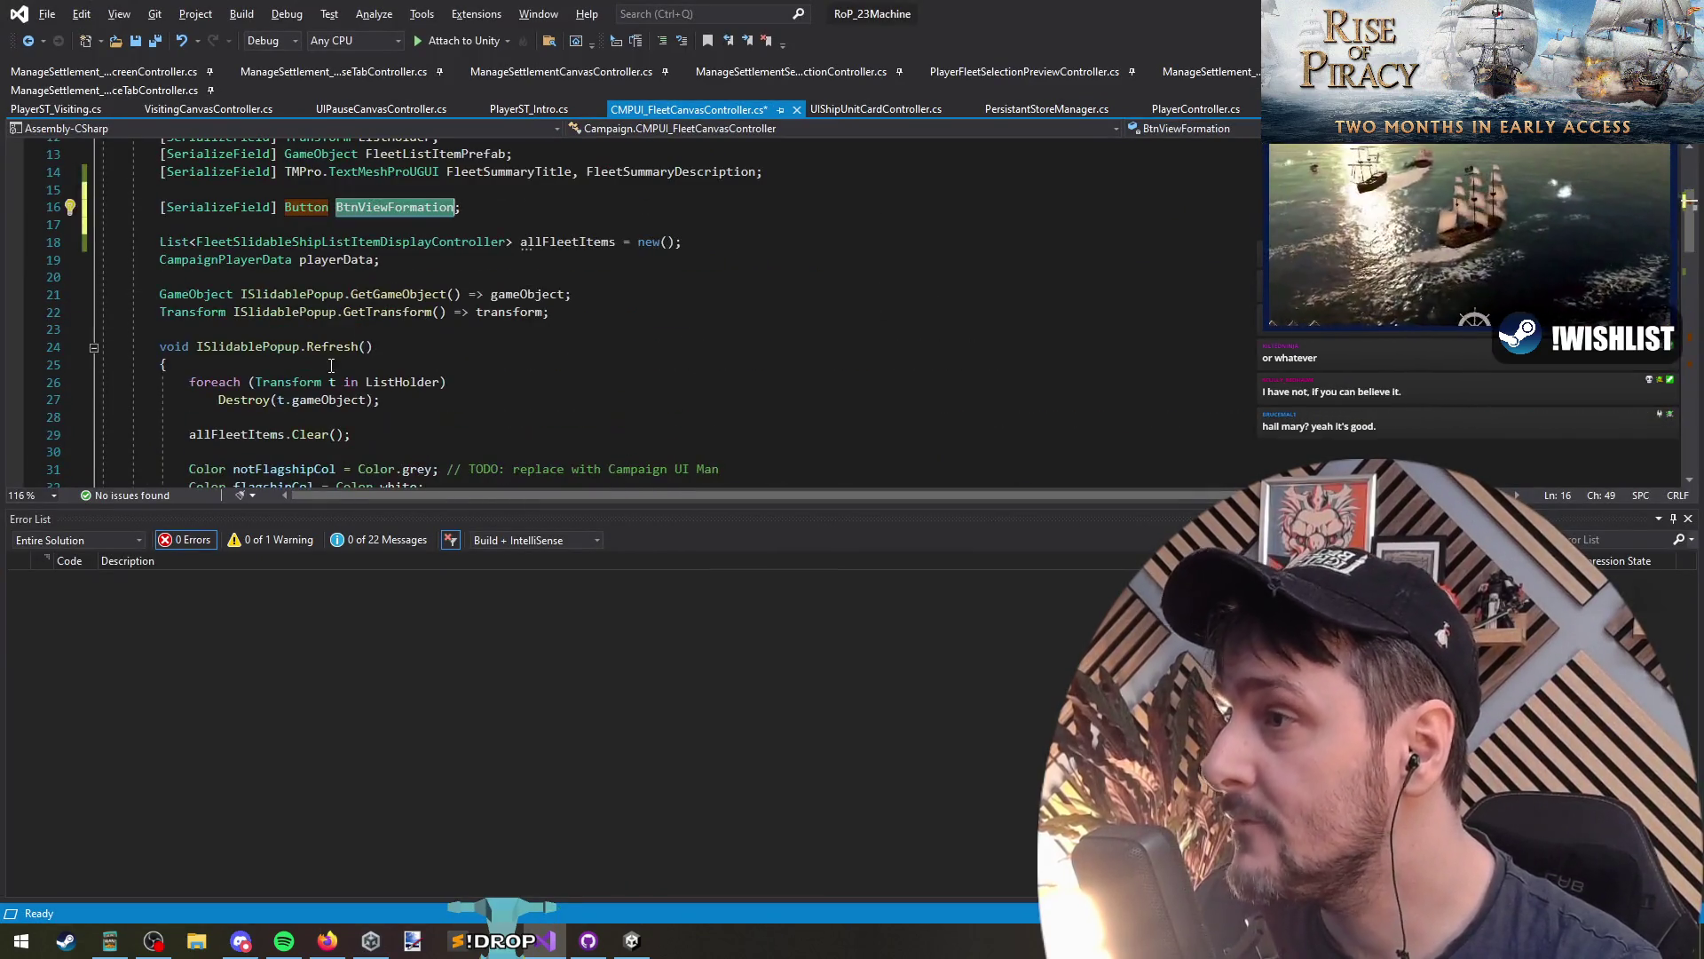
{"action": "left_click", "coordinate": [330, 346]}
{"action": "scroll", "coordinate": [569, 391], "scroll_direction": "down", "scroll_amount": 12}
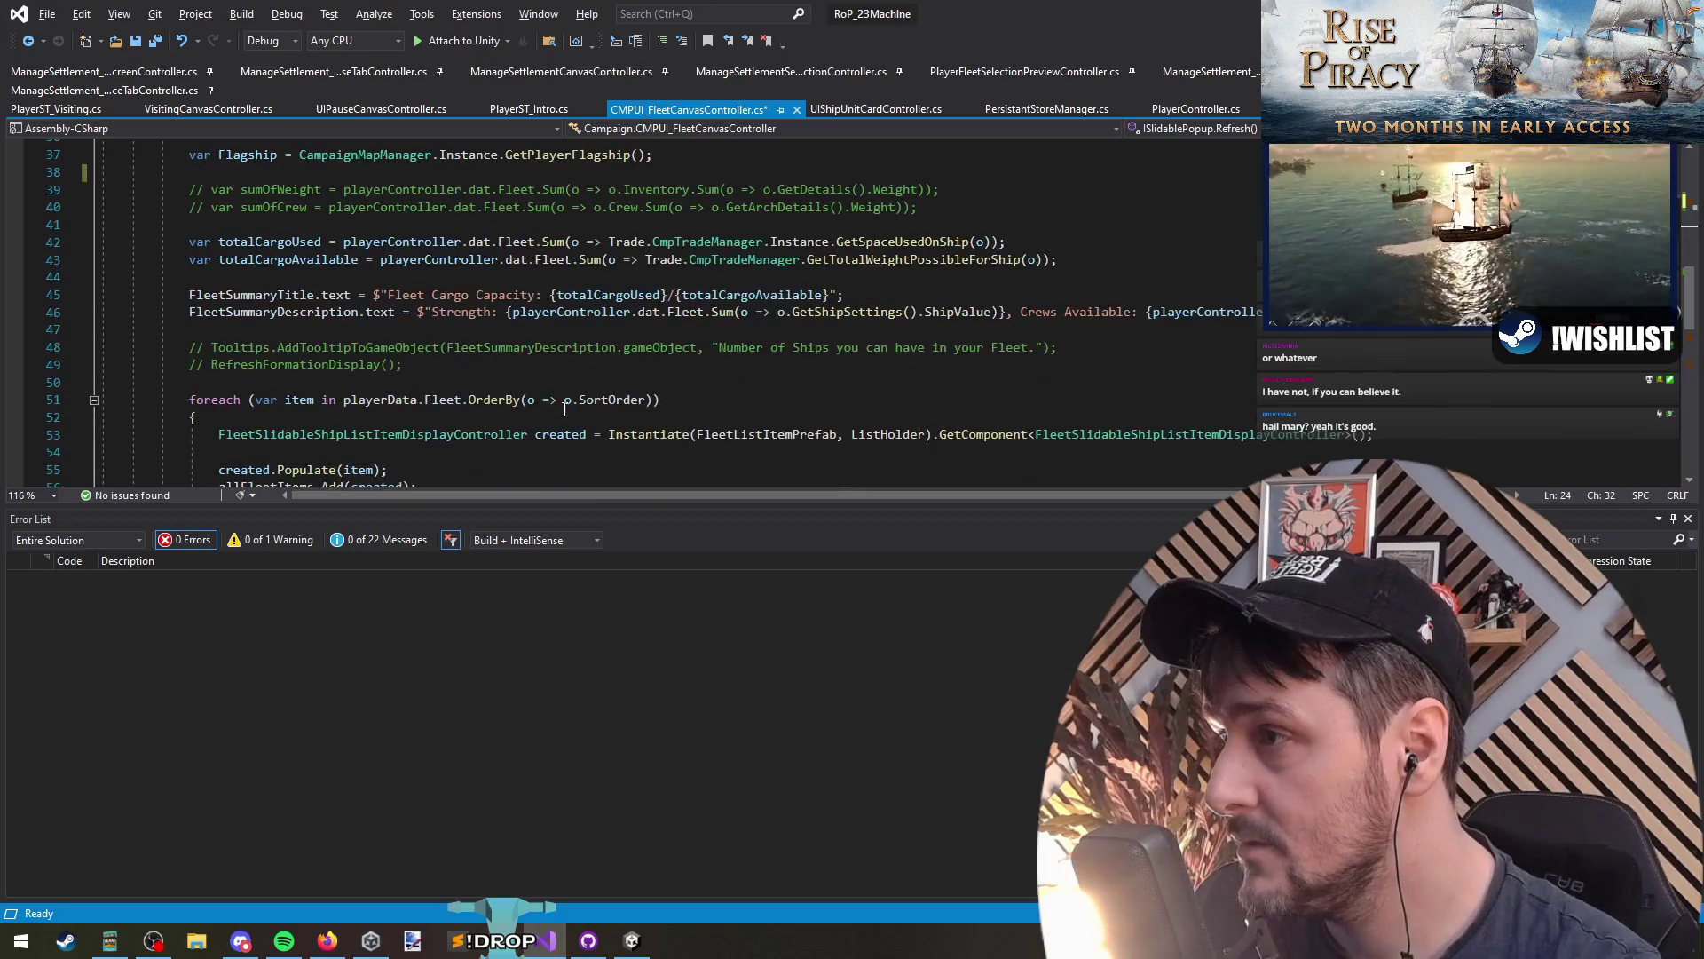
{"action": "scroll", "coordinate": [564, 408], "scroll_direction": "down", "scroll_amount": 6}
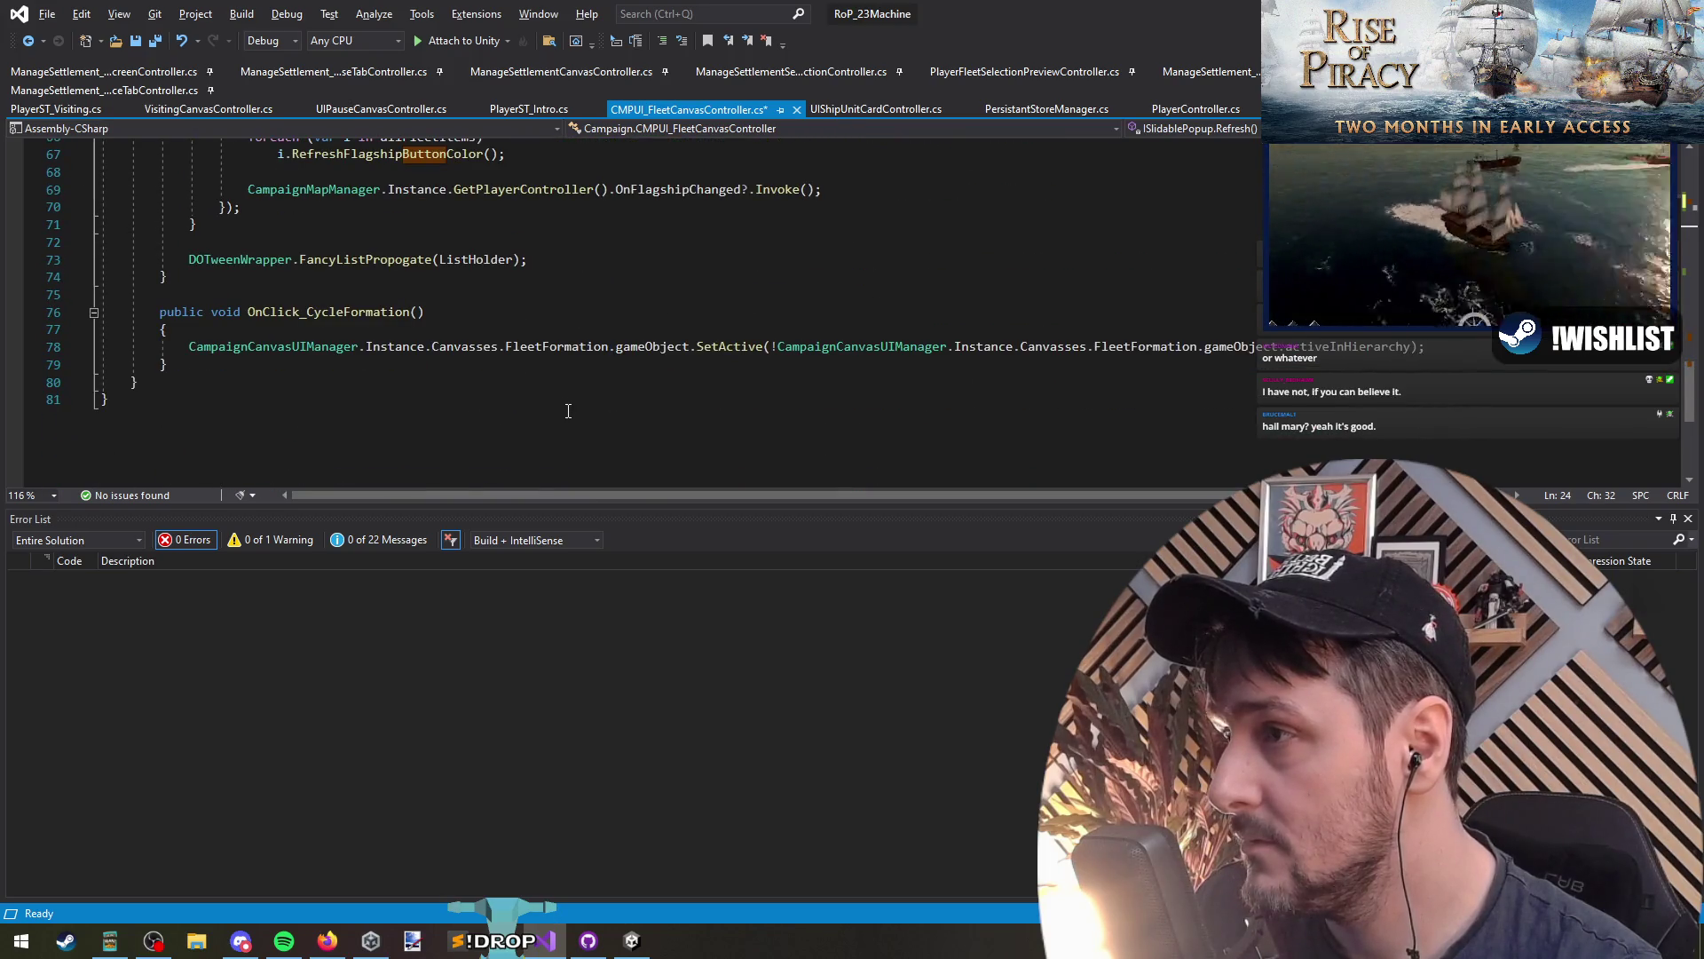
{"action": "left_click", "coordinate": [561, 262]}
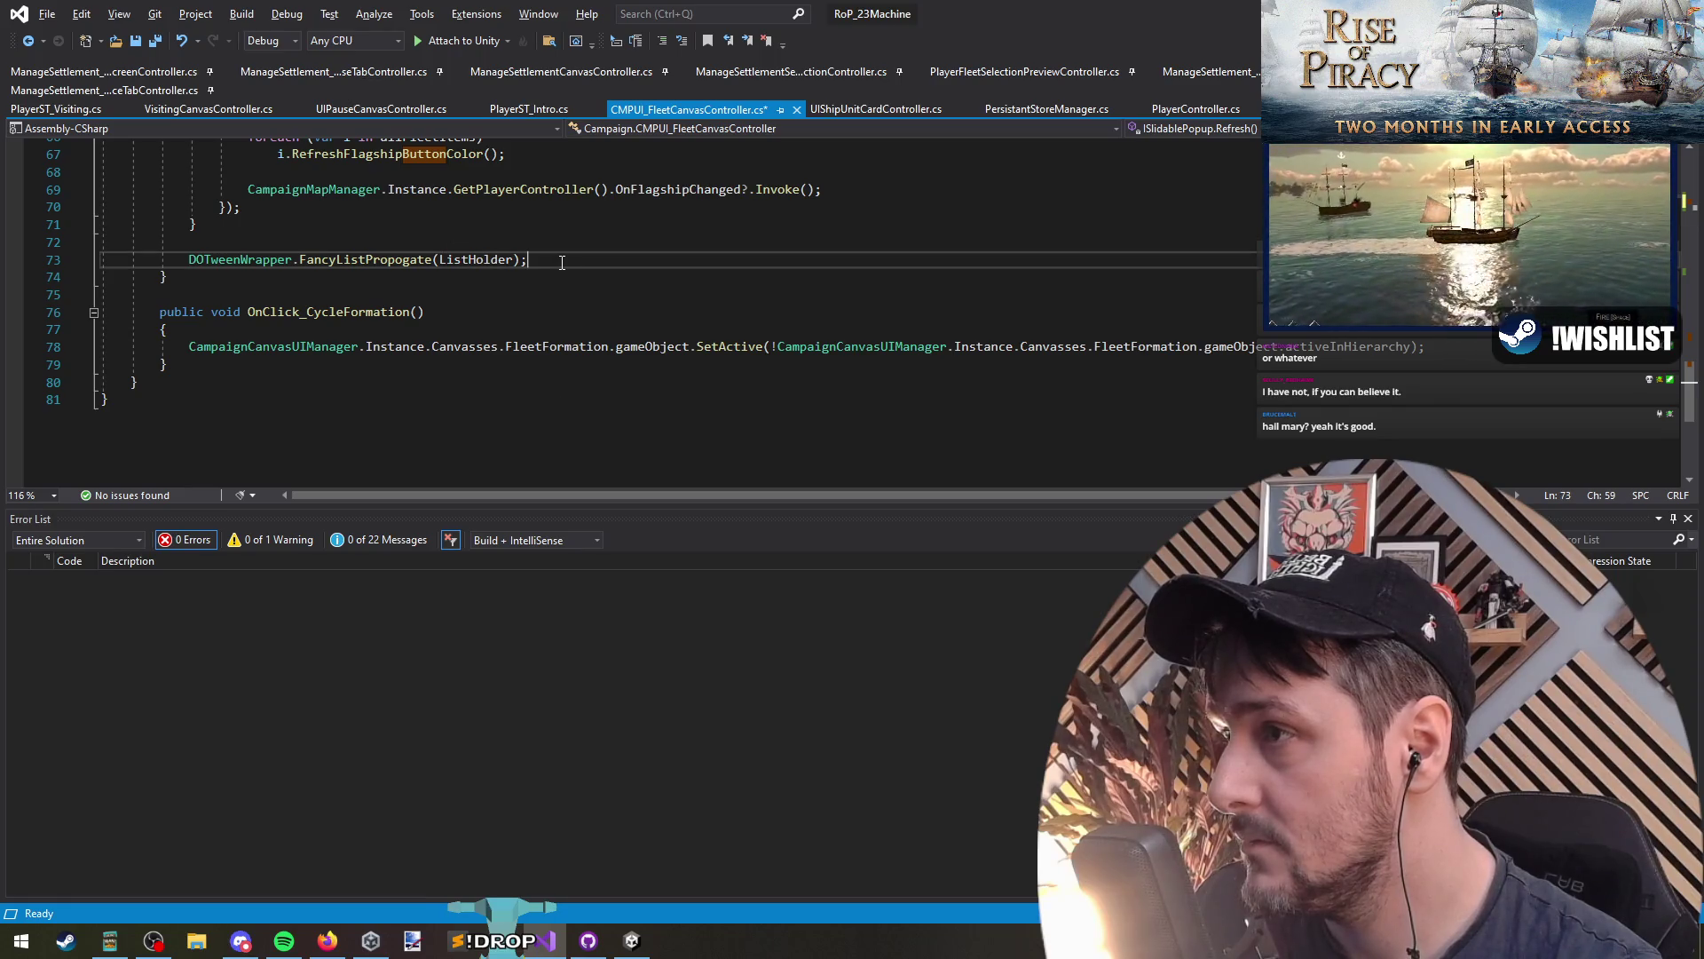
{"action": "scroll", "coordinate": [562, 262], "scroll_direction": "up", "scroll_amount": 17}
{"action": "left_click", "coordinate": [347, 295]}
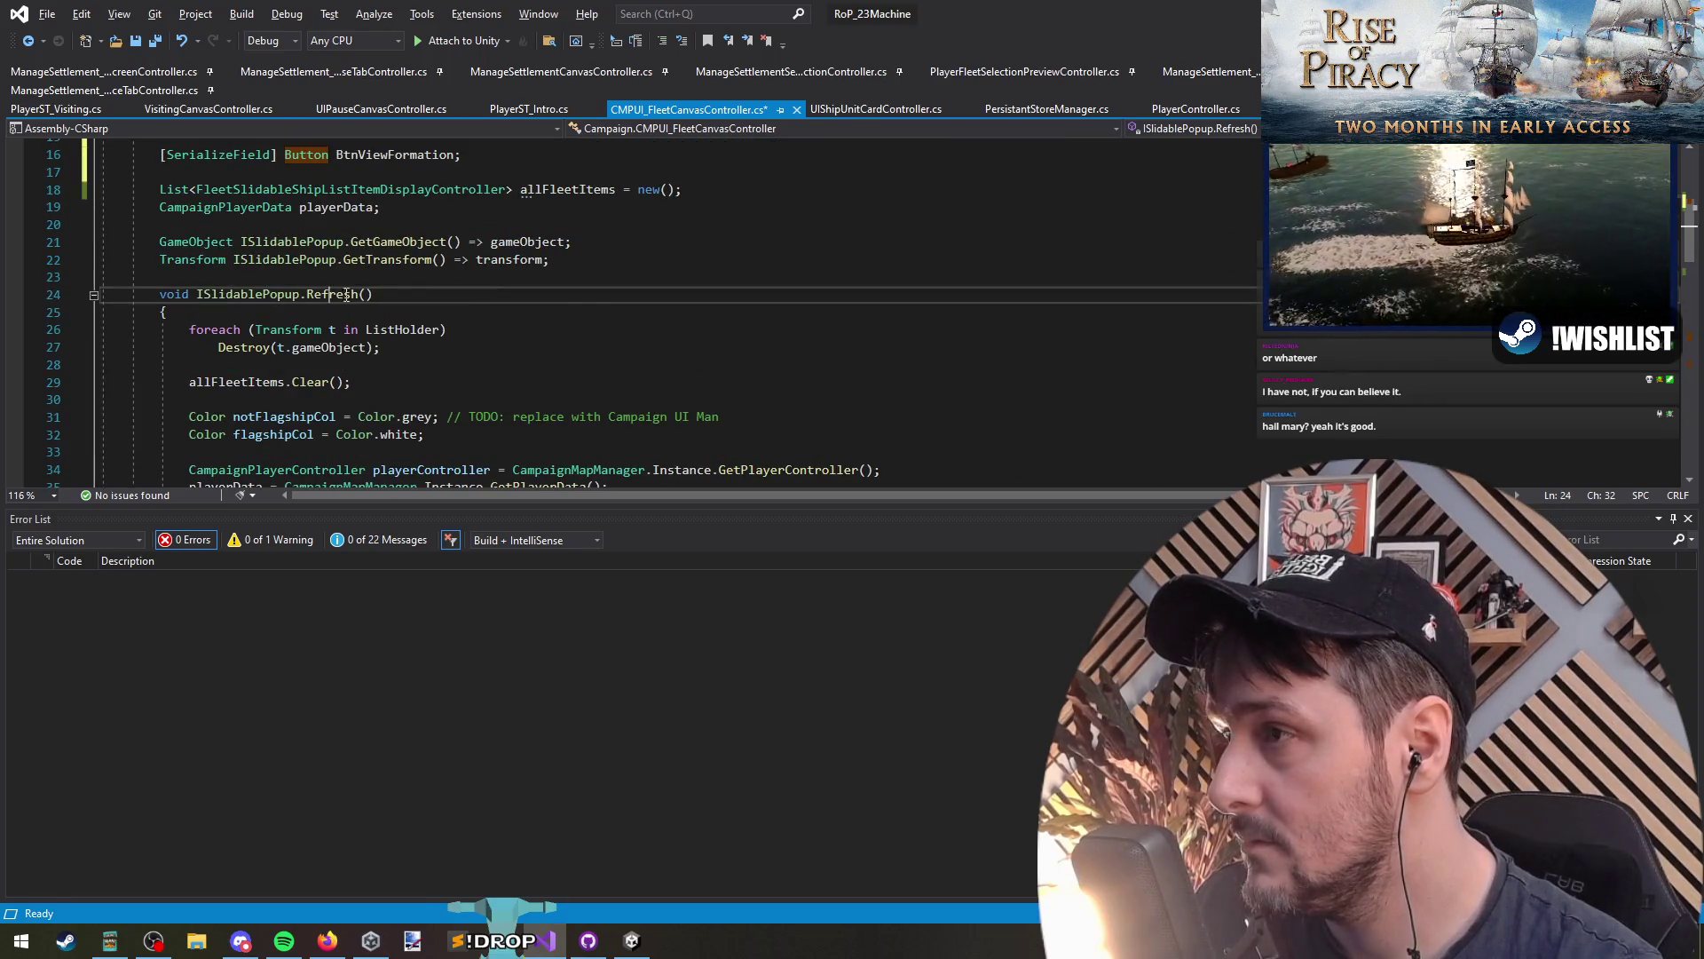
{"action": "scroll", "coordinate": [346, 295], "scroll_direction": "down", "scroll_amount": 1}
{"action": "left_click", "coordinate": [385, 312]}
Step: Discard a trial BtnViewFormation line inside Refresh and insert blank lines above the method
{"action": "key", "text": "Return"}
{"action": "key", "text": "Return"}
{"action": "key", "text": "Up"}
{"action": "type", "text": "BtnViewFormation"}
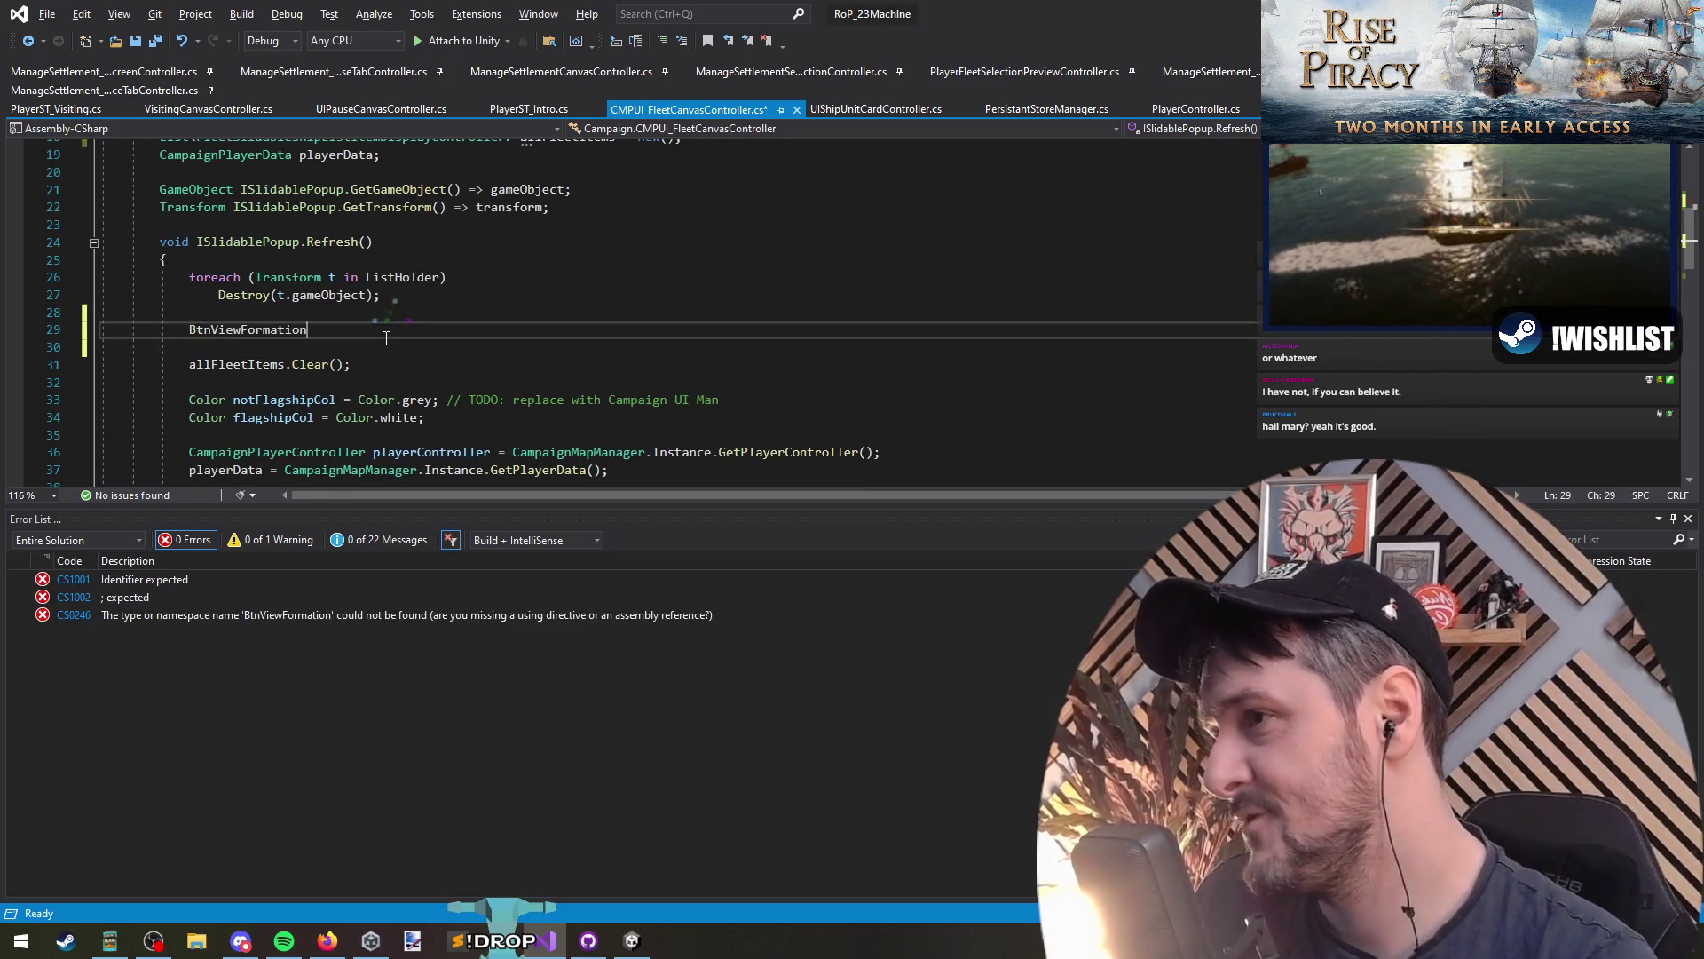
{"action": "key", "text": "End"}
{"action": "type", "text": "."}
{"action": "key", "text": "ctrl+z"}
{"action": "key", "text": "ctrl+z"}
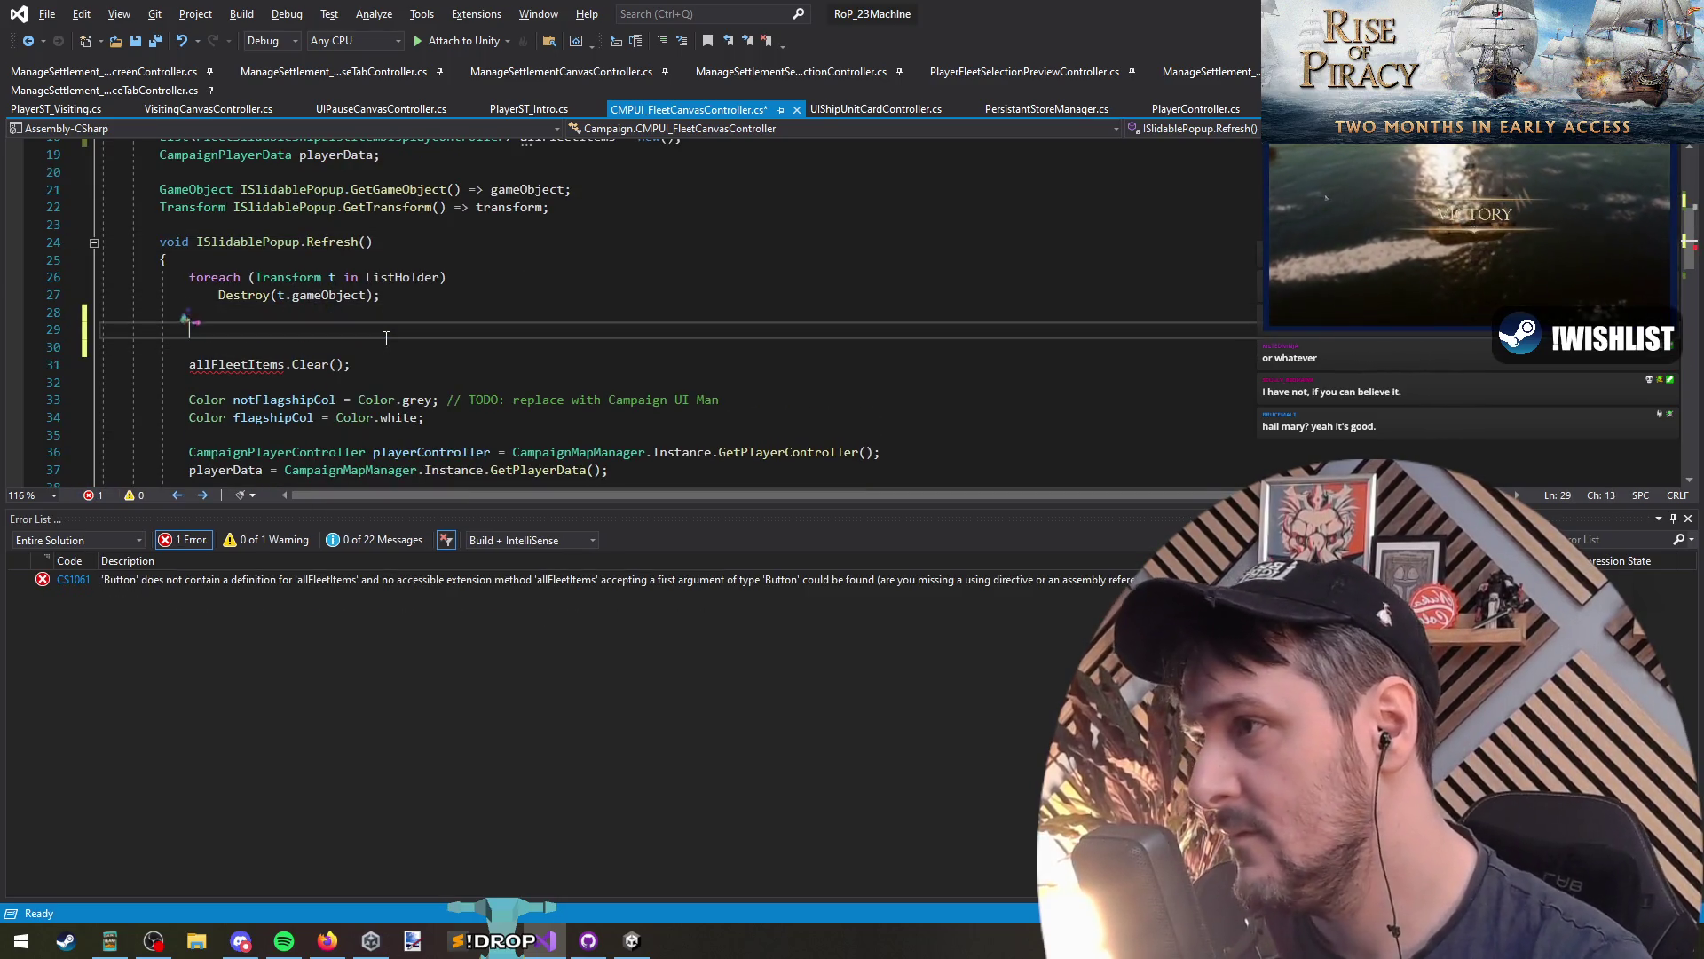
{"action": "key", "text": "ctrl+x"}
{"action": "key", "text": "ctrl+x"}
{"action": "key", "text": "Up"}
{"action": "key", "text": "Up"}
{"action": "key", "text": "Up"}
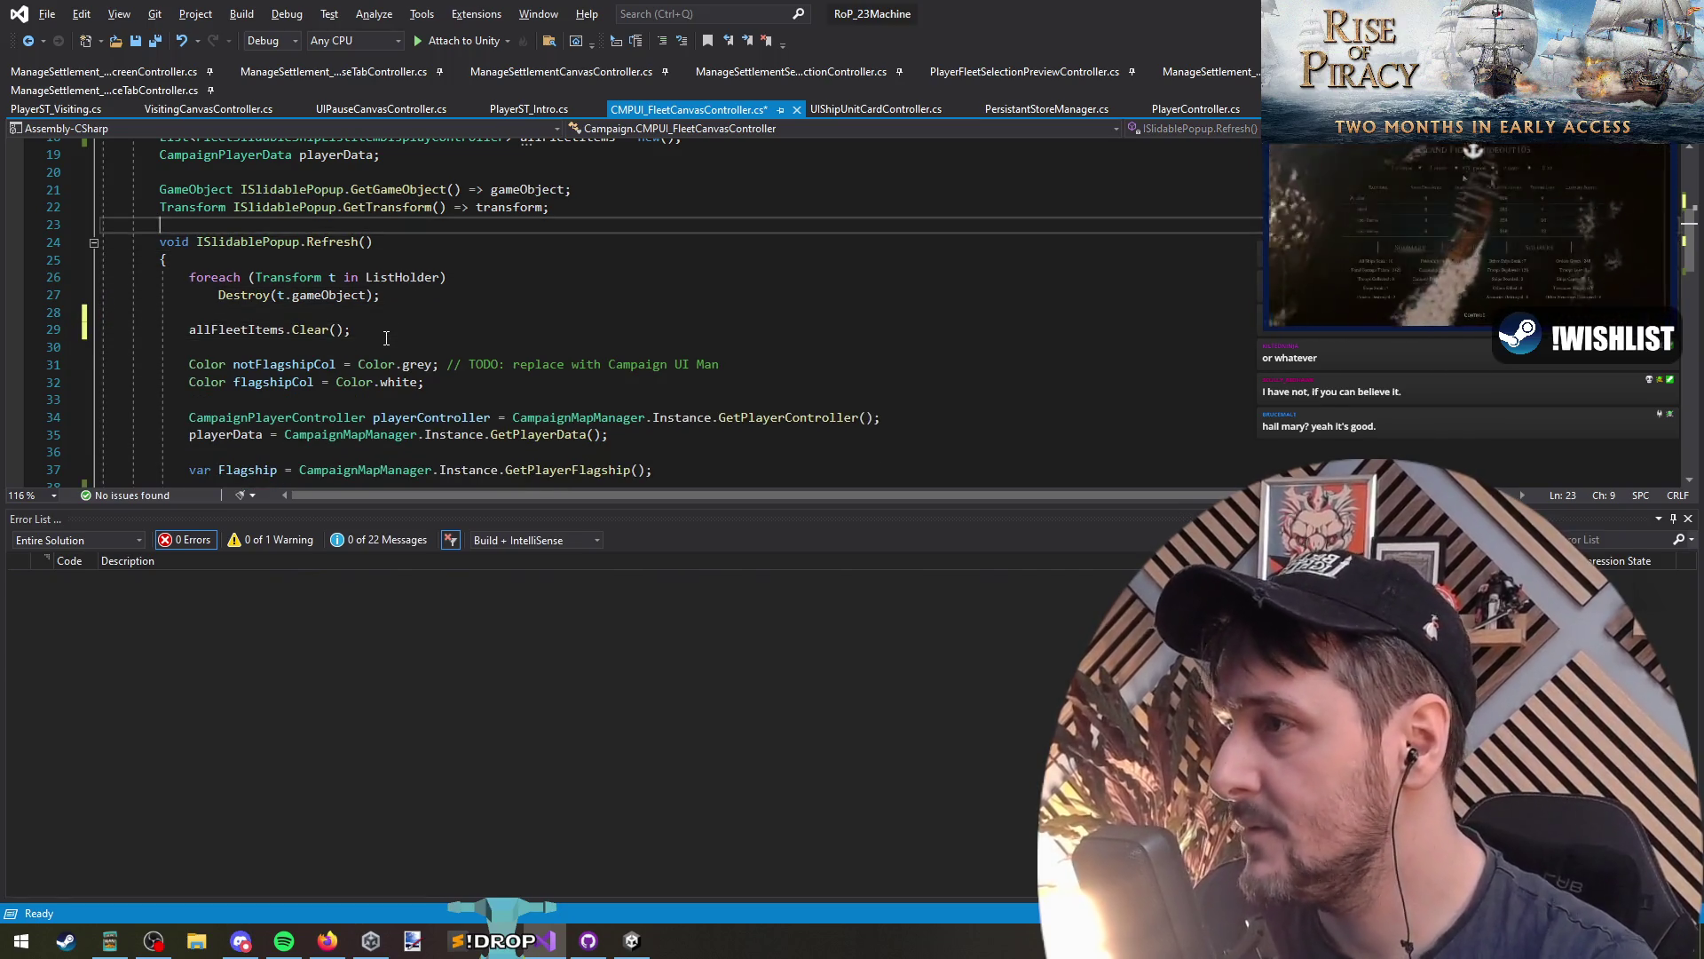
{"action": "key", "text": "Home"}
{"action": "key", "text": "Return"}
{"action": "key", "text": "Return"}
{"action": "key", "text": "Up"}
{"action": "key", "text": "Up"}
{"action": "scroll", "coordinate": [410, 343], "scroll_direction": "up", "scroll_amount": 4}
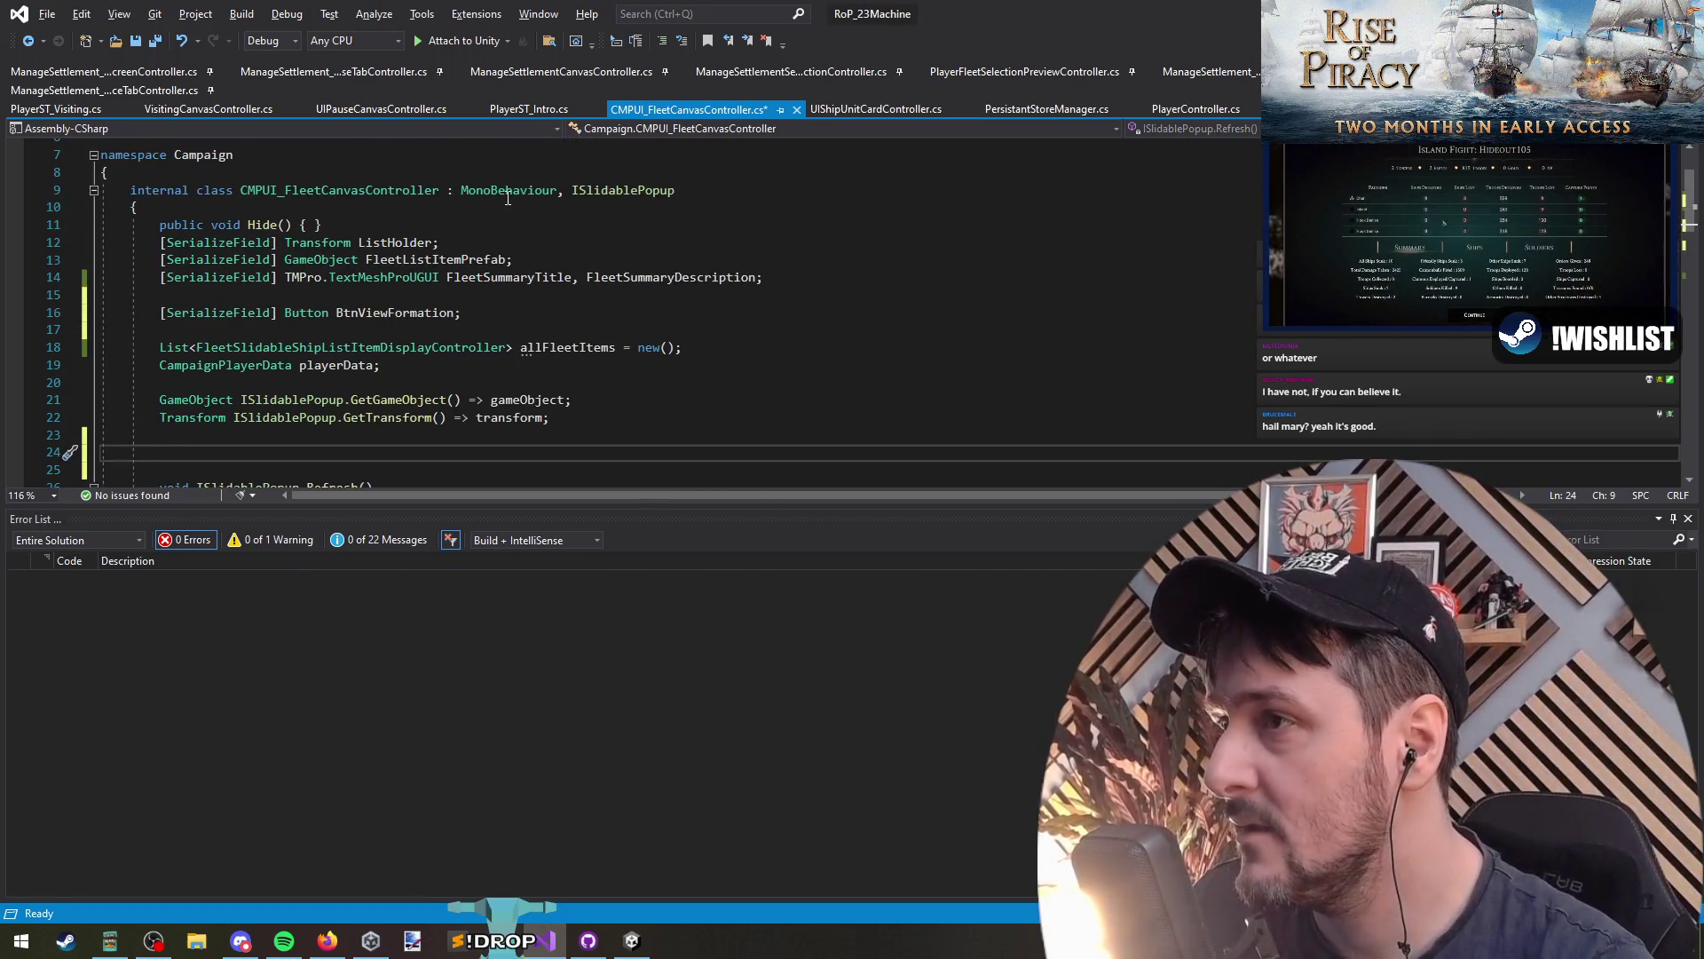
Step: Create a private void Awake() method calling BtnViewFormation.onClick.RemoveAllListeners();
{"action": "type", "text": "private void Awake() {"}
{"action": "key", "text": "Return"}
{"action": "key", "text": "Return"}
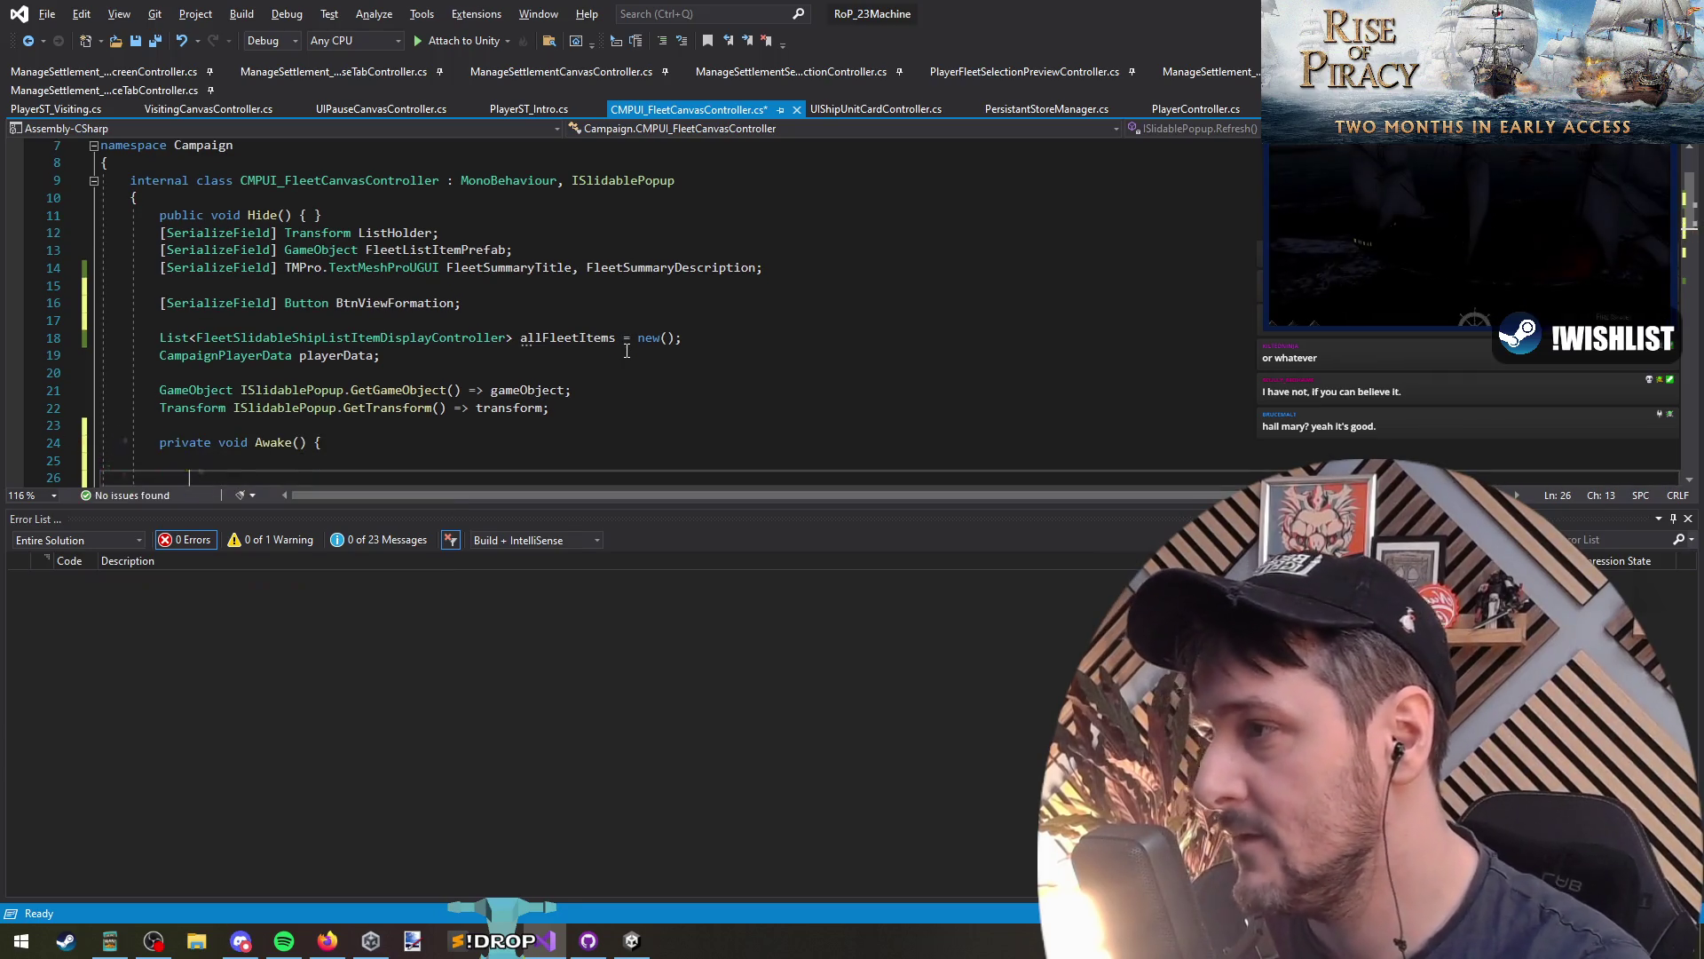
{"action": "scroll", "coordinate": [627, 350], "scroll_direction": "down", "scroll_amount": 1}
{"action": "key", "text": "BackSpace"}
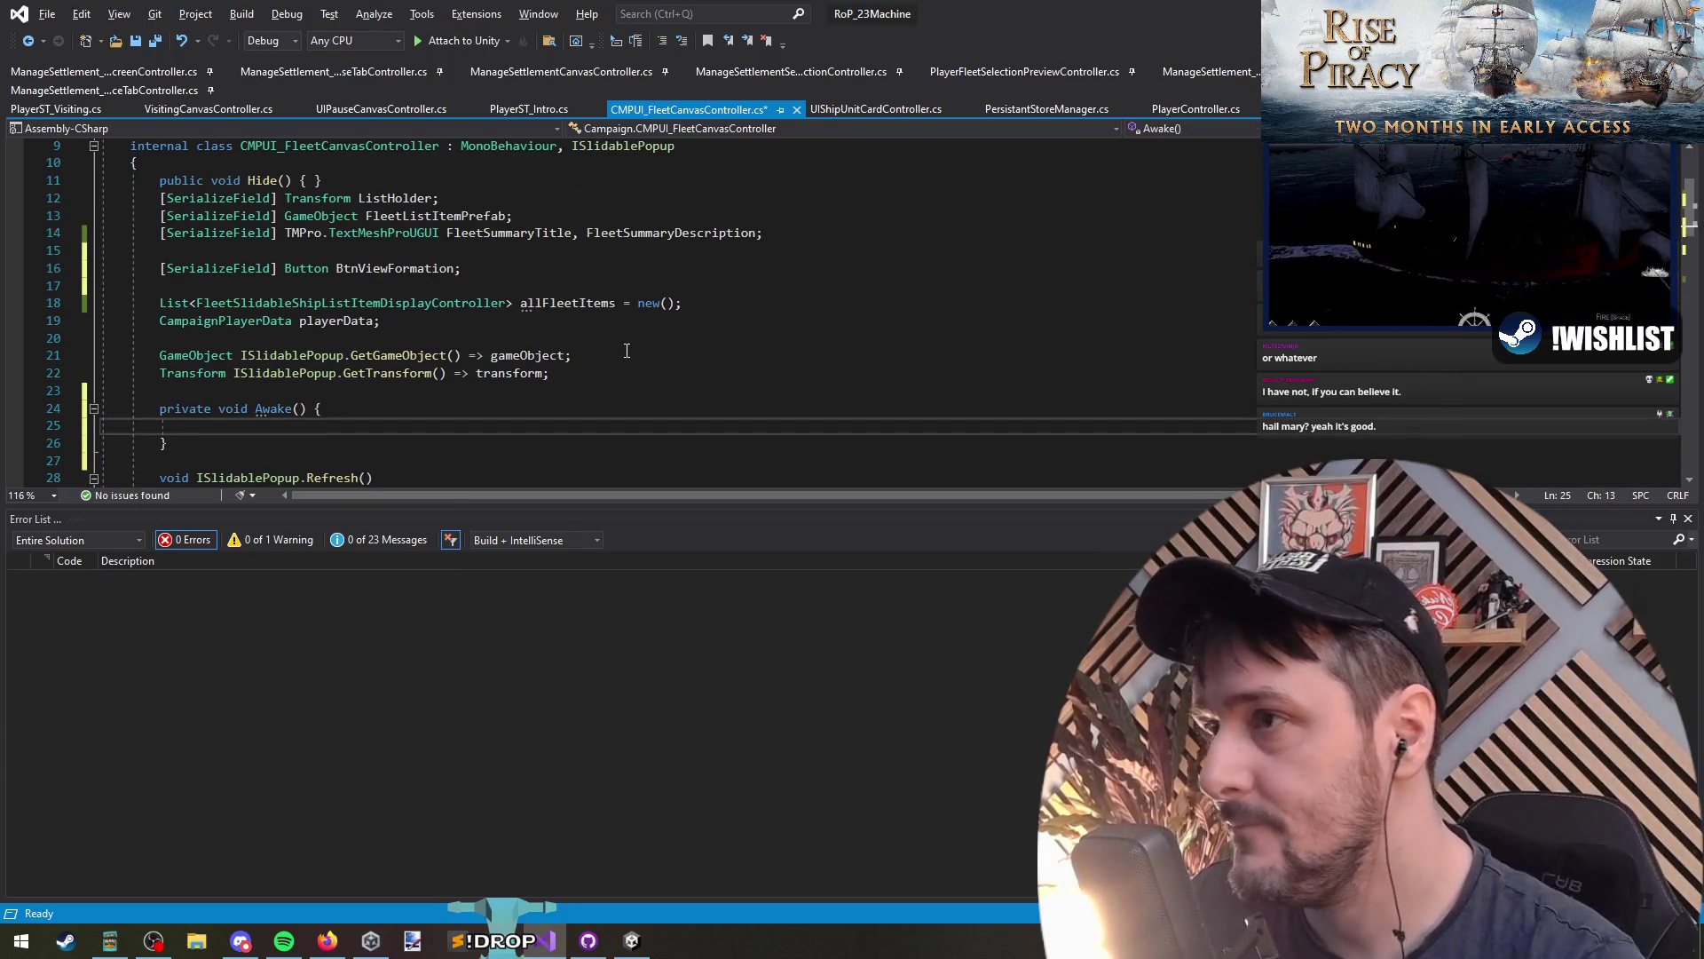
{"action": "double_click", "coordinate": [397, 268]}
{"action": "key", "text": "ctrl+c"}
{"action": "left_click", "coordinate": [285, 427]}
{"action": "key", "text": "ctrl+v"}
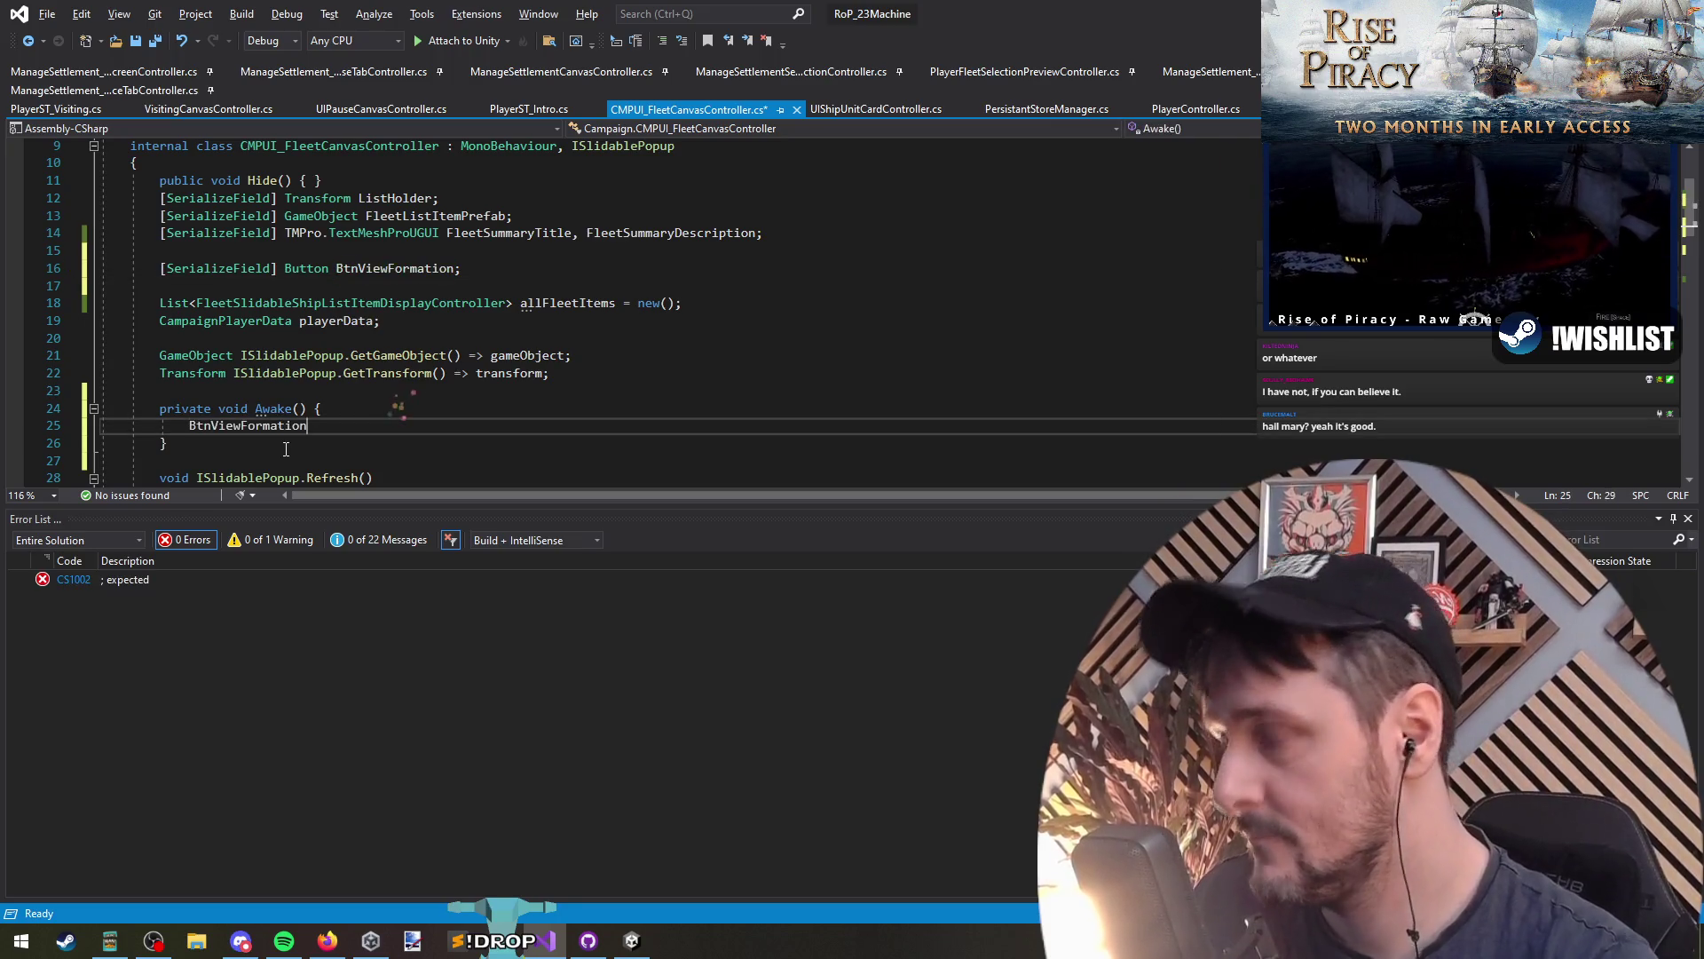
{"action": "type", "text": ".onClick.RemoveAllListeners();"}
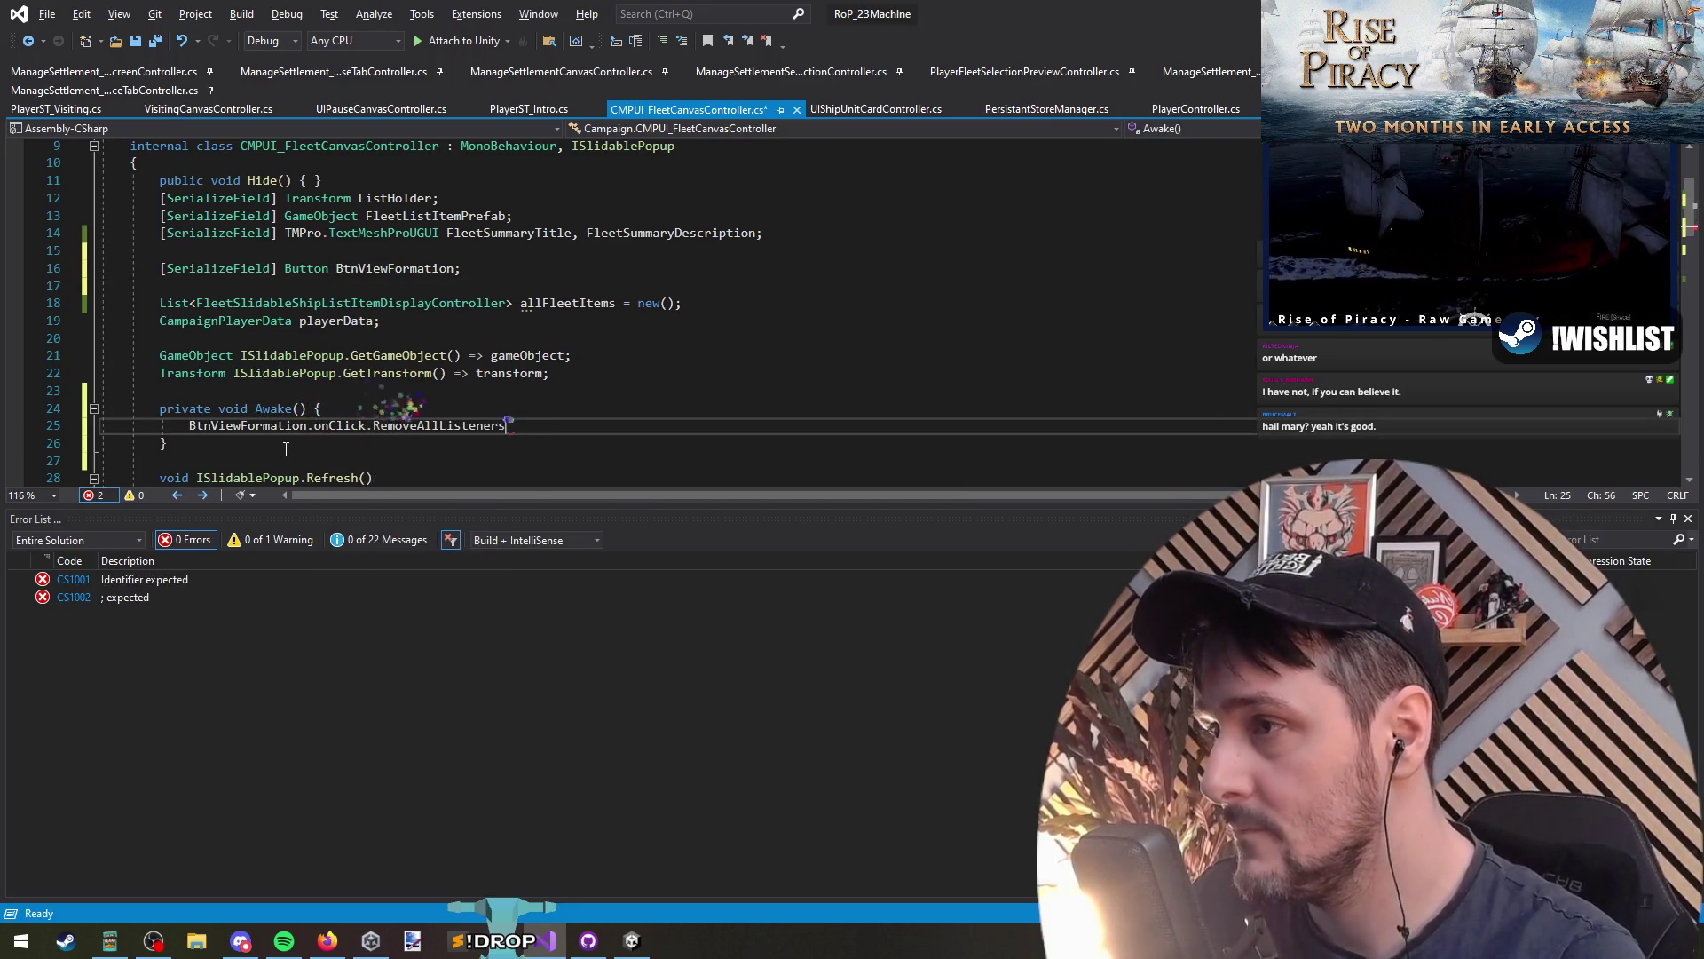
Step: Duplicate that line into BtnViewFormation.onClick.AddListener(() => { }) with the lambda body on separate lines
{"action": "key", "text": "ctrl+d"}
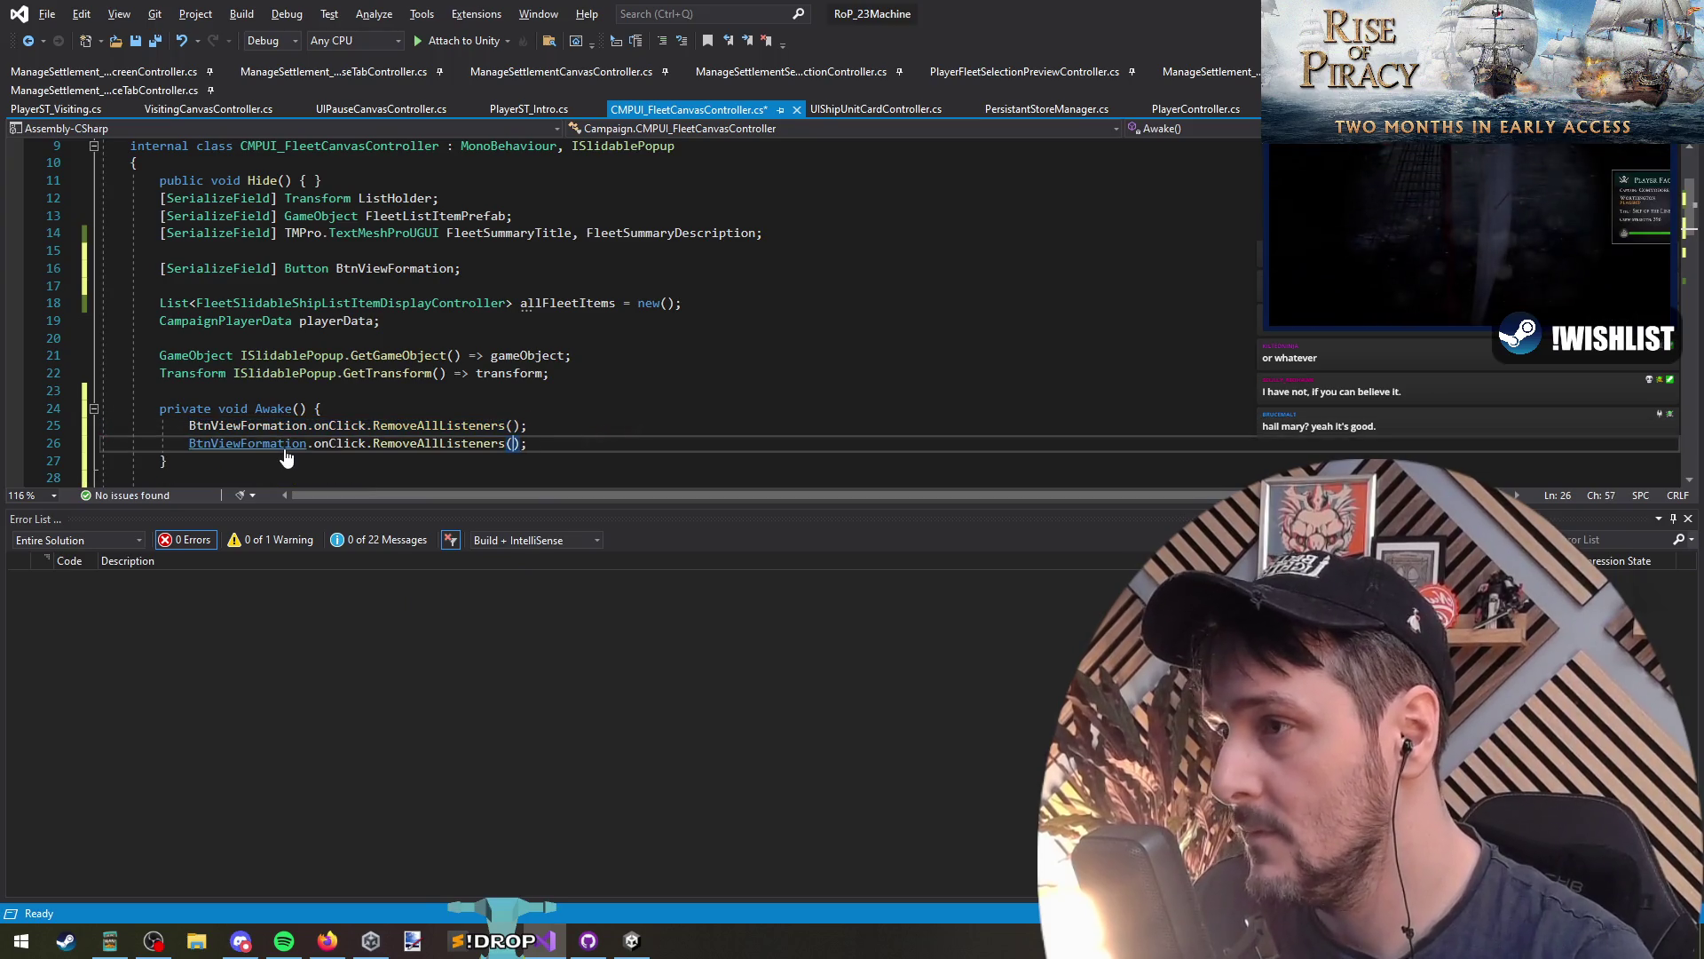
{"action": "key", "text": "shift+End"}
{"action": "type", "text": "AddListener"}
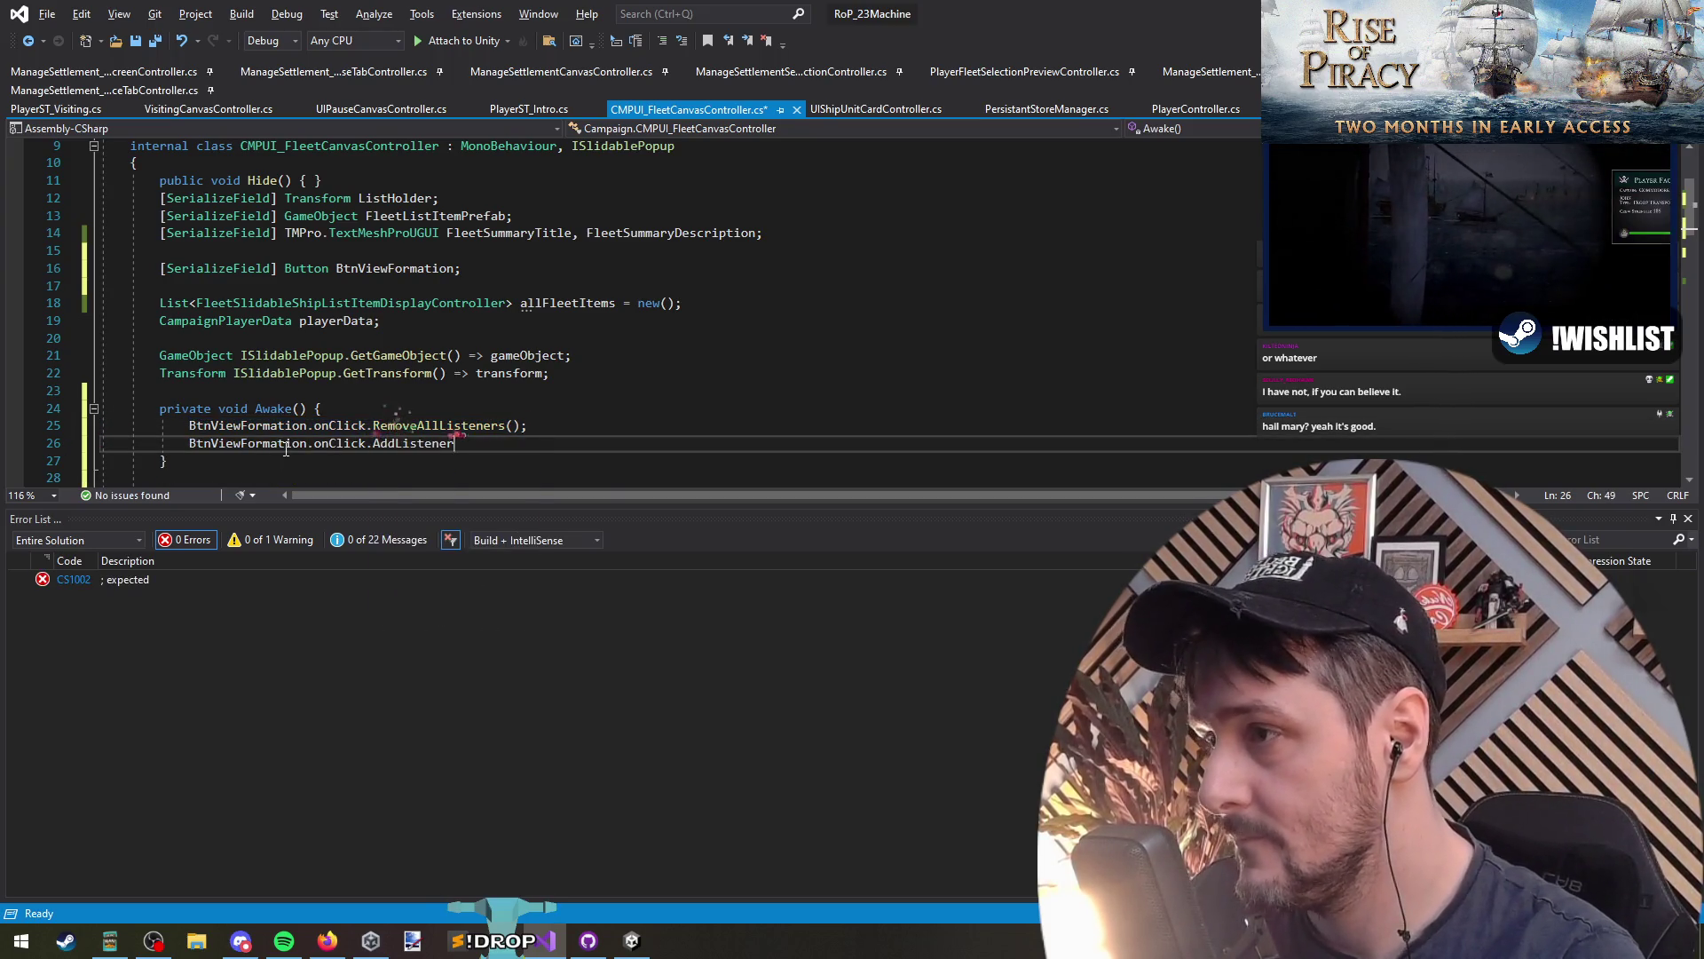
{"action": "type", "text": "(() => { })"}
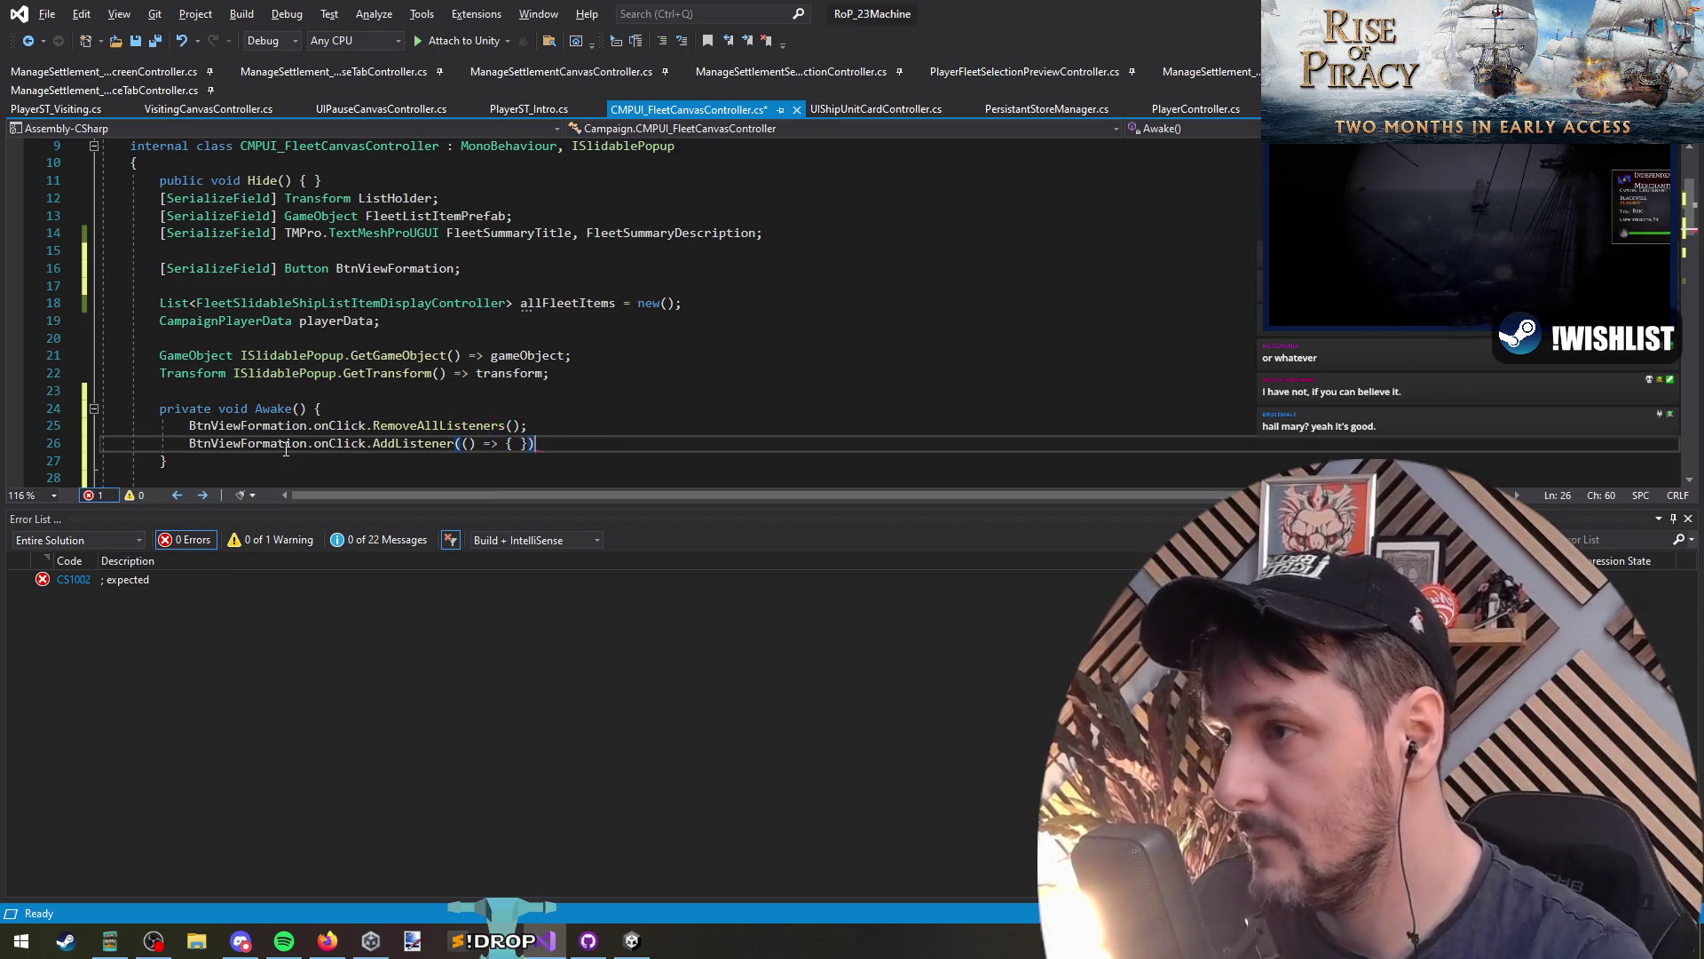
{"action": "key", "text": "Return"}
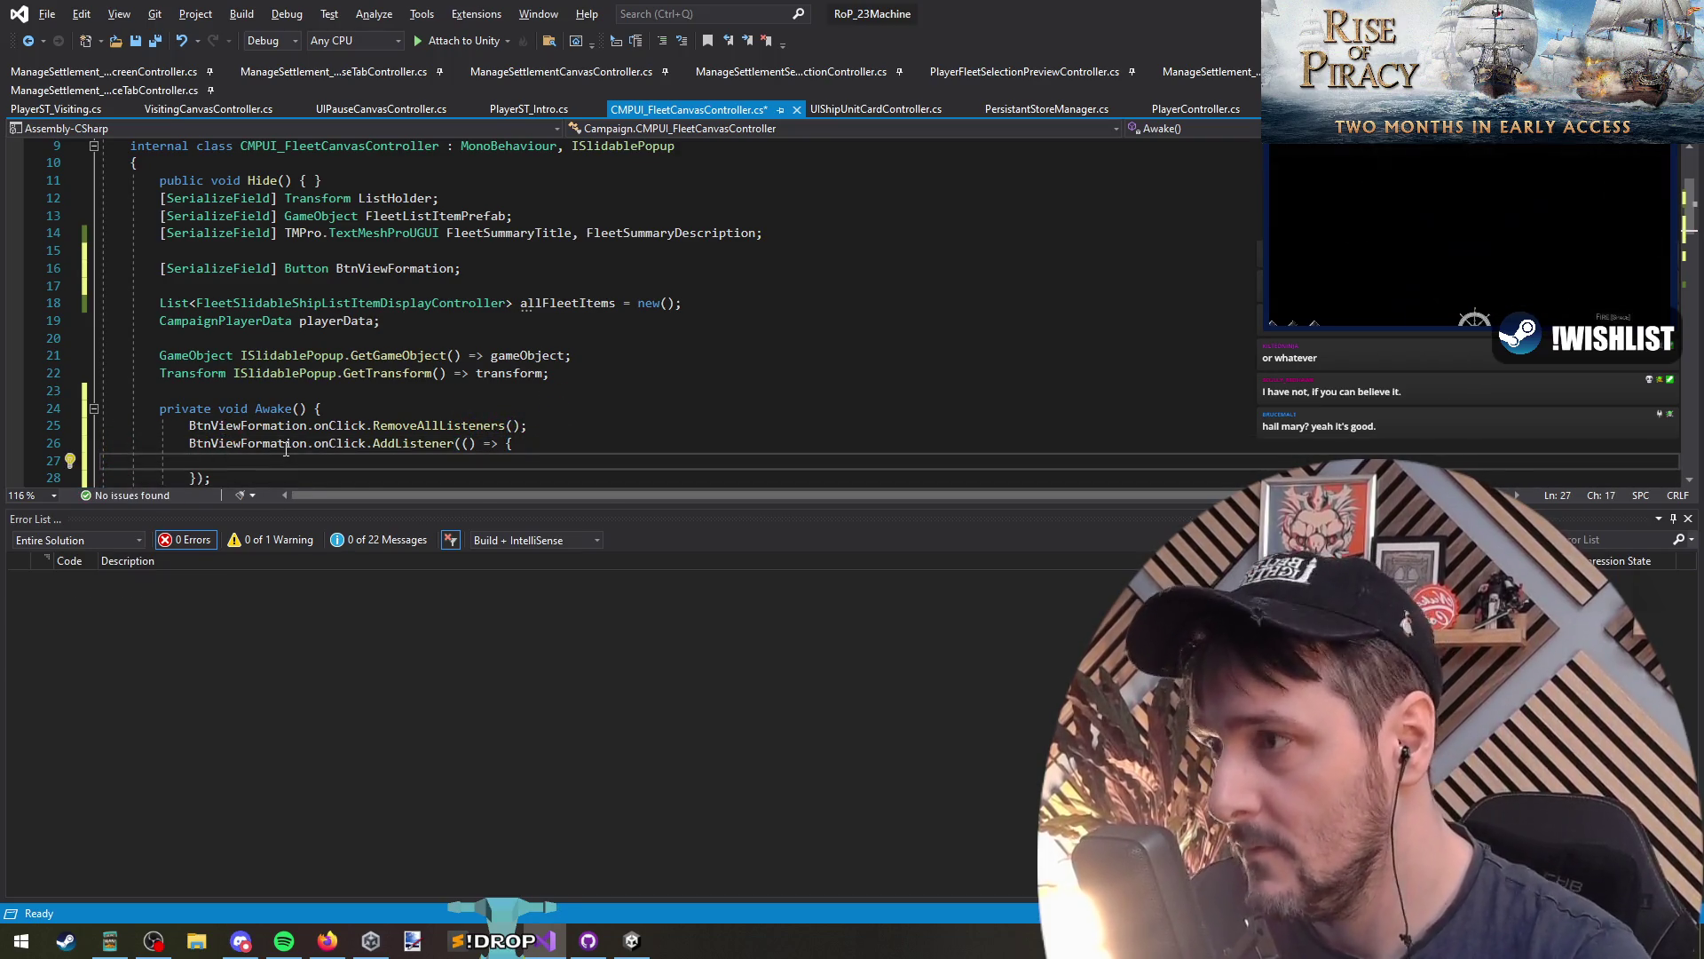
{"action": "scroll", "coordinate": [286, 450], "scroll_direction": "down", "scroll_amount": 2}
{"action": "key", "text": "ctrl+Tab"}
{"action": "key", "text": "Tab"}
{"action": "key", "text": "Tab"}
{"action": "key", "text": "Tab"}
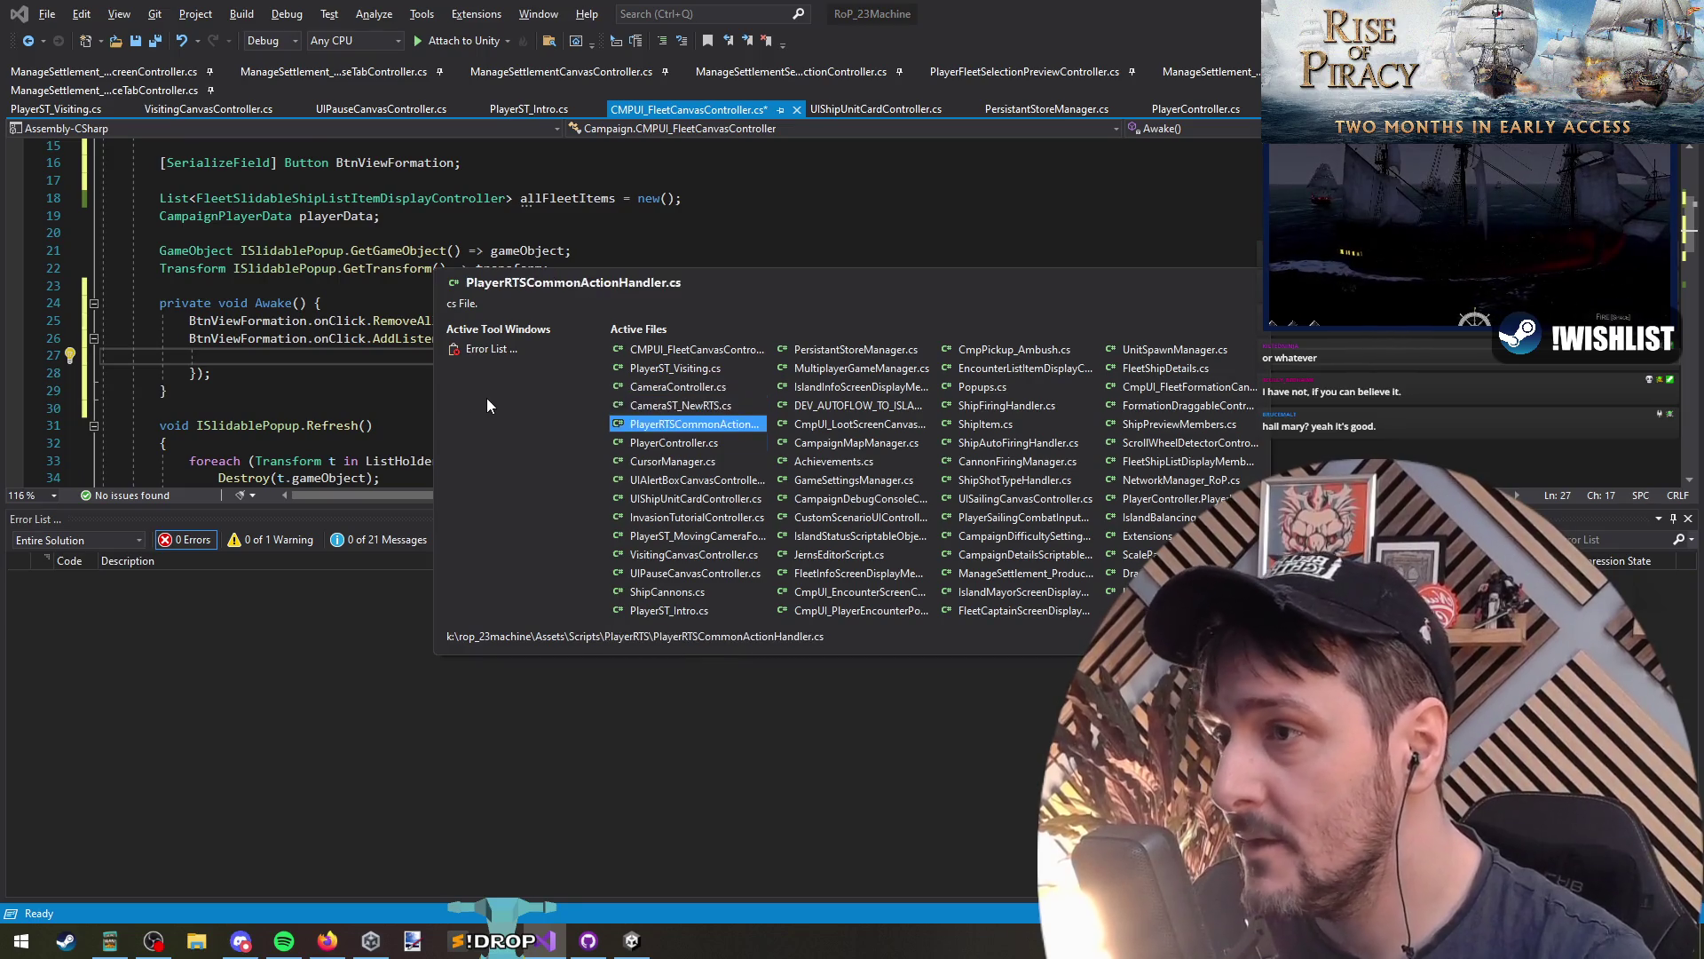
Step: Cut the Review Formation dialog code near the Visit case in CampaignMapManager.cs and paste it into the listener
{"action": "key", "text": "ctrl+Tab"}
{"action": "key", "text": "ctrl+Tab"}
{"action": "key", "text": "ctrl+Tab"}
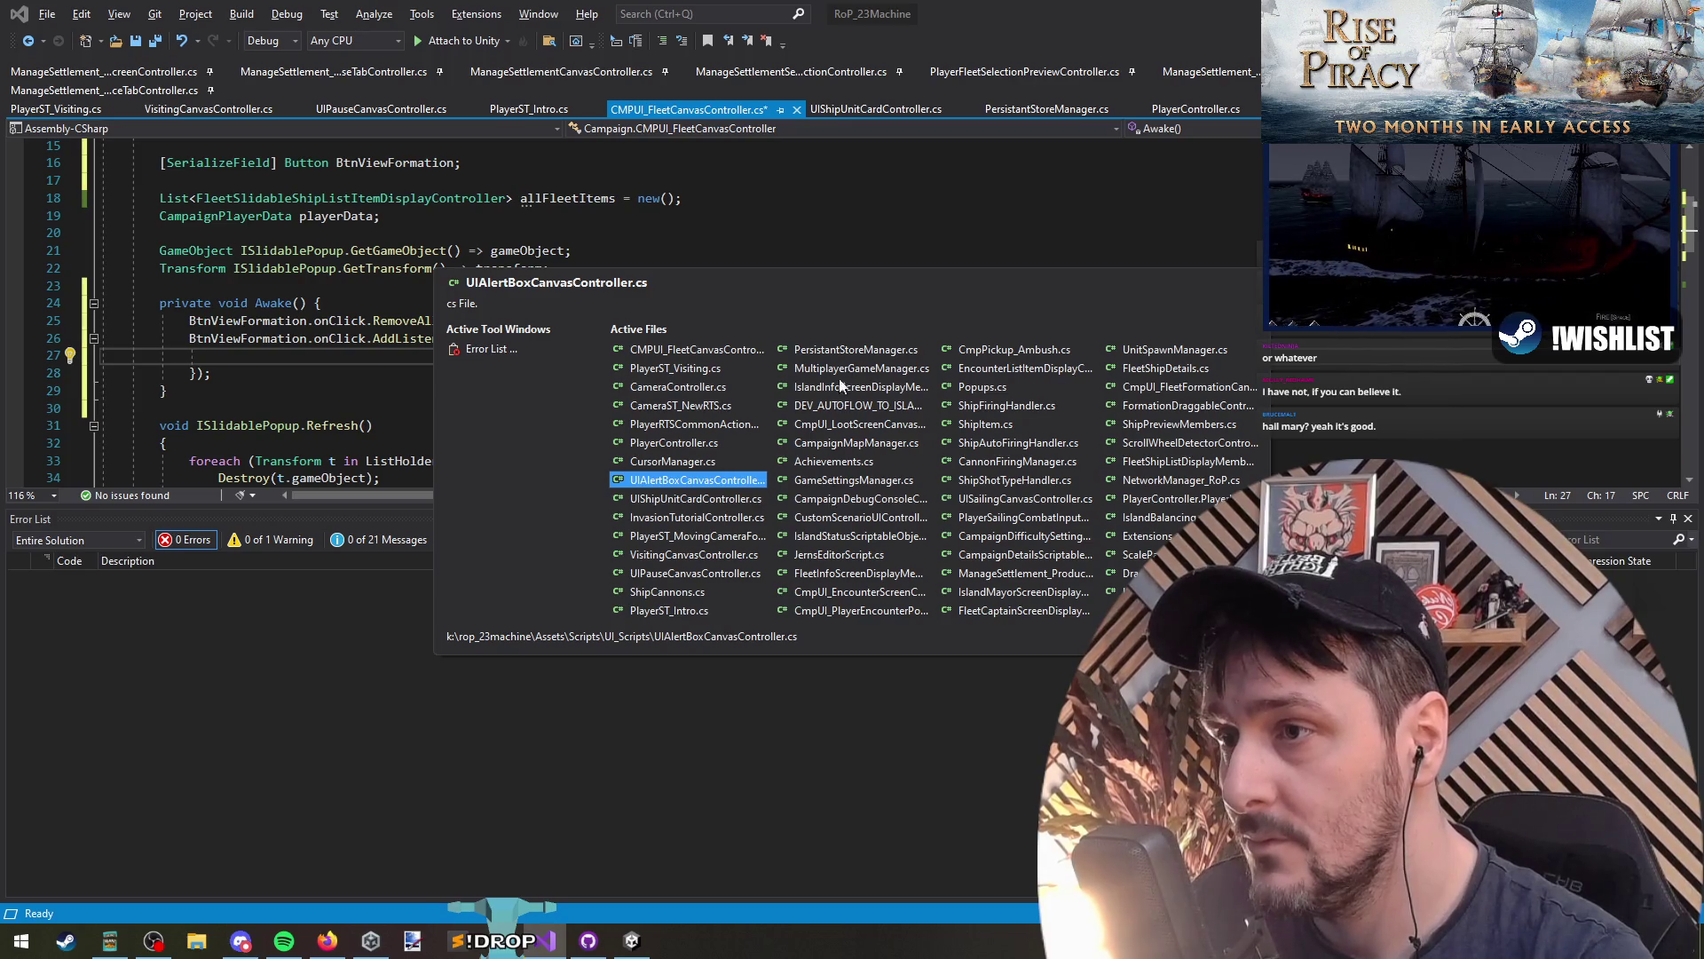
{"action": "left_click", "coordinate": [825, 447]}
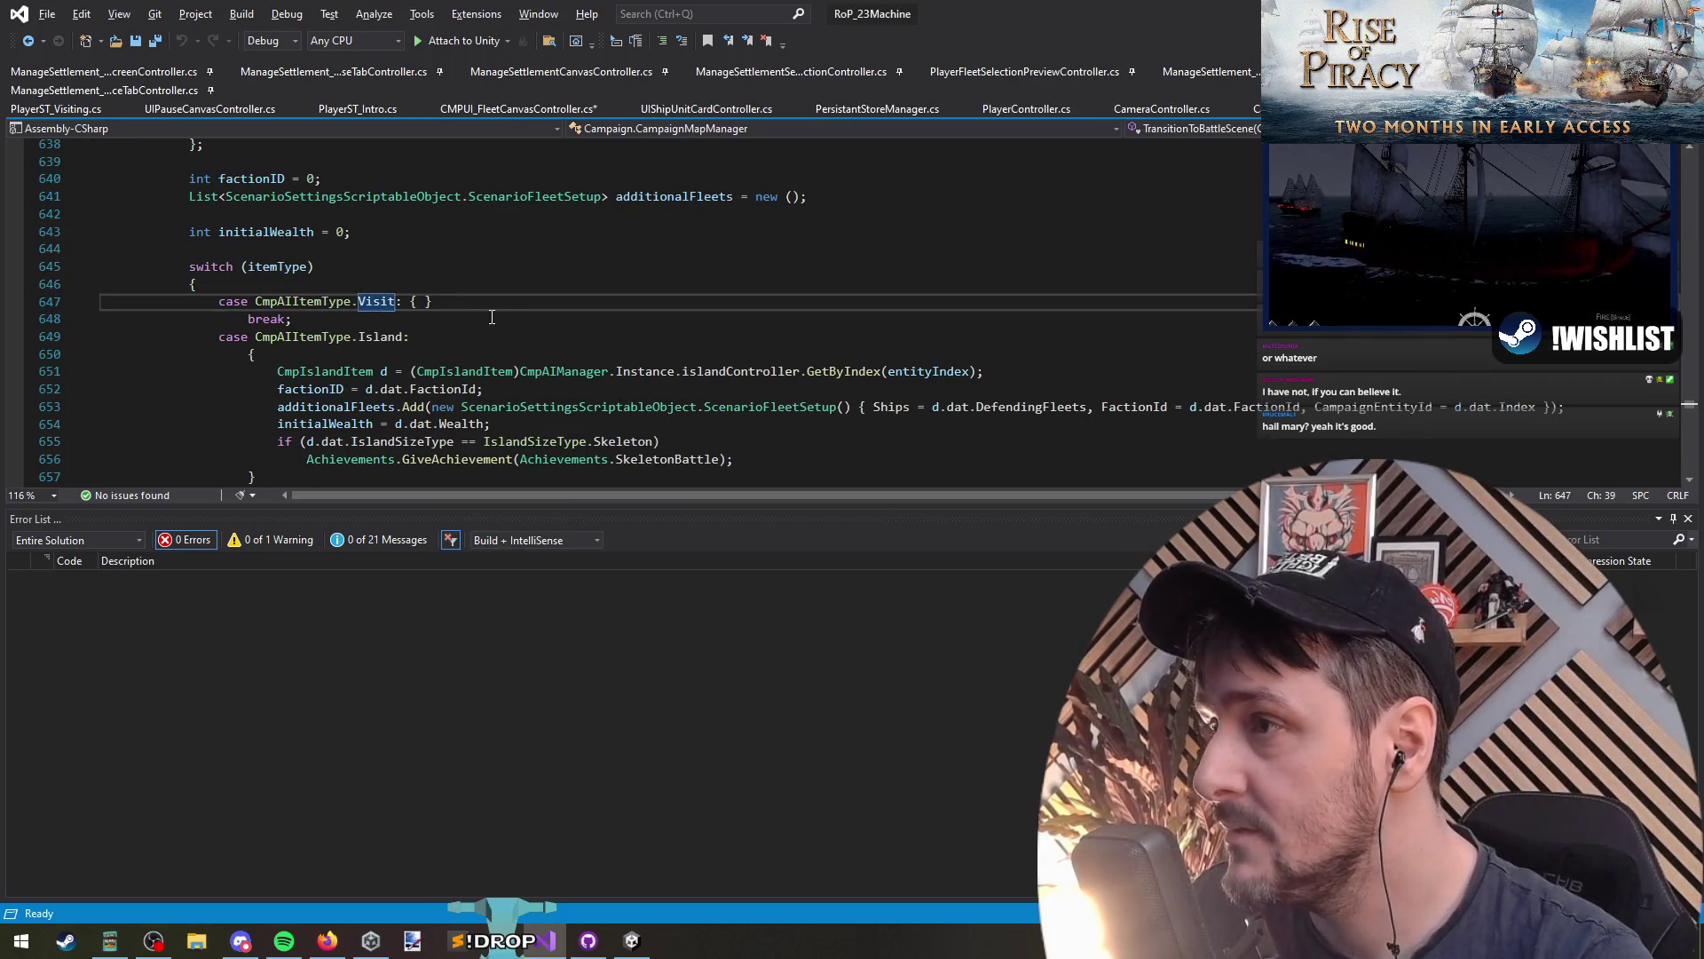
{"action": "left_click", "coordinate": [426, 284]}
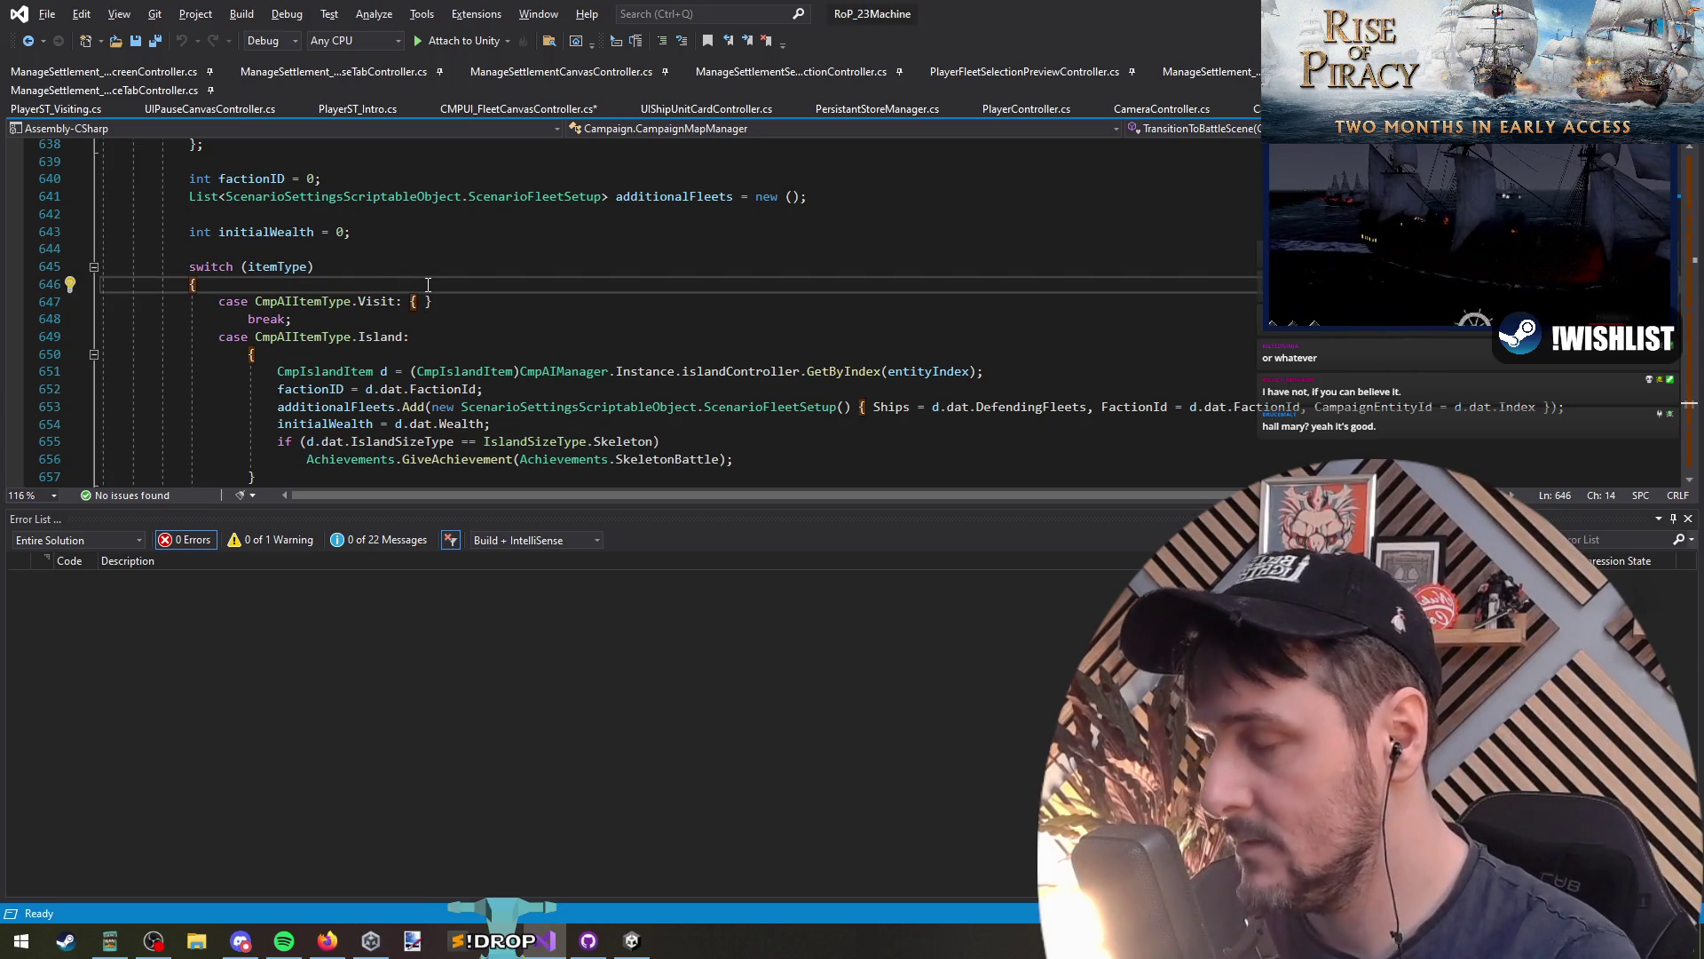
{"action": "key", "text": "Down"}
{"action": "key", "text": "ctrl+F3"}
{"action": "key", "text": "F3"}
{"action": "key", "text": "F3"}
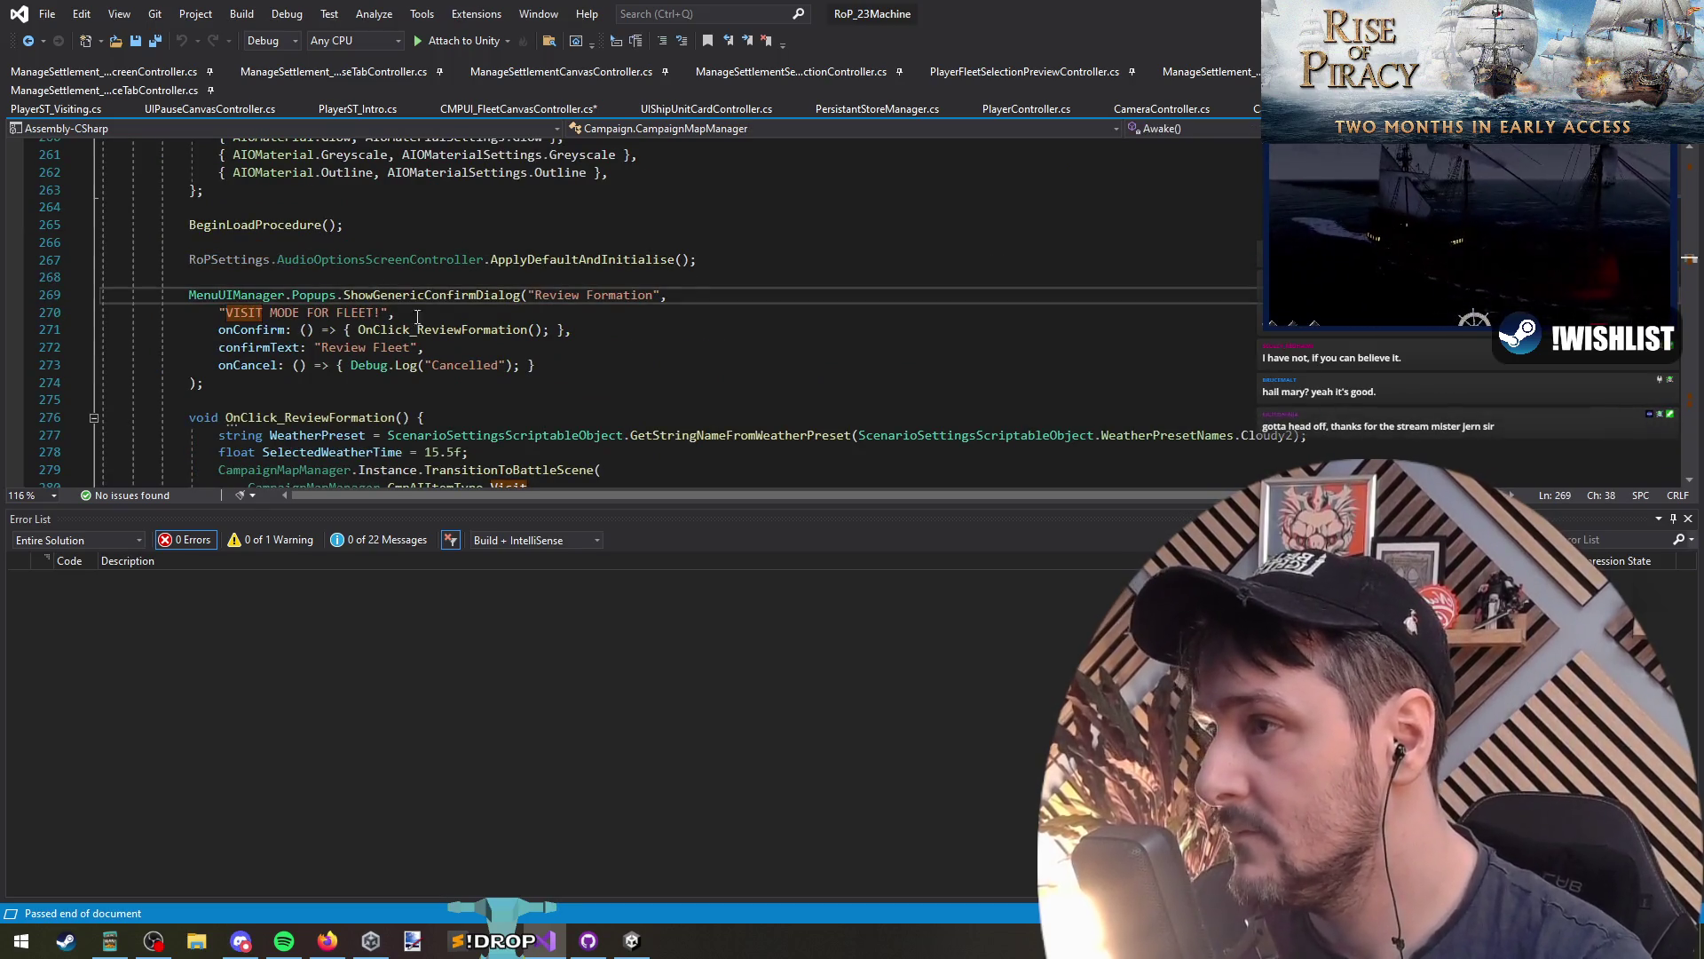
{"action": "left_click", "coordinate": [354, 278]}
{"action": "mouse_move", "coordinate": [354, 278]}
{"action": "left_mouse_down"}
{"action": "mouse_move", "coordinate": [337, 479]}
{"action": "mouse_move", "coordinate": [329, 367]}
{"action": "left_mouse_up"}
{"action": "key", "text": "Delete"}
{"action": "scroll", "coordinate": [353, 356], "scroll_direction": "up", "scroll_amount": 4}
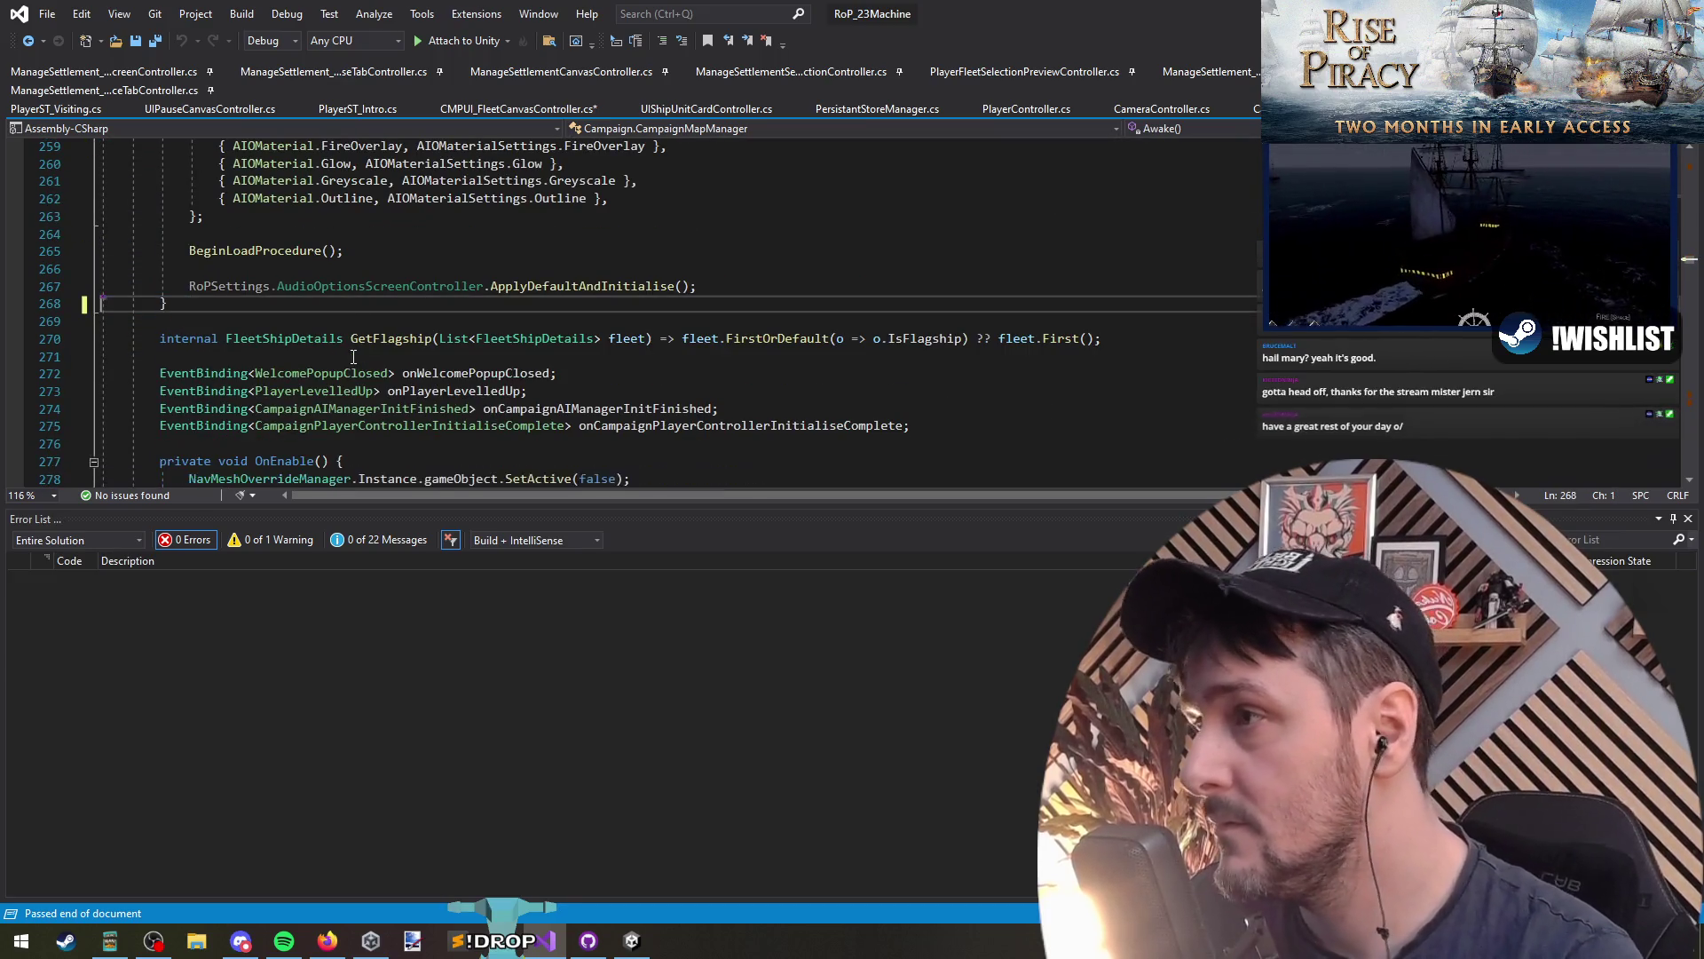
{"action": "key", "text": "ctrl+Tab"}
{"action": "key", "text": "ctrl+v"}
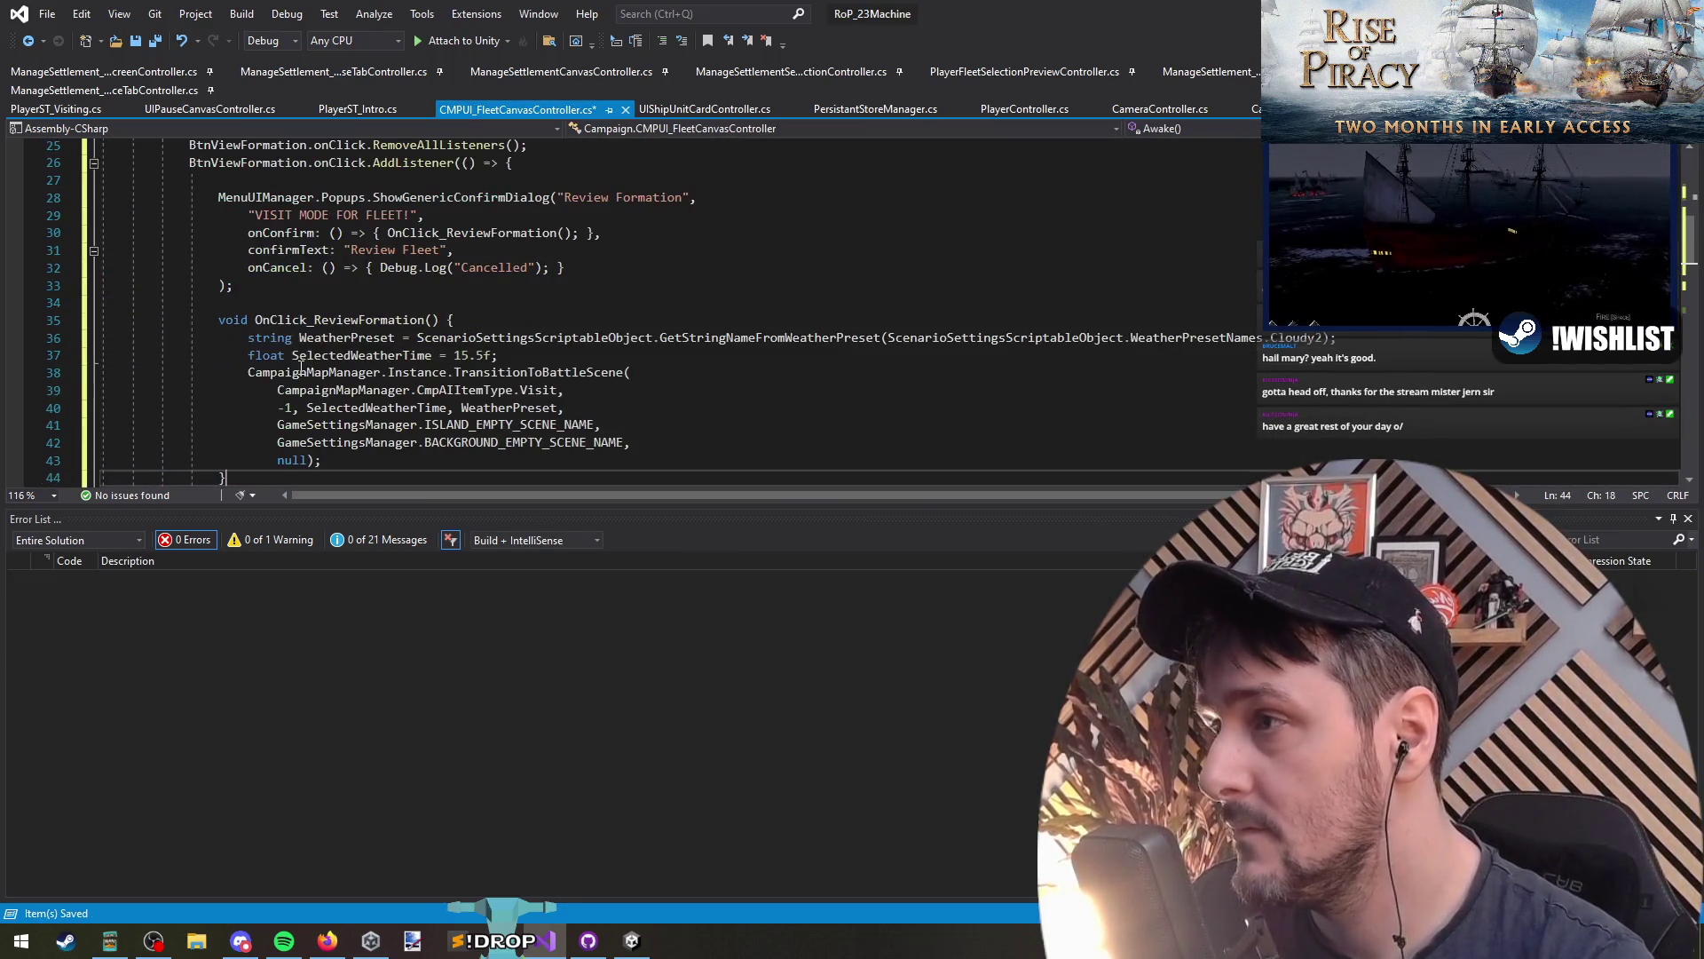
Step: Move OnClick_ReviewFormation to the top of the listener and make it a static local function
{"action": "left_click", "coordinate": [305, 179]}
{"action": "key", "text": "Delete"}
{"action": "left_click", "coordinate": [357, 291]}
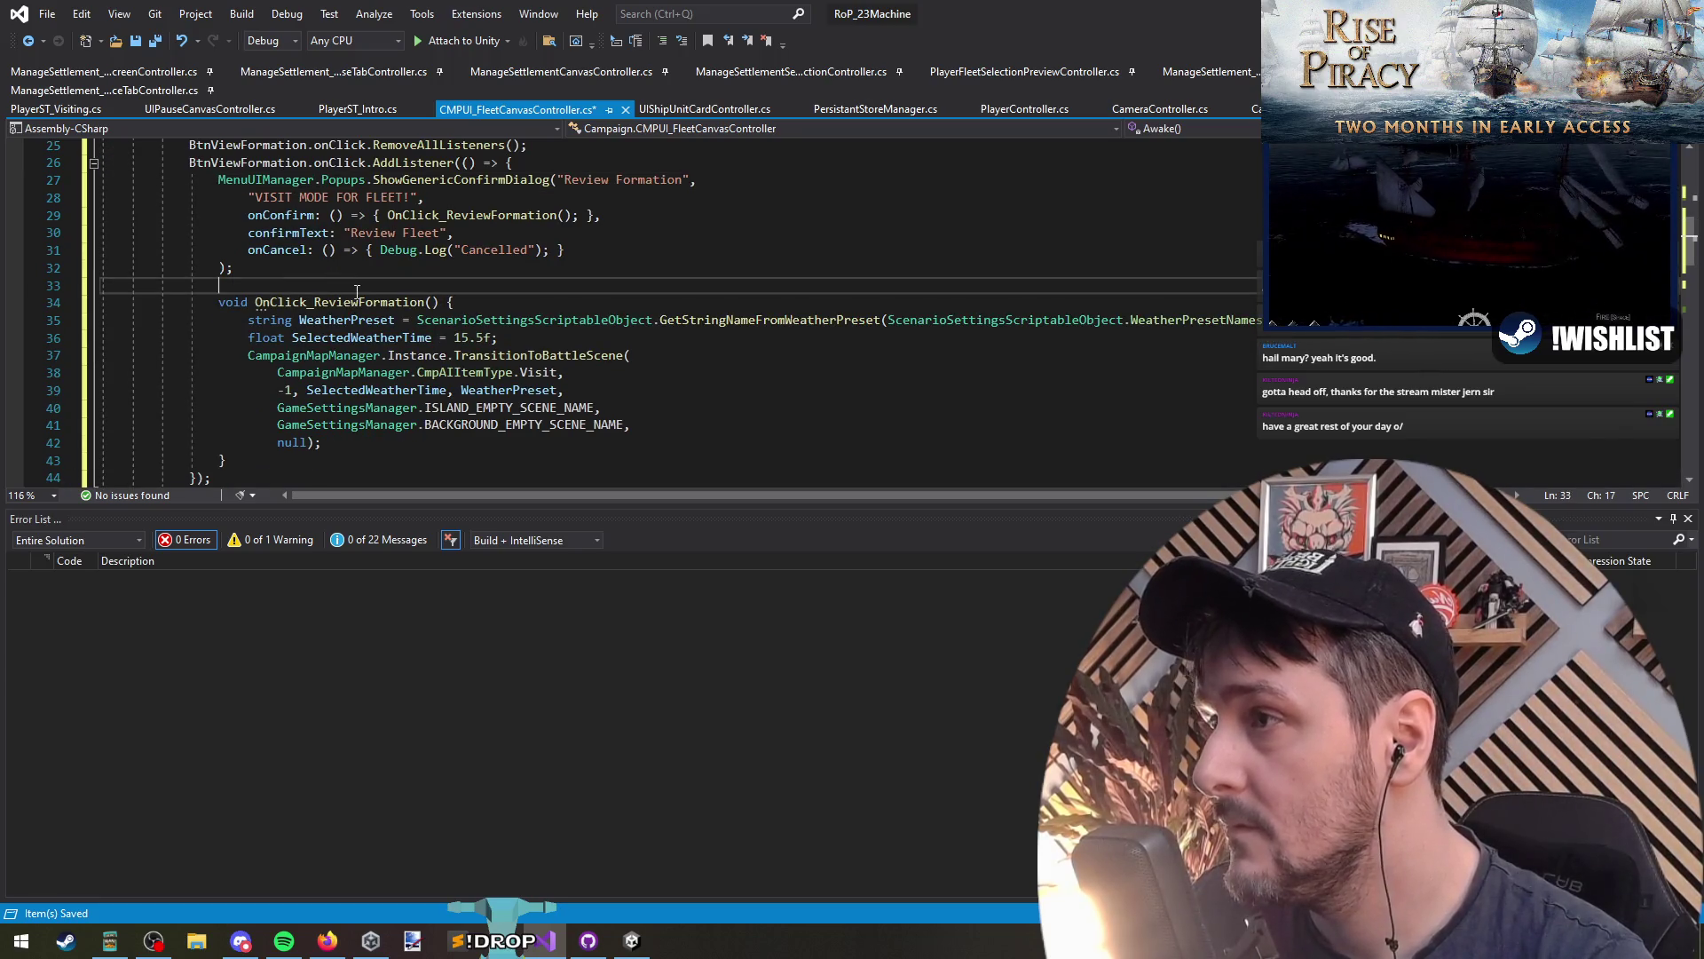
{"action": "left_click", "coordinate": [227, 460], "text": "shift"}
{"action": "key", "text": "ctrl+x"}
{"action": "left_click", "coordinate": [654, 163]}
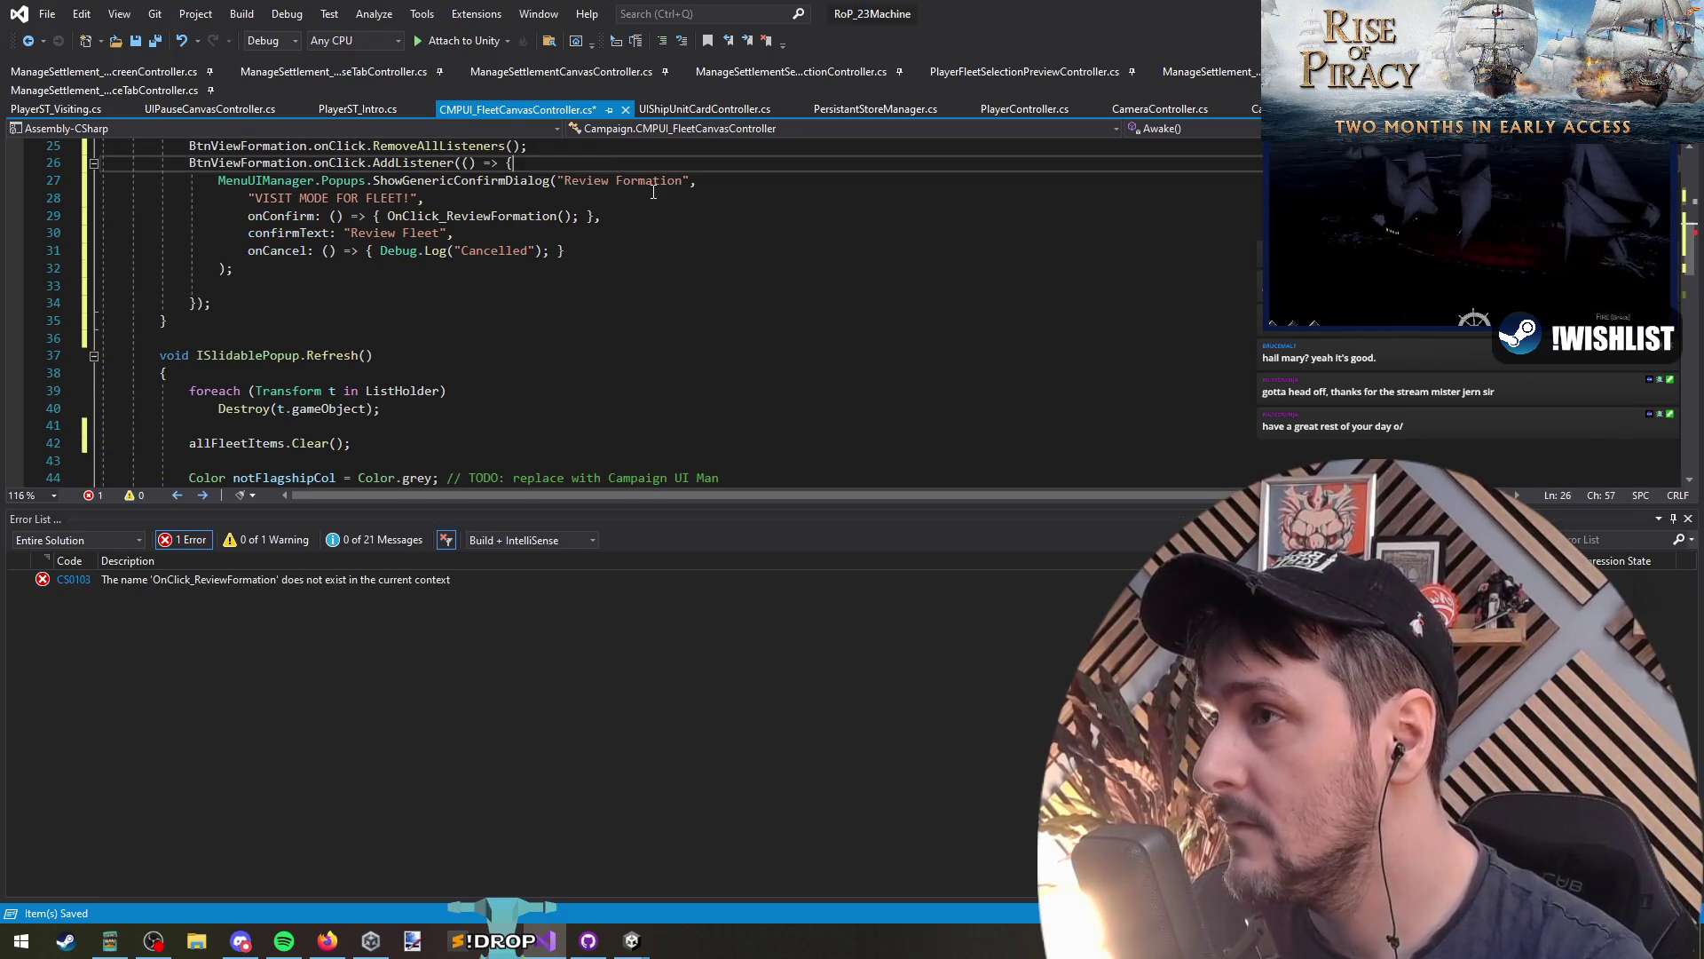
{"action": "key", "text": "Return"}
{"action": "key", "text": "Return"}
{"action": "key", "text": "ctrl+v"}
{"action": "scroll", "coordinate": [332, 431], "scroll_direction": "down", "scroll_amount": 1}
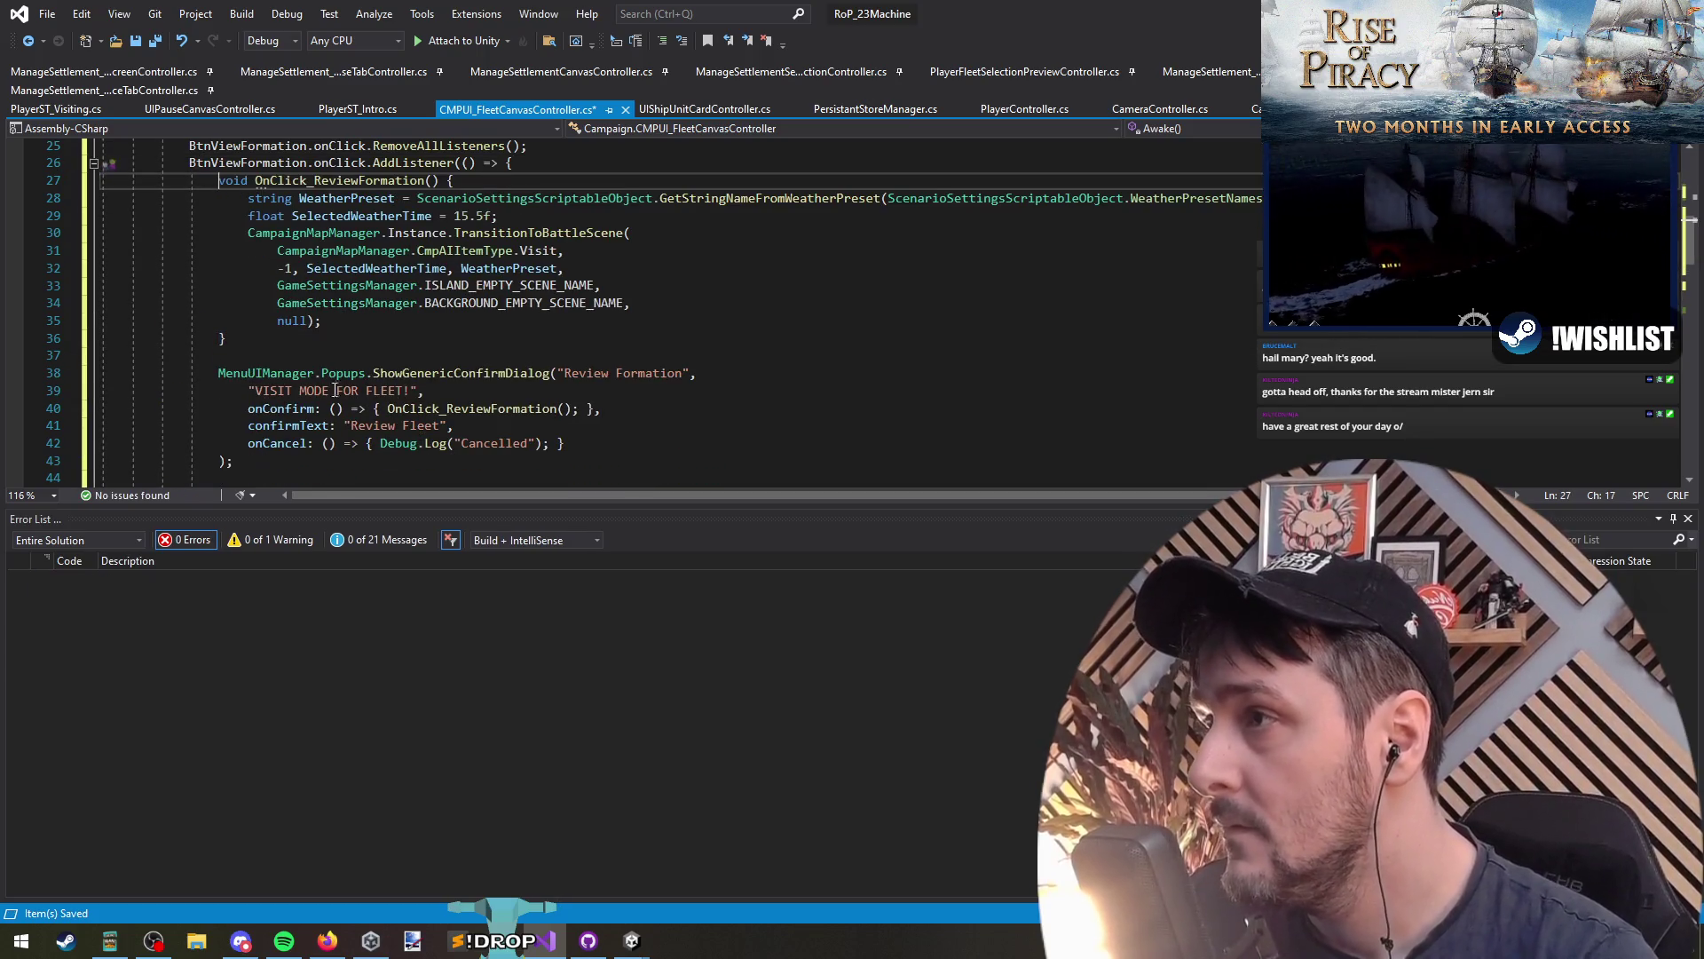
{"action": "scroll", "coordinate": [332, 431], "scroll_direction": "up", "scroll_amount": 2}
{"action": "type", "text": "stat"}
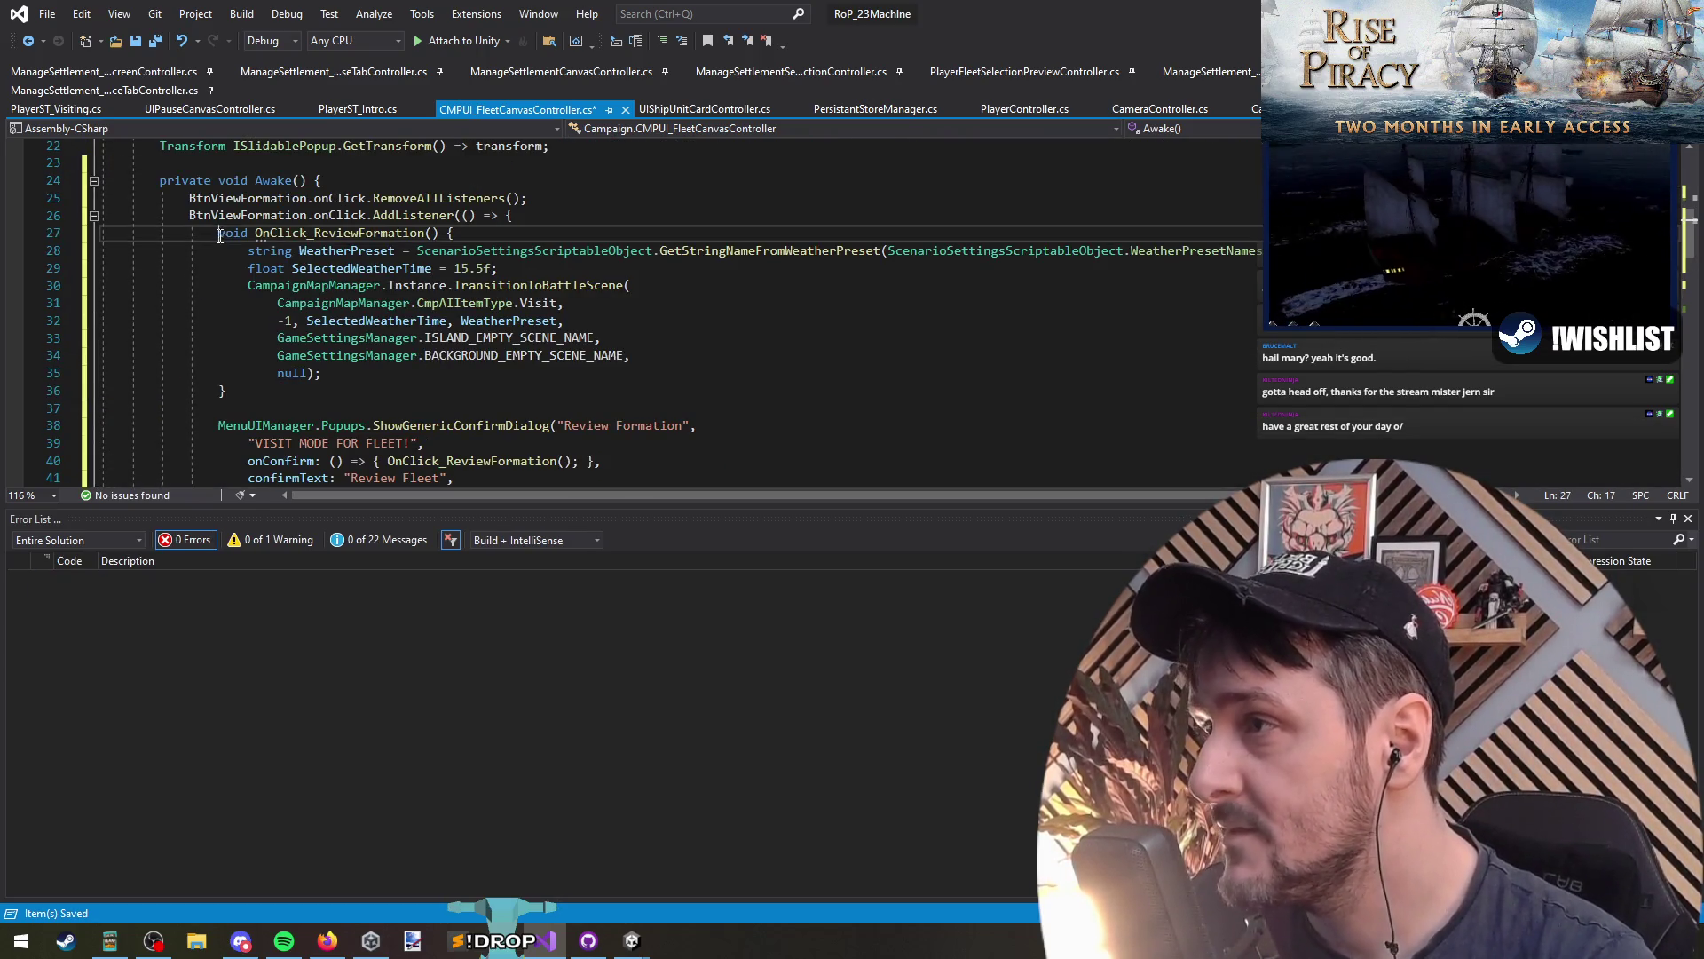
{"action": "type", "text": "ic"}
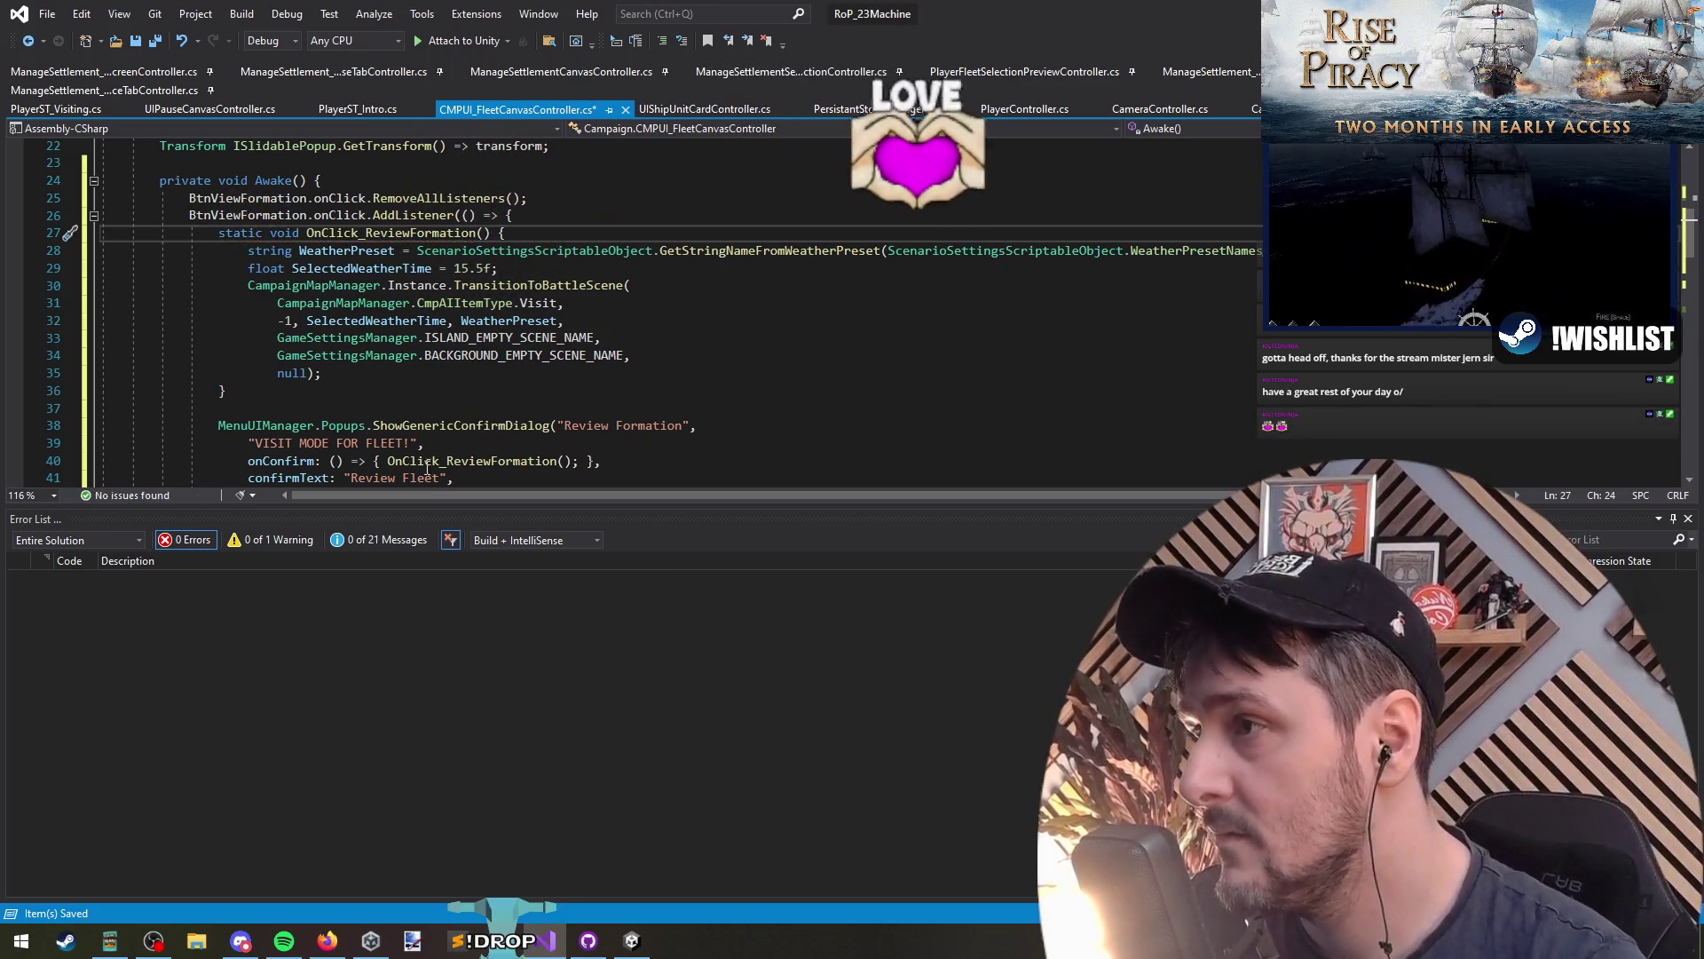
Step: Review the ShowGenericConfirmDialog call, selecting the 'Review Formation' title and the line 39 message
{"action": "left_click_drag", "start_coordinate": [224, 408], "coordinate": [410, 427]}
{"action": "left_click", "coordinate": [434, 420]}
{"action": "scroll", "coordinate": [532, 443], "scroll_direction": "down", "scroll_amount": 3}
{"action": "scroll", "coordinate": [621, 479], "scroll_direction": "up", "scroll_amount": 2}
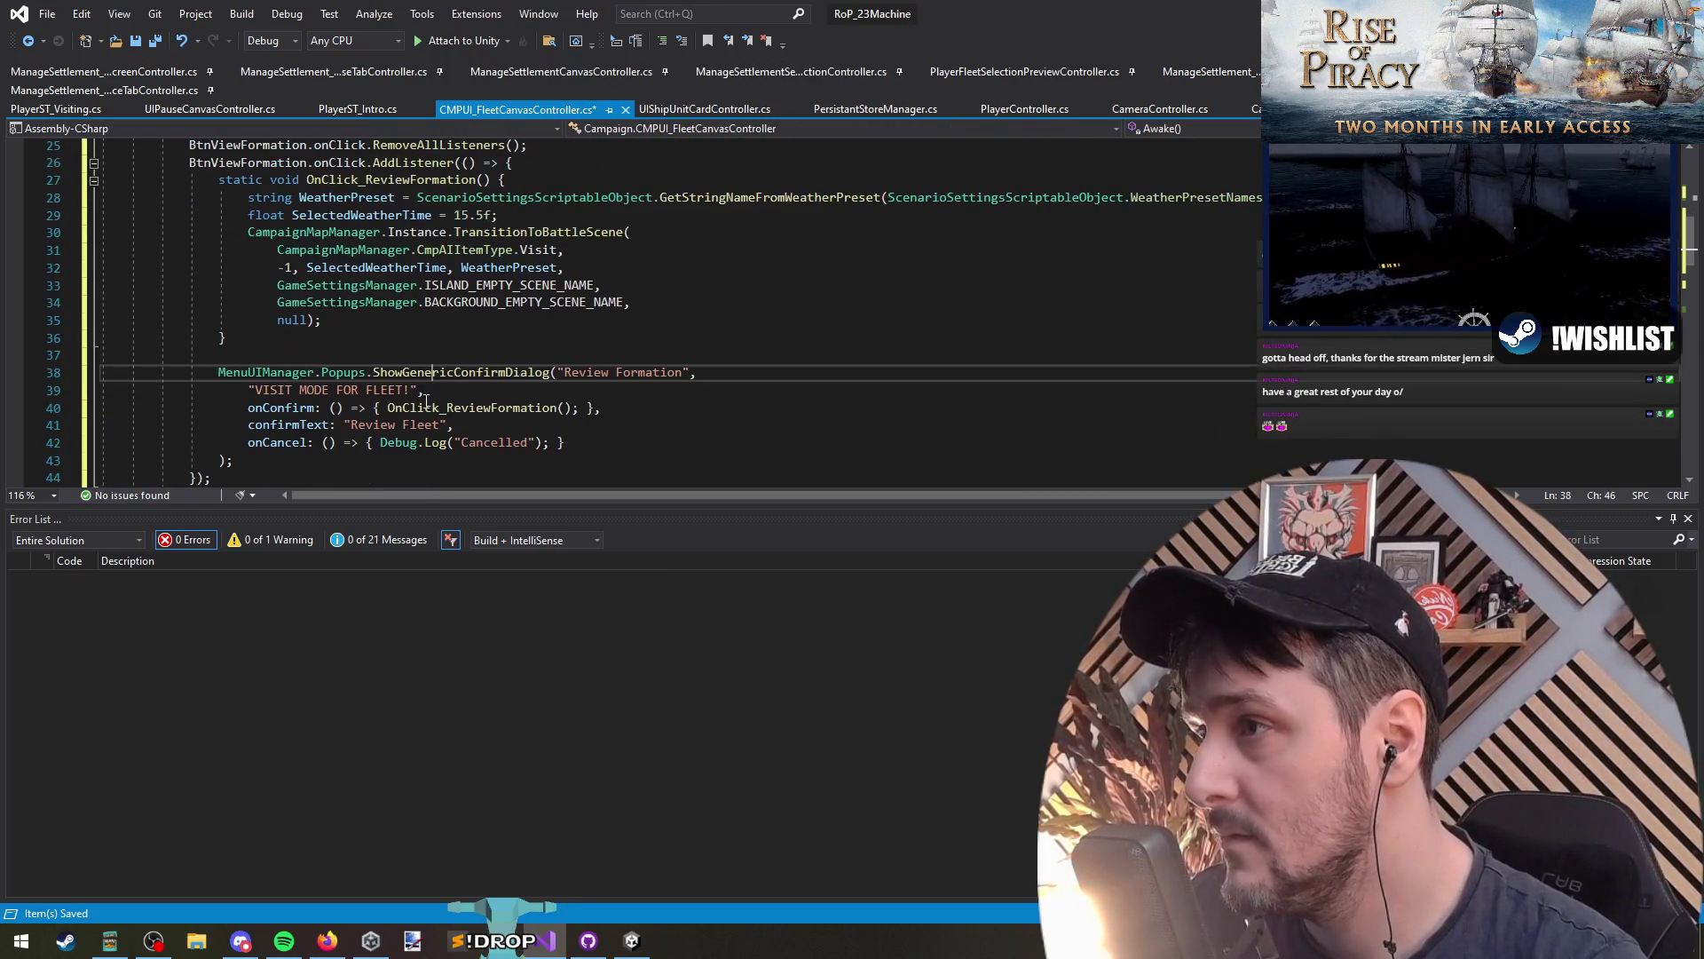
{"action": "left_click_drag", "start_coordinate": [565, 372], "coordinate": [682, 373]}
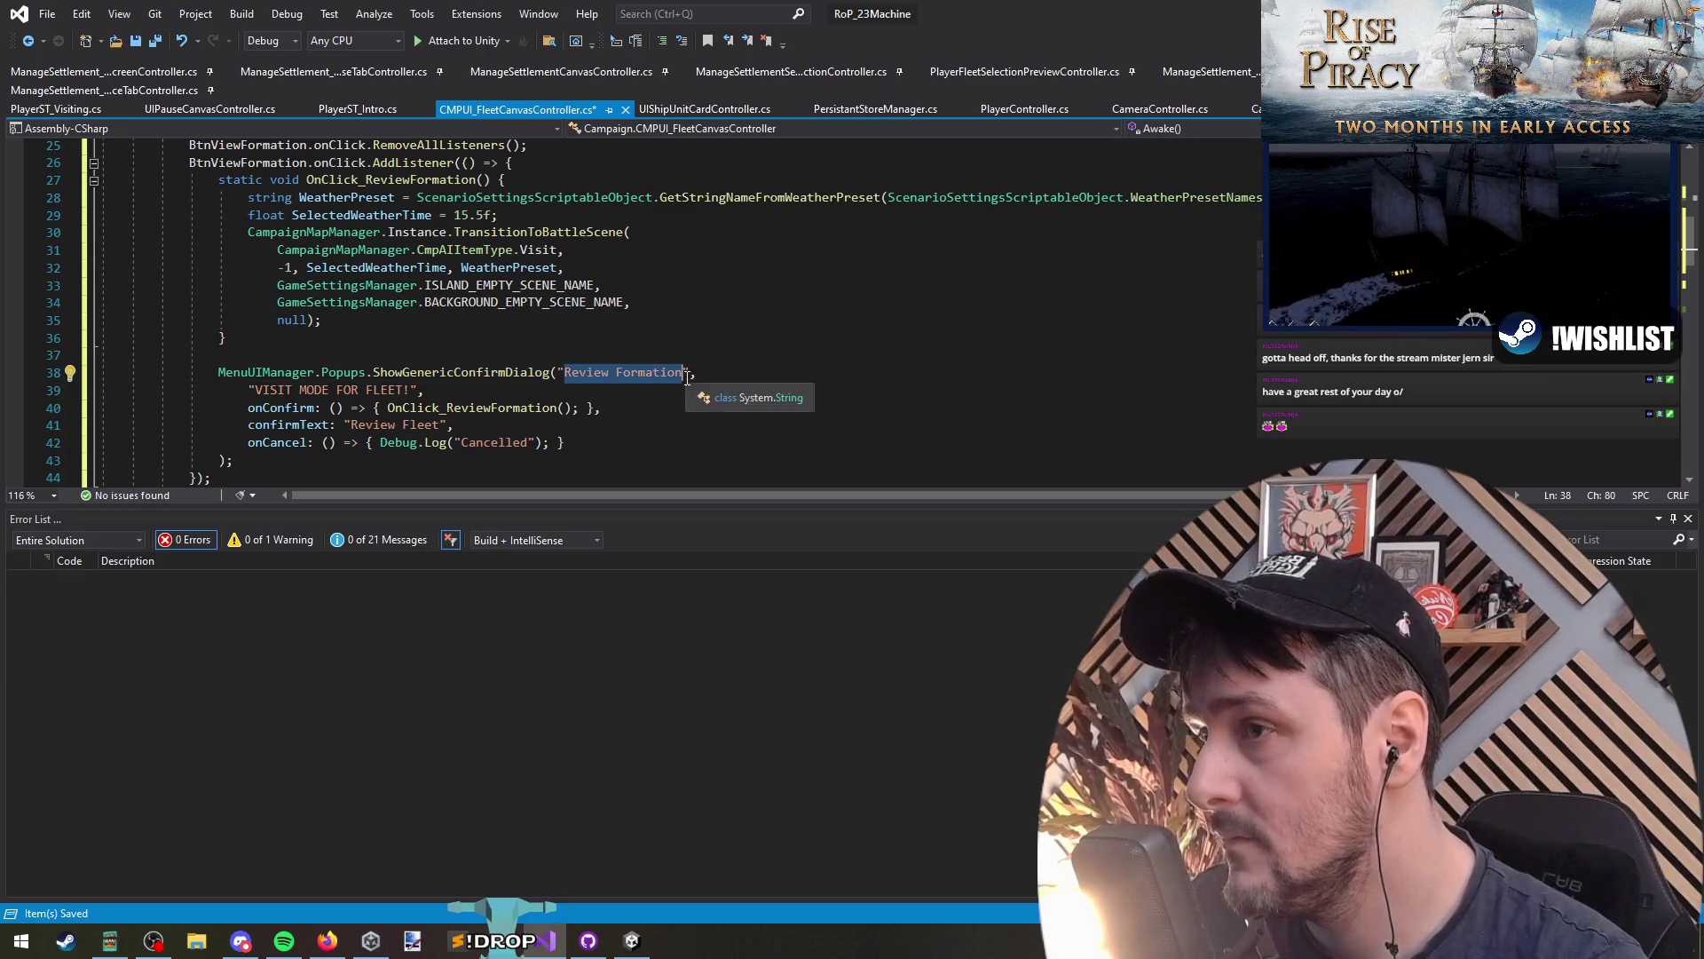
{"action": "left_click_drag", "start_coordinate": [245, 397], "coordinate": [413, 394]}
{"action": "key", "text": "ctrl+minus"}
Step: Rework the dialog title toward 'Visit Fleet' and rewrite the message to 'Switch to View Fleet mode!'
{"action": "double_click", "coordinate": [580, 378]}
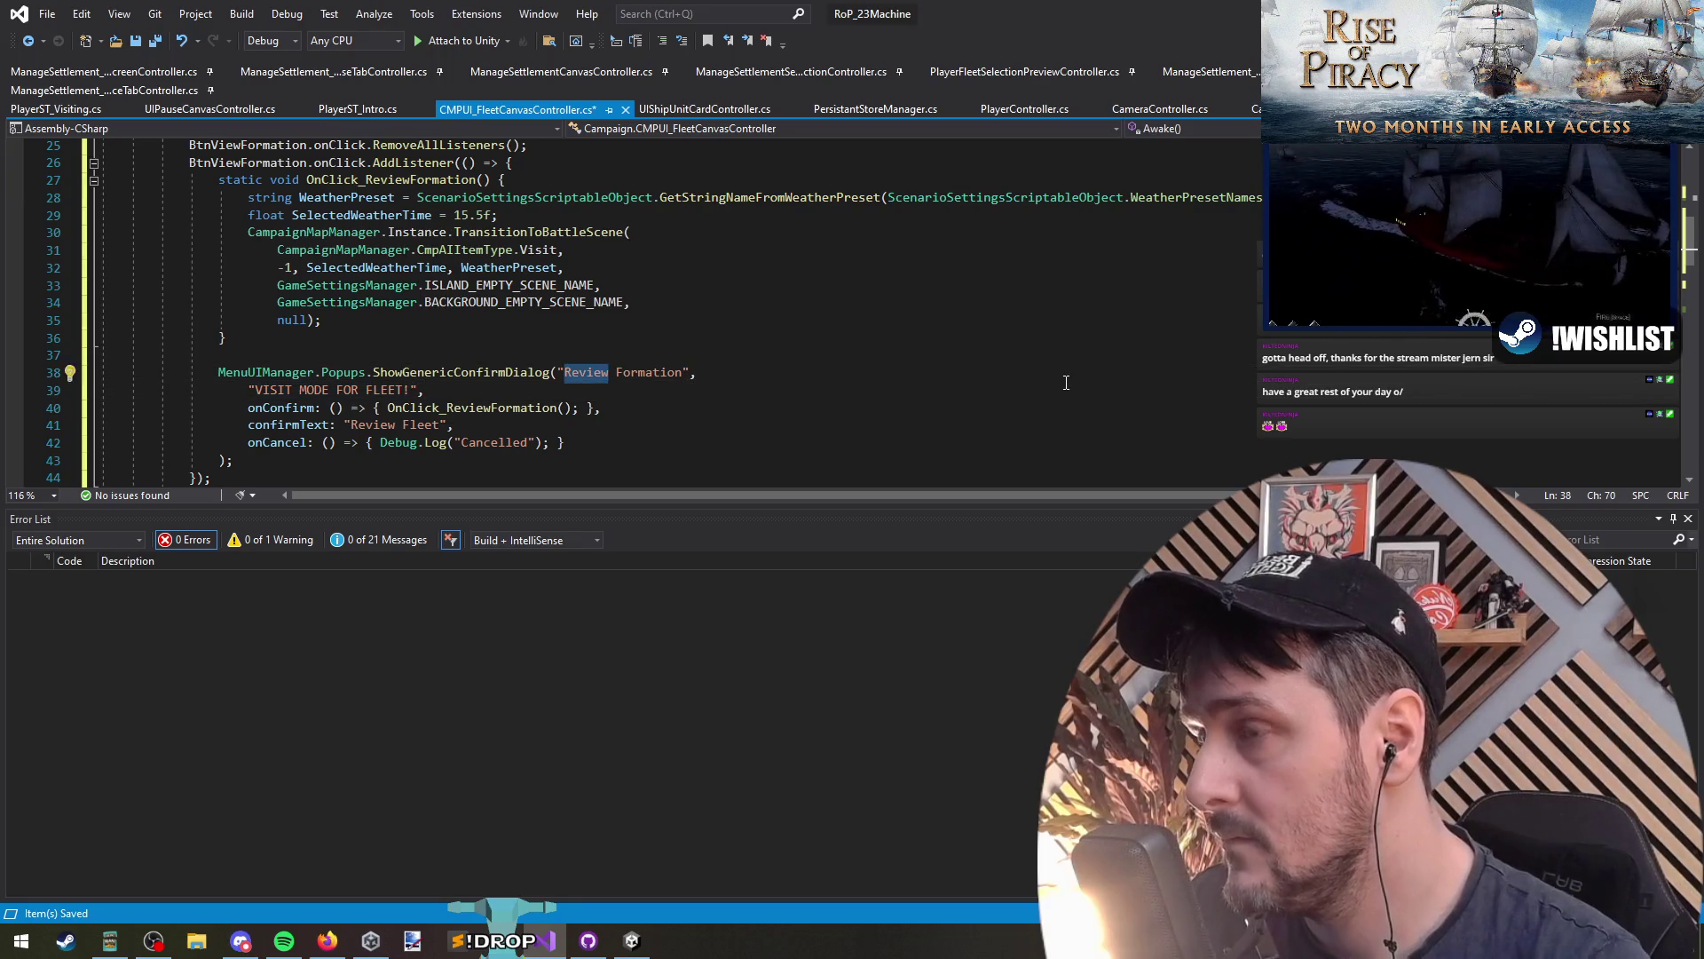
{"action": "type", "text": "Vi"}
{"action": "key", "text": "ctrl+shift+Right"}
{"action": "key", "text": "ctrl+shift+Right"}
{"action": "type", "text": "eet"}
{"action": "key", "text": "Down"}
{"action": "key", "text": "ctrl+shift+Left"}
{"action": "key", "text": "ctrl+shift+Left"}
{"action": "key", "text": "ctrl+shift+Left"}
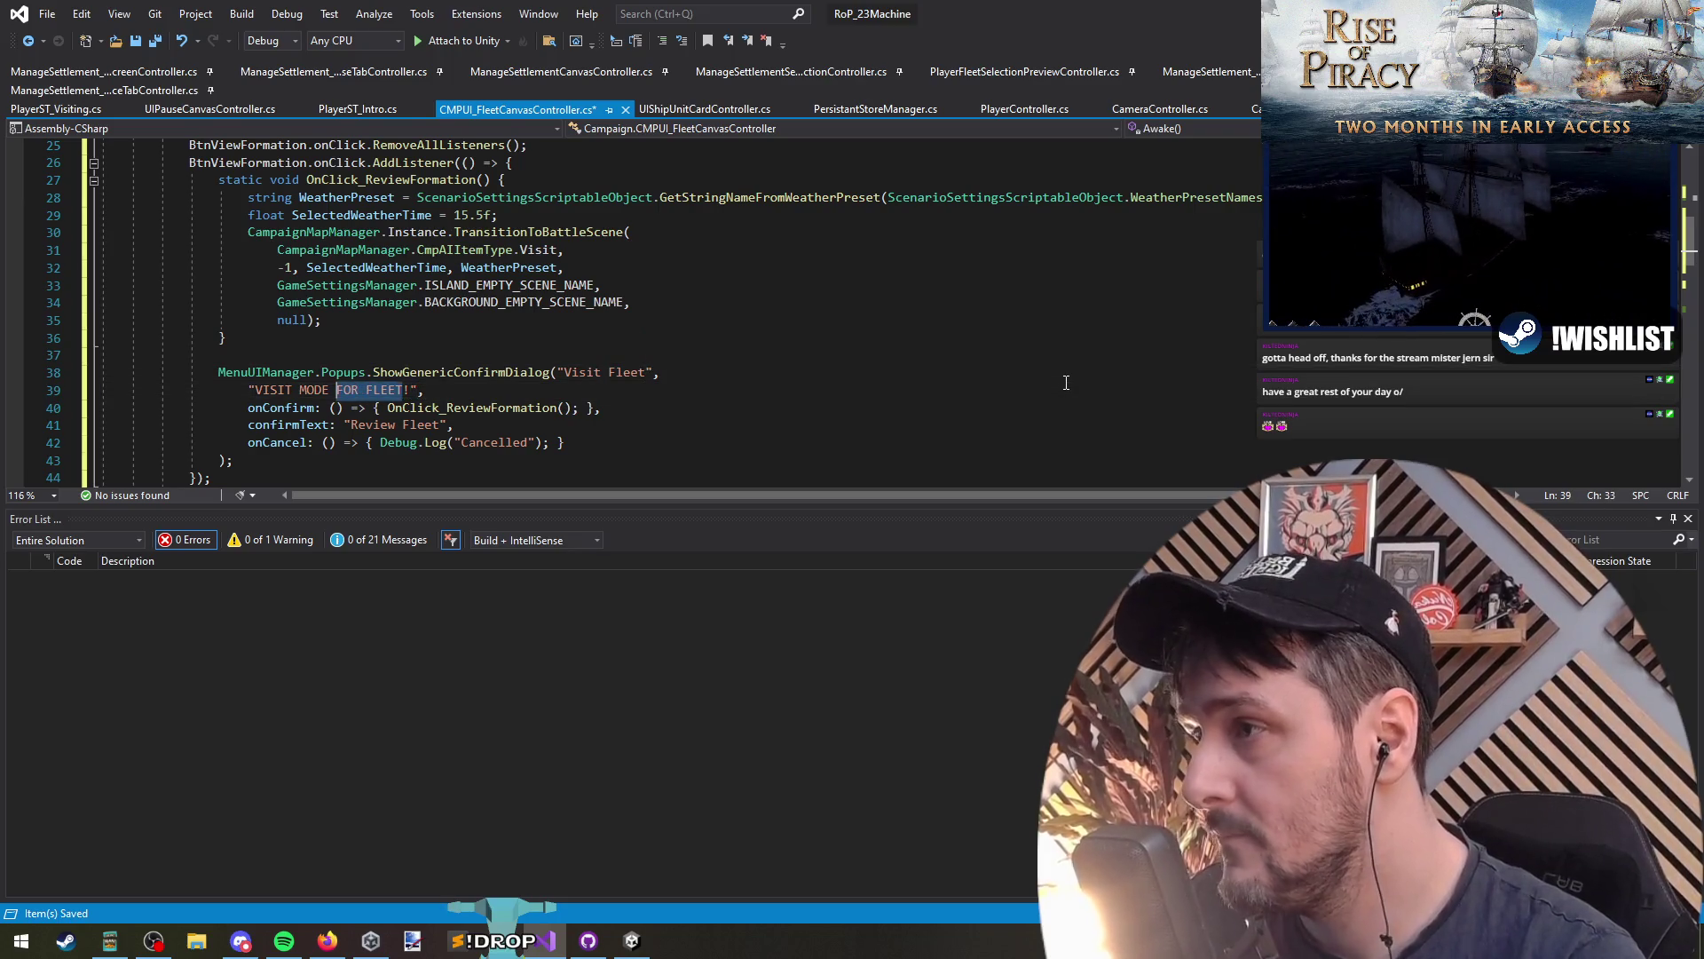
{"action": "type", "text": "Visi"}
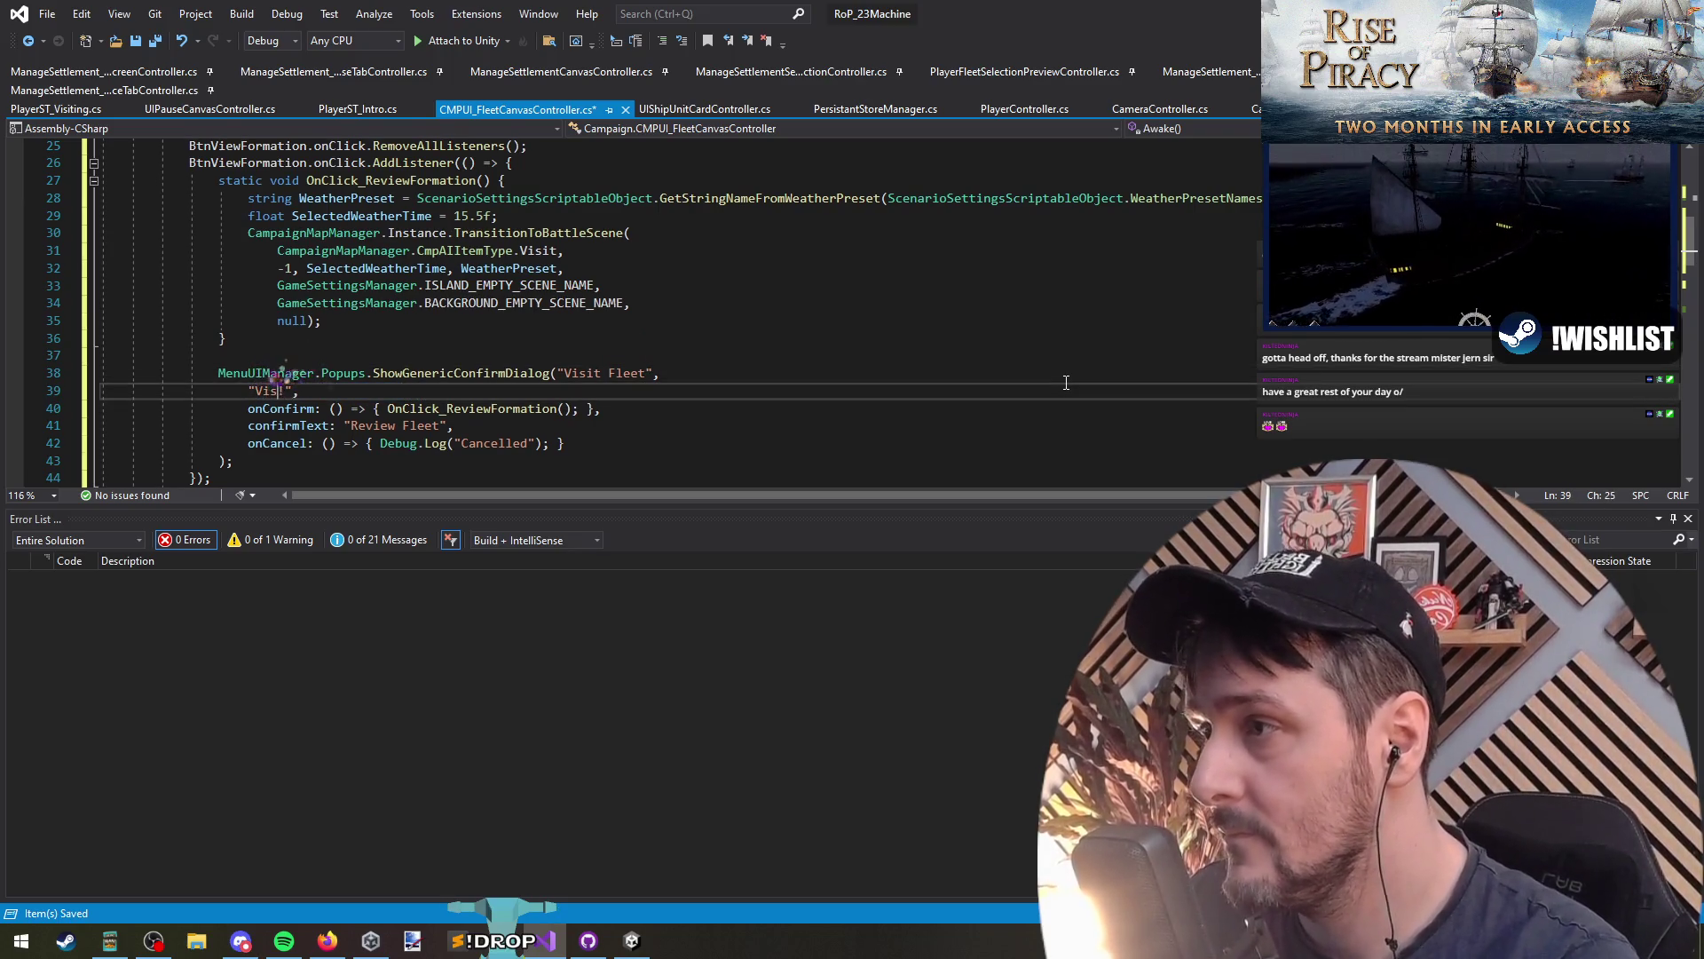
{"action": "type", "text": "ting your fleet will load a !"}
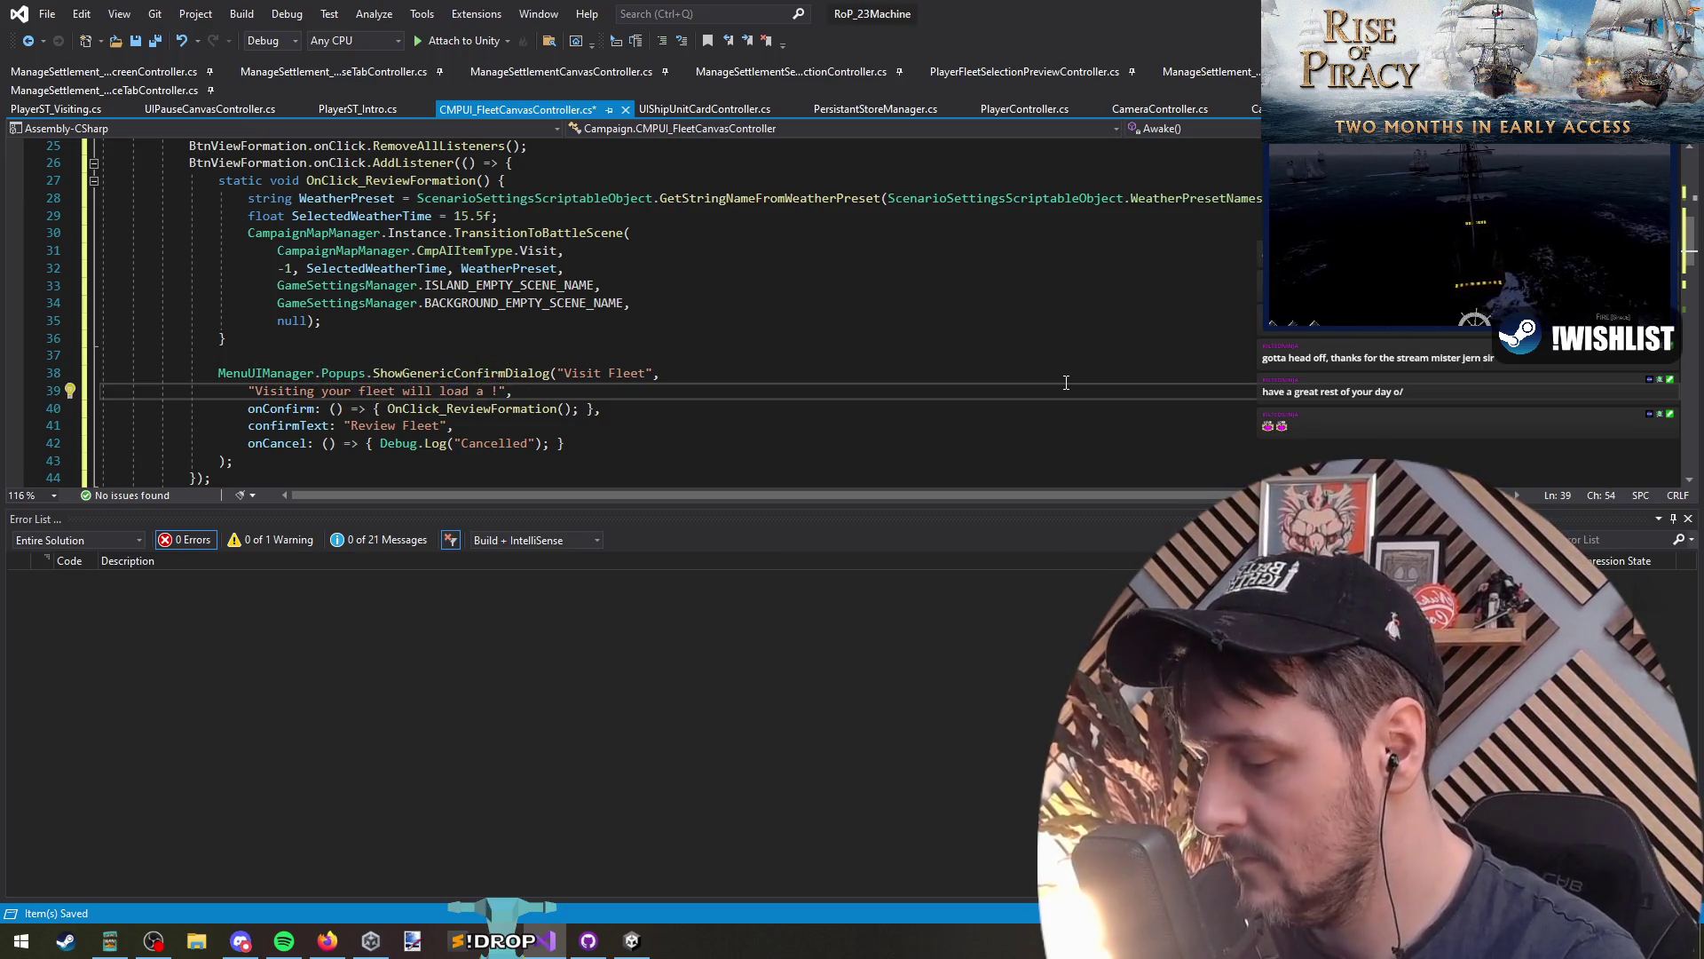
{"action": "key", "text": "ctrl+shift+Left"}
{"action": "key", "text": "ctrl+shift+Left"}
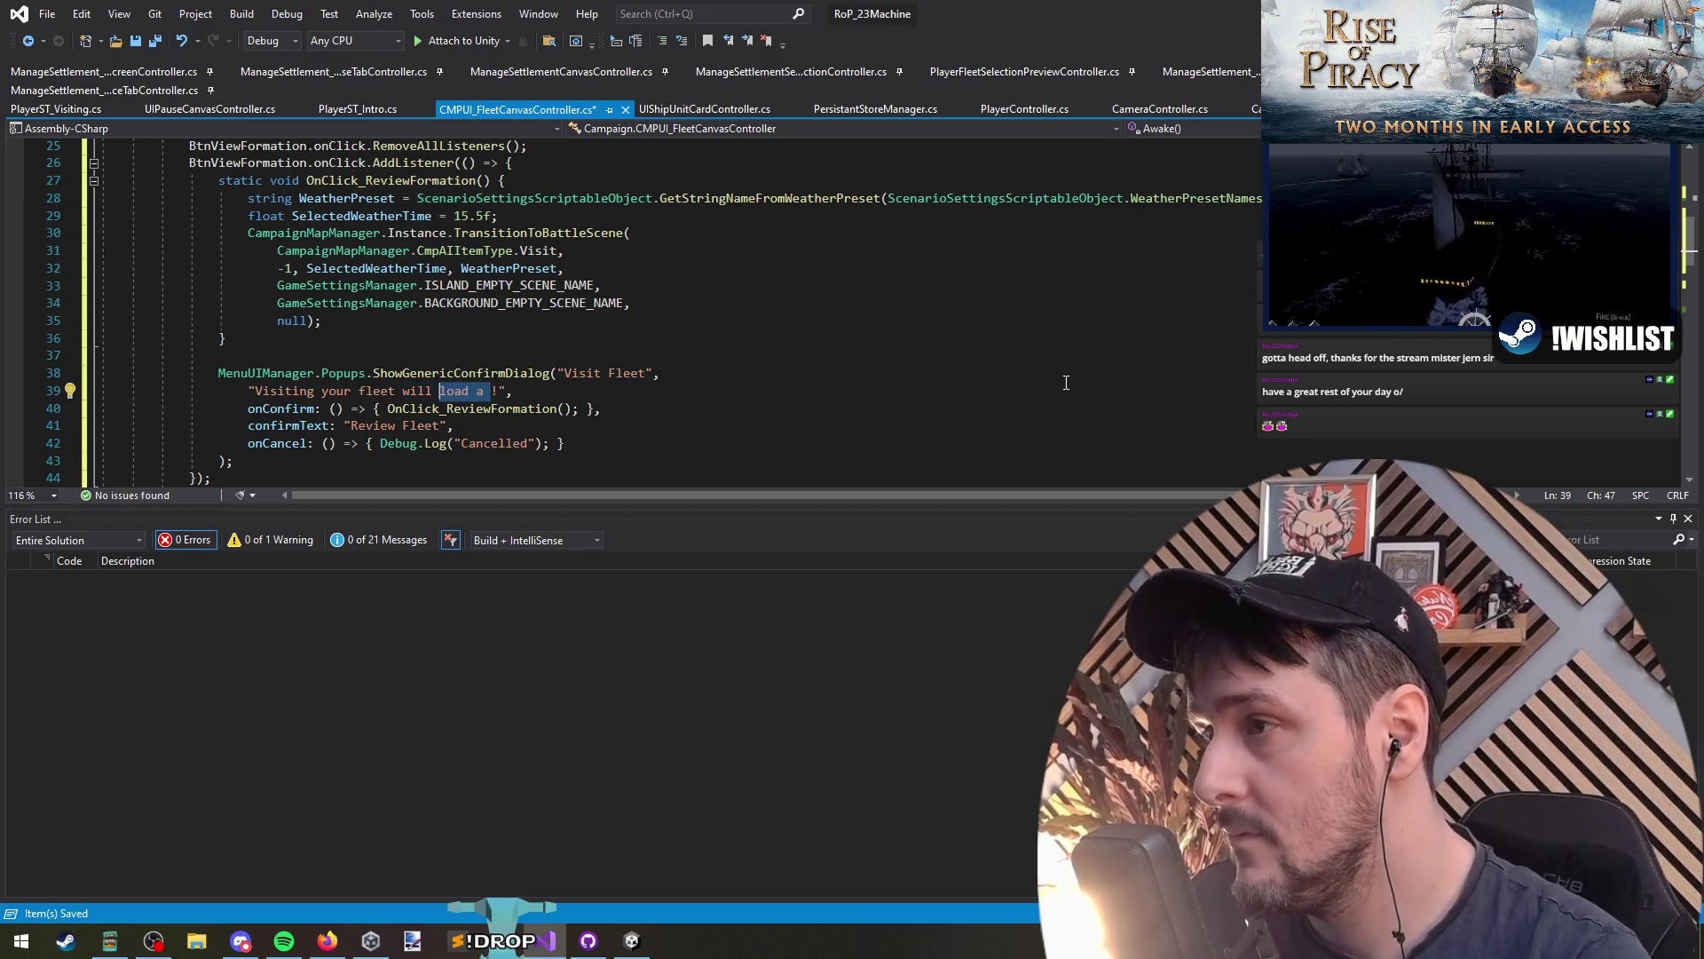
{"action": "key", "text": "BackSpace"}
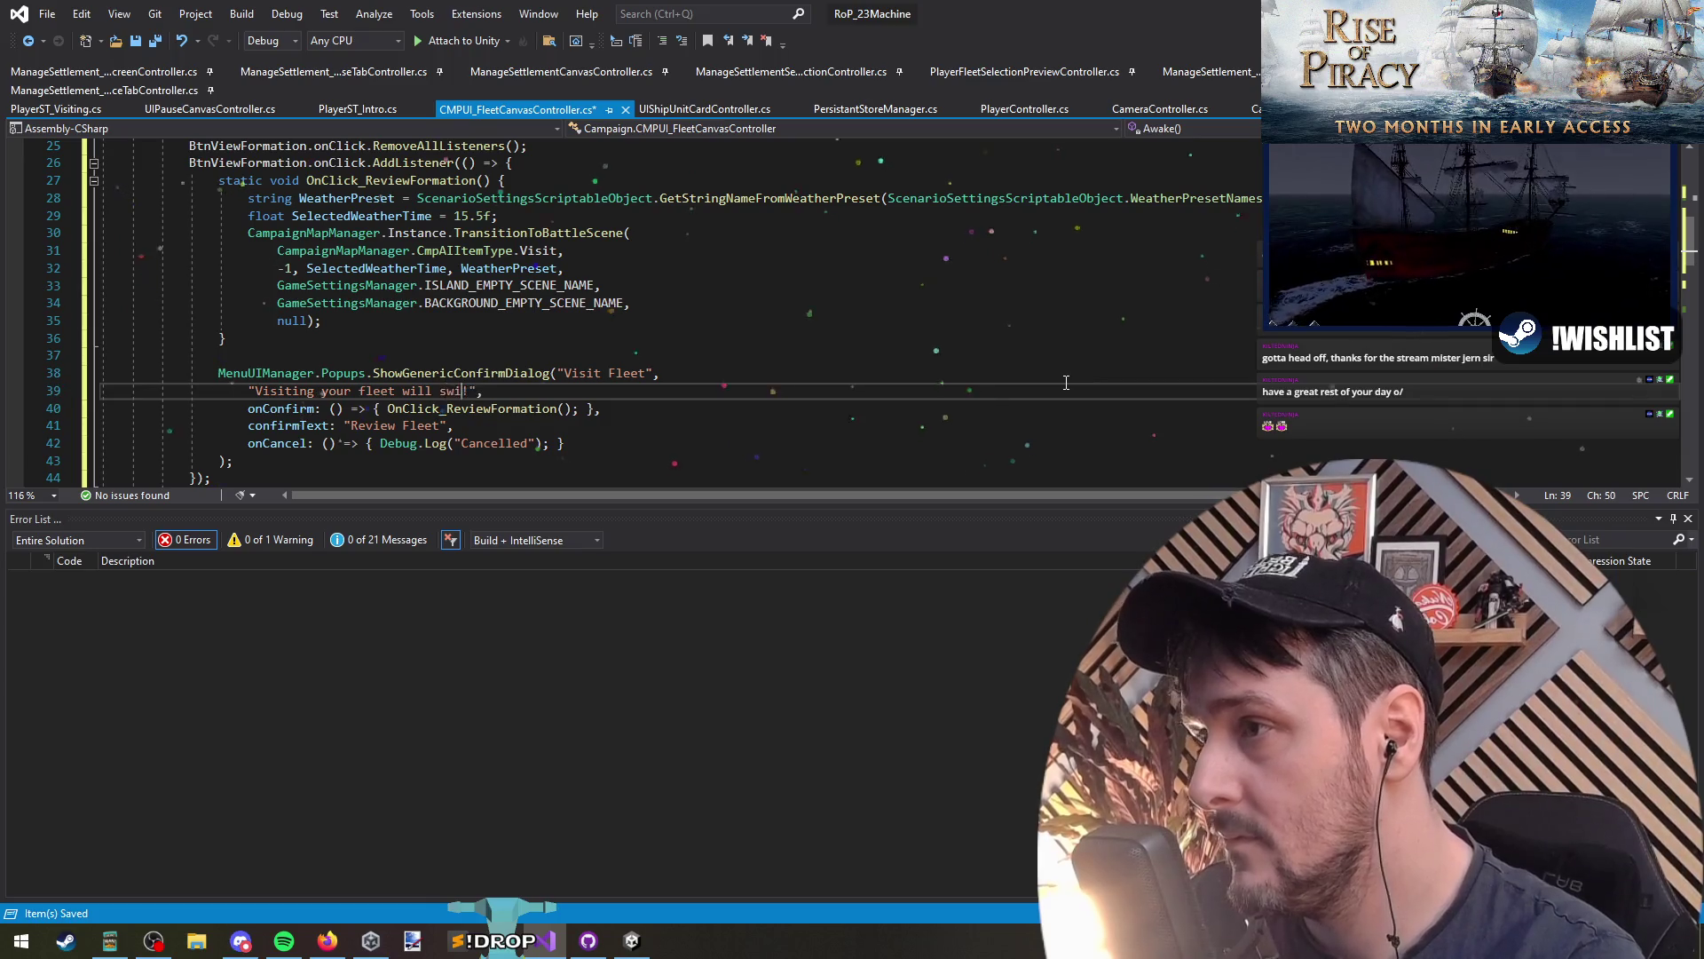
{"action": "type", "text": "tch to a vis"}
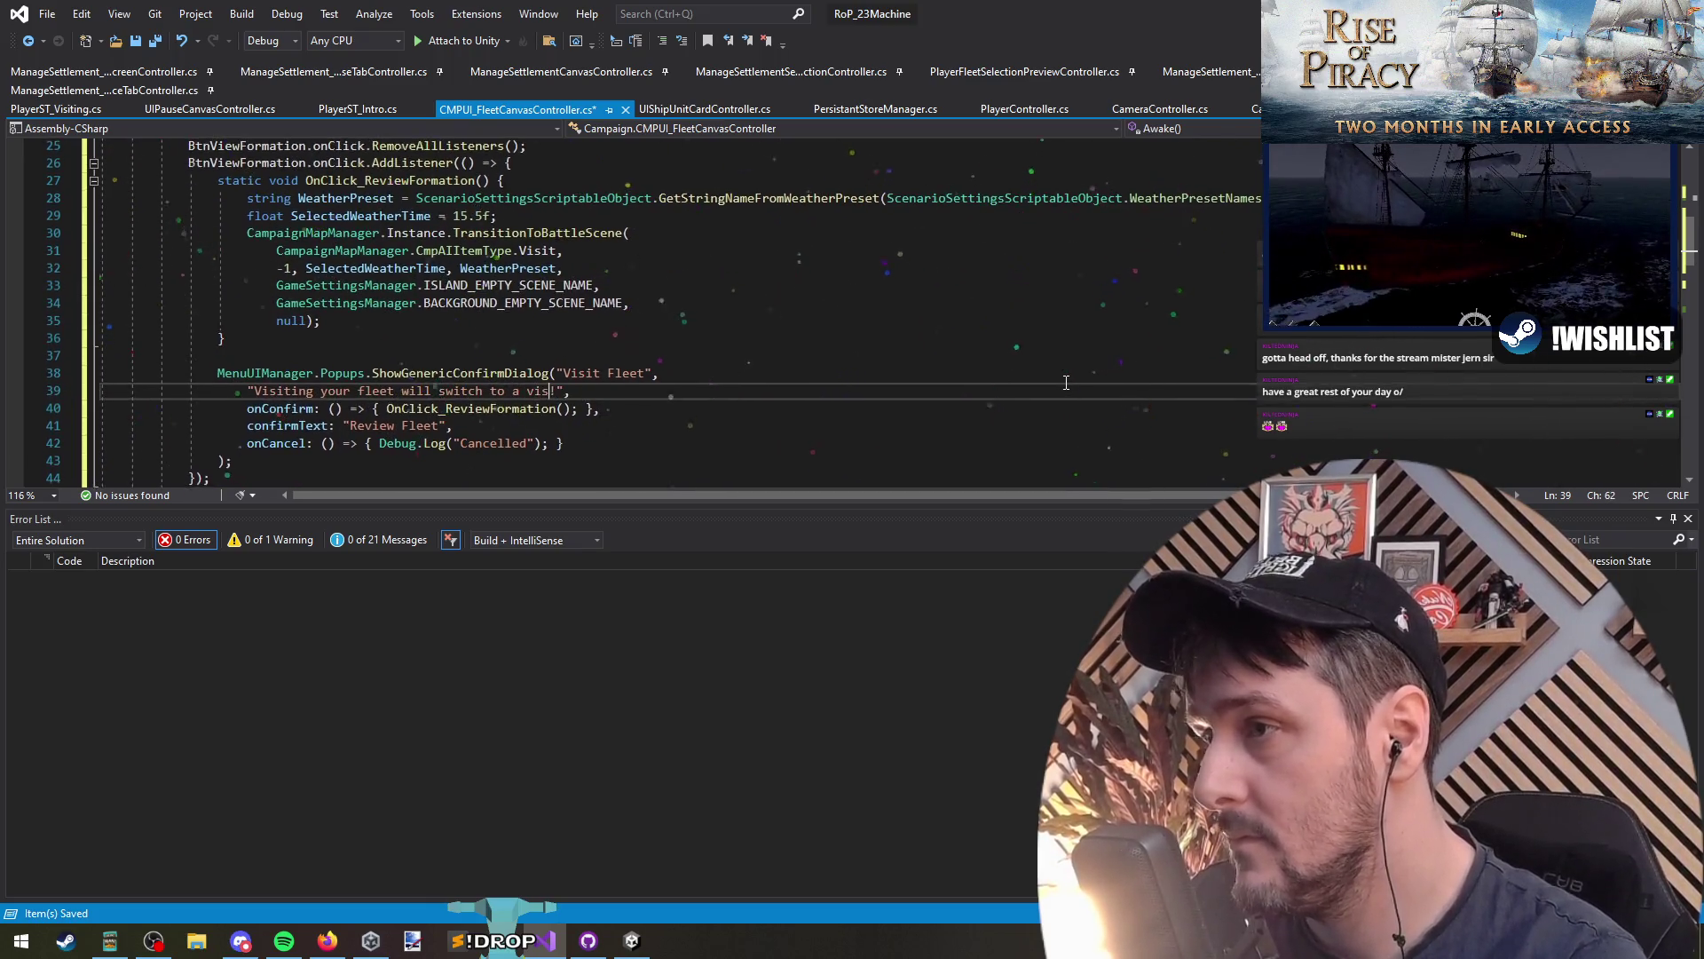
{"action": "key", "text": "BackSpace"}
{"action": "key", "text": "BackSpace"}
{"action": "key", "text": "ctrl+shift+Left"}
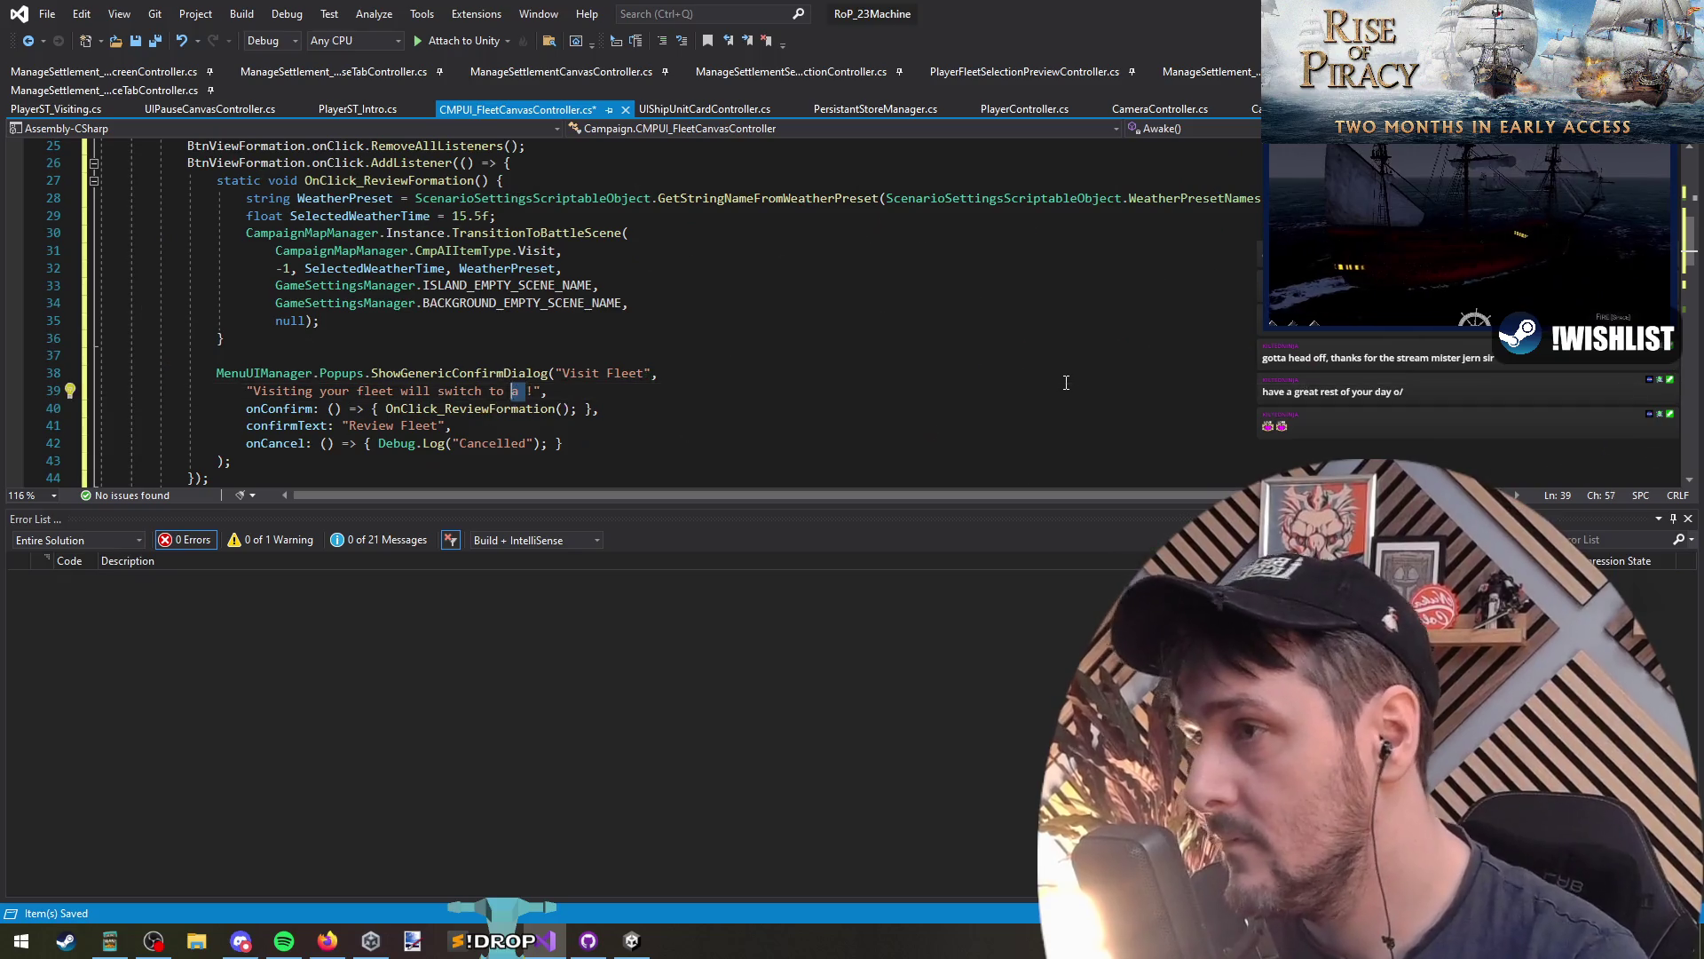
{"action": "key", "text": "ctrl+shift+Left"}
{"action": "key", "text": "ctrl+shift+Left"}
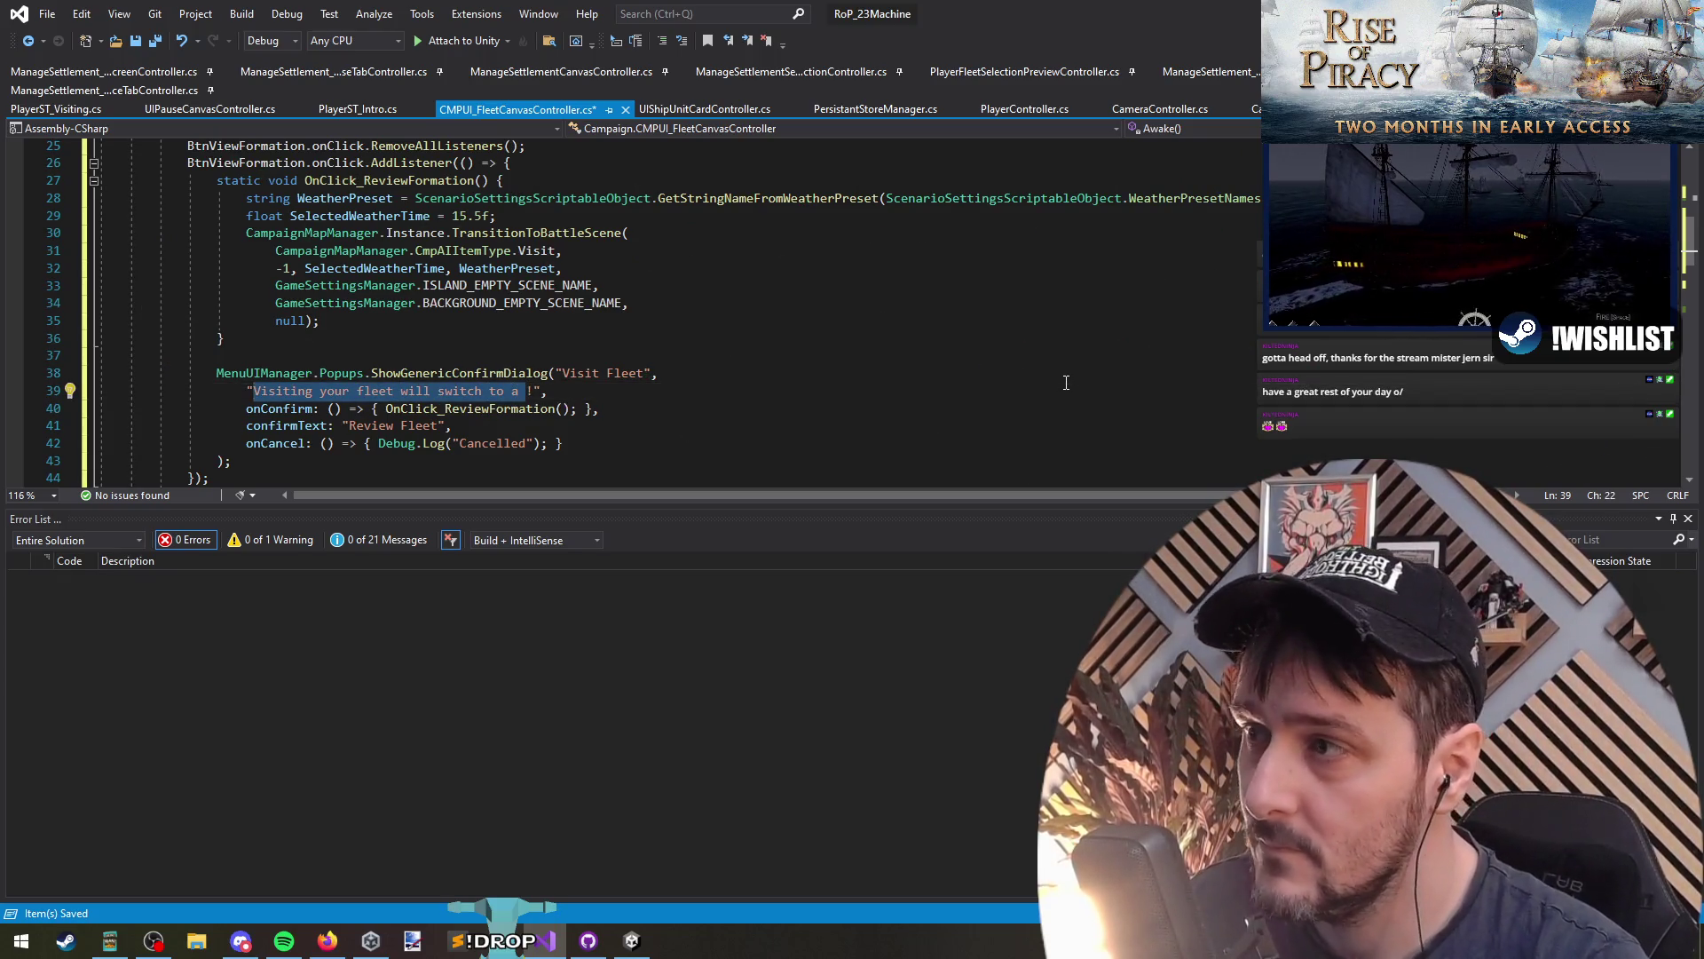
{"action": "type", "text": "This will un"}
{"action": "key", "text": "BackSpace"}
{"action": "key", "text": "BackSpace"}
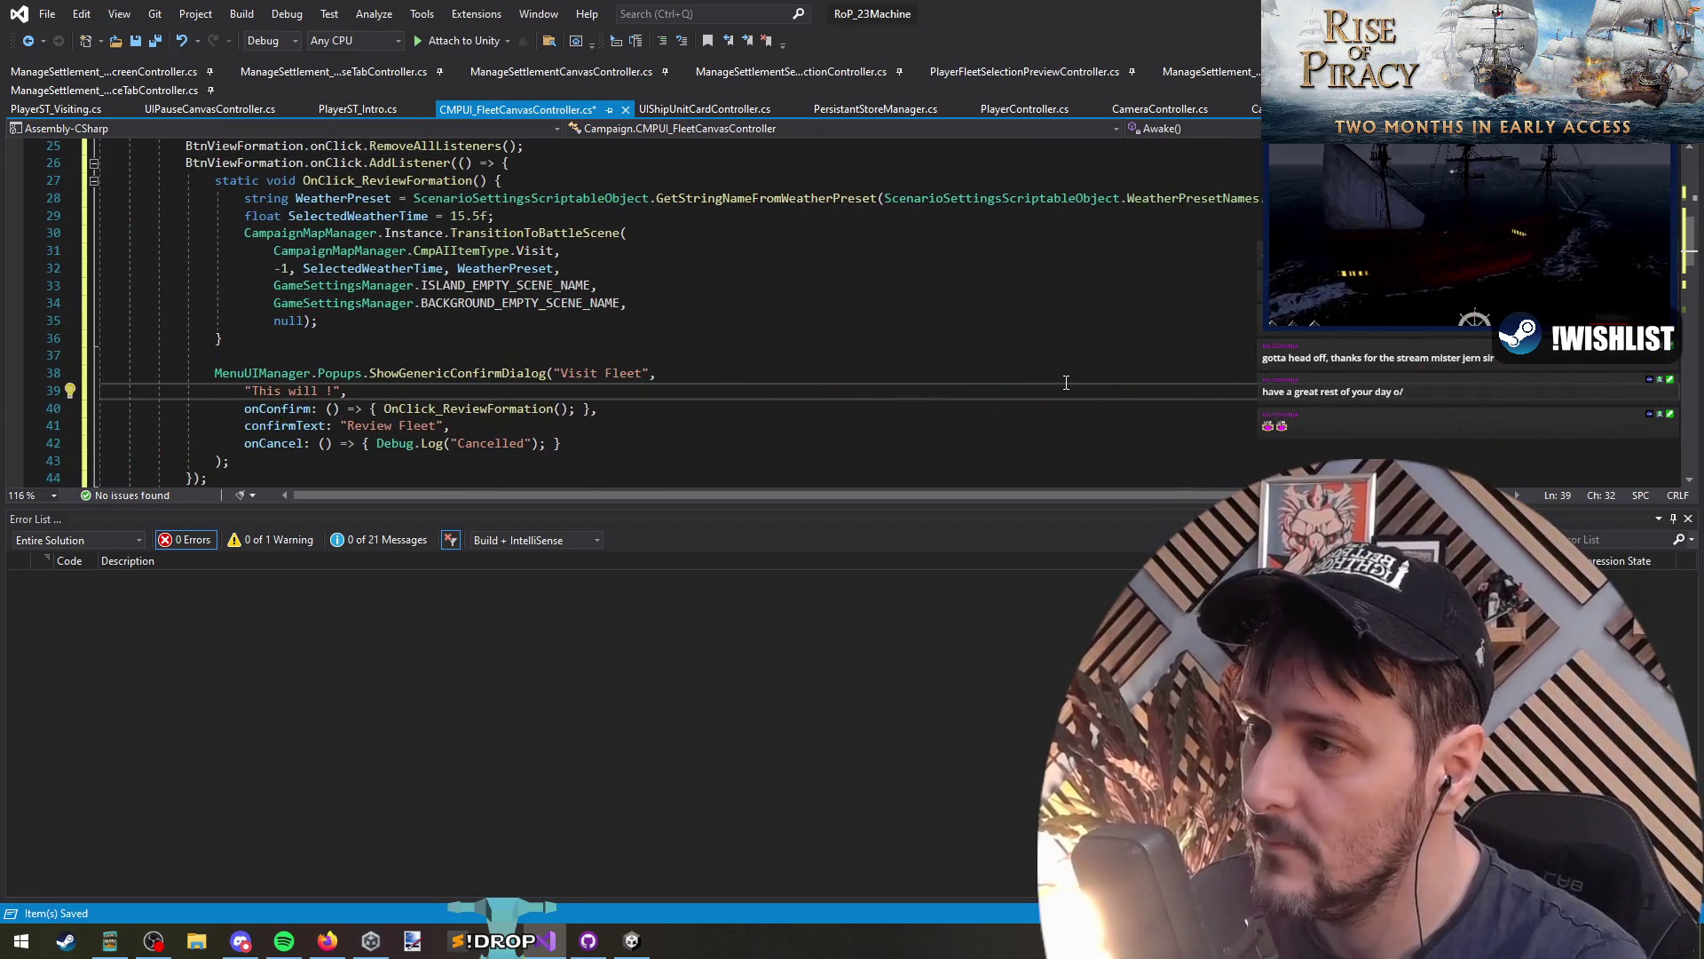
{"action": "type", "text": "switch to a sce"}
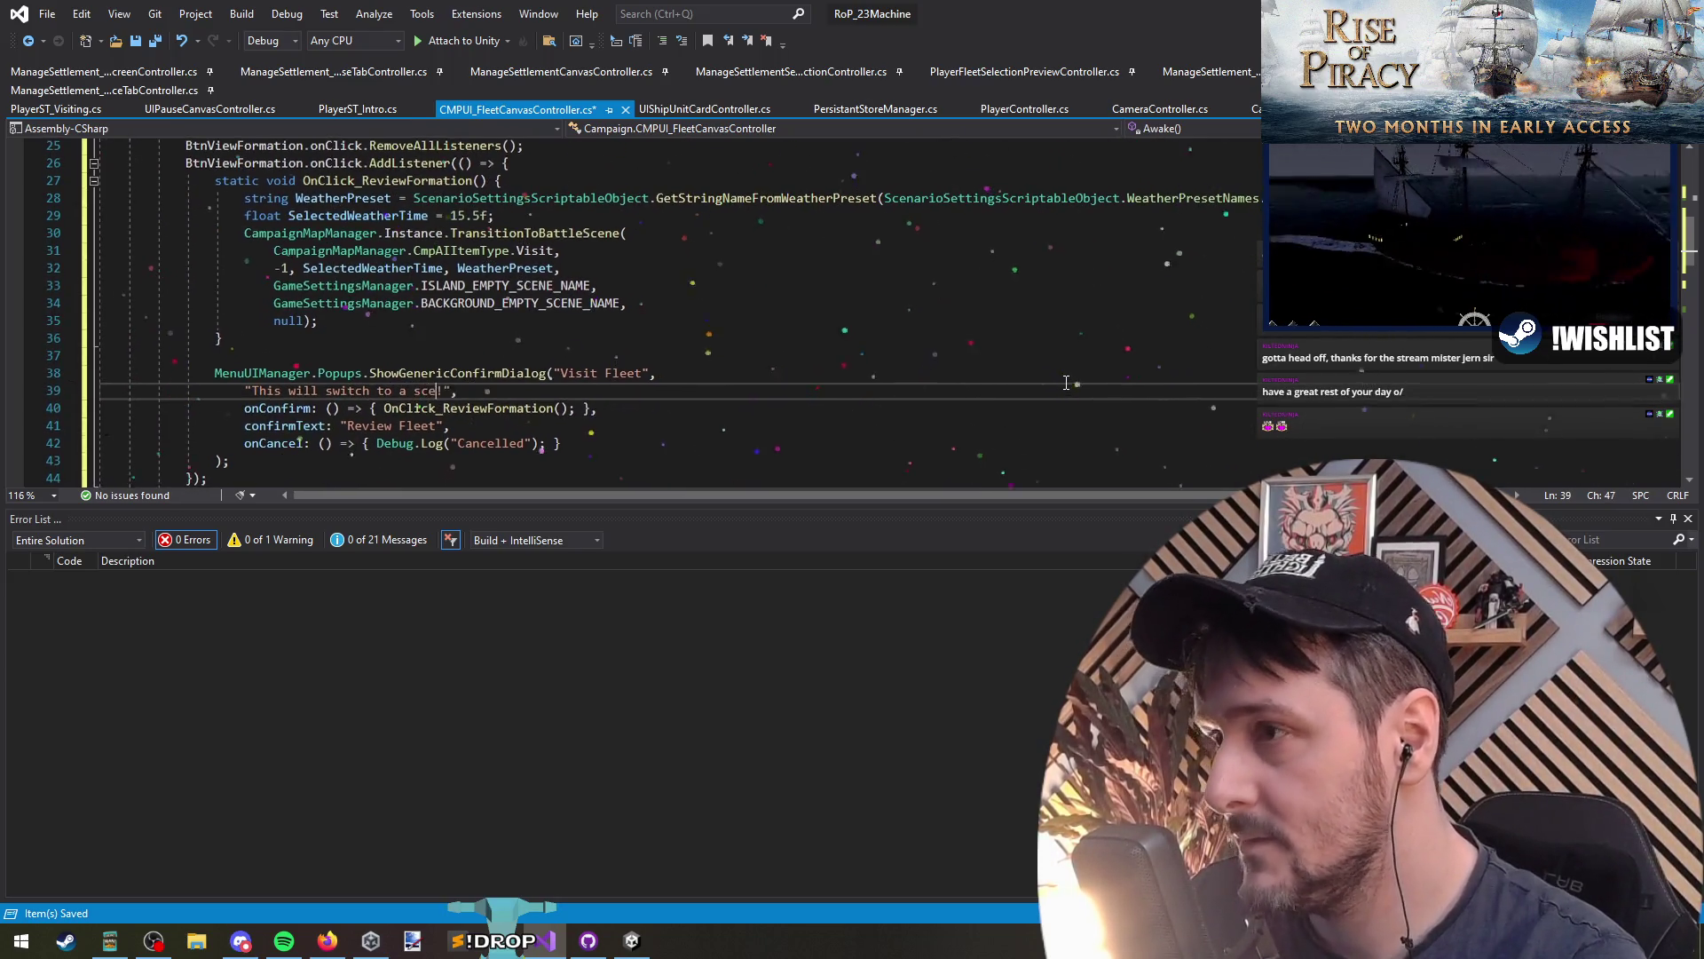
{"action": "type", "text": "ne whee"}
{"action": "key", "text": "ctrl+shift+Left"}
{"action": "key", "text": "ctrl+shift+Left"}
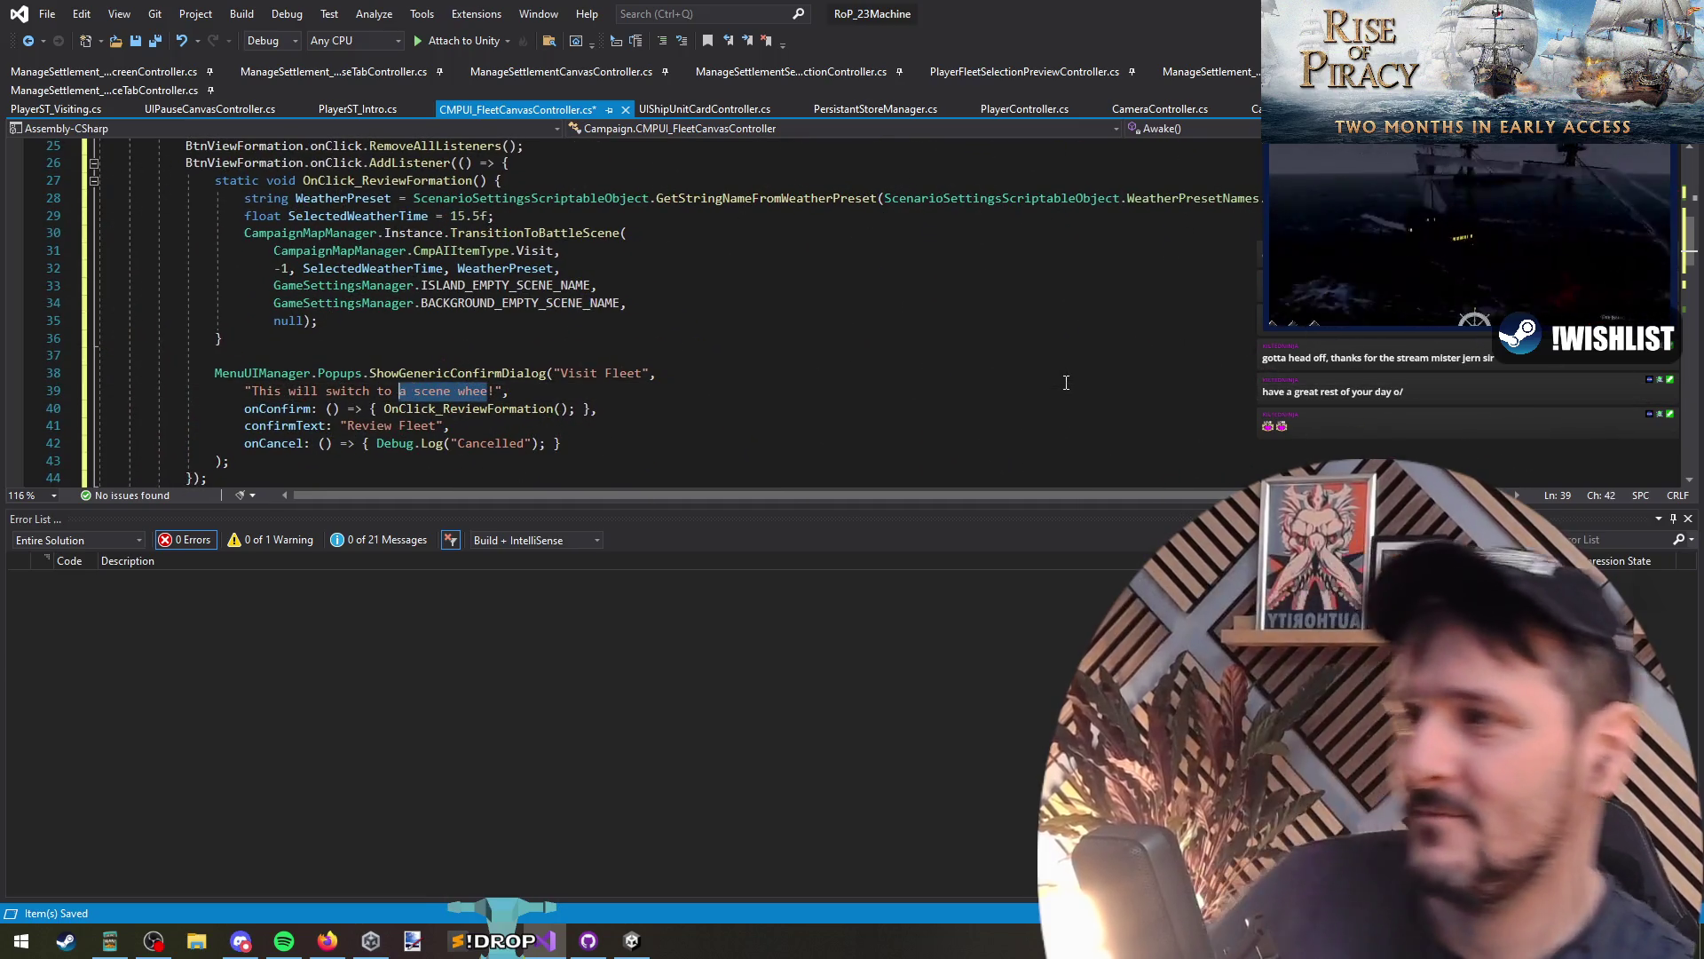
{"action": "key", "text": "BackSpace"}
{"action": "key", "text": "ctrl+shift+Left"}
{"action": "key", "text": "ctrl+shift+Left"}
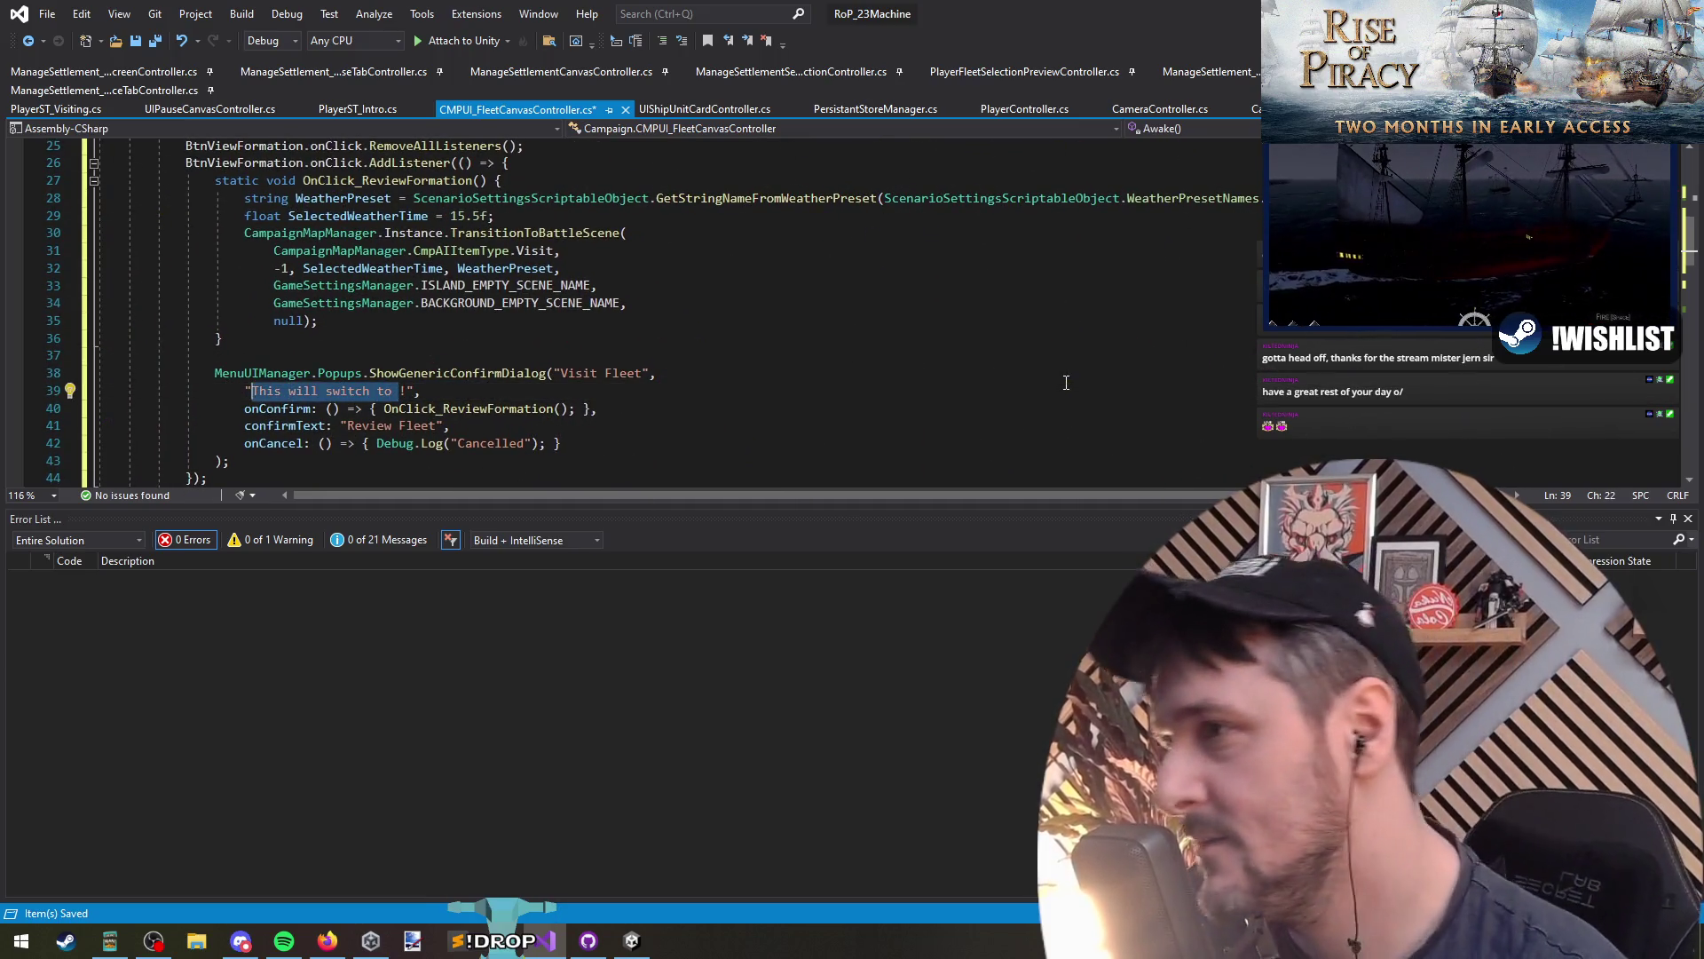
{"action": "type", "text": "Switch to "}
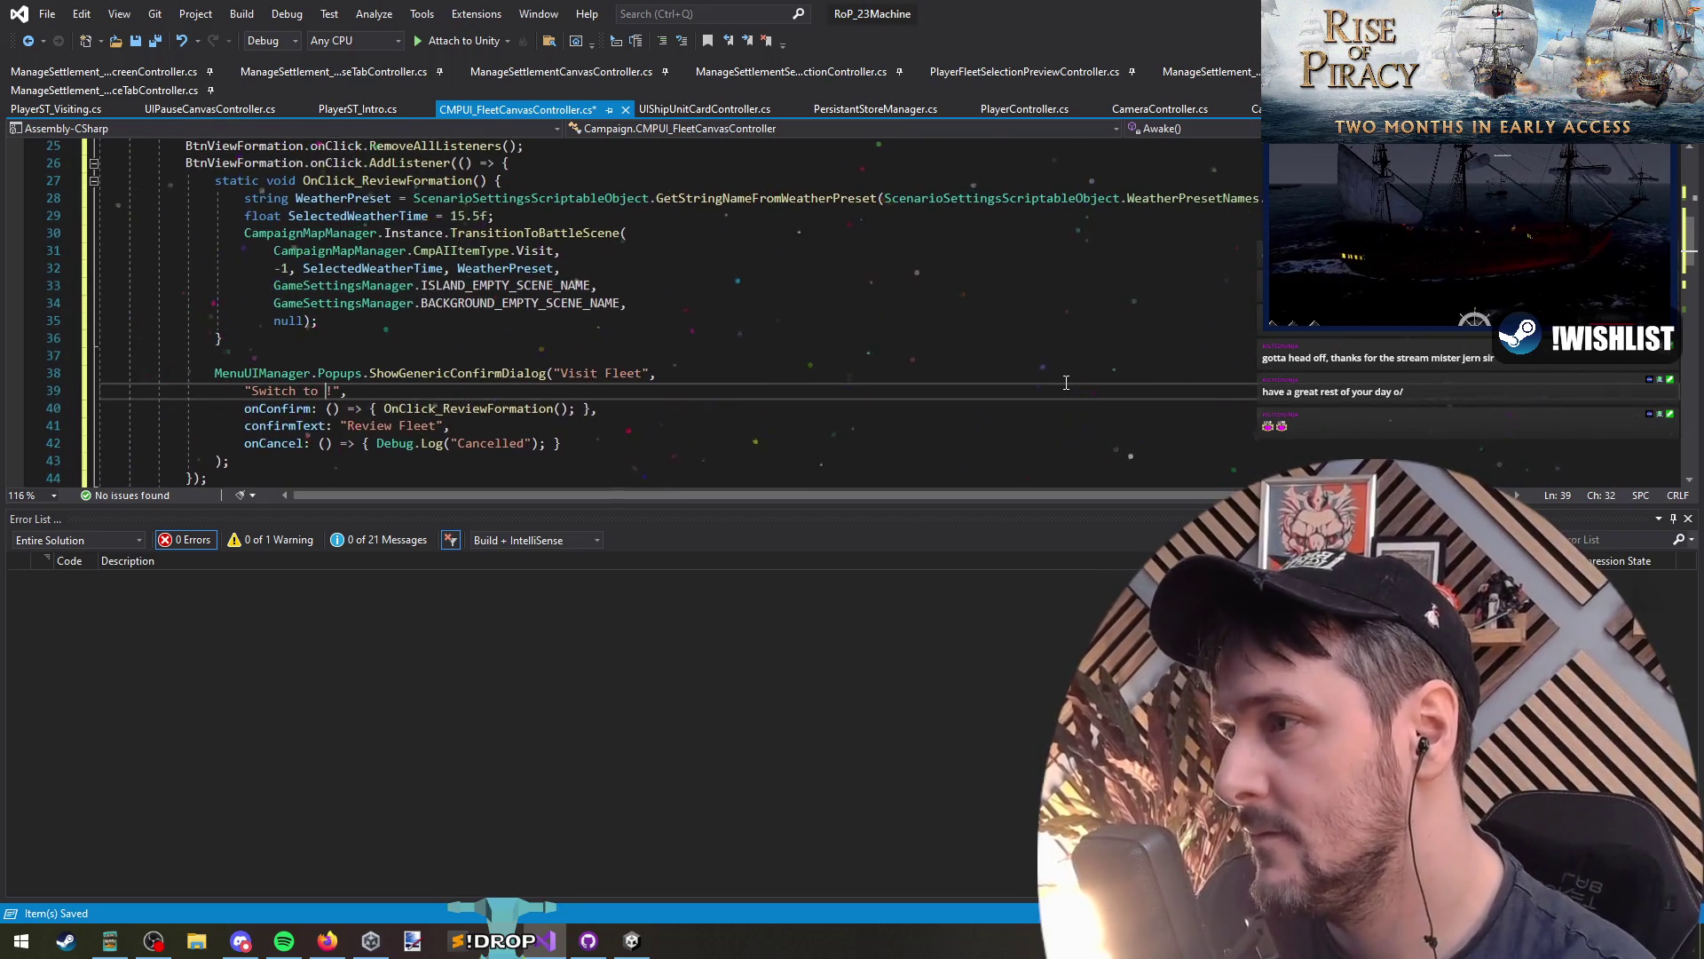
{"action": "type", "text": "View Fleet"}
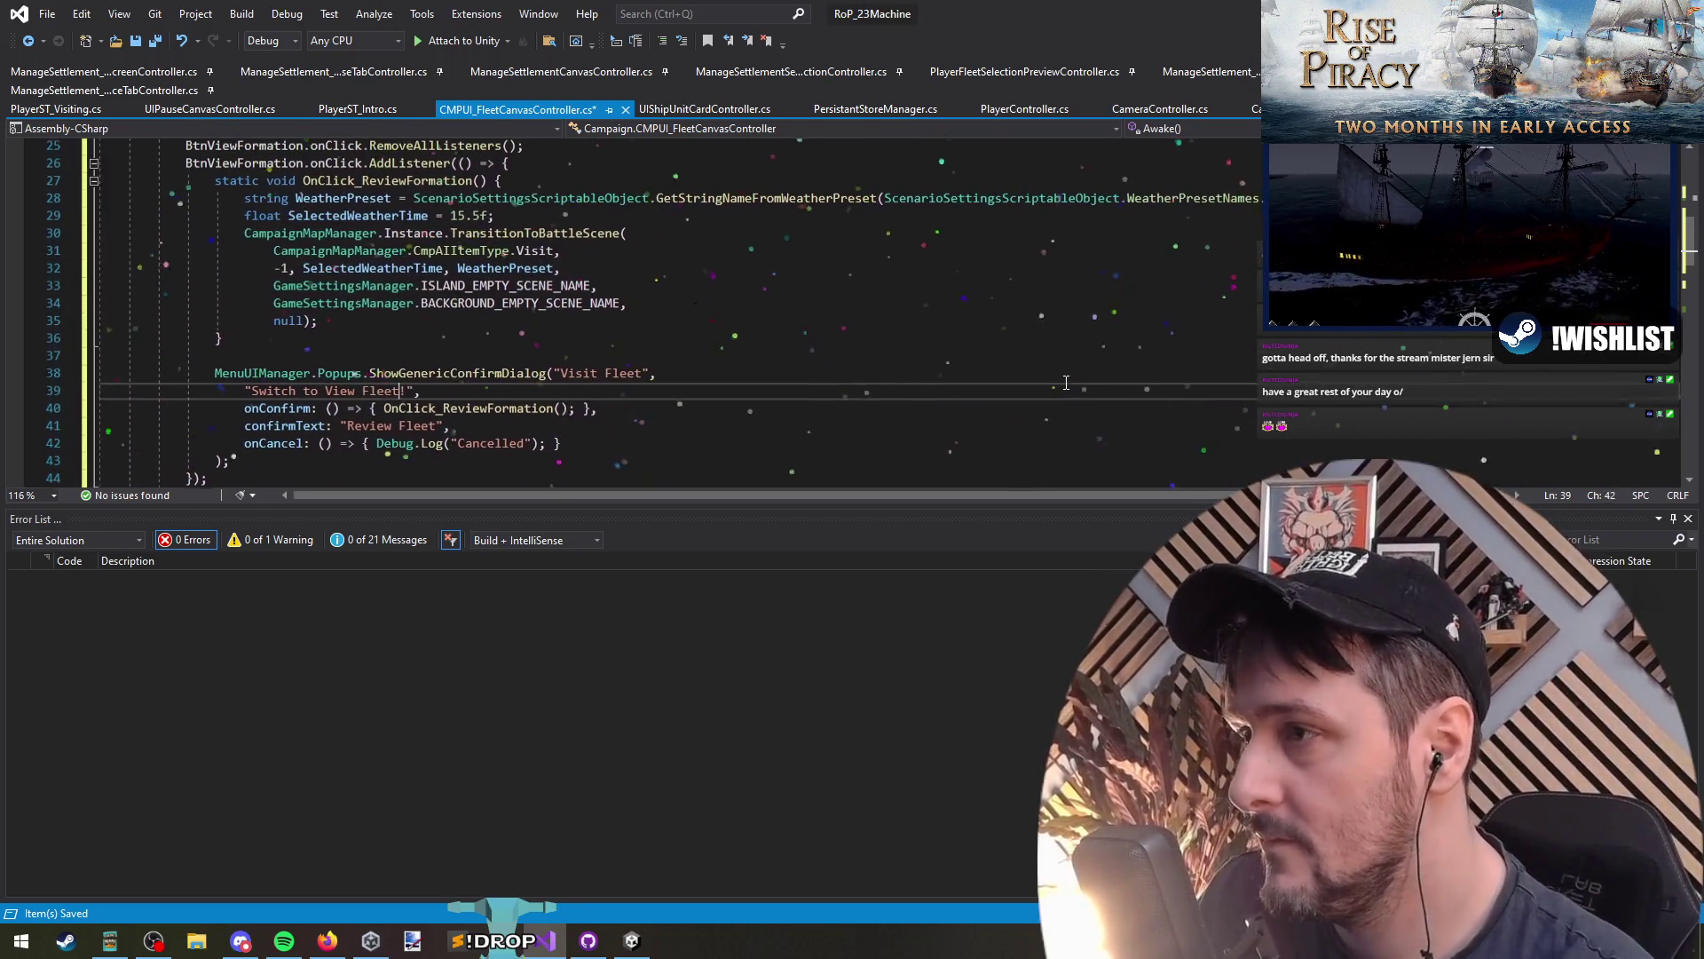
{"action": "key", "text": "Down"}
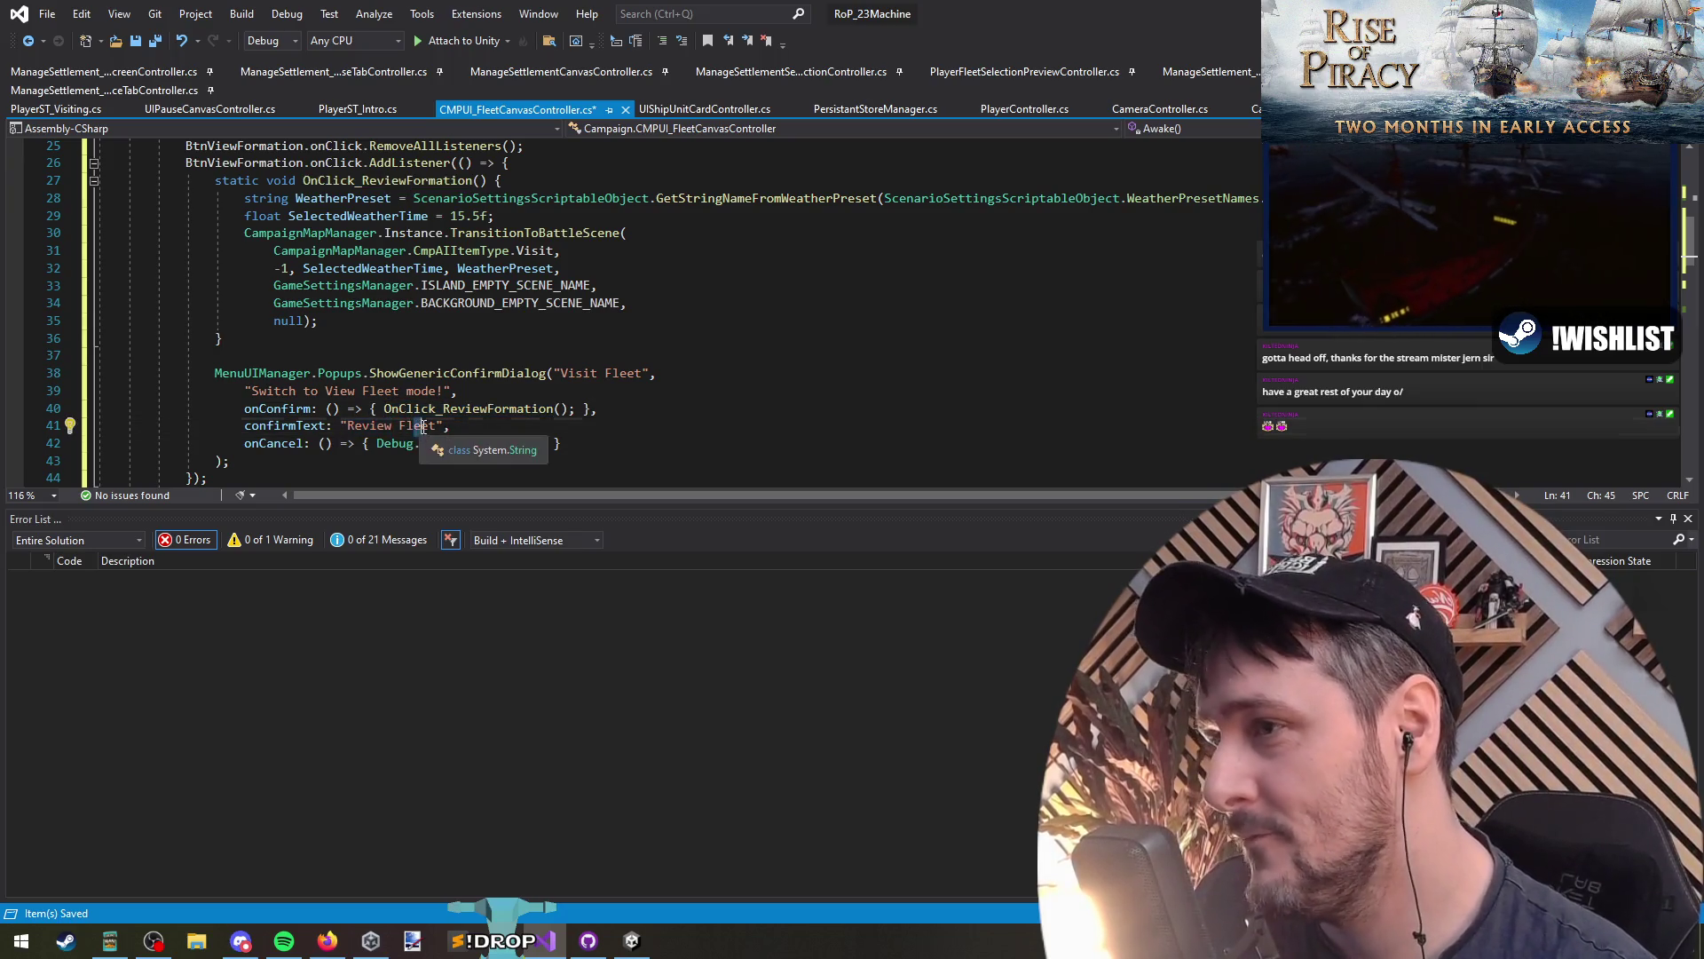
Step: Change the title to 'Review Fleet', check the confirm and cancel lines, then save and return to Unity
{"action": "left_click", "coordinate": [562, 373]}
{"action": "key", "text": "ctrl+shift+Right"}
{"action": "key", "text": "ctrl+shift+Right"}
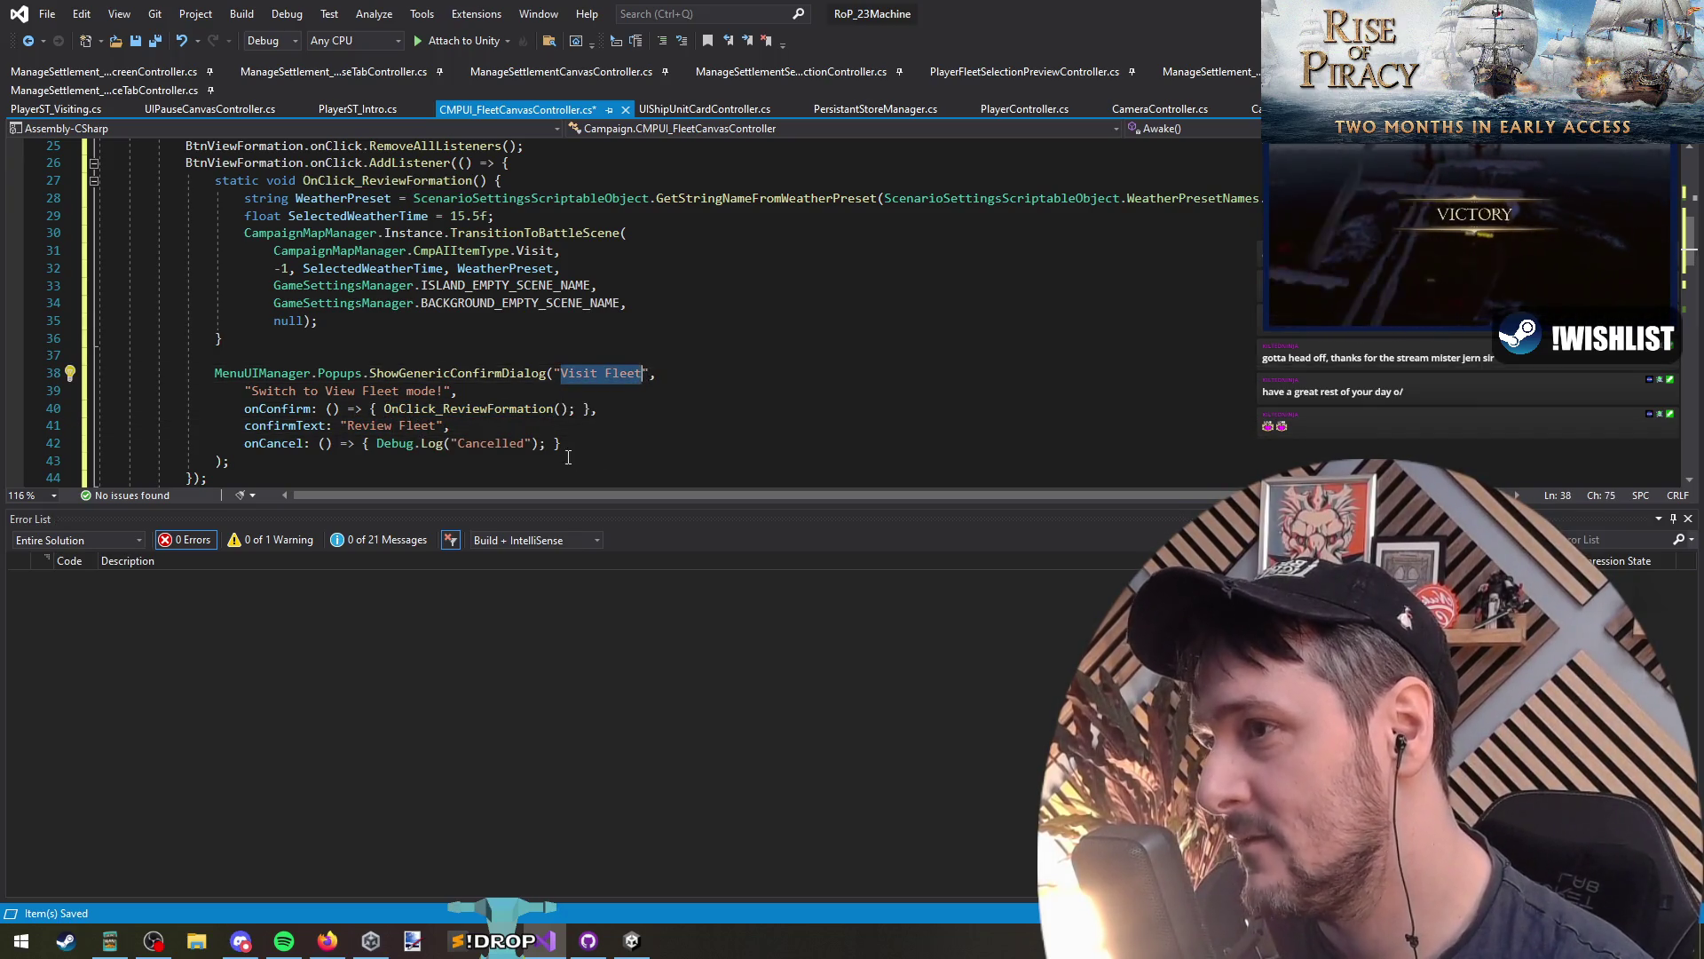
{"action": "double_click", "coordinate": [586, 376]}
{"action": "type", "text": "Review"}
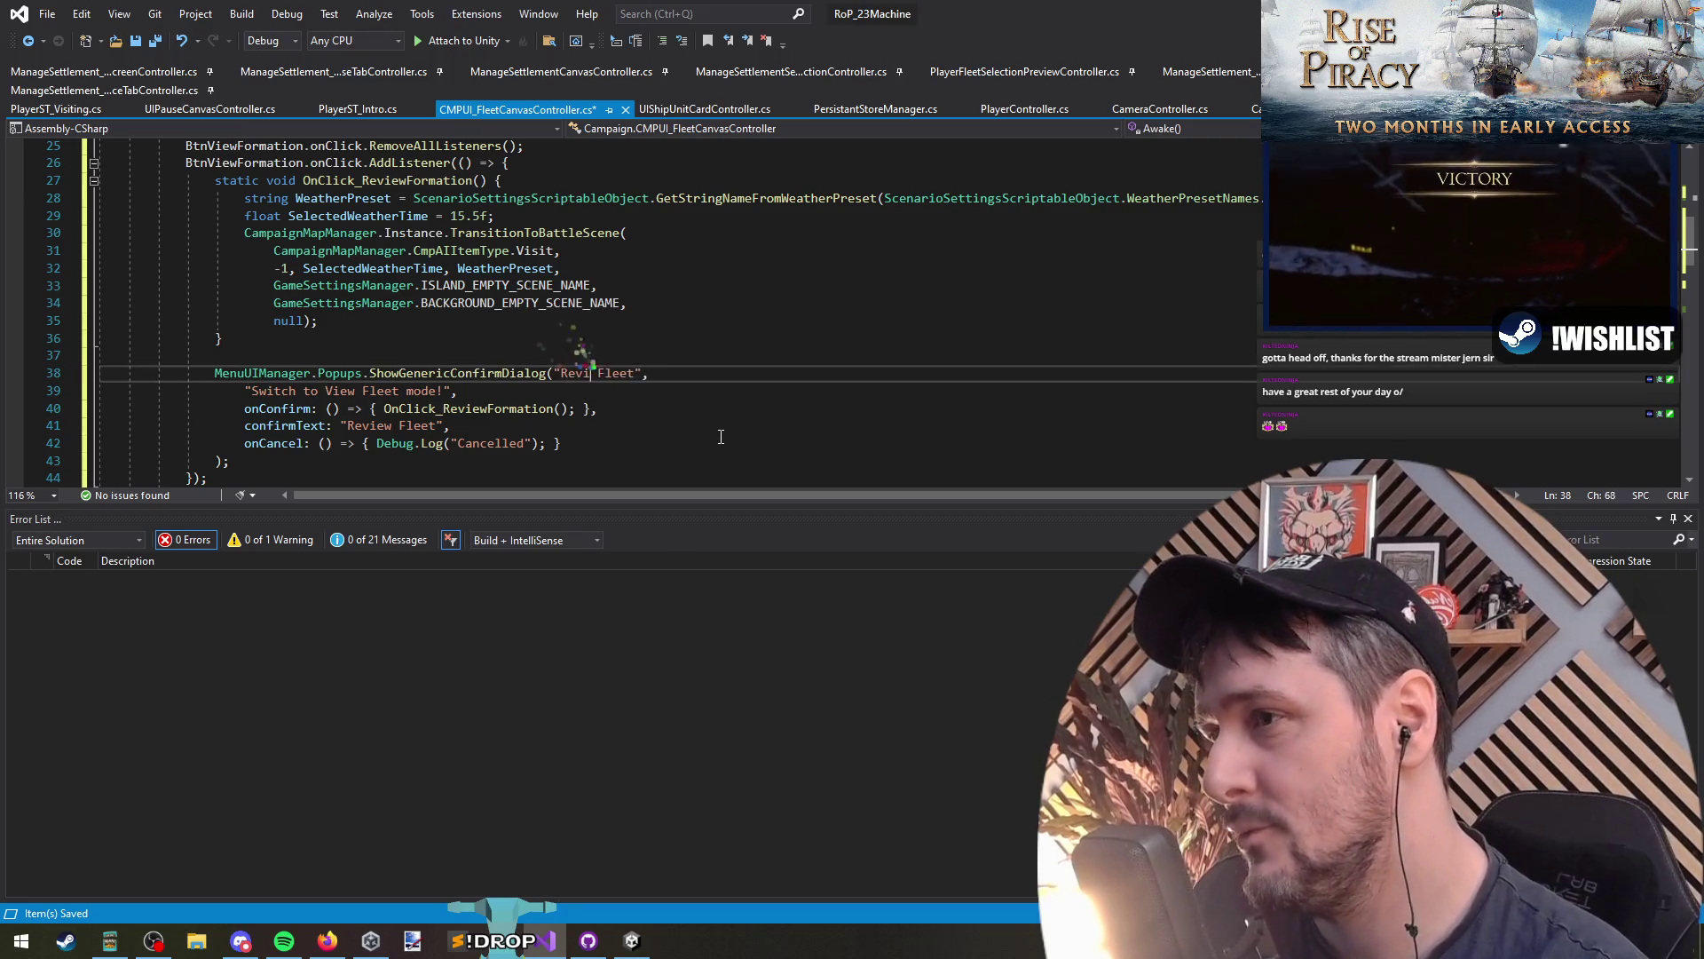
{"action": "key", "text": "Down"}
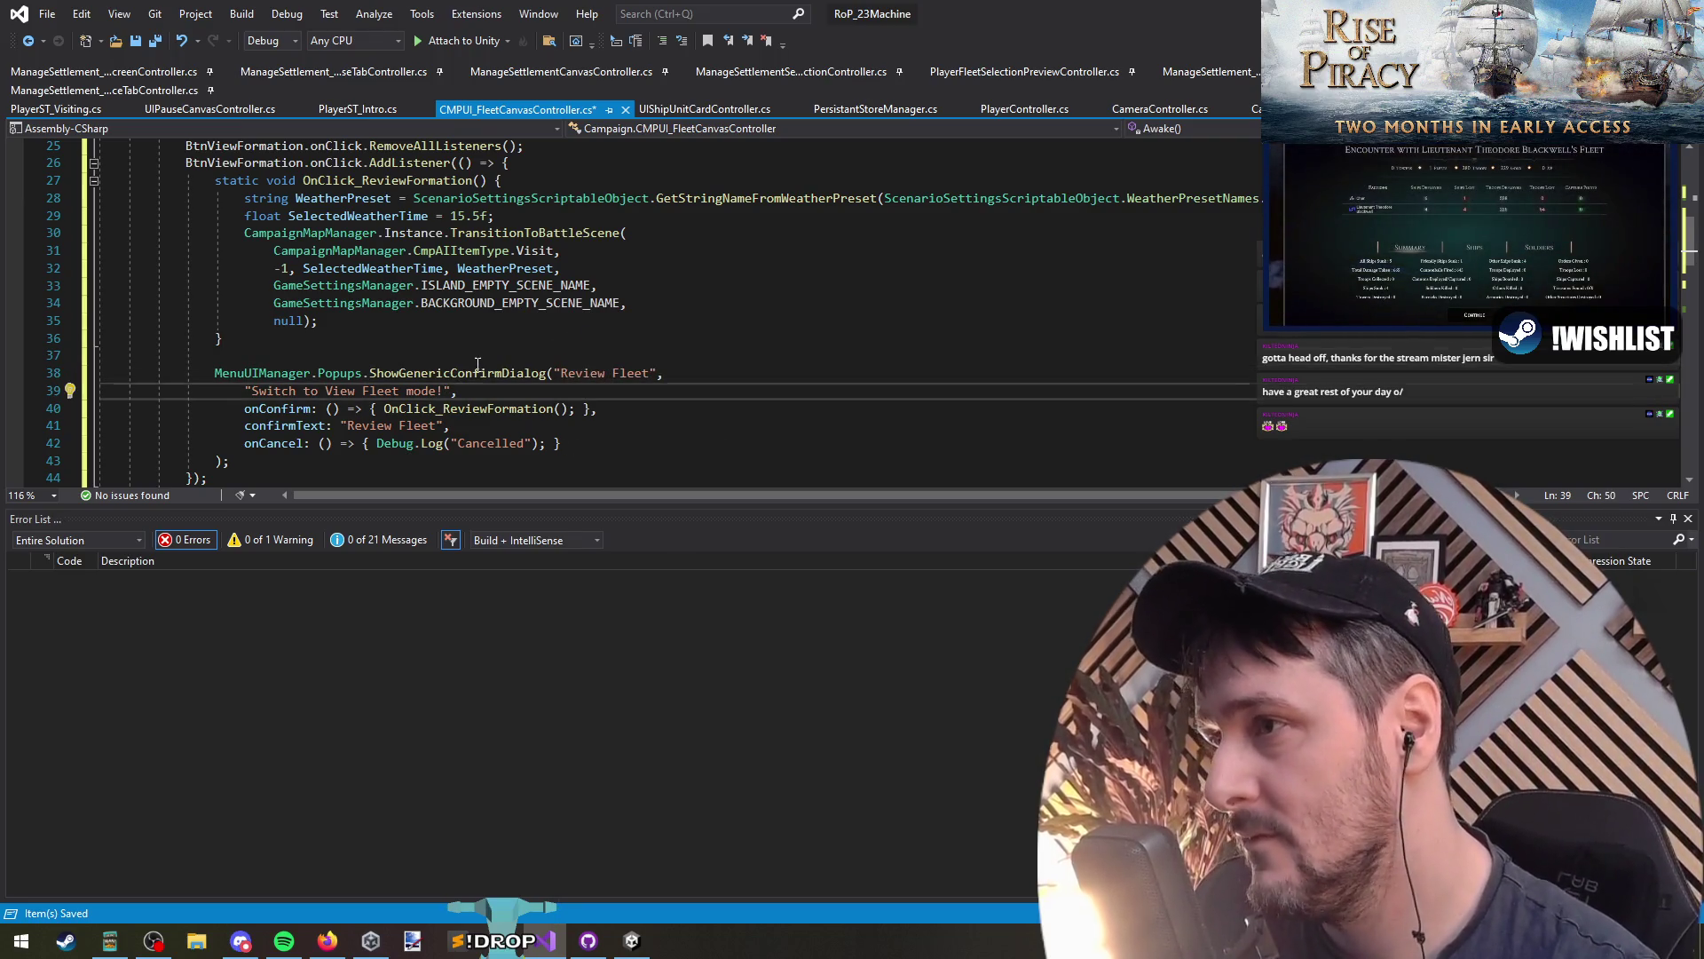
{"action": "left_click", "coordinate": [356, 427]}
{"action": "left_click", "coordinate": [483, 443]}
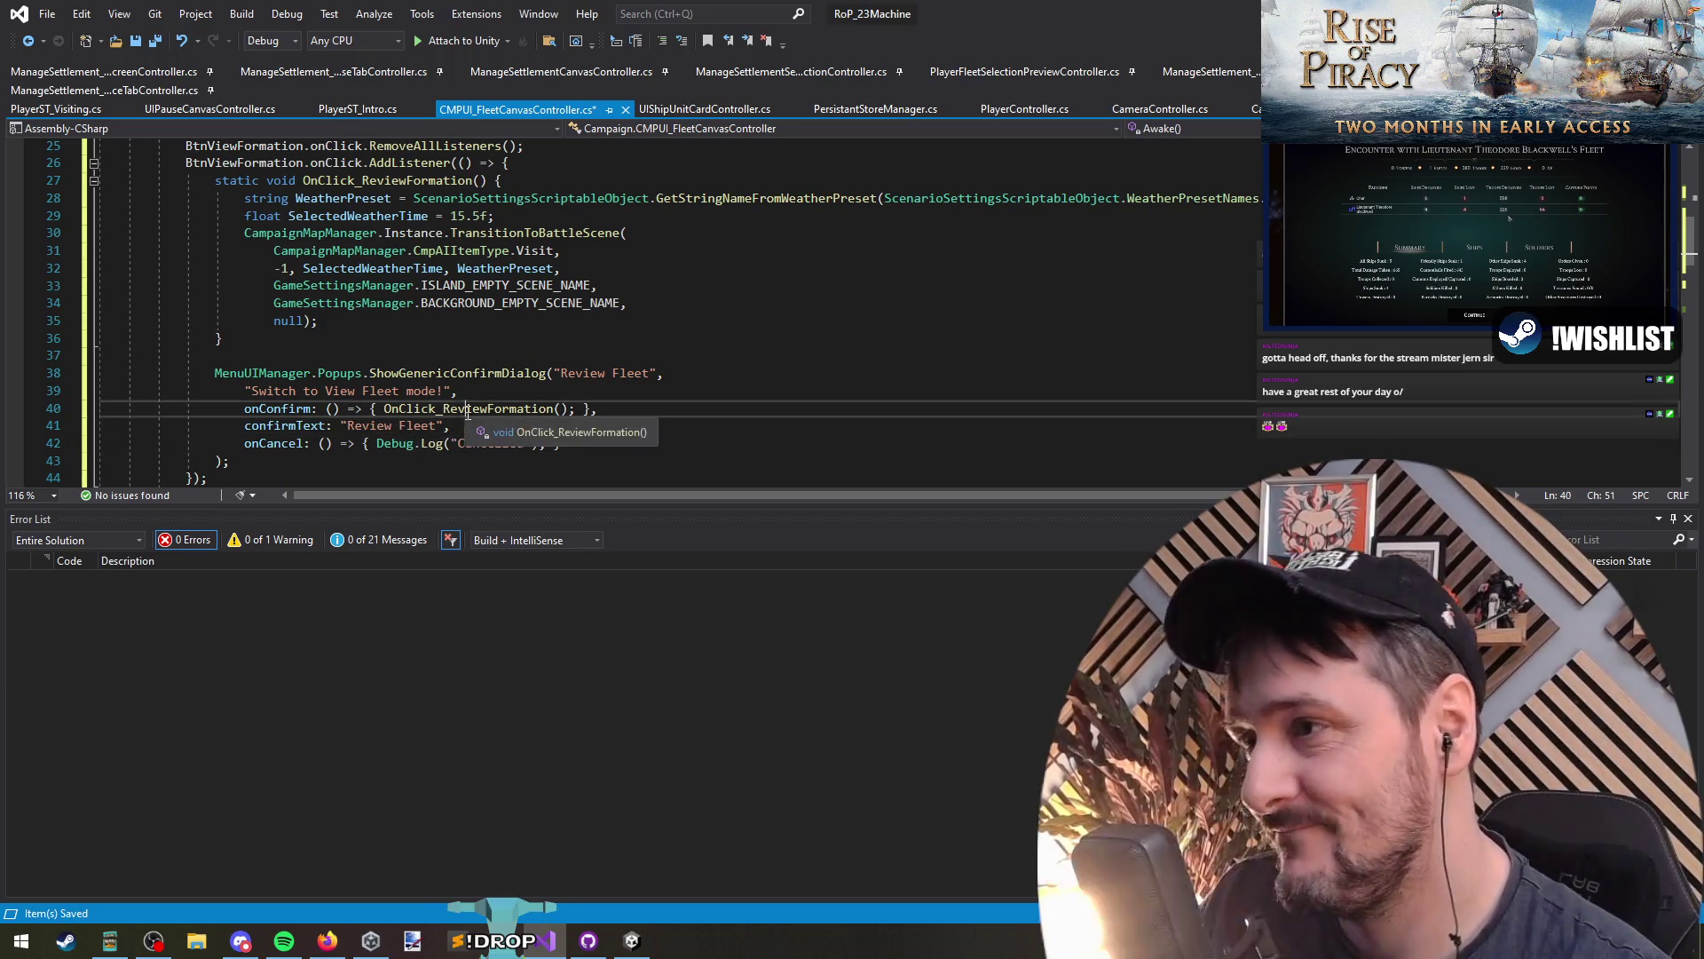
{"action": "left_click", "coordinate": [642, 448]}
{"action": "left_click", "coordinate": [527, 410]}
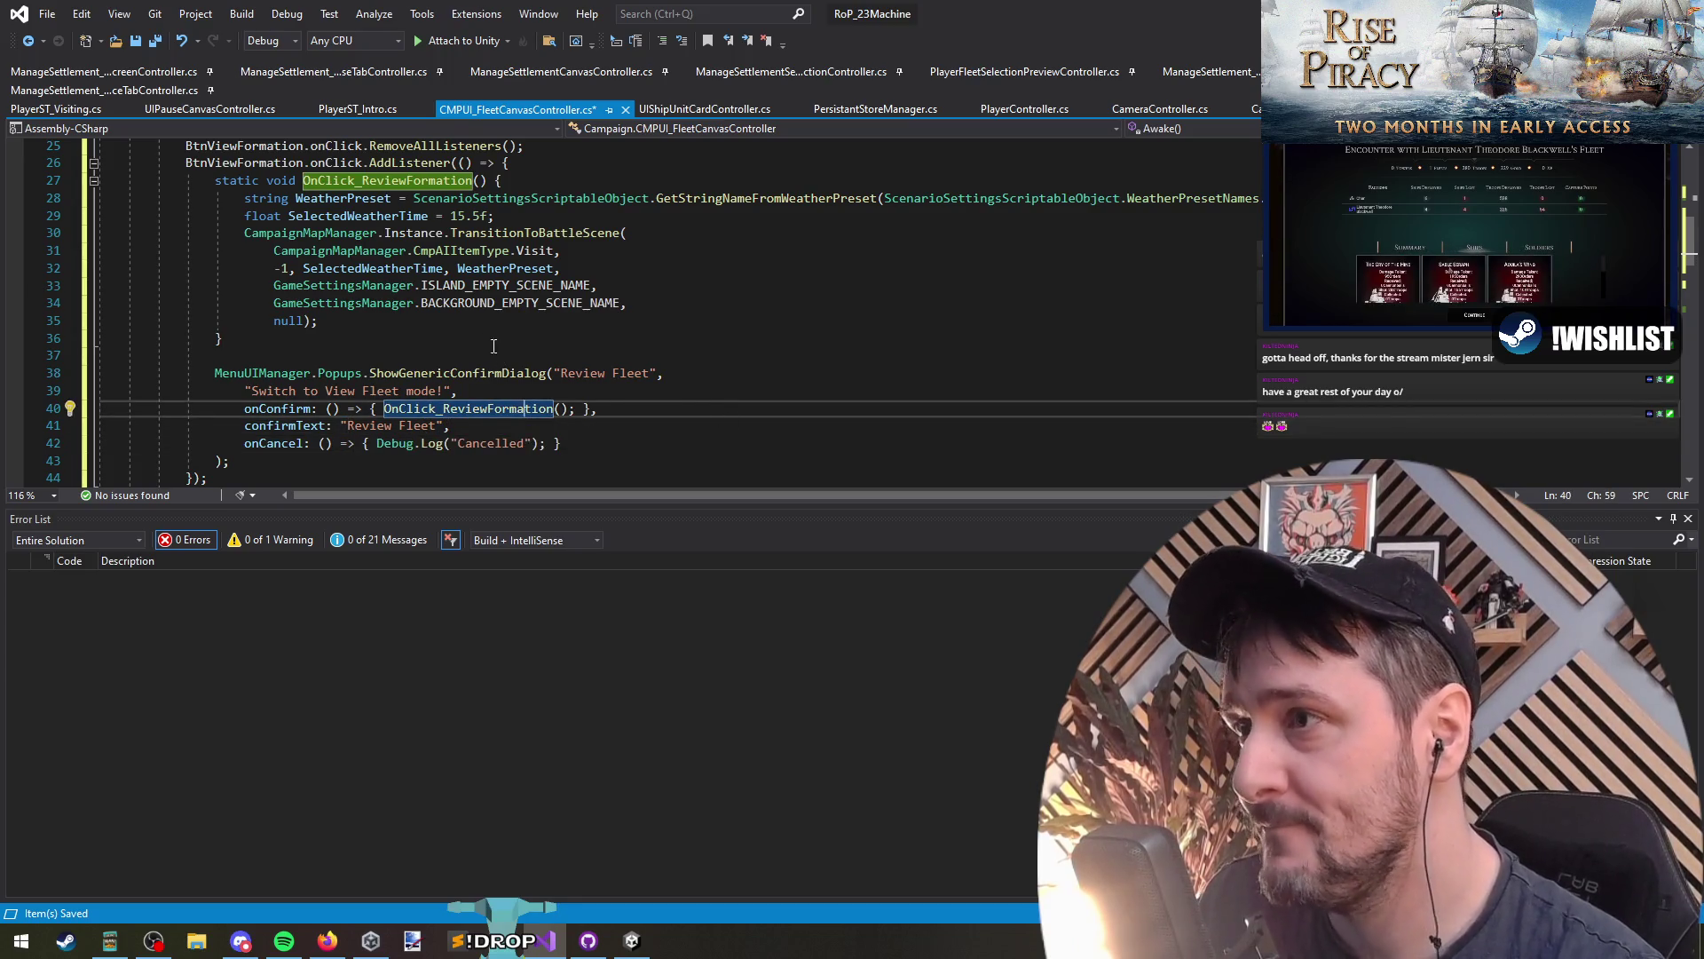
{"action": "left_click", "coordinate": [413, 356]}
{"action": "key", "text": "ctrl+s"}
{"action": "key", "text": "alt+Tab"}
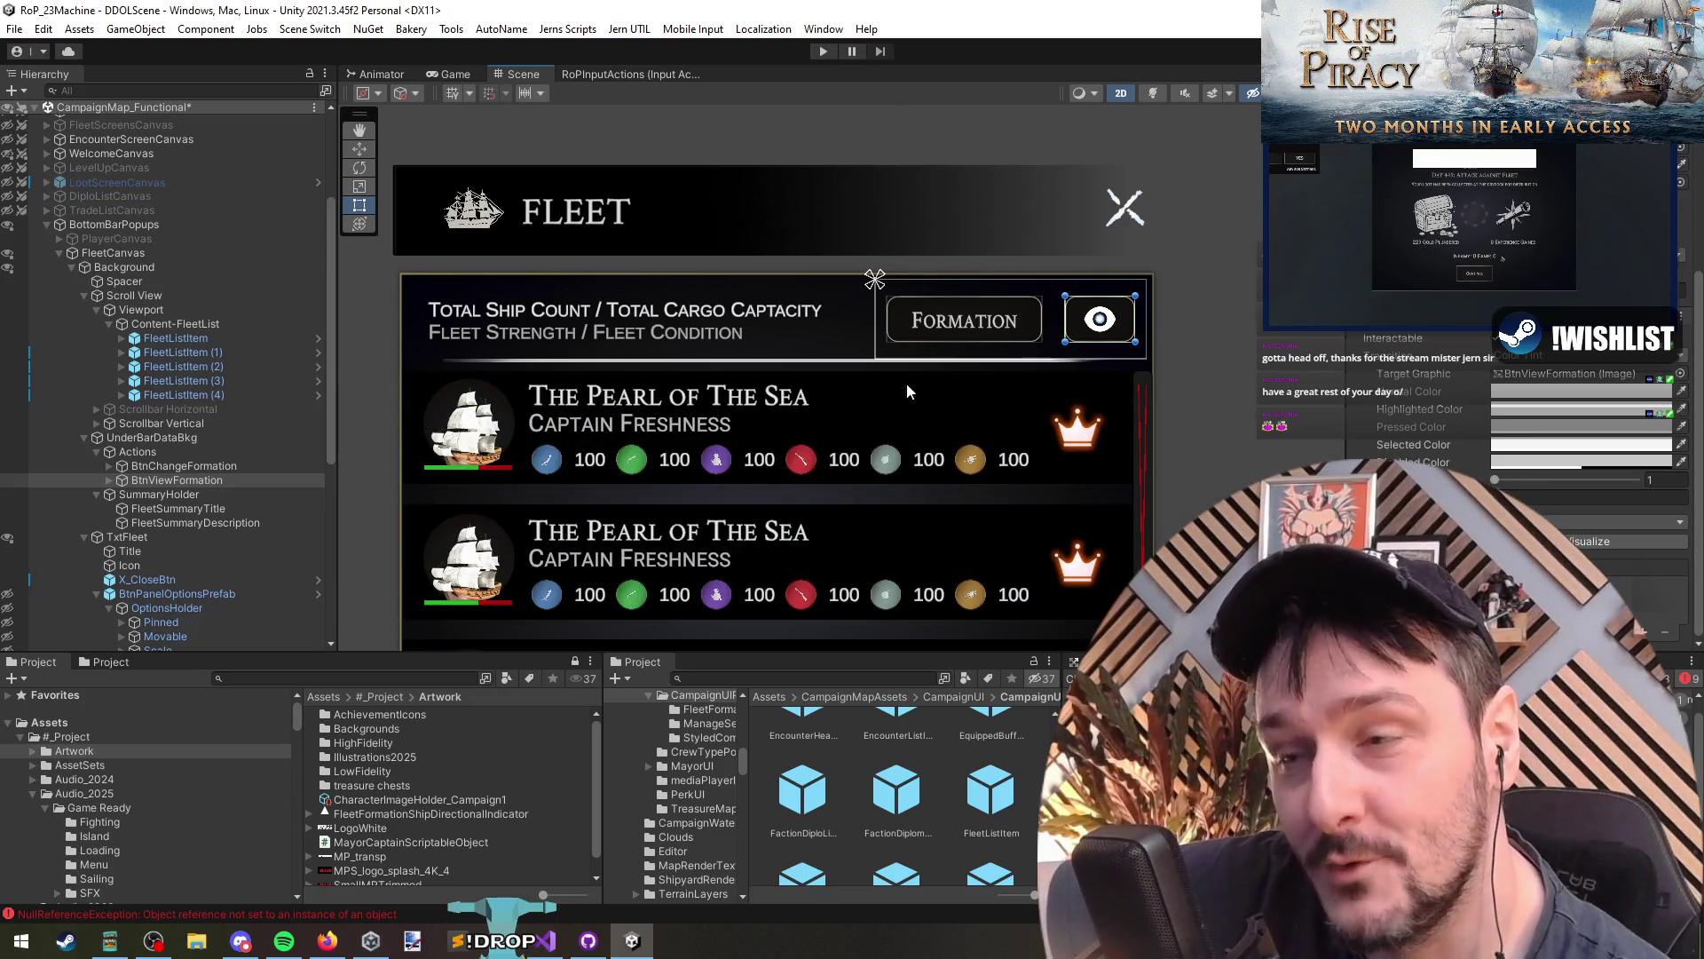
Step: Assign the BtnViewFormation eye button to the FleetCanvas controller's button field
{"action": "left_click", "coordinate": [177, 479]}
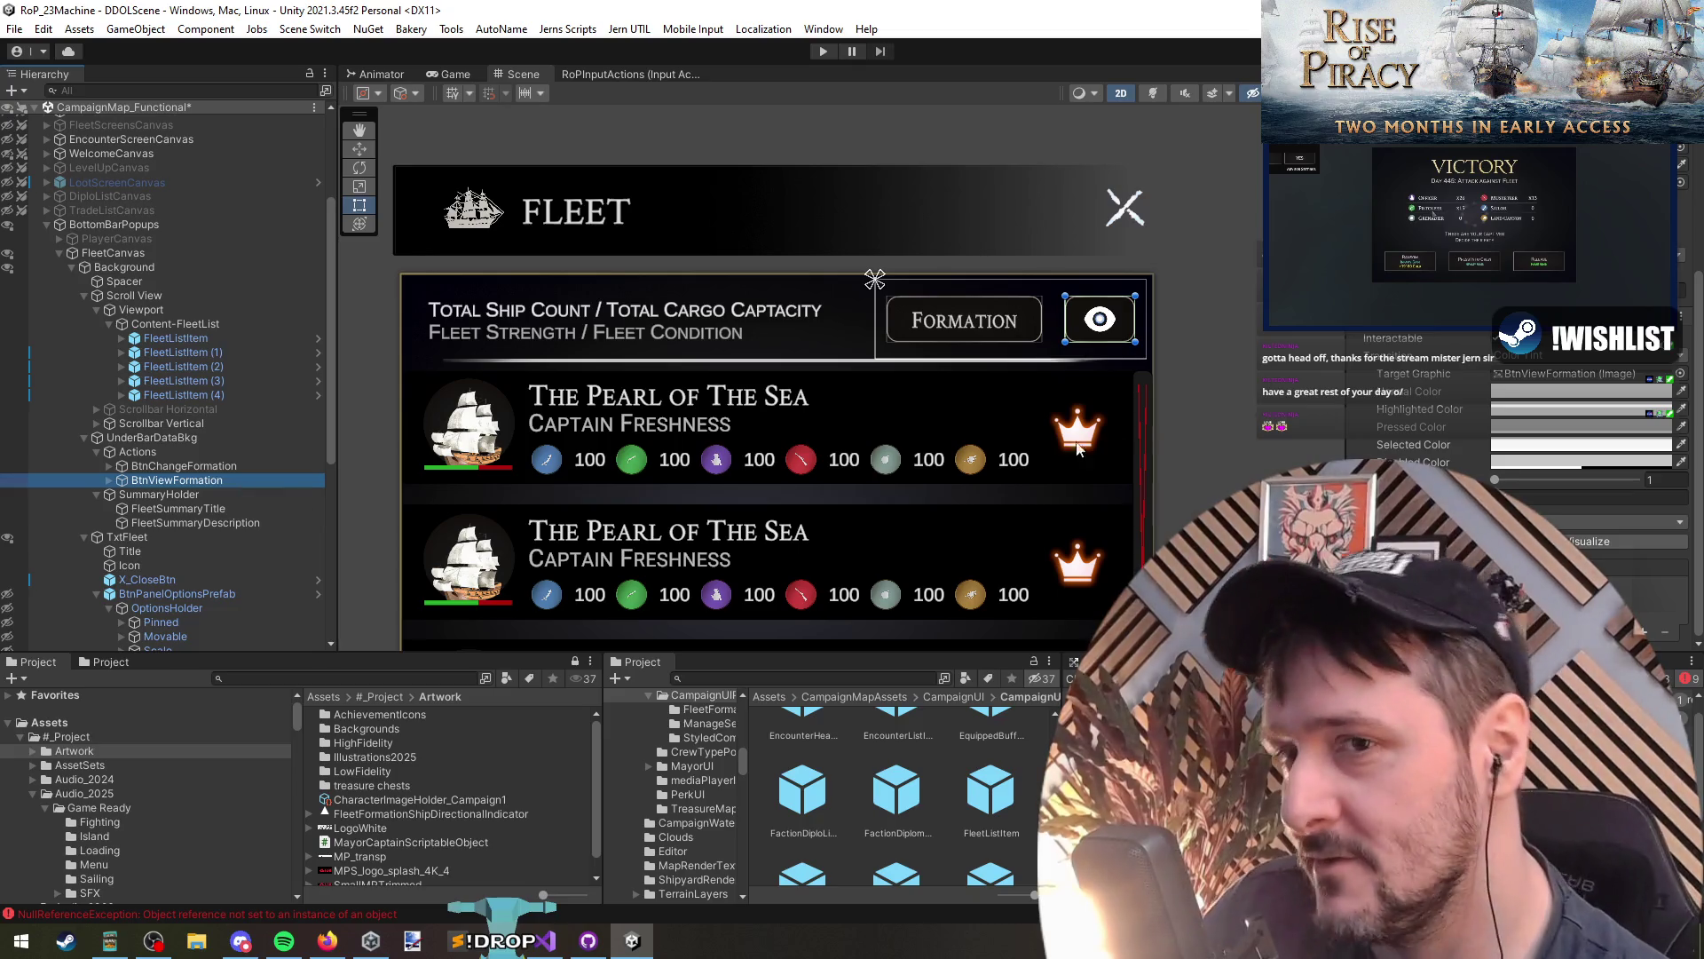
{"action": "left_click", "coordinate": [149, 255]}
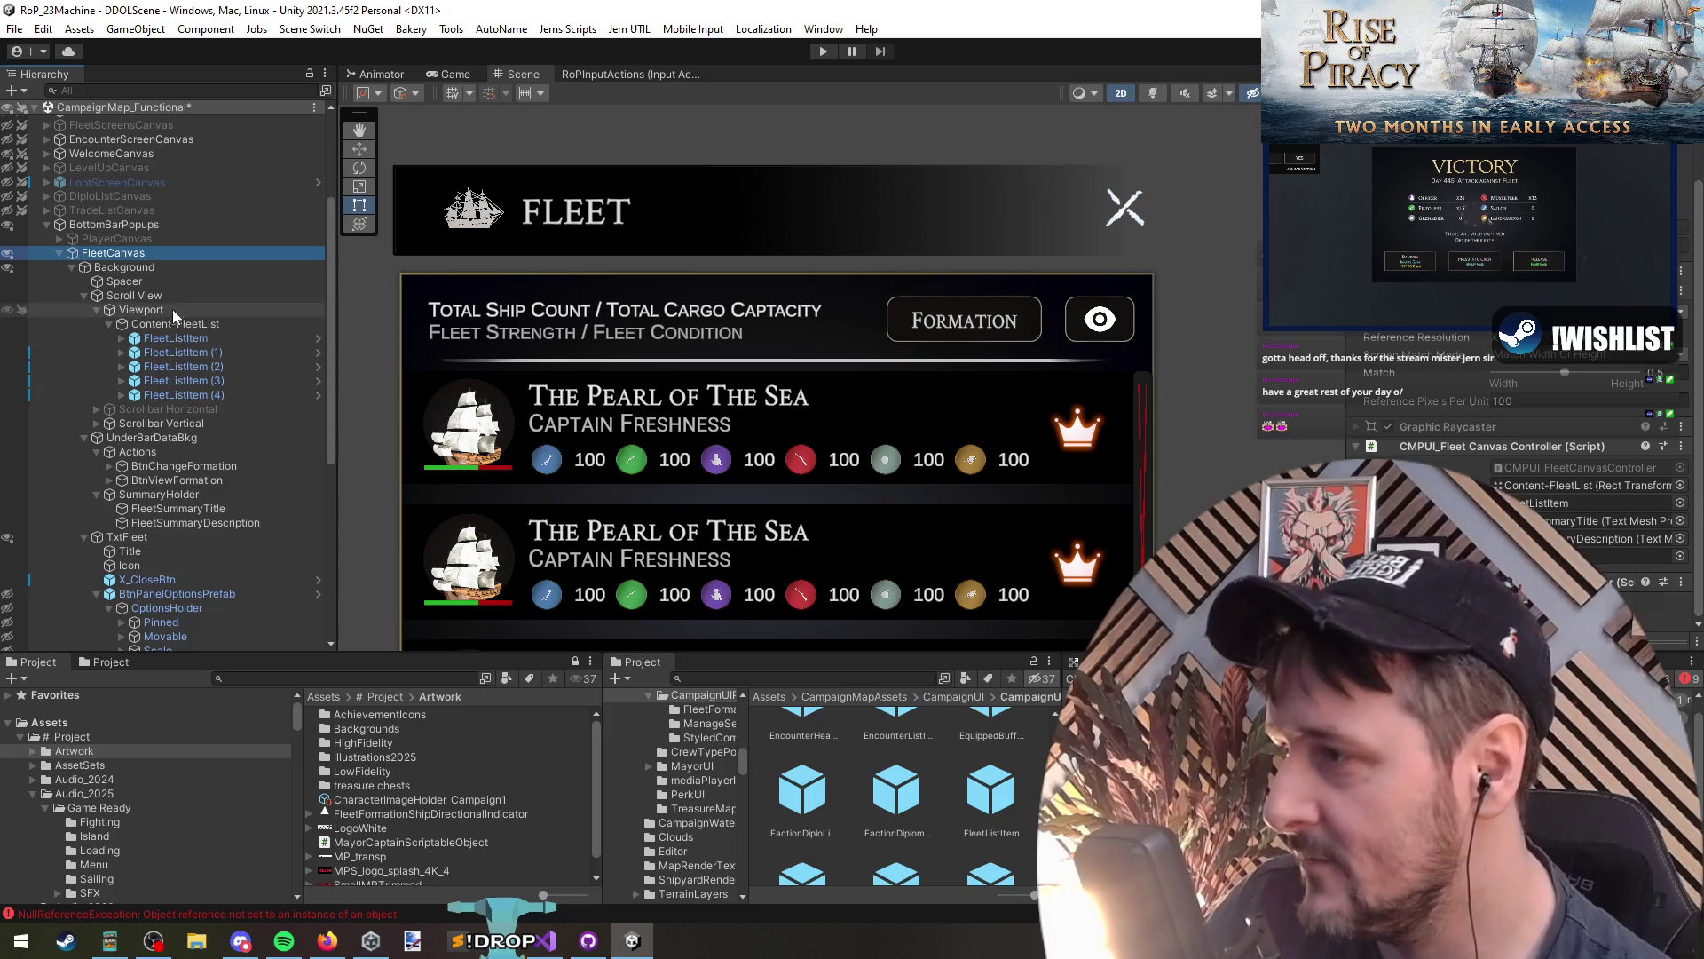
{"action": "left_click", "coordinate": [234, 480]}
{"action": "left_click_drag", "start_coordinate": [235, 482], "coordinate": [1589, 556]}
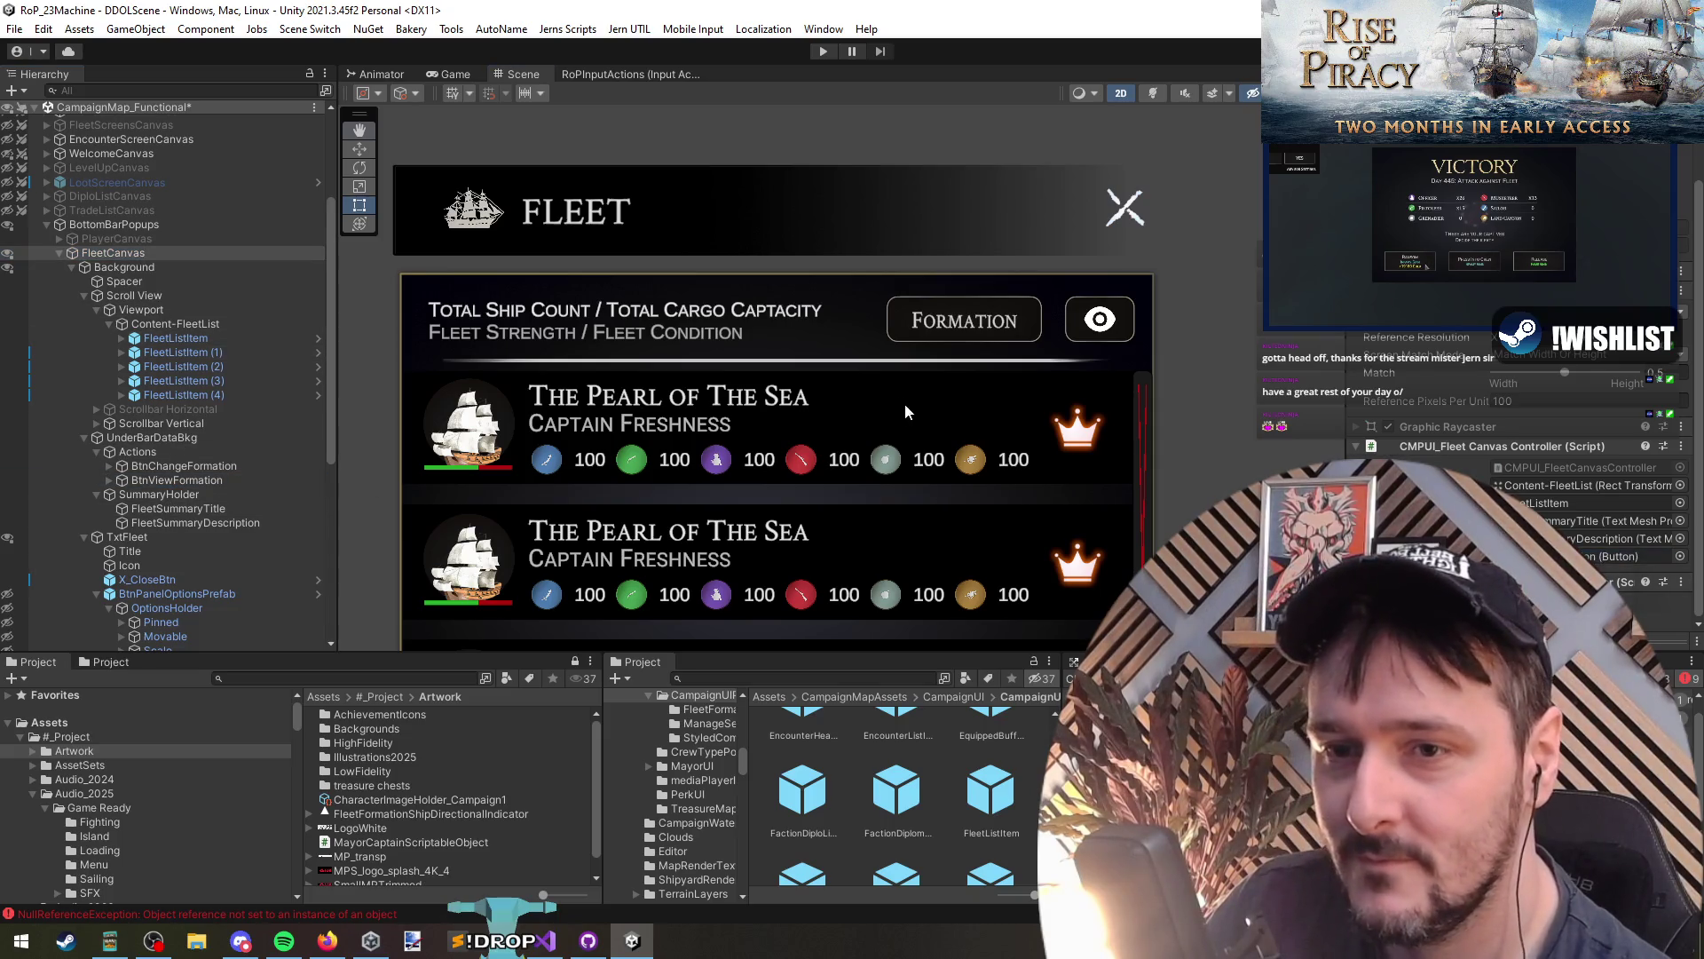
{"action": "left_click", "coordinate": [168, 480]}
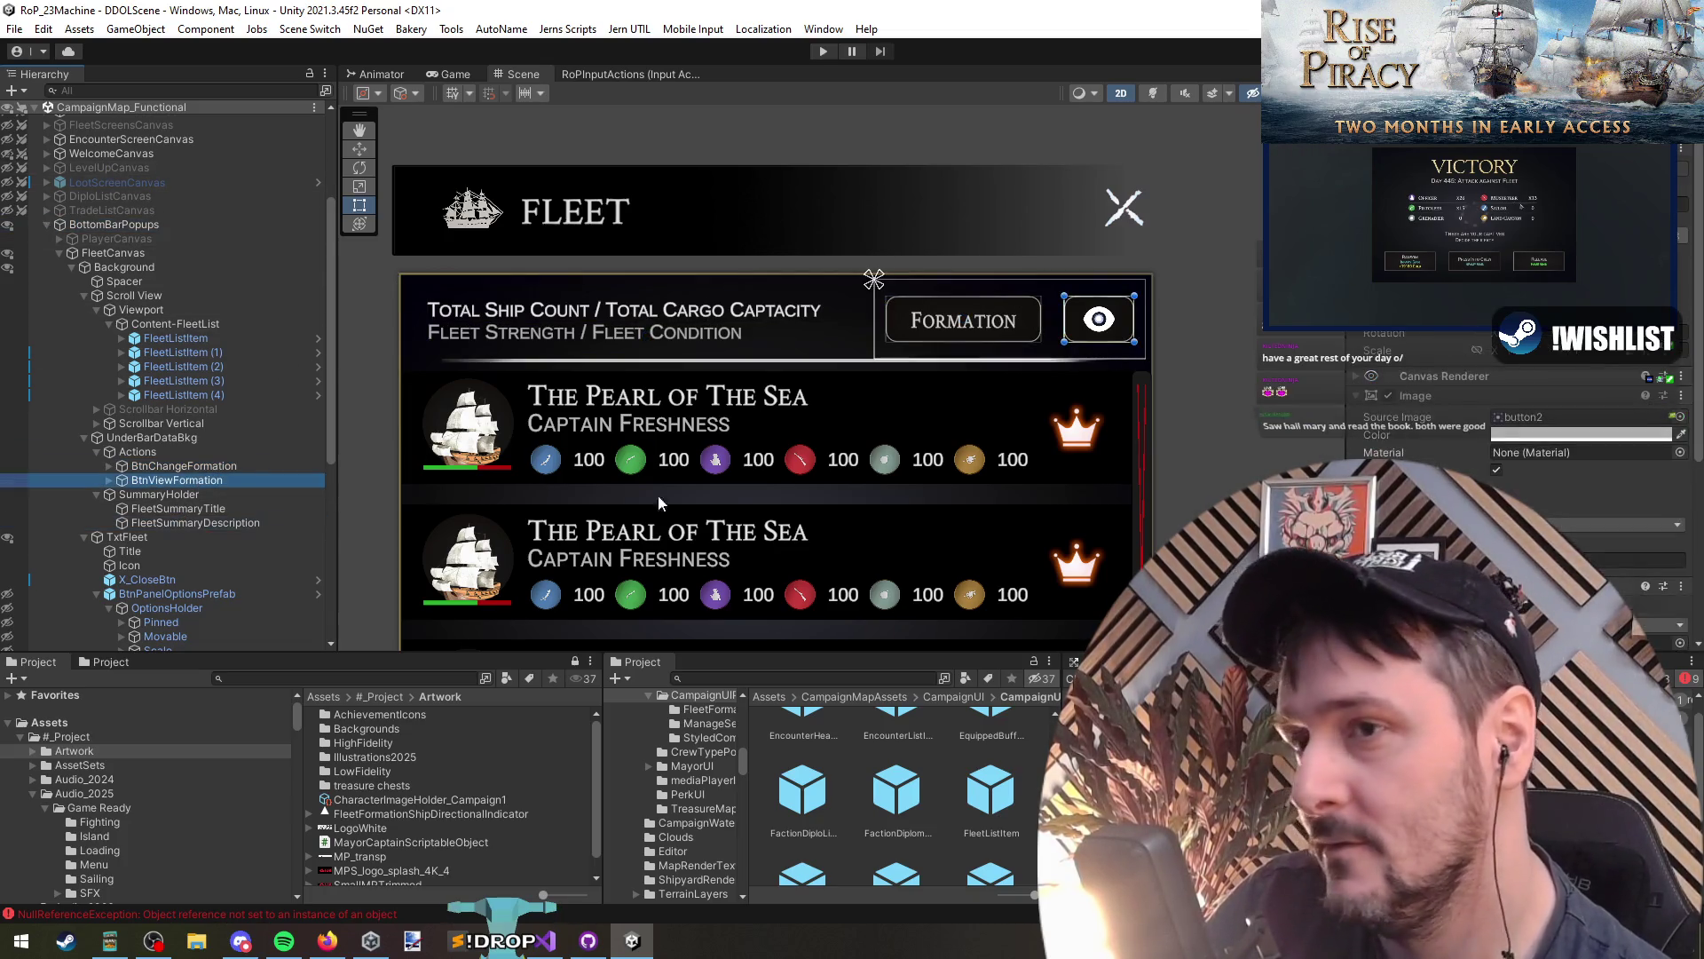
Step: Inspect the tint colours of the eye button and its Icon child
{"action": "left_click", "coordinate": [1580, 435]}
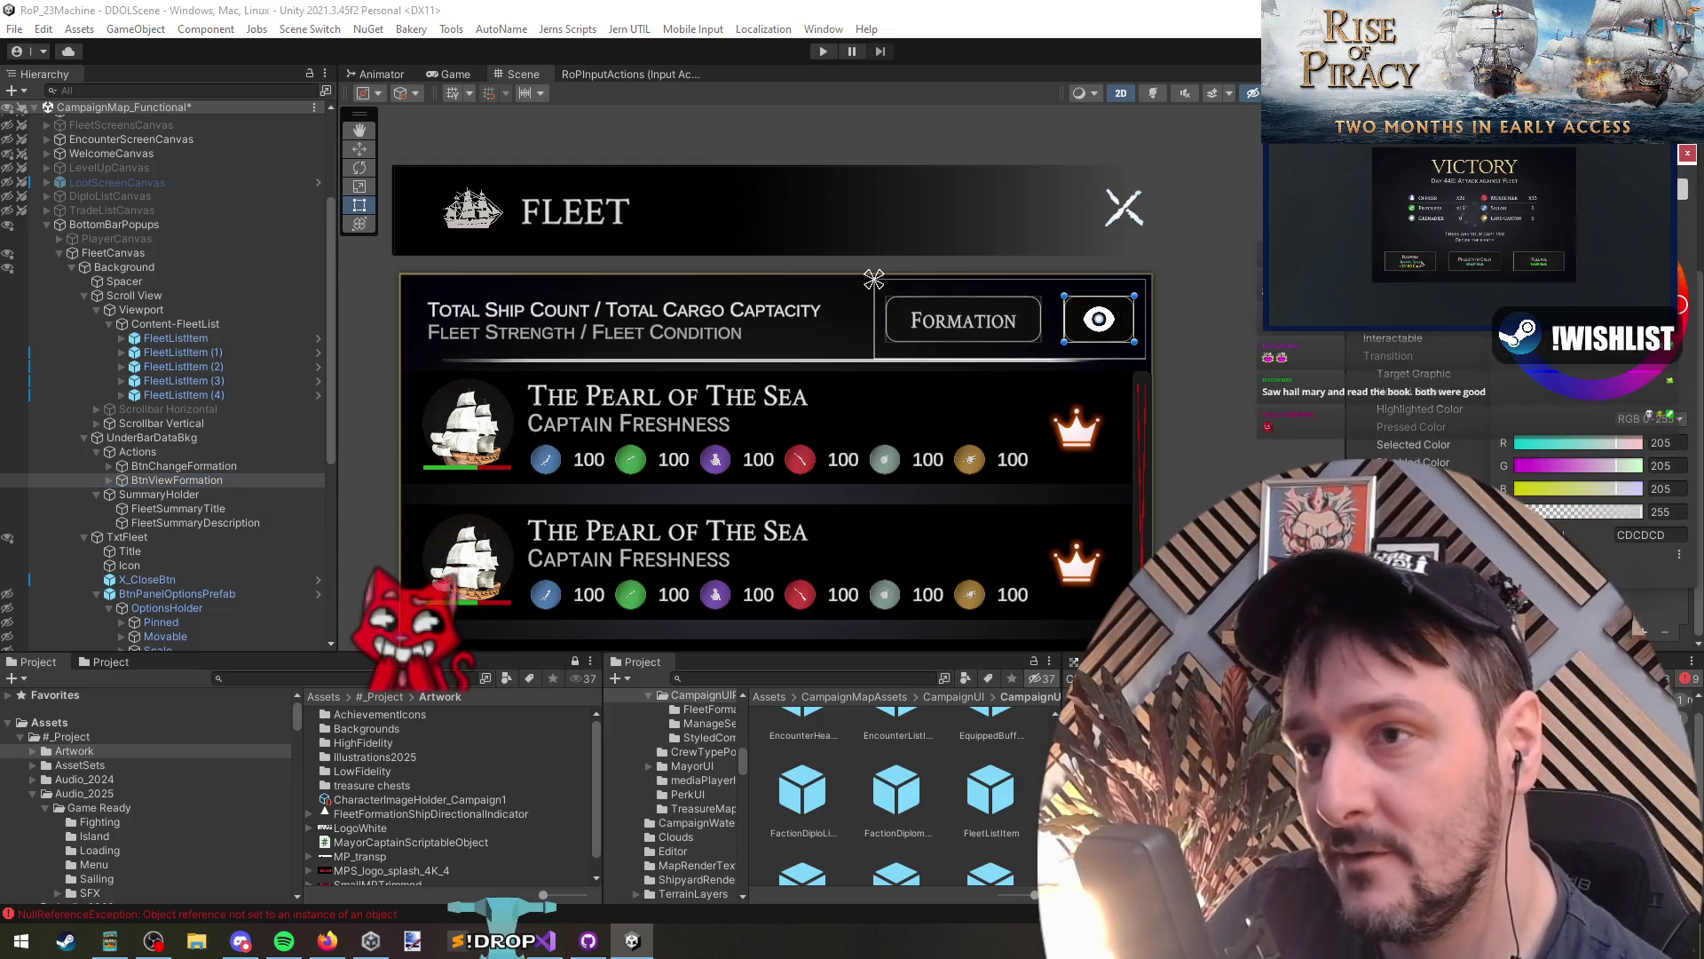
{"action": "key", "text": "Escape"}
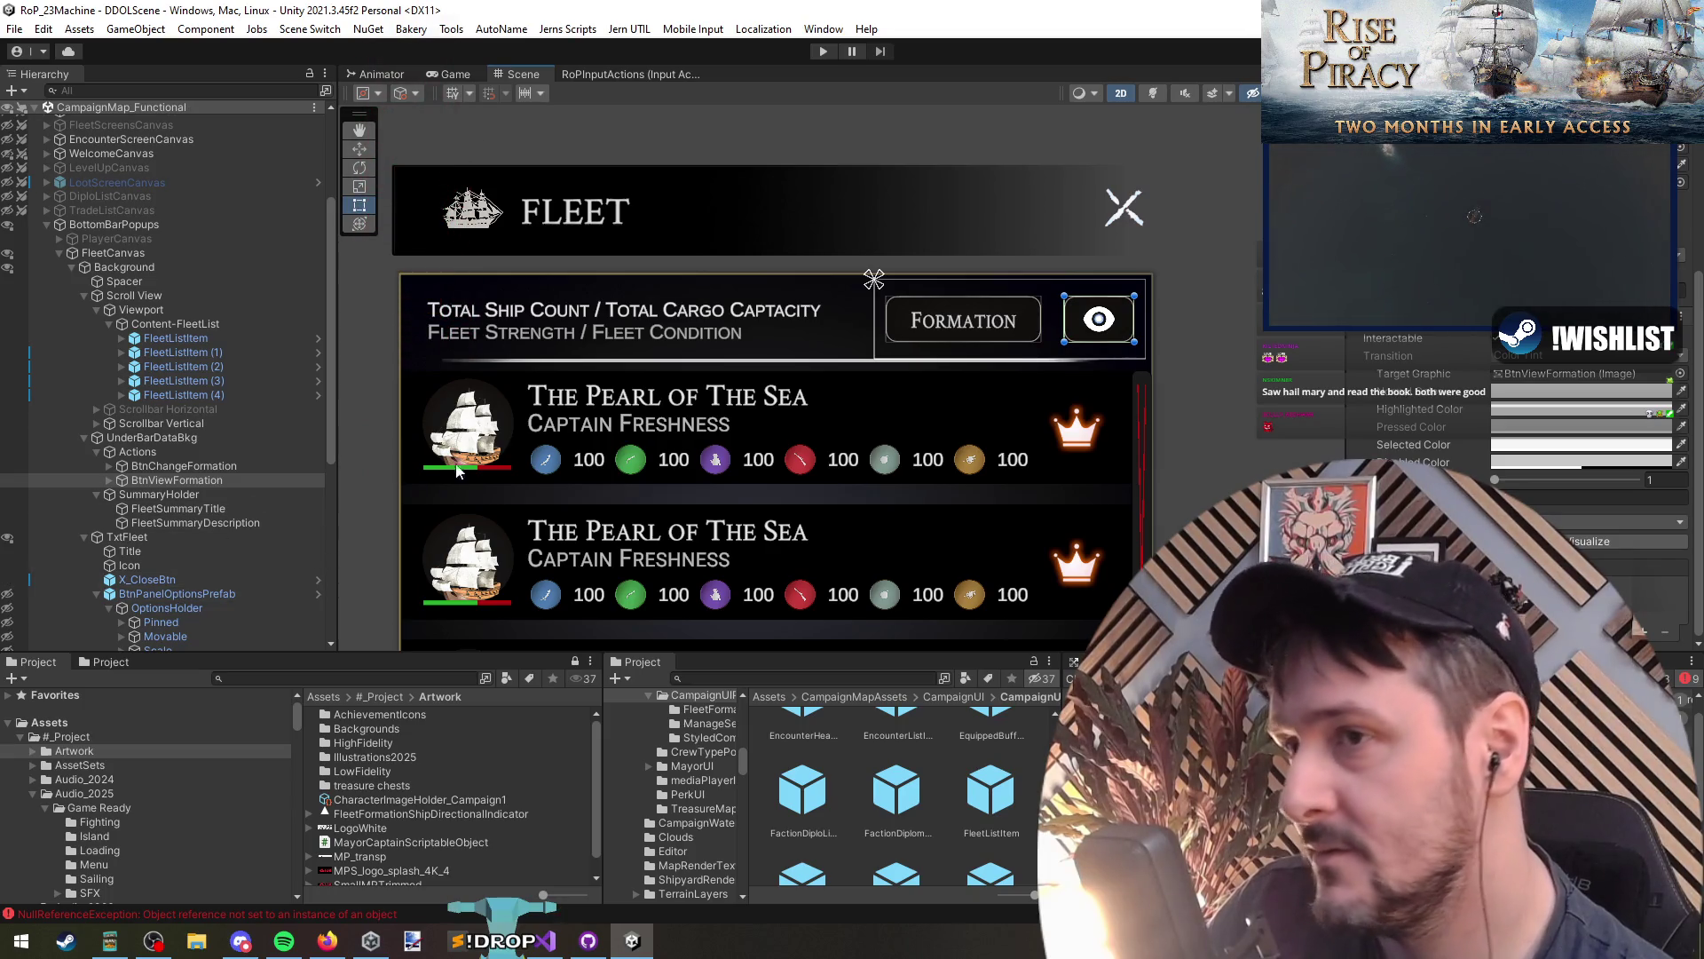
{"action": "left_click", "coordinate": [109, 480]}
{"action": "left_click", "coordinate": [147, 494]}
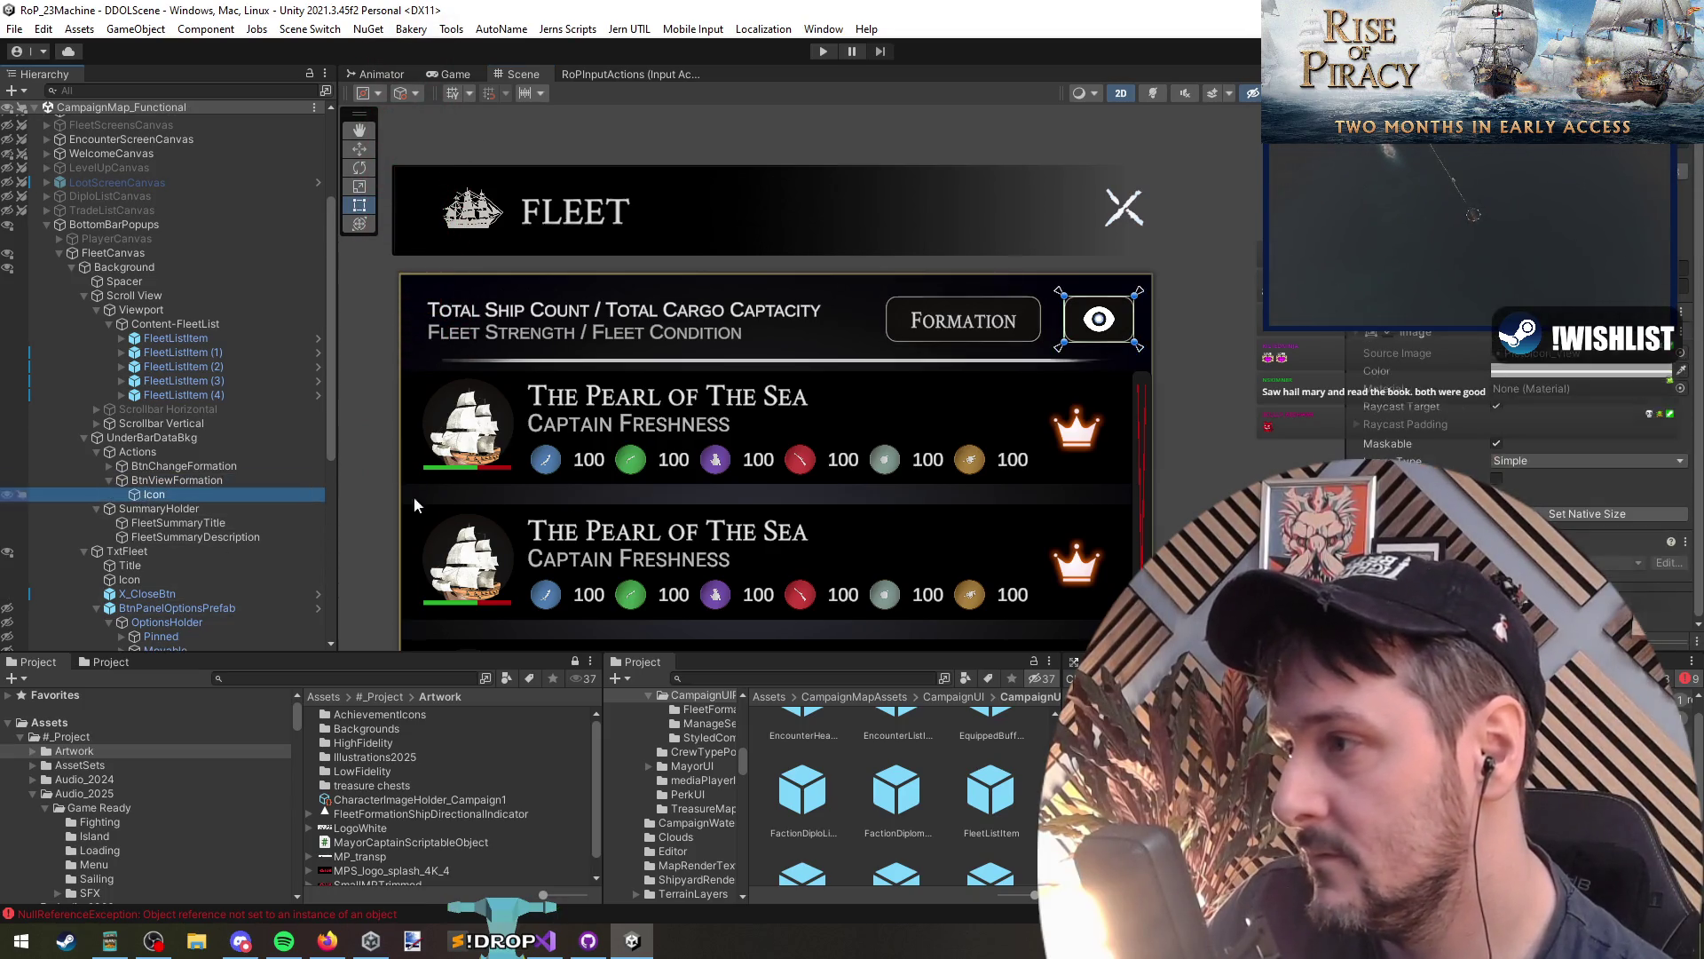
{"action": "left_click", "coordinate": [1580, 370]}
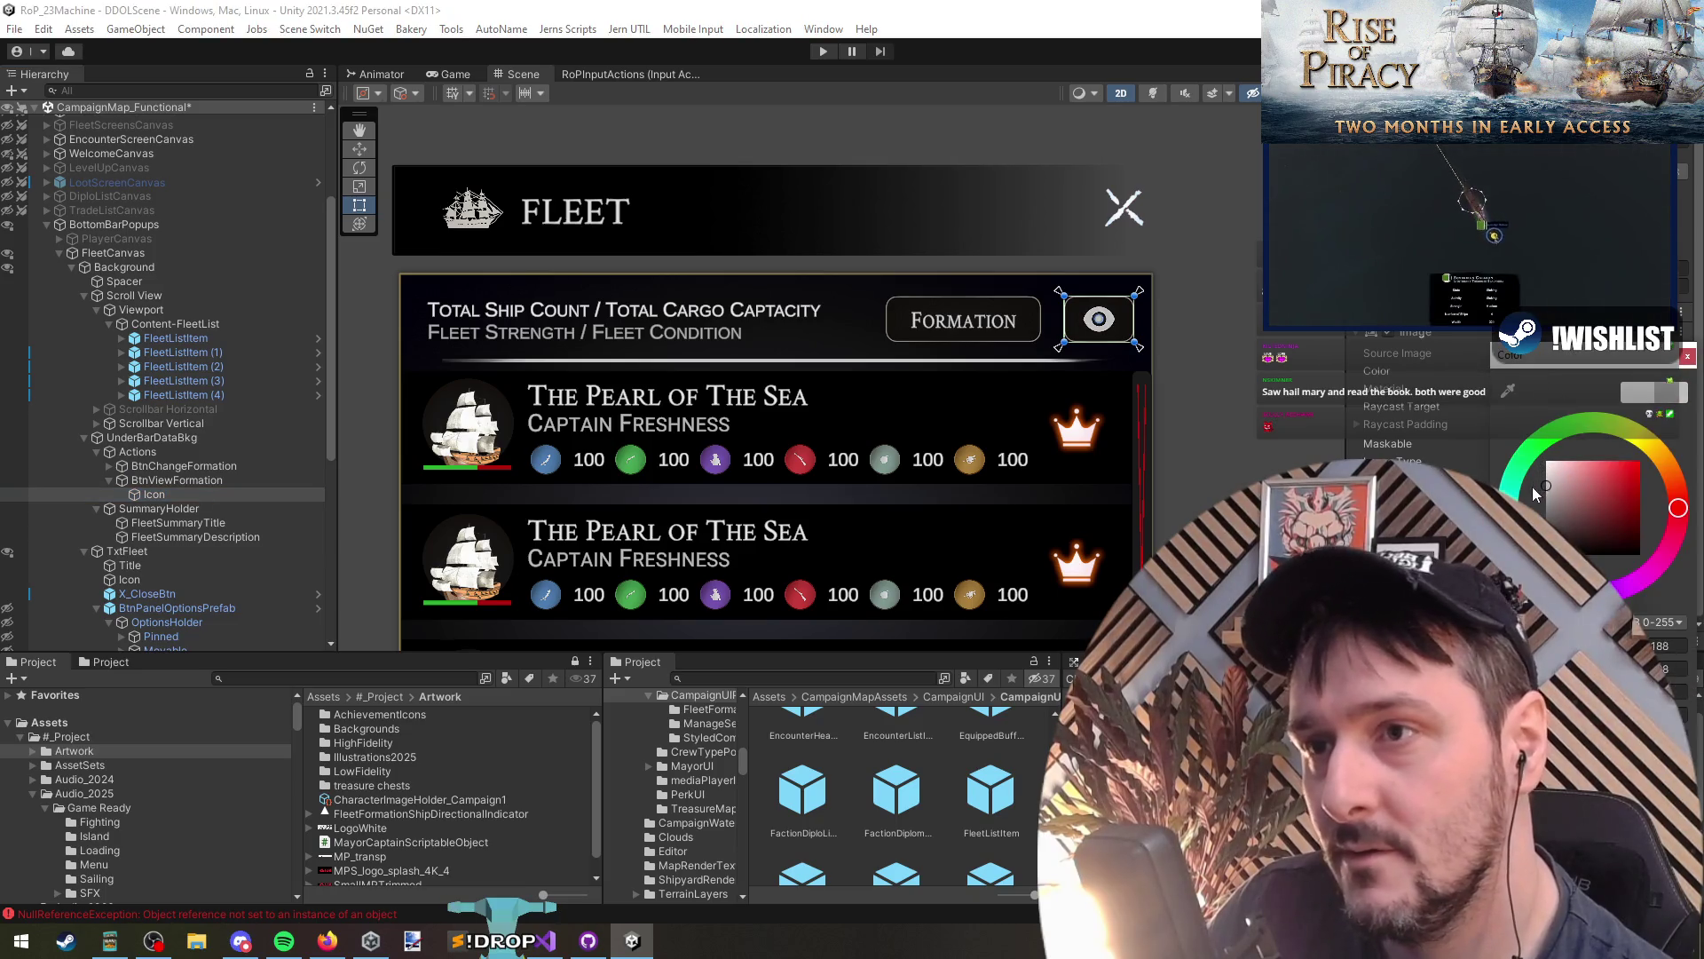
{"action": "key", "text": "Escape"}
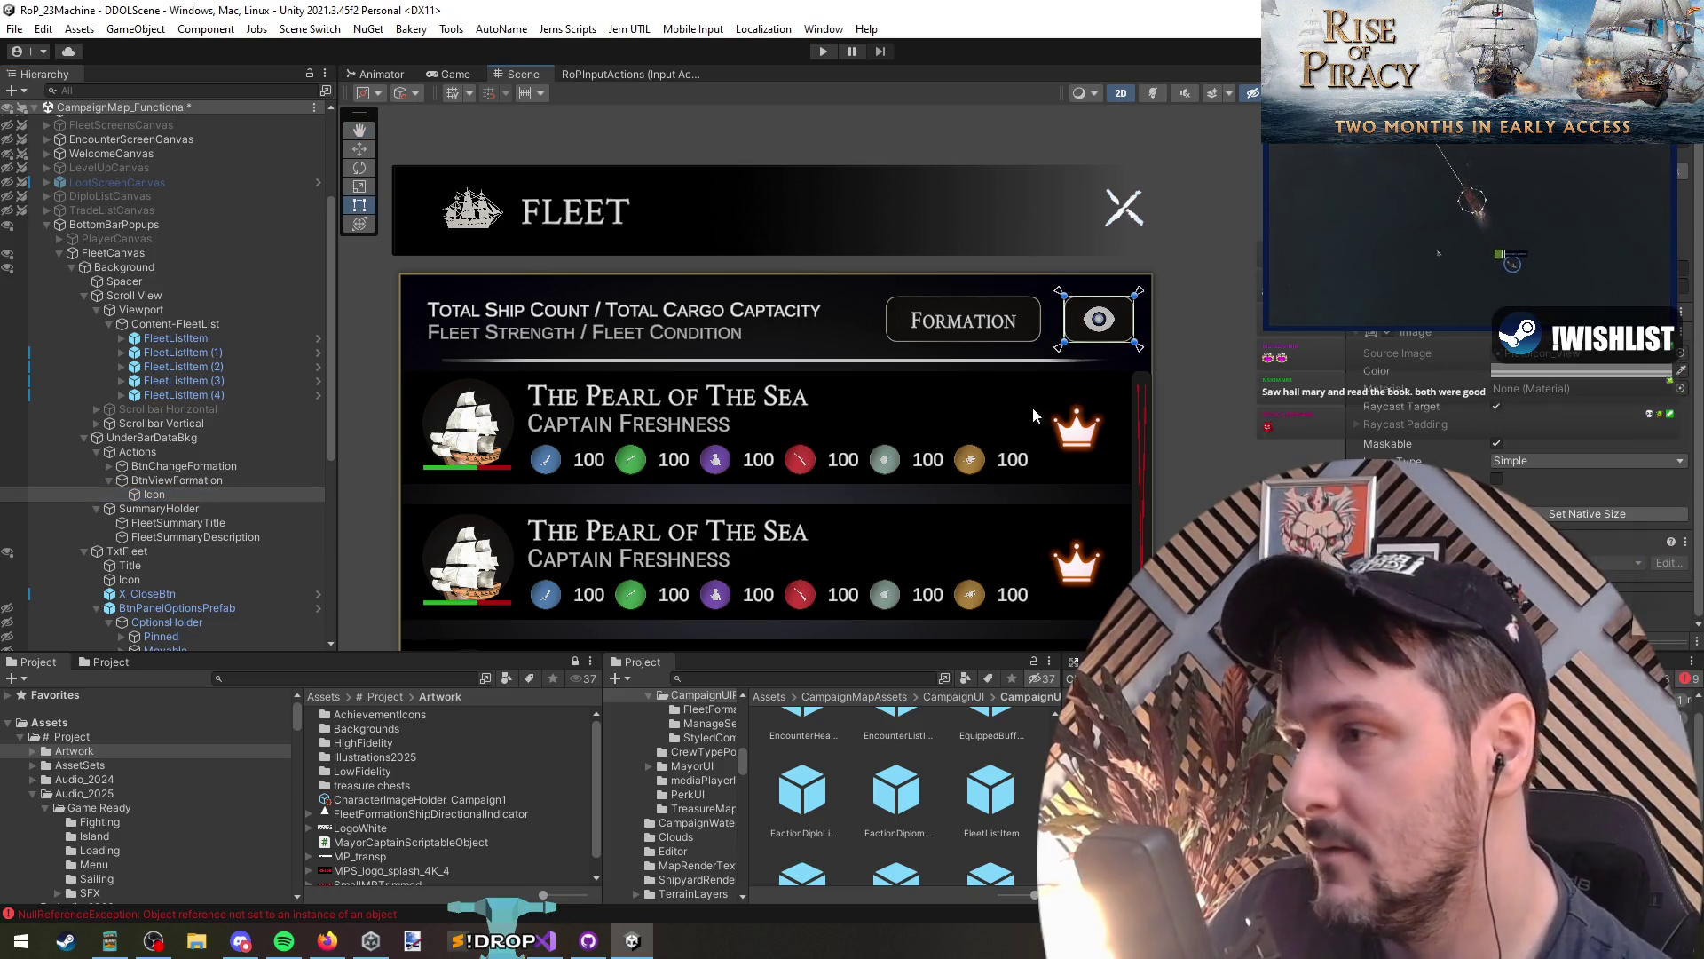
Step: Back in Visual Studio, open a new line below line 25 in Awake
{"action": "left_click", "coordinate": [545, 941]}
{"action": "scroll", "coordinate": [376, 391], "scroll_direction": "down", "scroll_amount": 1}
{"action": "scroll", "coordinate": [376, 390], "scroll_direction": "up", "scroll_amount": 3}
{"action": "left_click", "coordinate": [303, 250]}
{"action": "key", "text": "End"}
{"action": "key", "text": "Return"}
Step: Add 'using static TooltipFunctions;' to the imports and save
{"action": "type", "text": "BtnViewFormation."}
{"action": "key", "text": "shift+Home"}
{"action": "key", "text": "BackSpace"}
{"action": "type", "text": "Tooltip"}
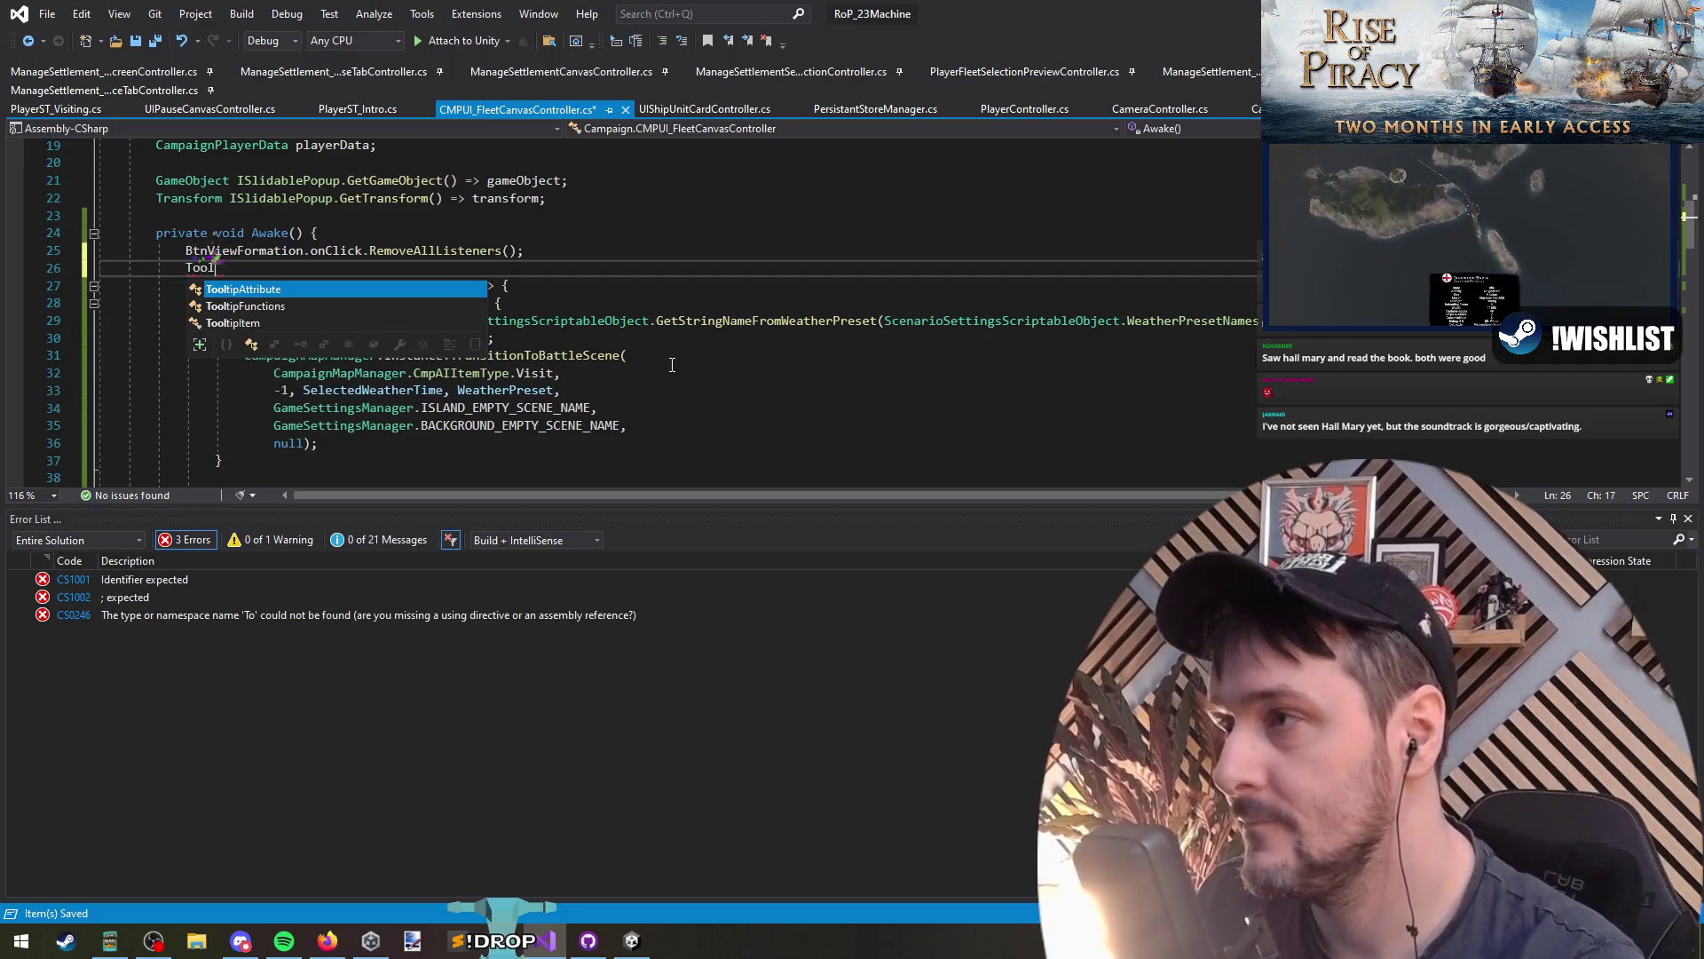
{"action": "key", "text": "Down"}
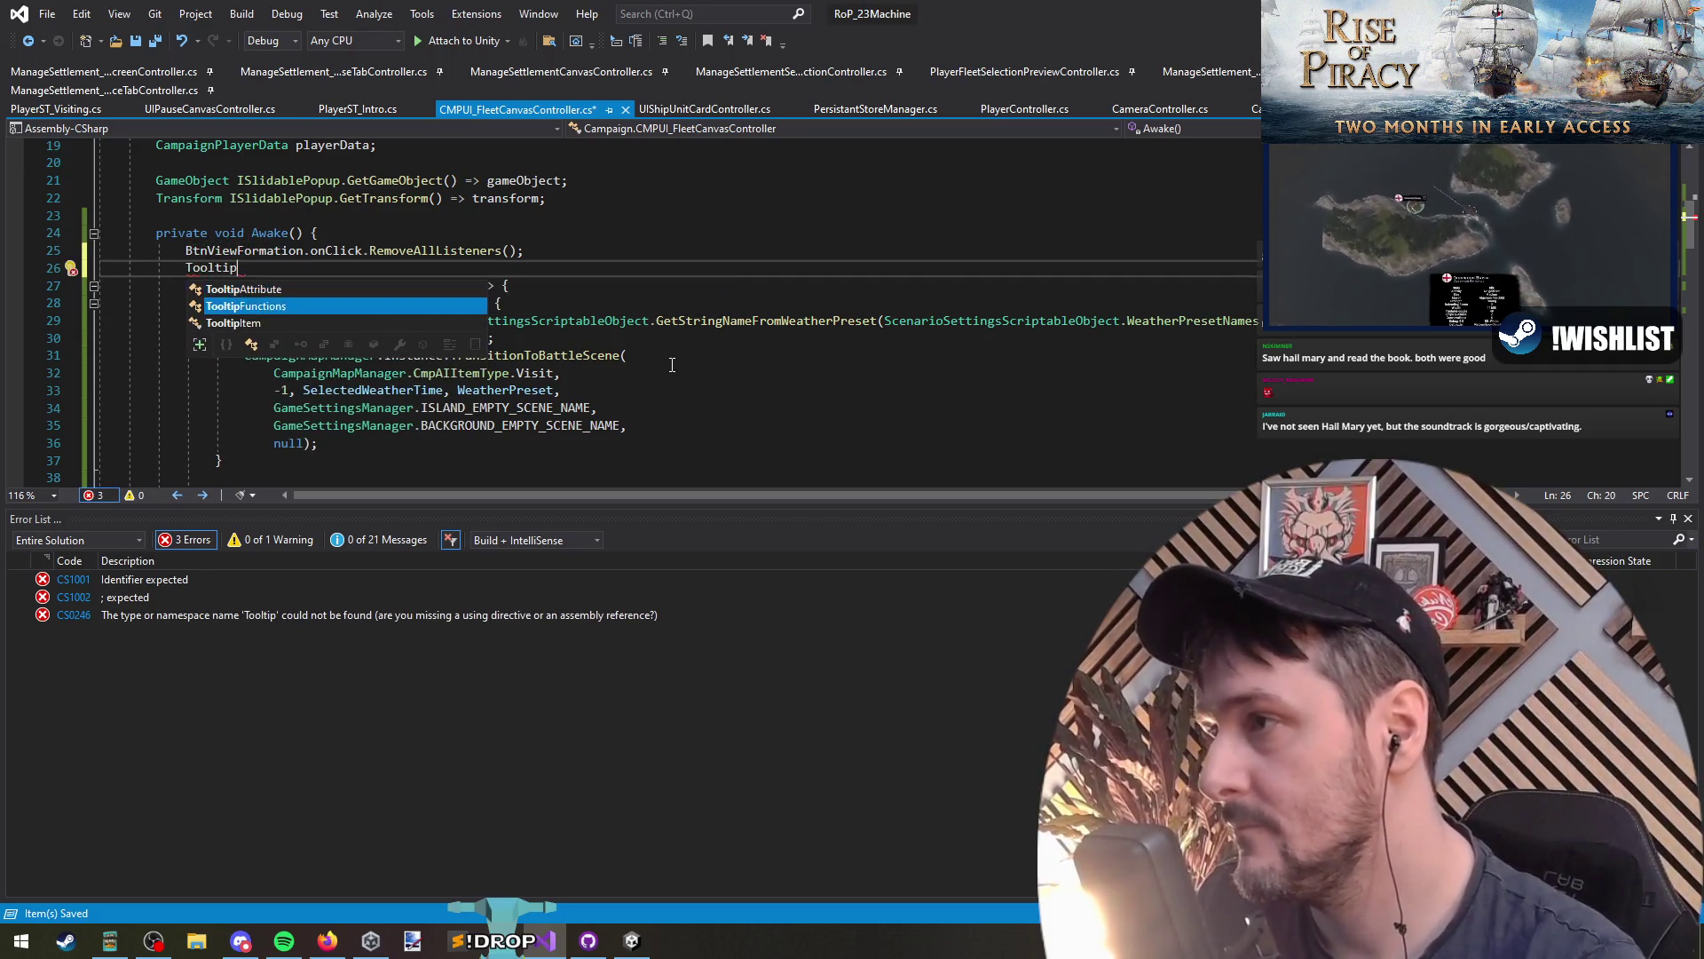
{"action": "key", "text": "Tab"}
{"action": "key", "text": "ctrl+Home"}
{"action": "key", "text": "Down"}
{"action": "key", "text": "Down"}
{"action": "key", "text": "Down"}
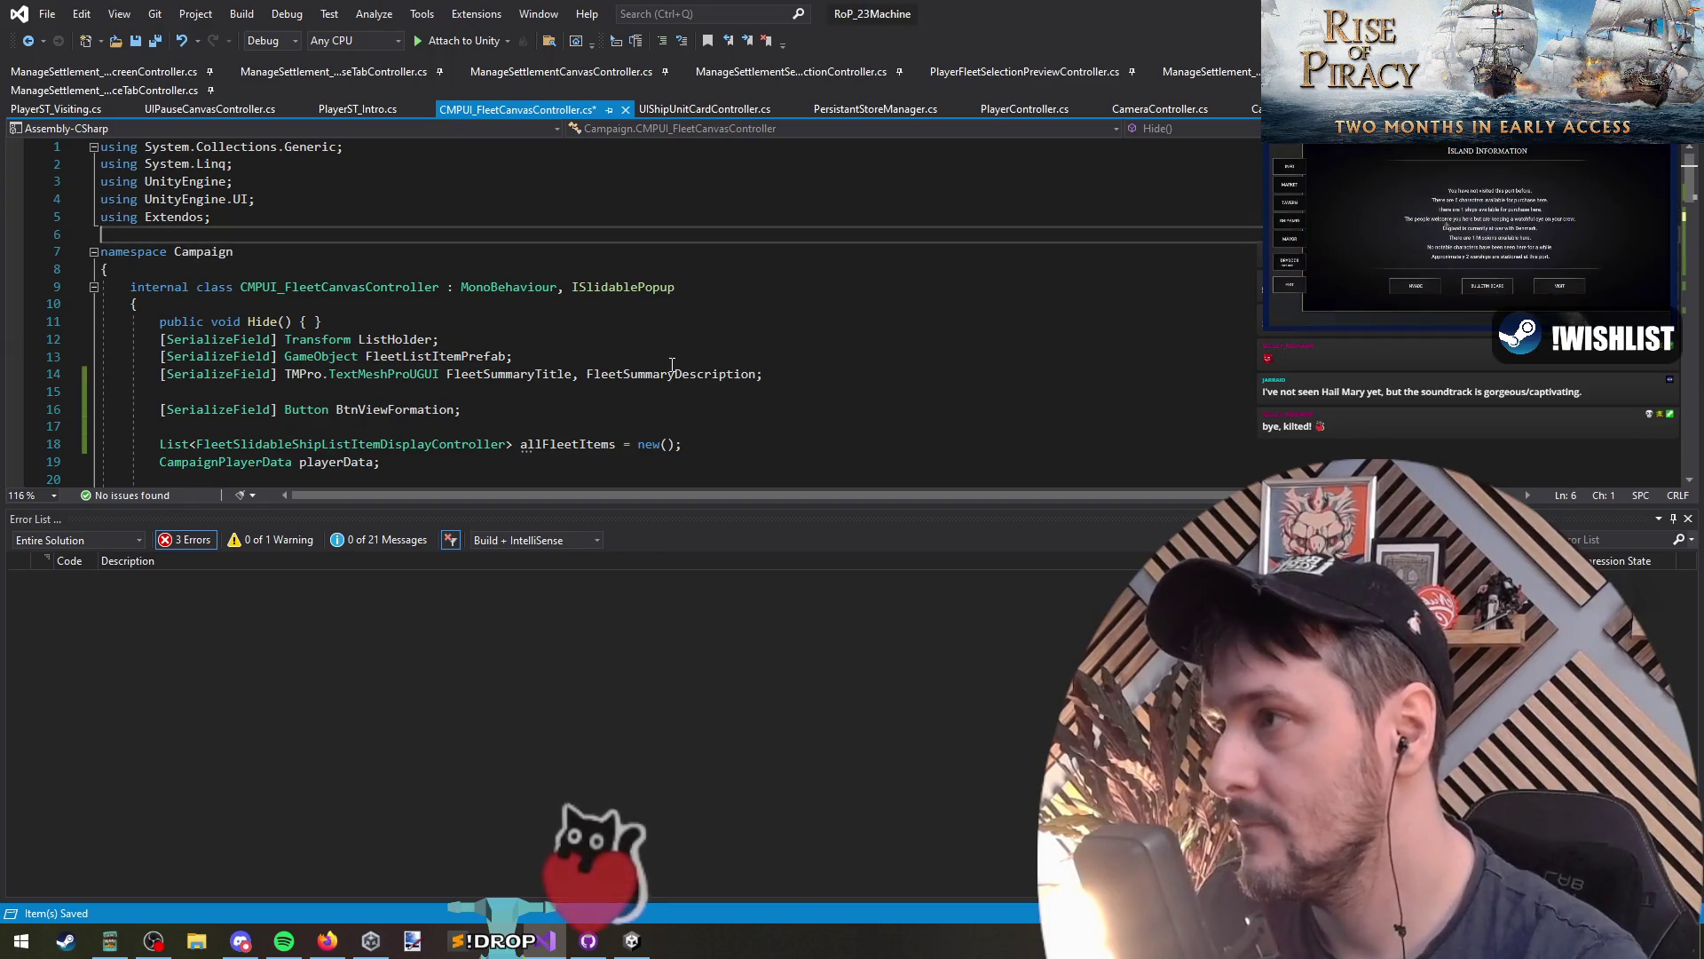
{"action": "type", "text": "using static TooltipFunctions;"}
{"action": "key", "text": "ctrl+s"}
Step: Set up a BtnViewFormation line after RemoveAllListeners in Awake
{"action": "key", "text": "ctrl+minus"}
{"action": "left_click", "coordinate": [273, 276]}
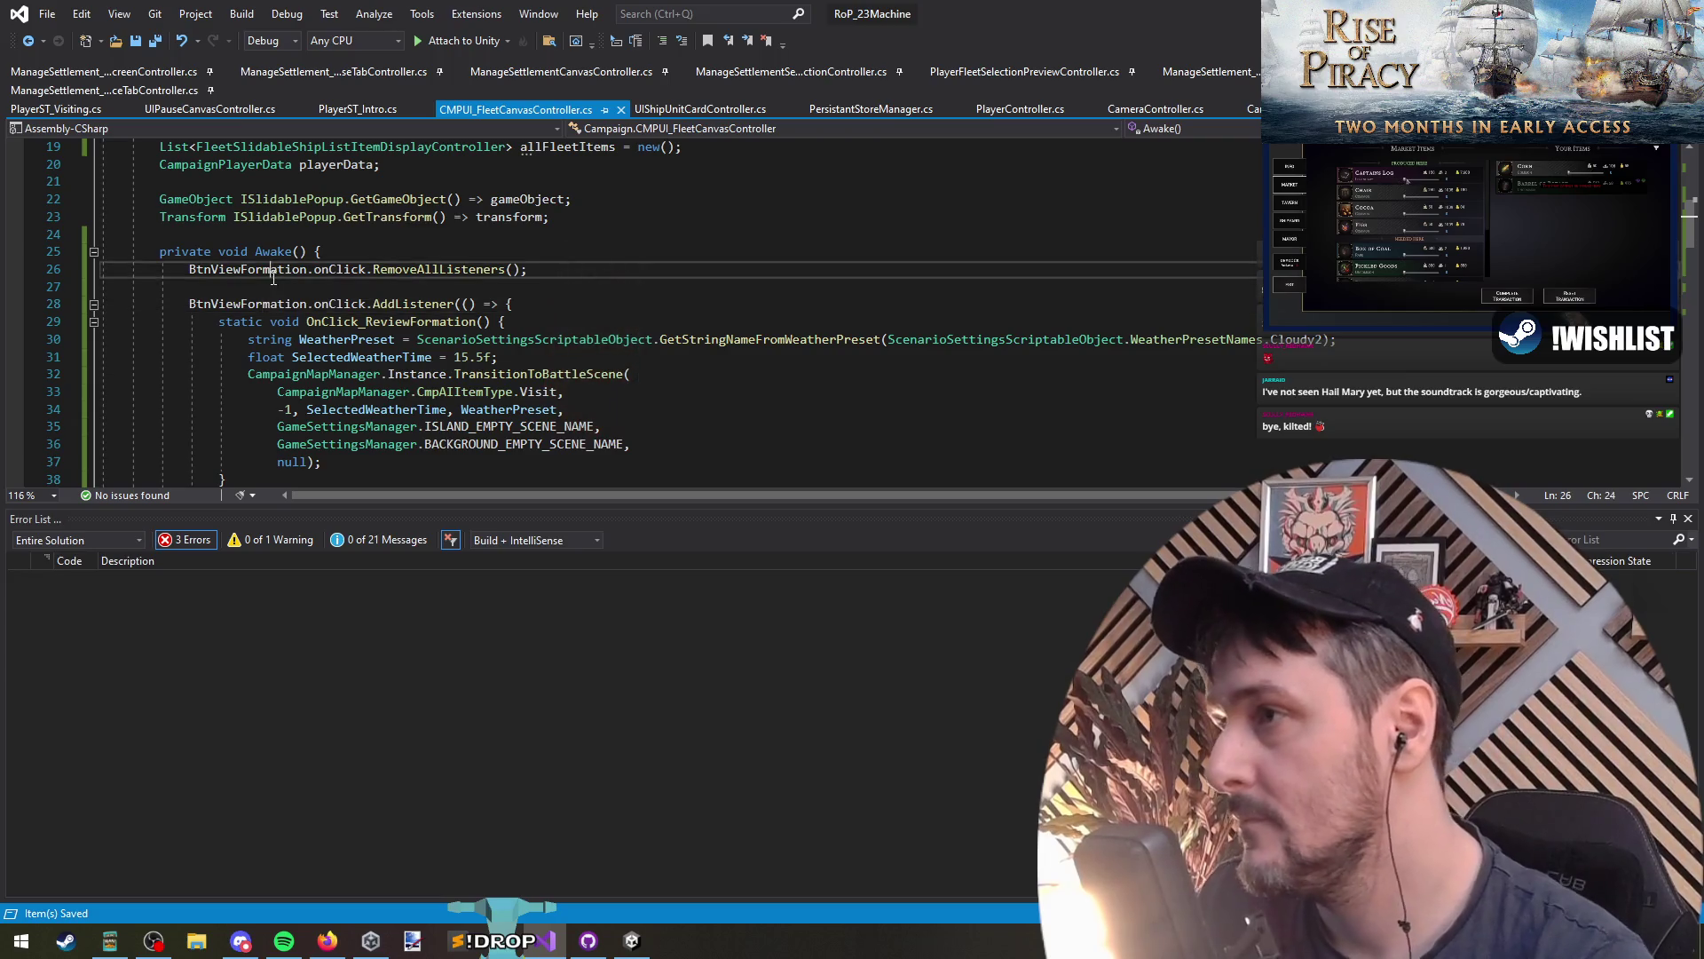
{"action": "key", "text": "Down"}
{"action": "type", "text": "BtnViewFormation"}
{"action": "key", "text": "Escape"}
{"action": "key", "text": "Up"}
{"action": "key", "text": "End"}
{"action": "key", "text": "Down"}
{"action": "key", "text": "ctrl+BackSpace"}
Step: Write Tooltips.AddTooltipToGameObject(BtnViewFormation.gameObject, as the start of the call
{"action": "type", "text": "addtoo"}
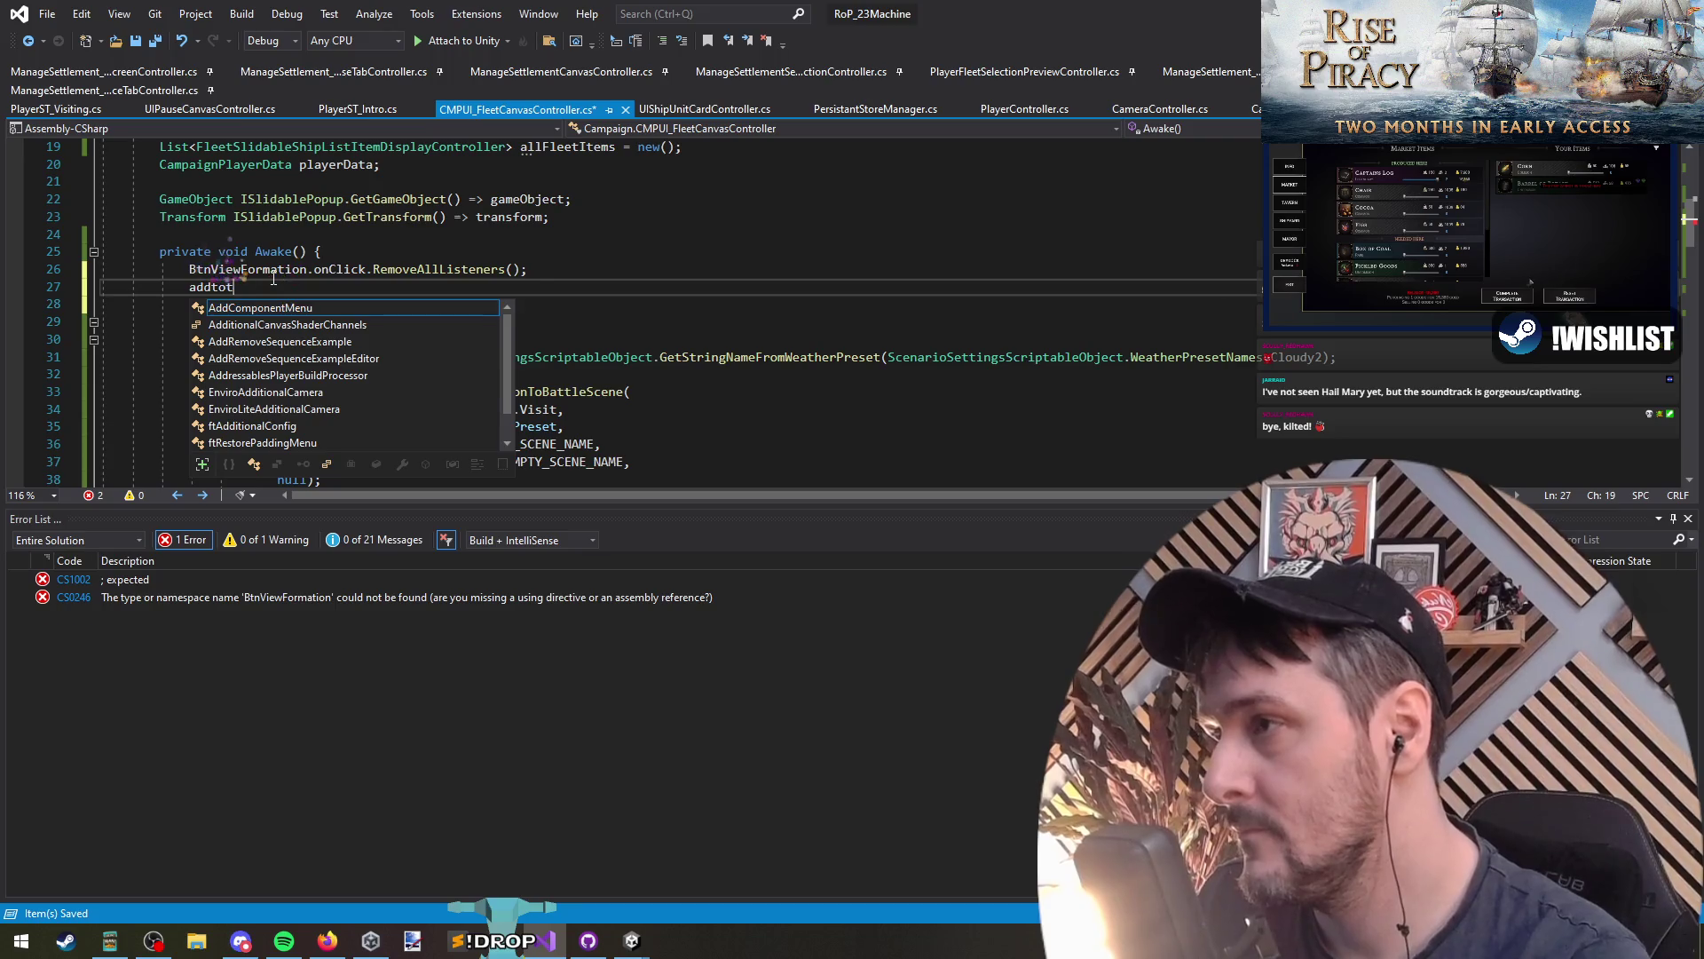
{"action": "key", "text": "ctrl+BackSpace"}
{"action": "type", "text": "too"}
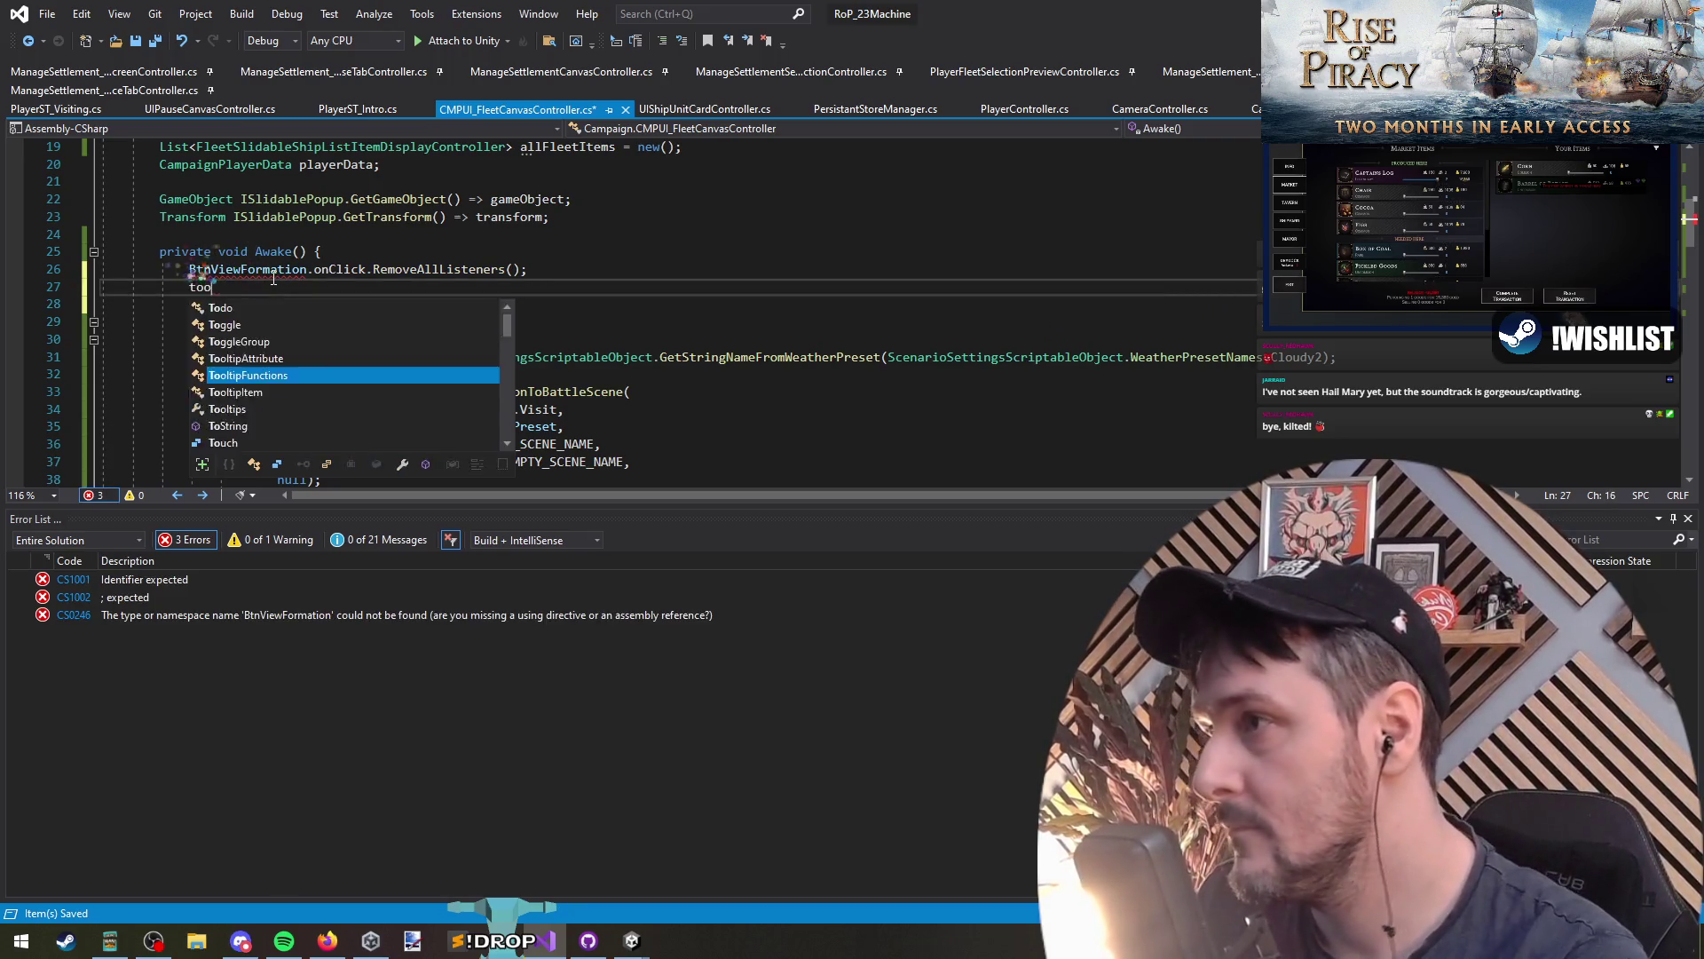
{"action": "type", "text": "Tooltips.add"}
{"action": "key", "text": "Tab"}
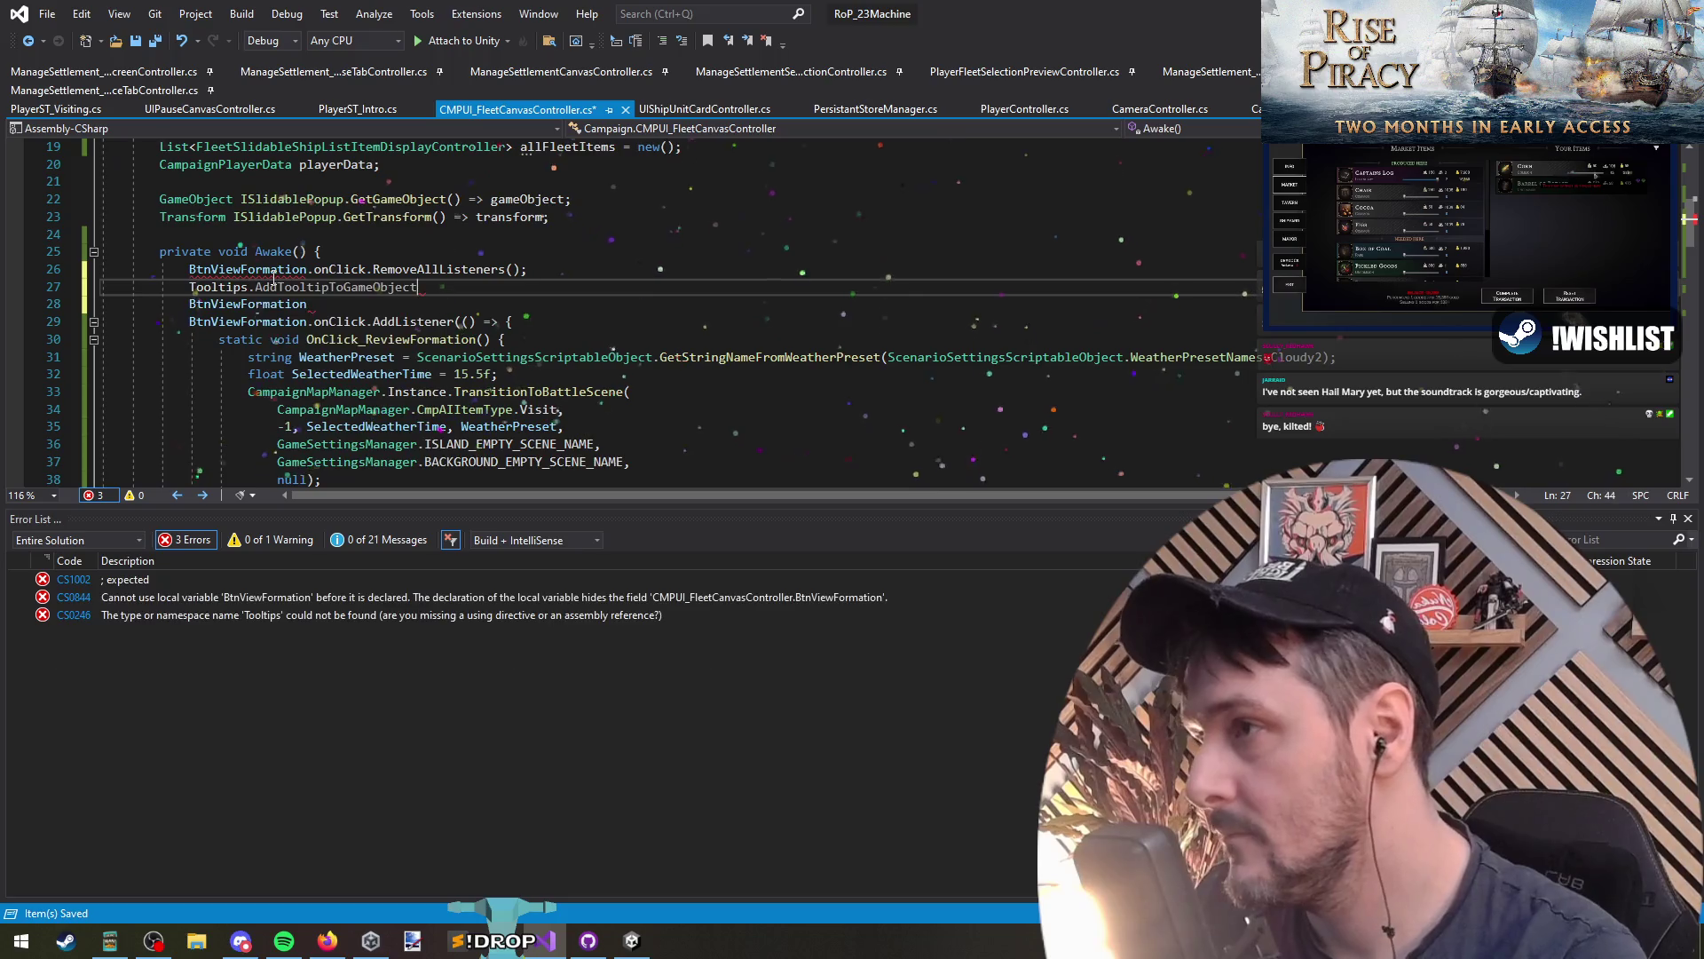
{"action": "type", "text": "("}
{"action": "key", "text": "ctrl+Delete"}
{"action": "key", "text": "End"}
{"action": "type", "text": ","}
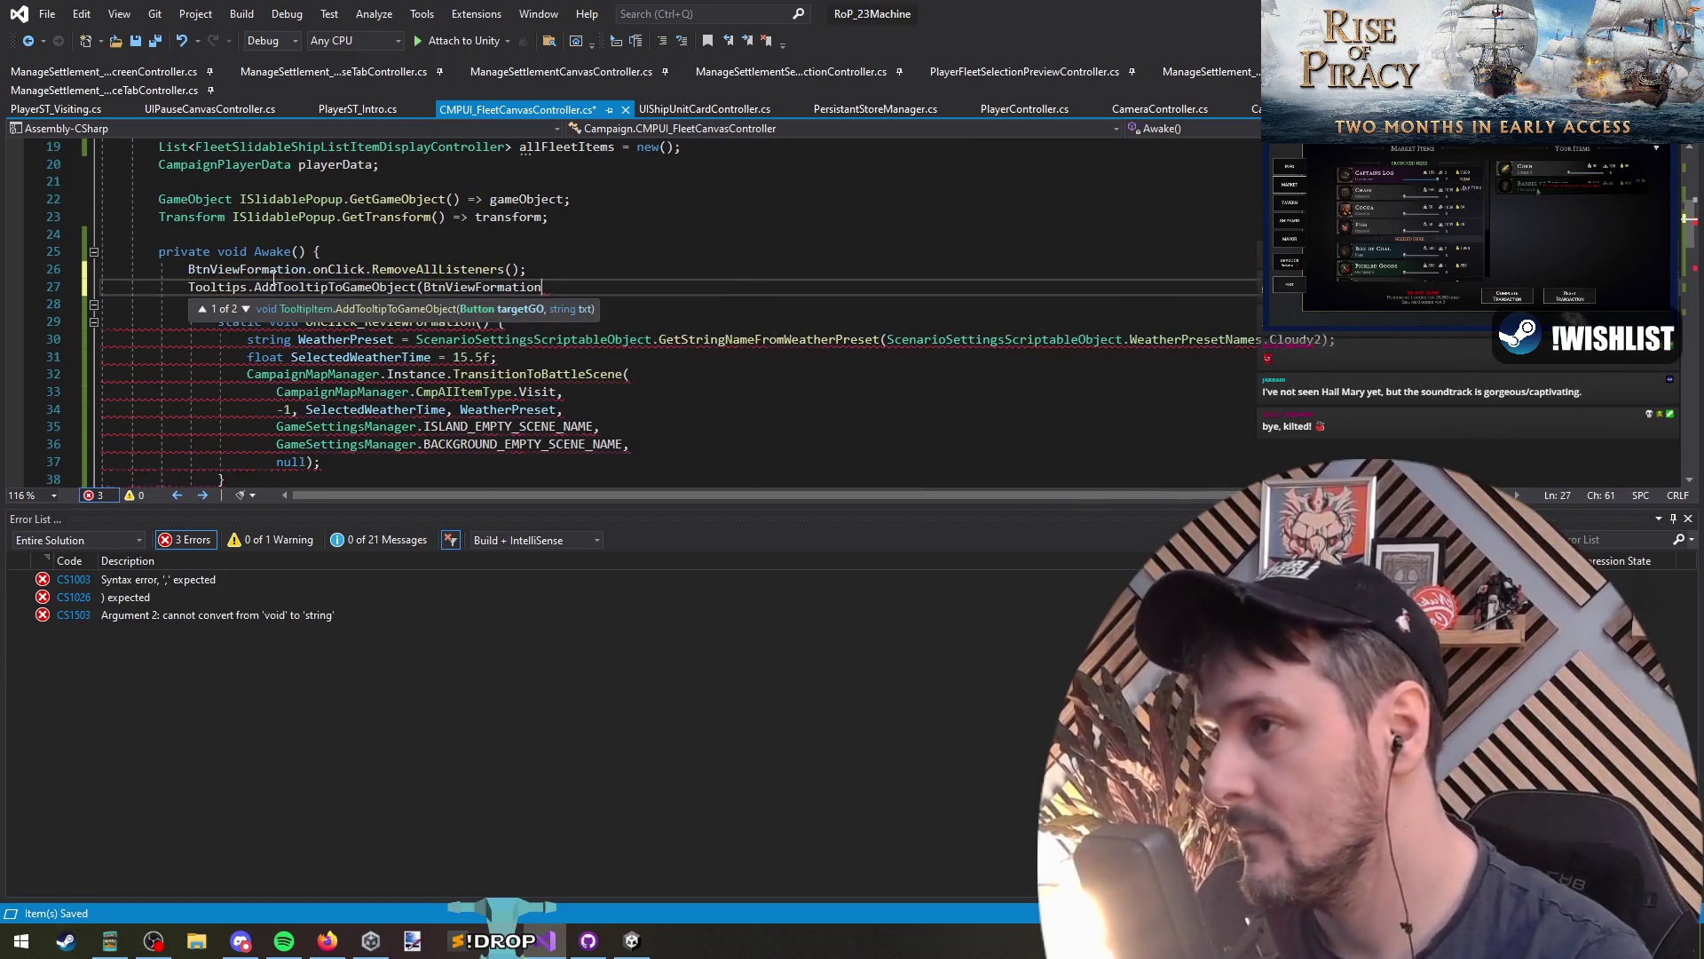
{"action": "key", "text": "BackSpace"}
{"action": "type", "text": ".gameObject,"}
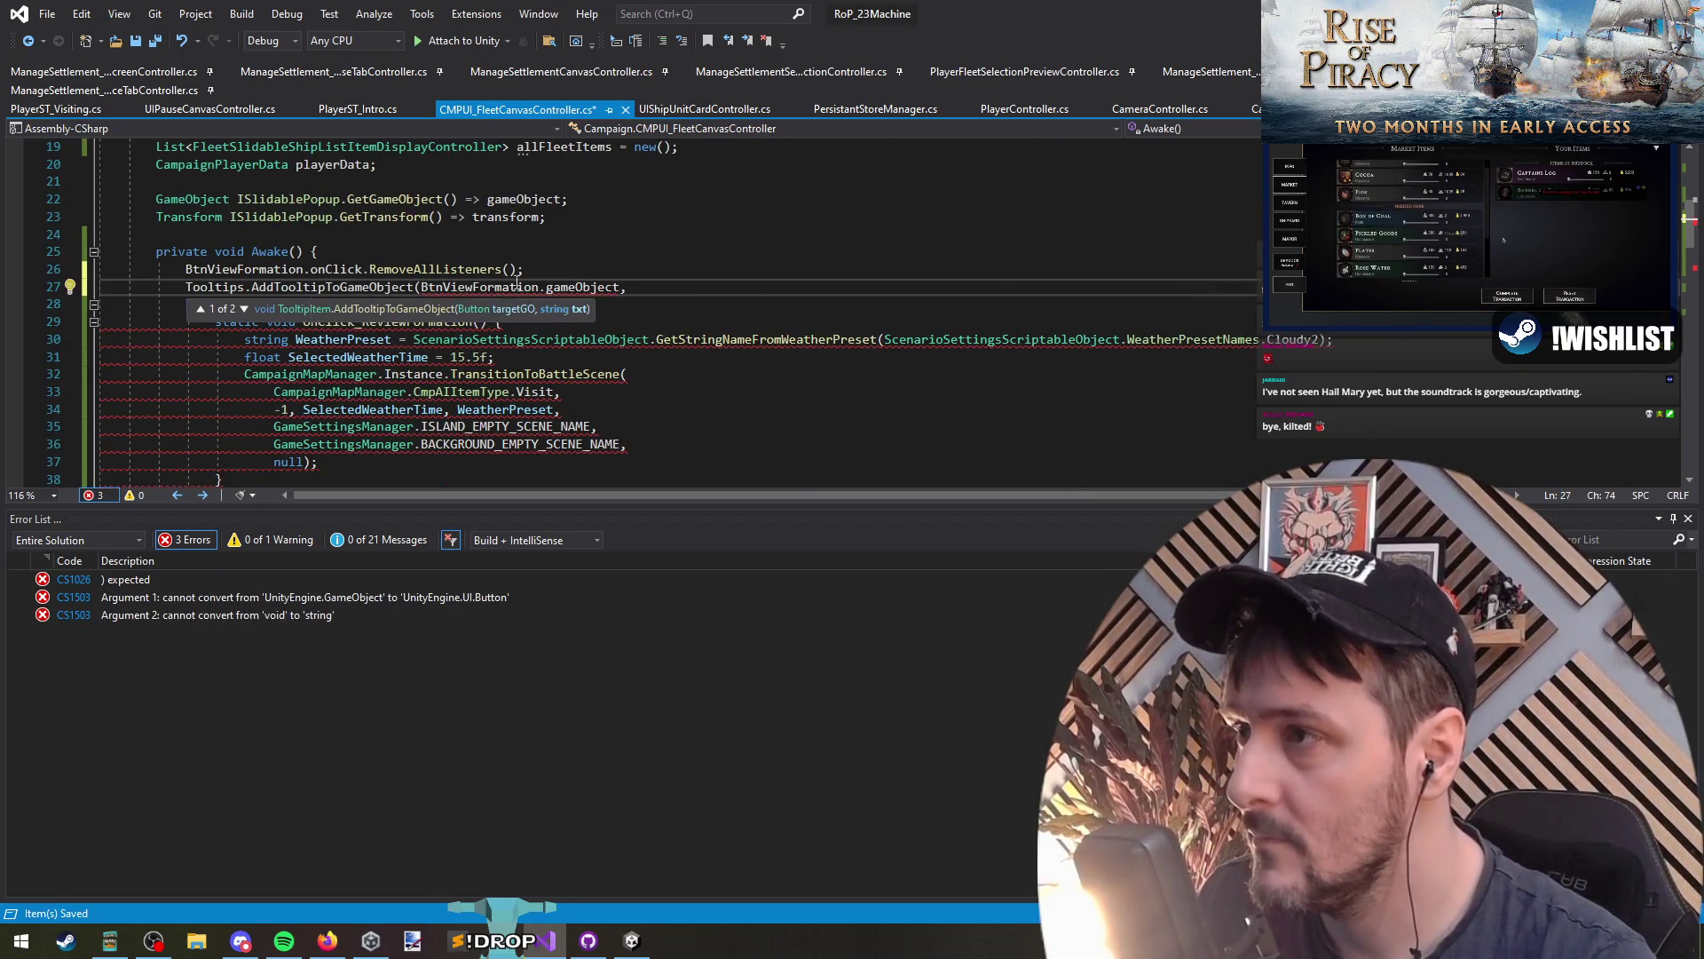
Step: Finish the call with the "Review Fleet" text and closing ');'
{"action": "key", "text": "alt+Up"}
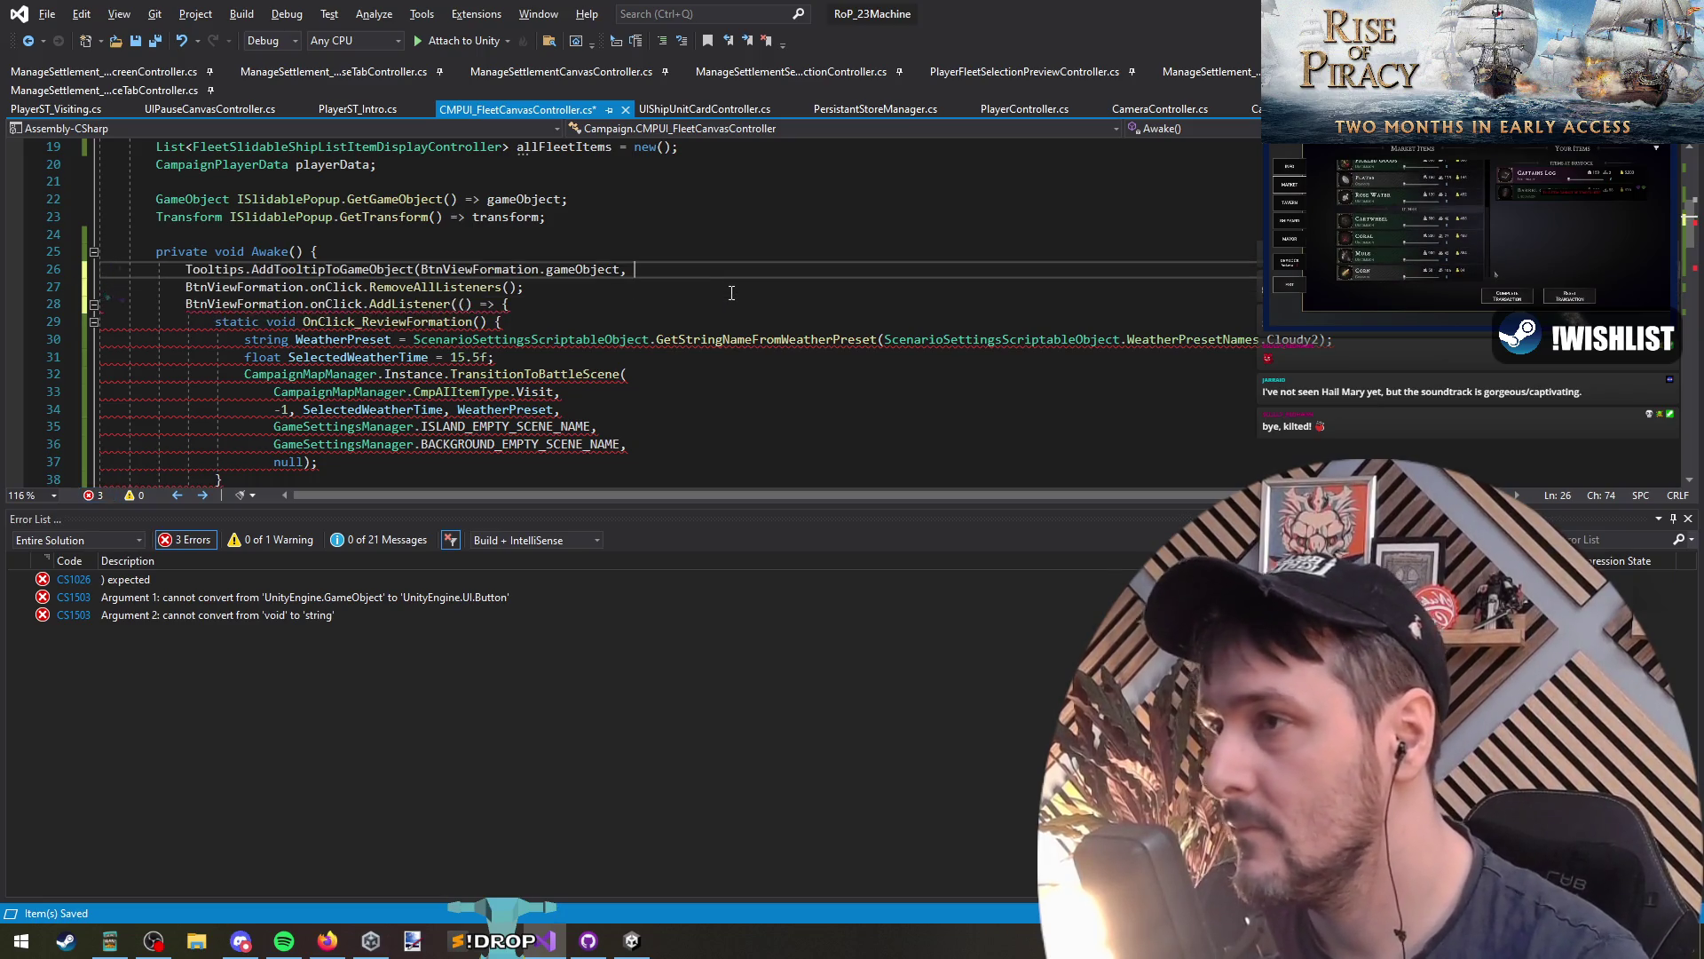
{"action": "type", "text": "\"Review Fleet\""}
{"action": "key", "text": "BackSpace"}
{"action": "key", "text": "BackSpace"}
{"action": "key", "text": "BackSpace"}
{"action": "type", "text": ");"}
{"action": "key", "text": "Down"}
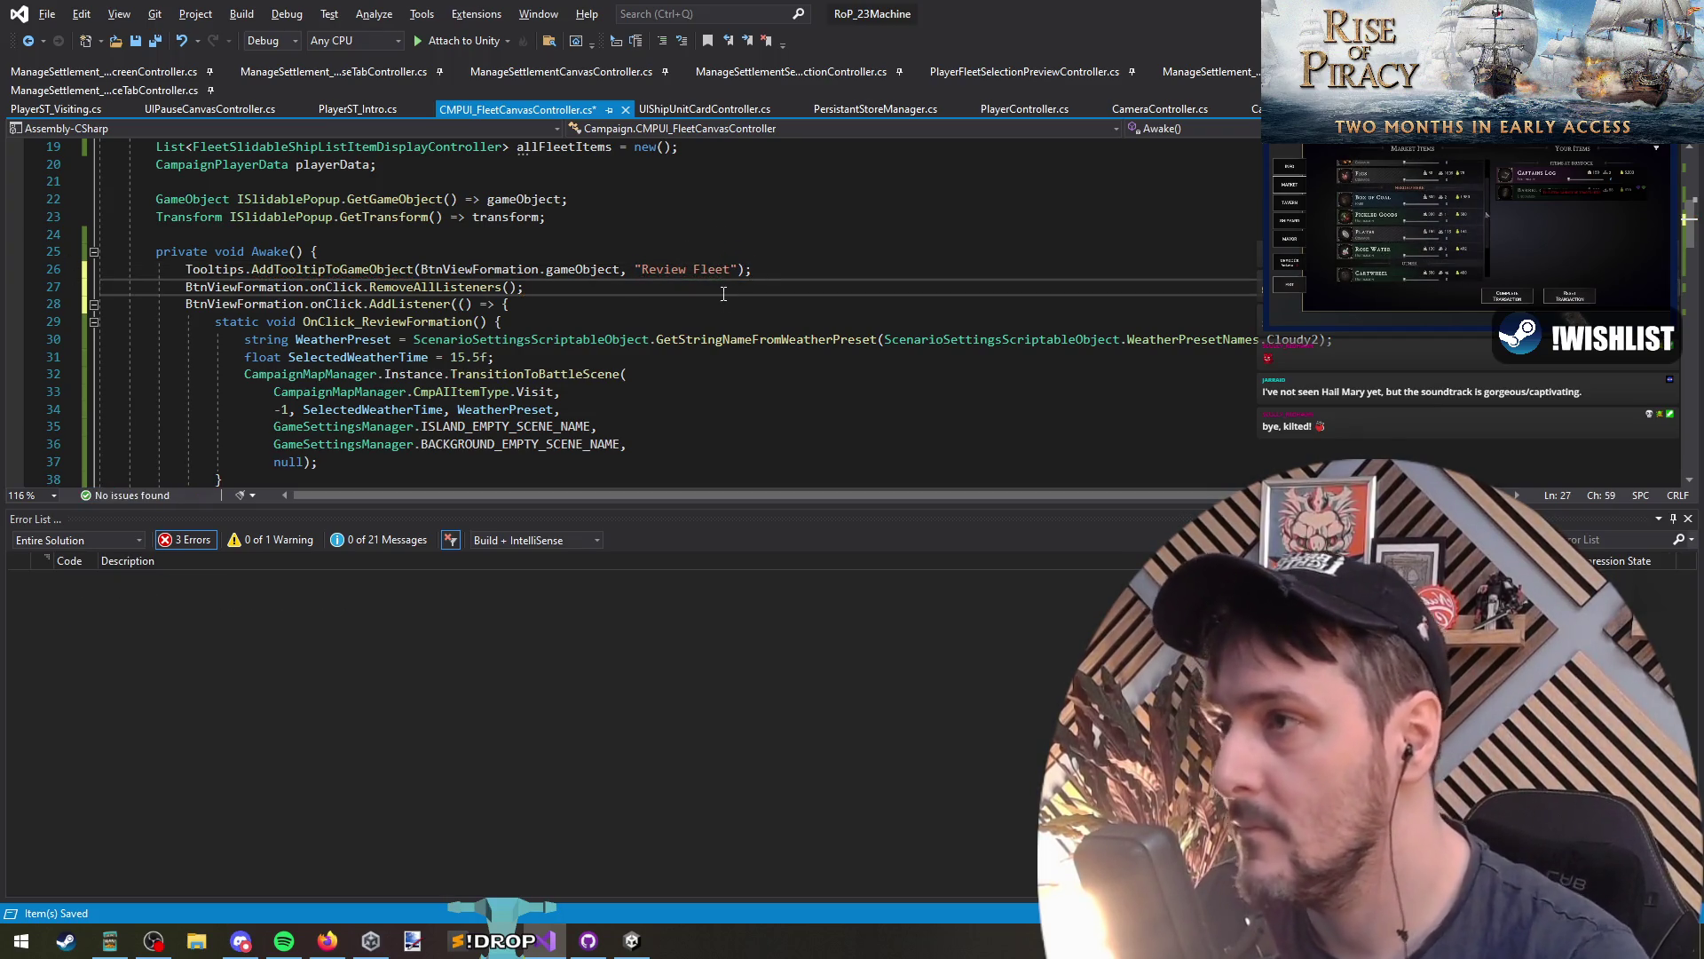
{"action": "left_click", "coordinate": [935, 268]}
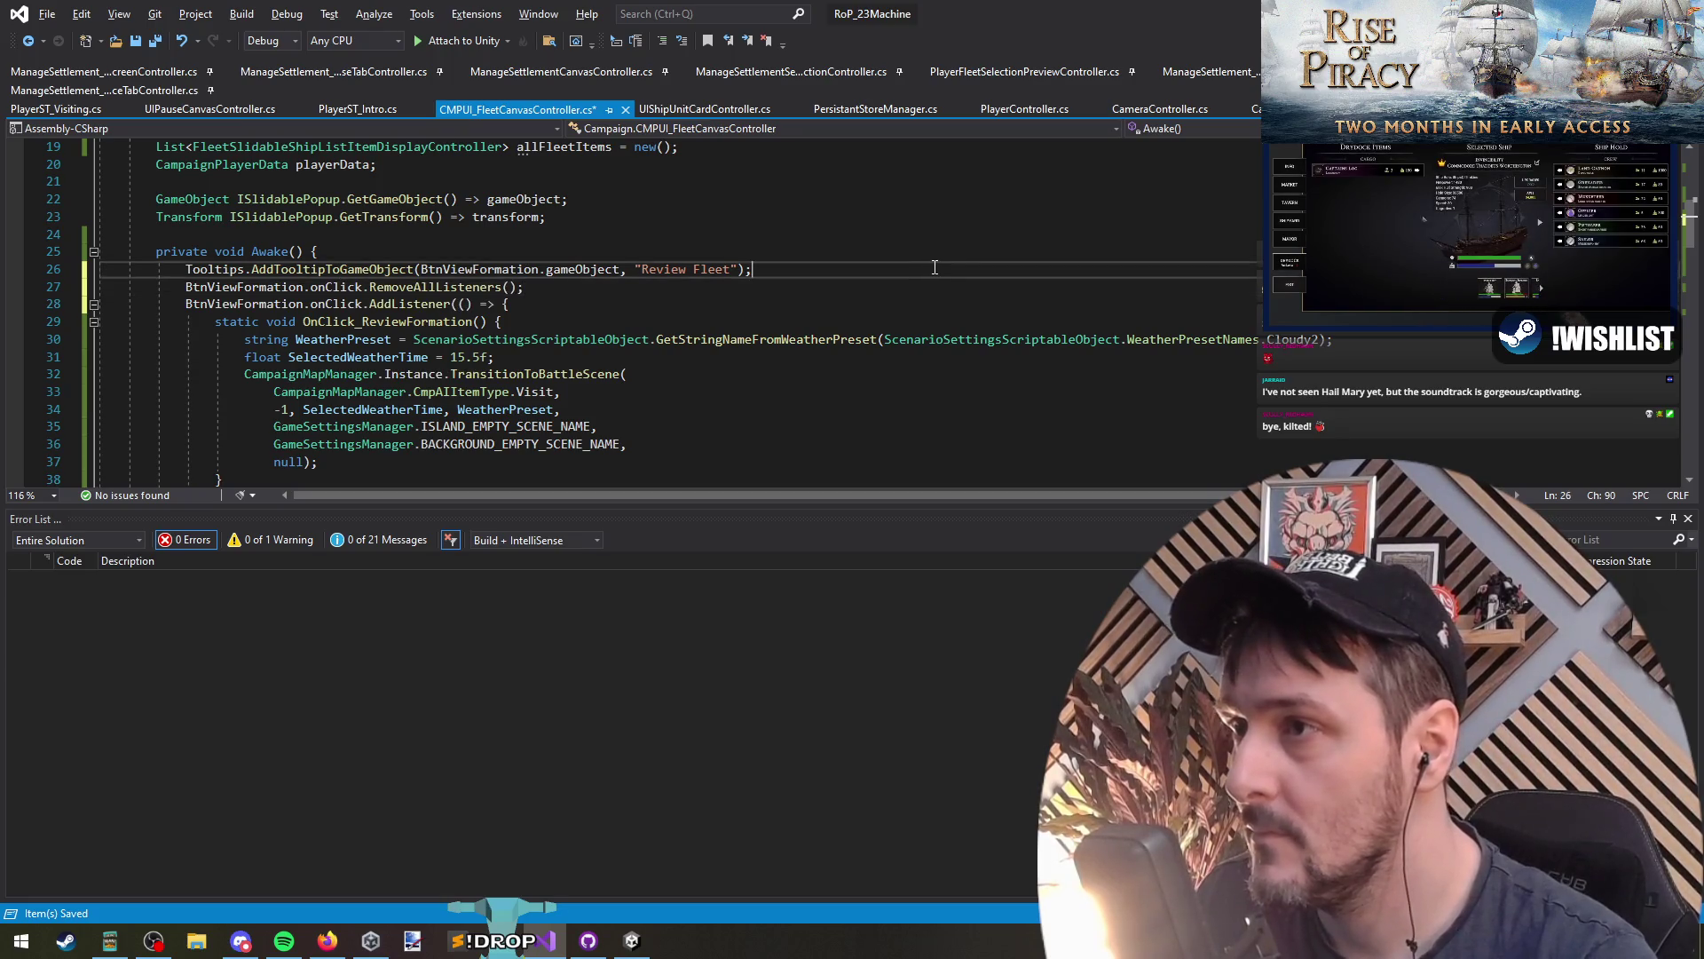
{"action": "key", "text": "ctrl+shift+Right"}
{"action": "left_click", "coordinate": [936, 286]}
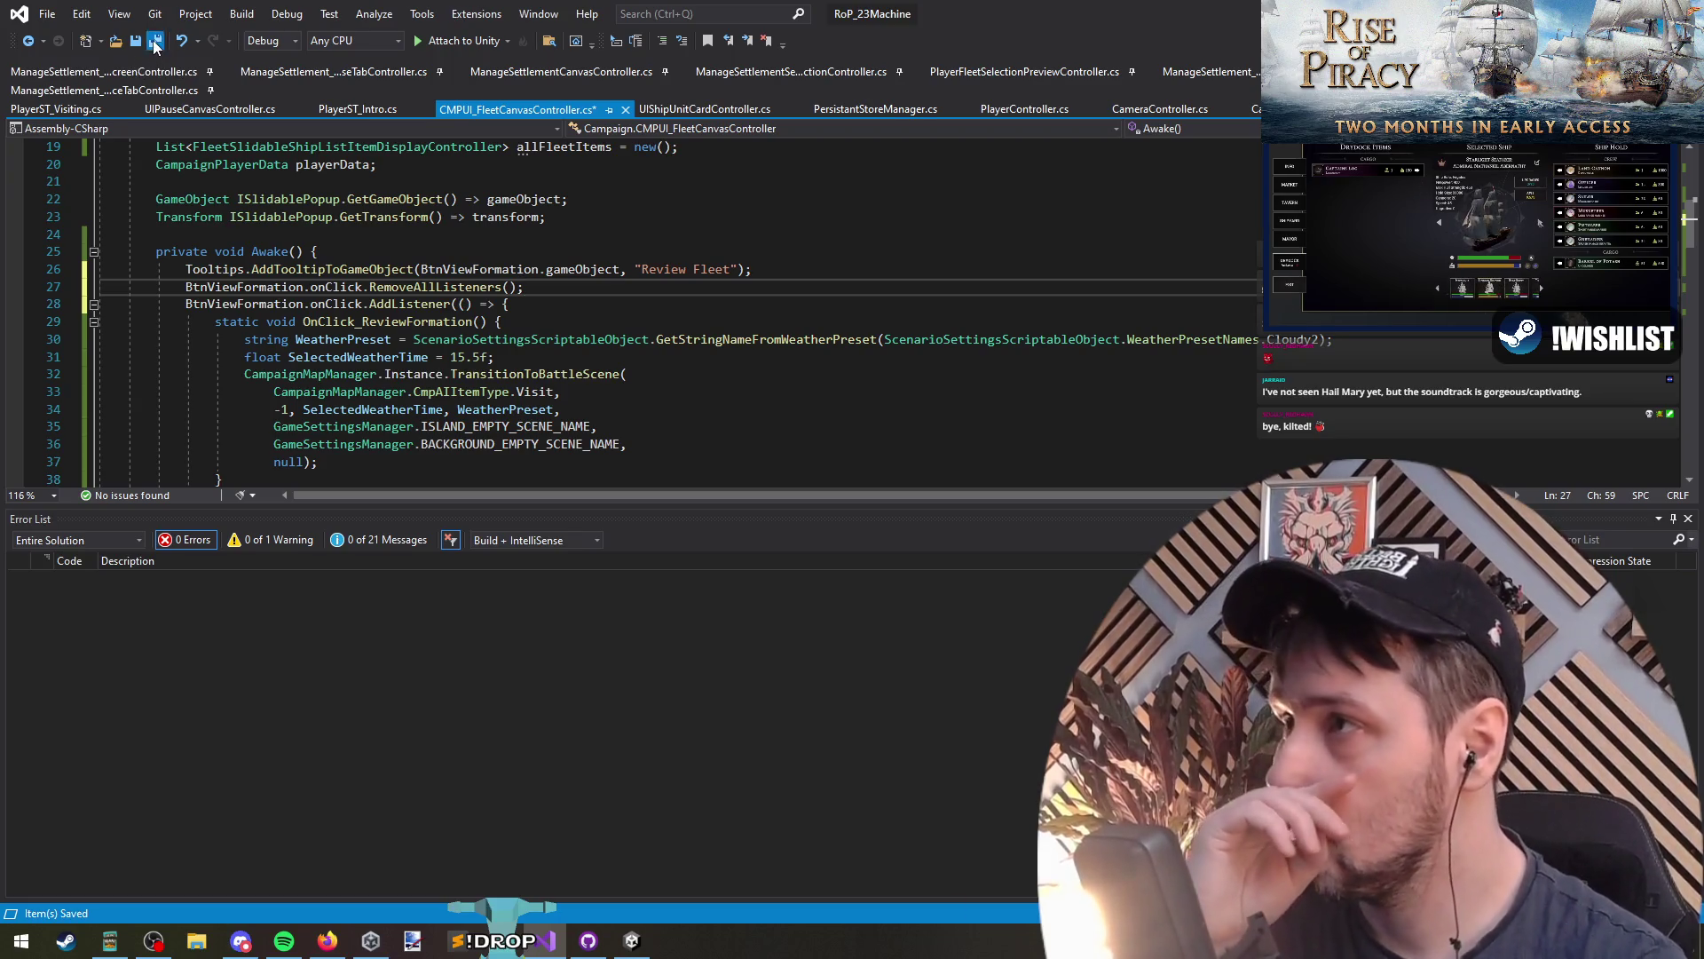
Step: Move the tooltip call below the AddListener block, preceded by a blank line
{"action": "key", "text": "alt+Tab"}
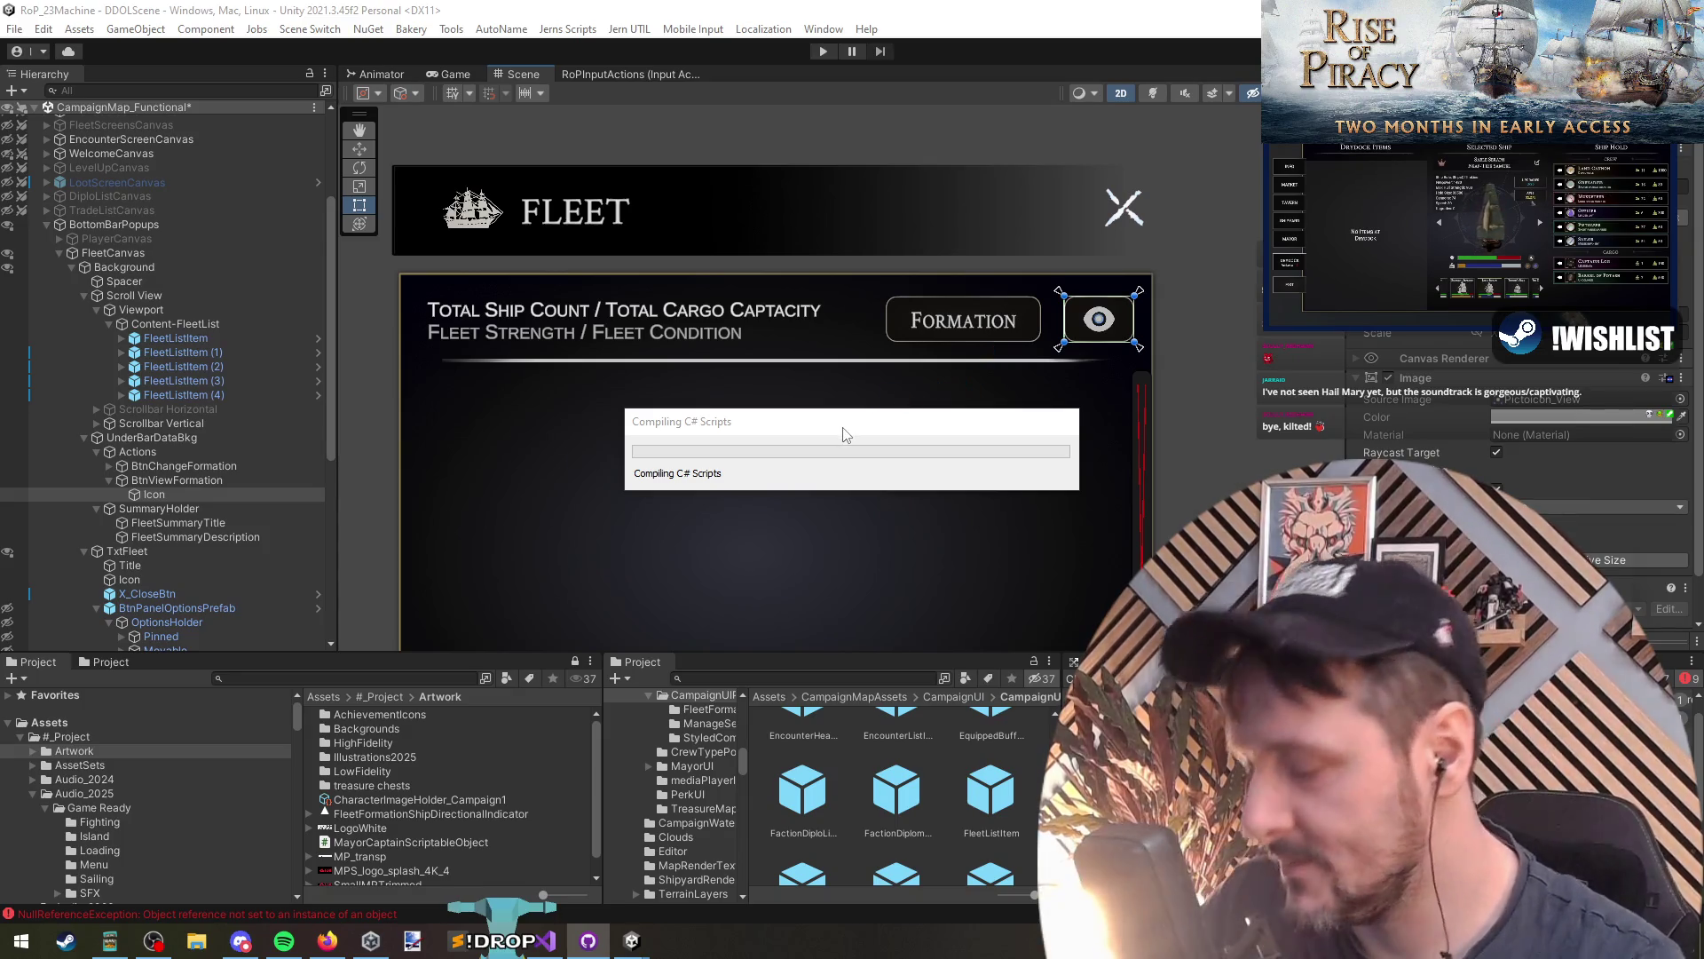
{"action": "key", "text": "alt+Tab"}
{"action": "key", "text": "ctrl+x"}
{"action": "scroll", "coordinate": [821, 330], "scroll_direction": "down", "scroll_amount": 2}
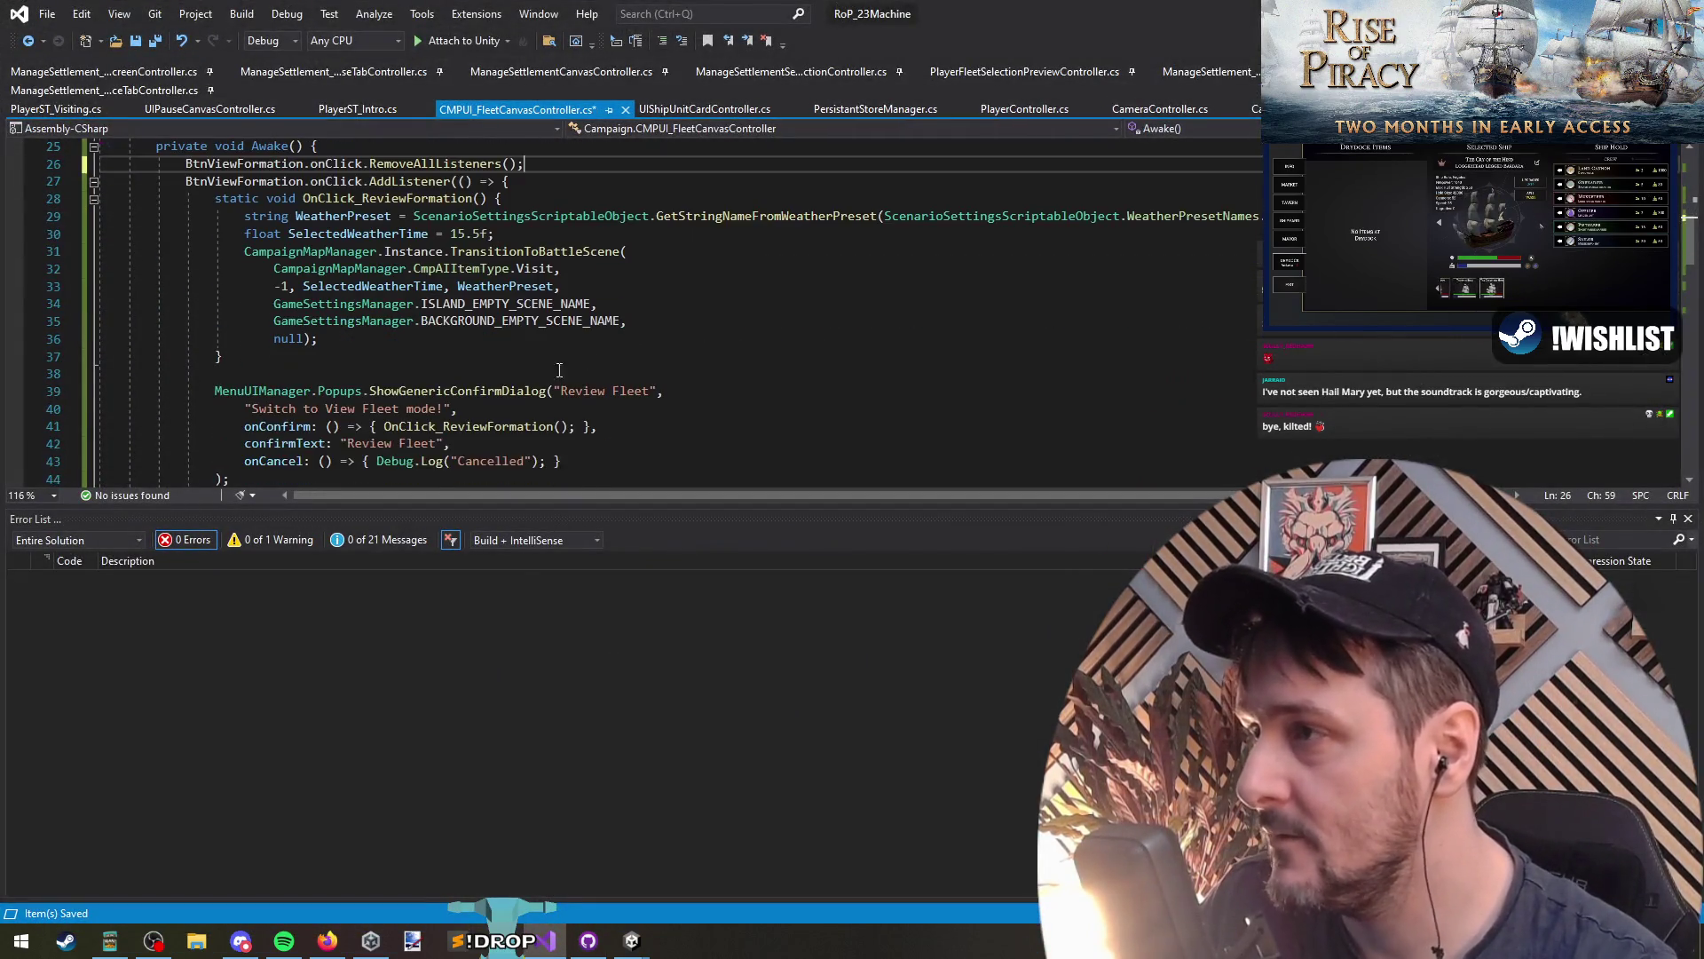
{"action": "scroll", "coordinate": [533, 355], "scroll_direction": "down", "scroll_amount": 2}
{"action": "left_click", "coordinate": [253, 384]}
{"action": "left_click", "coordinate": [246, 389]}
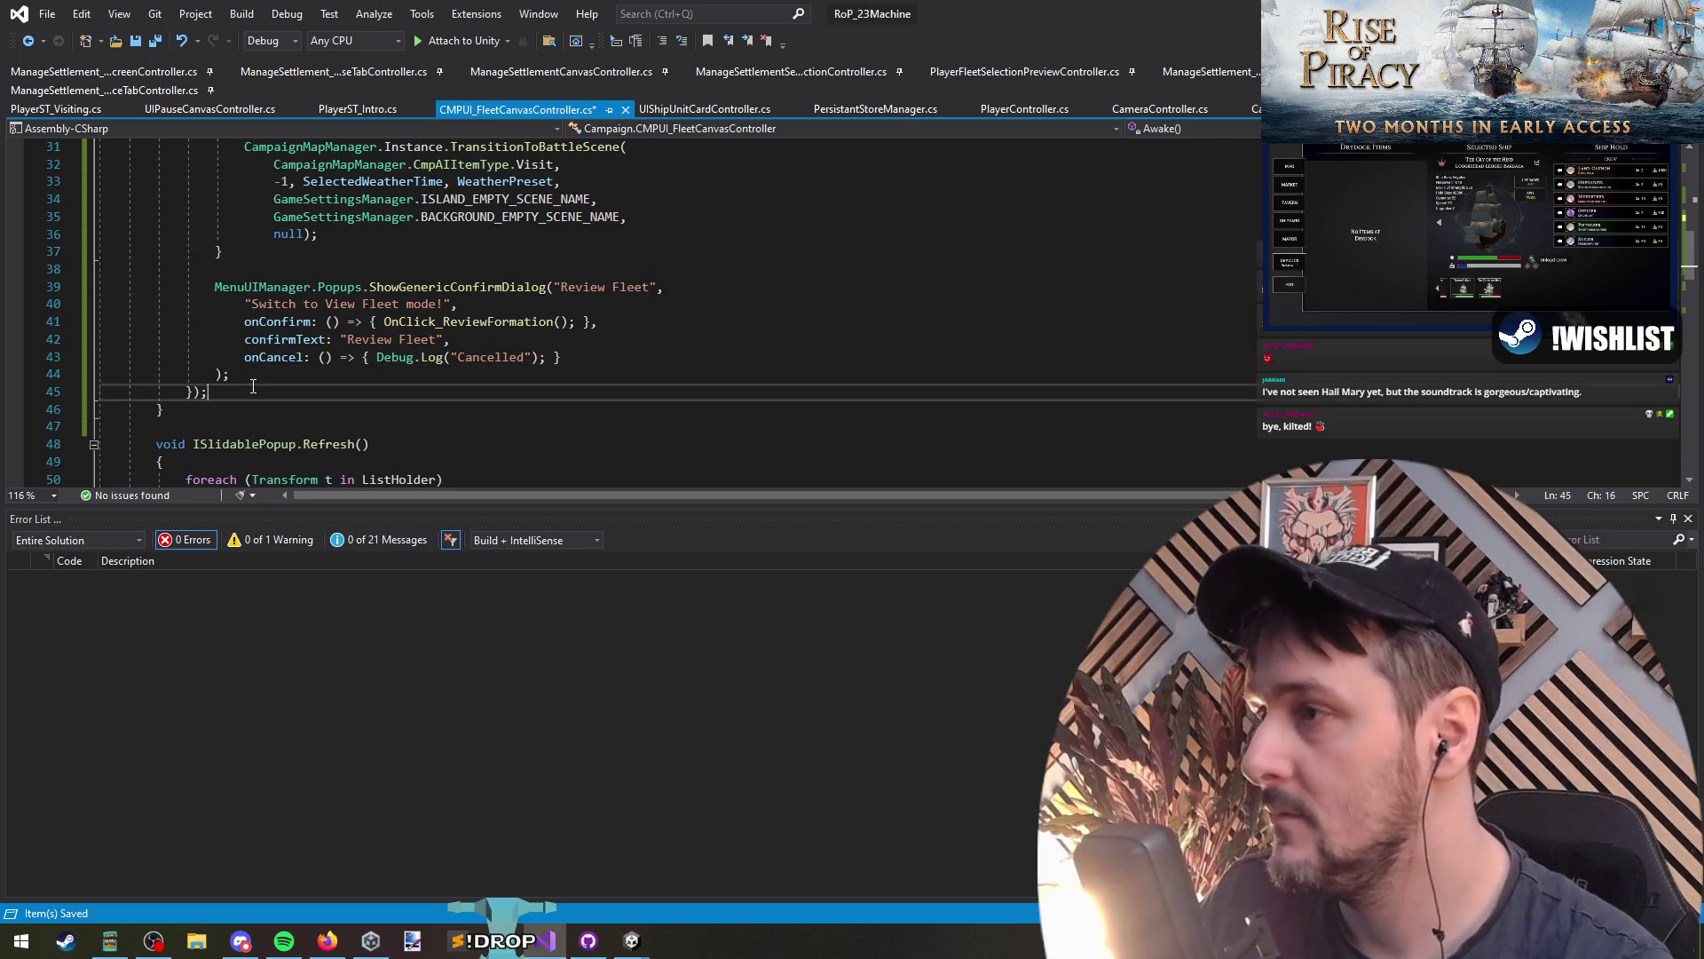
{"action": "key", "text": "ctrl+z"}
{"action": "key", "text": "ctrl+z"}
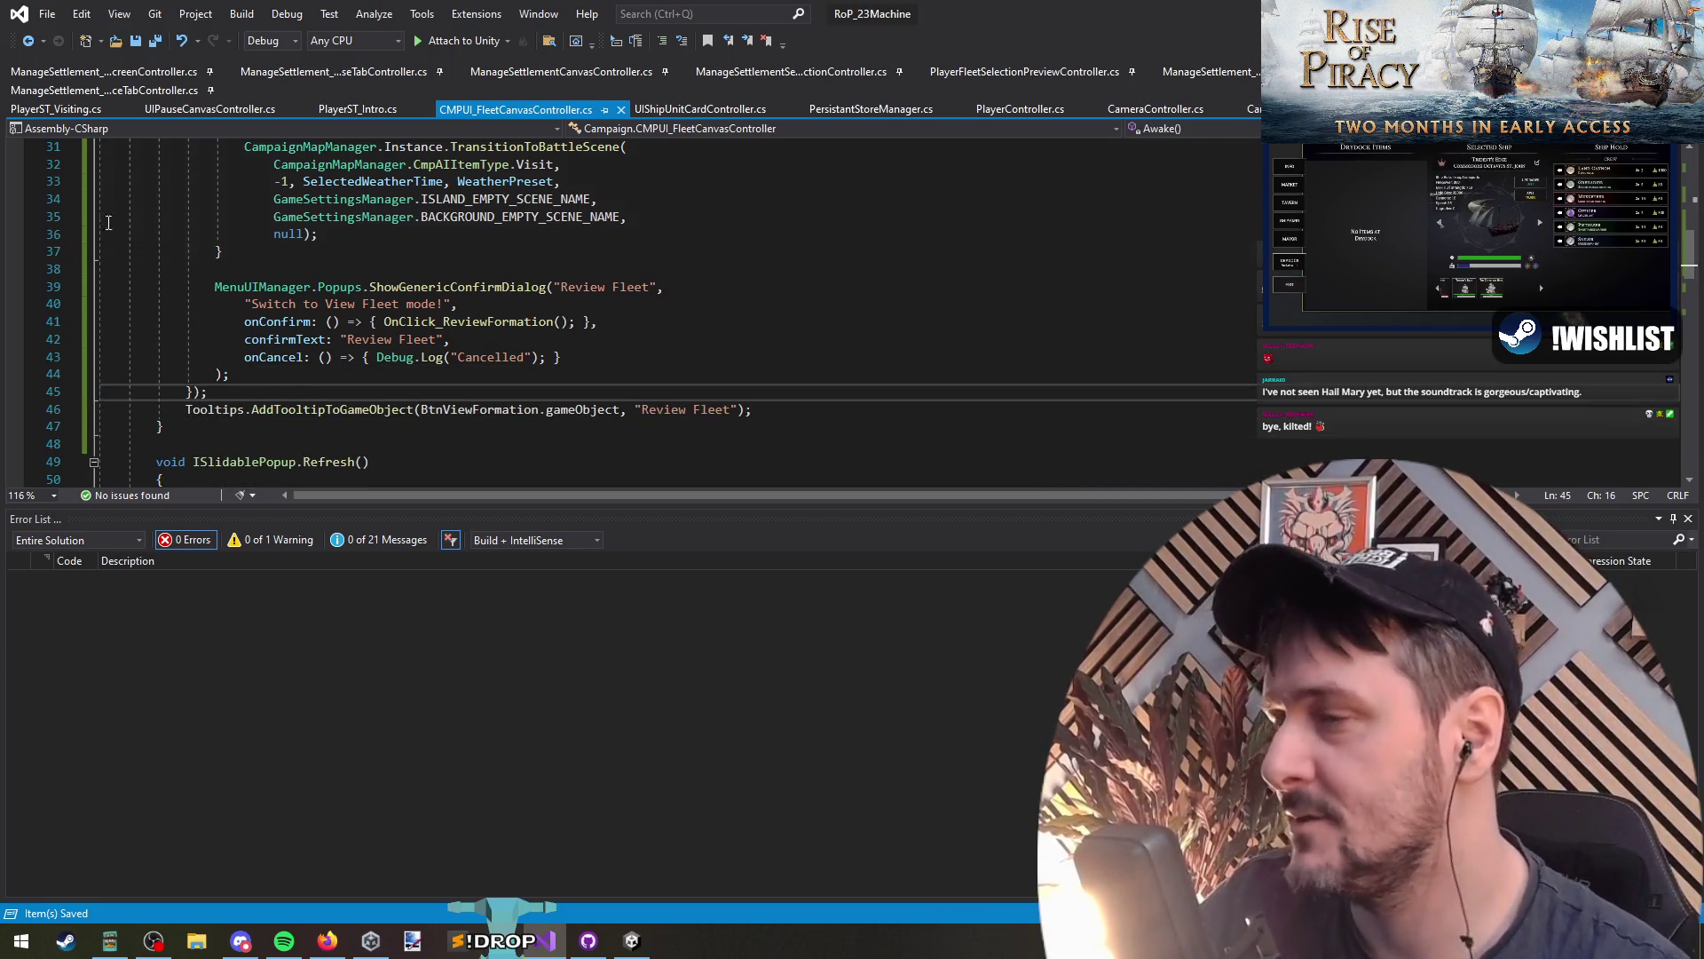
{"action": "key", "text": "Return"}
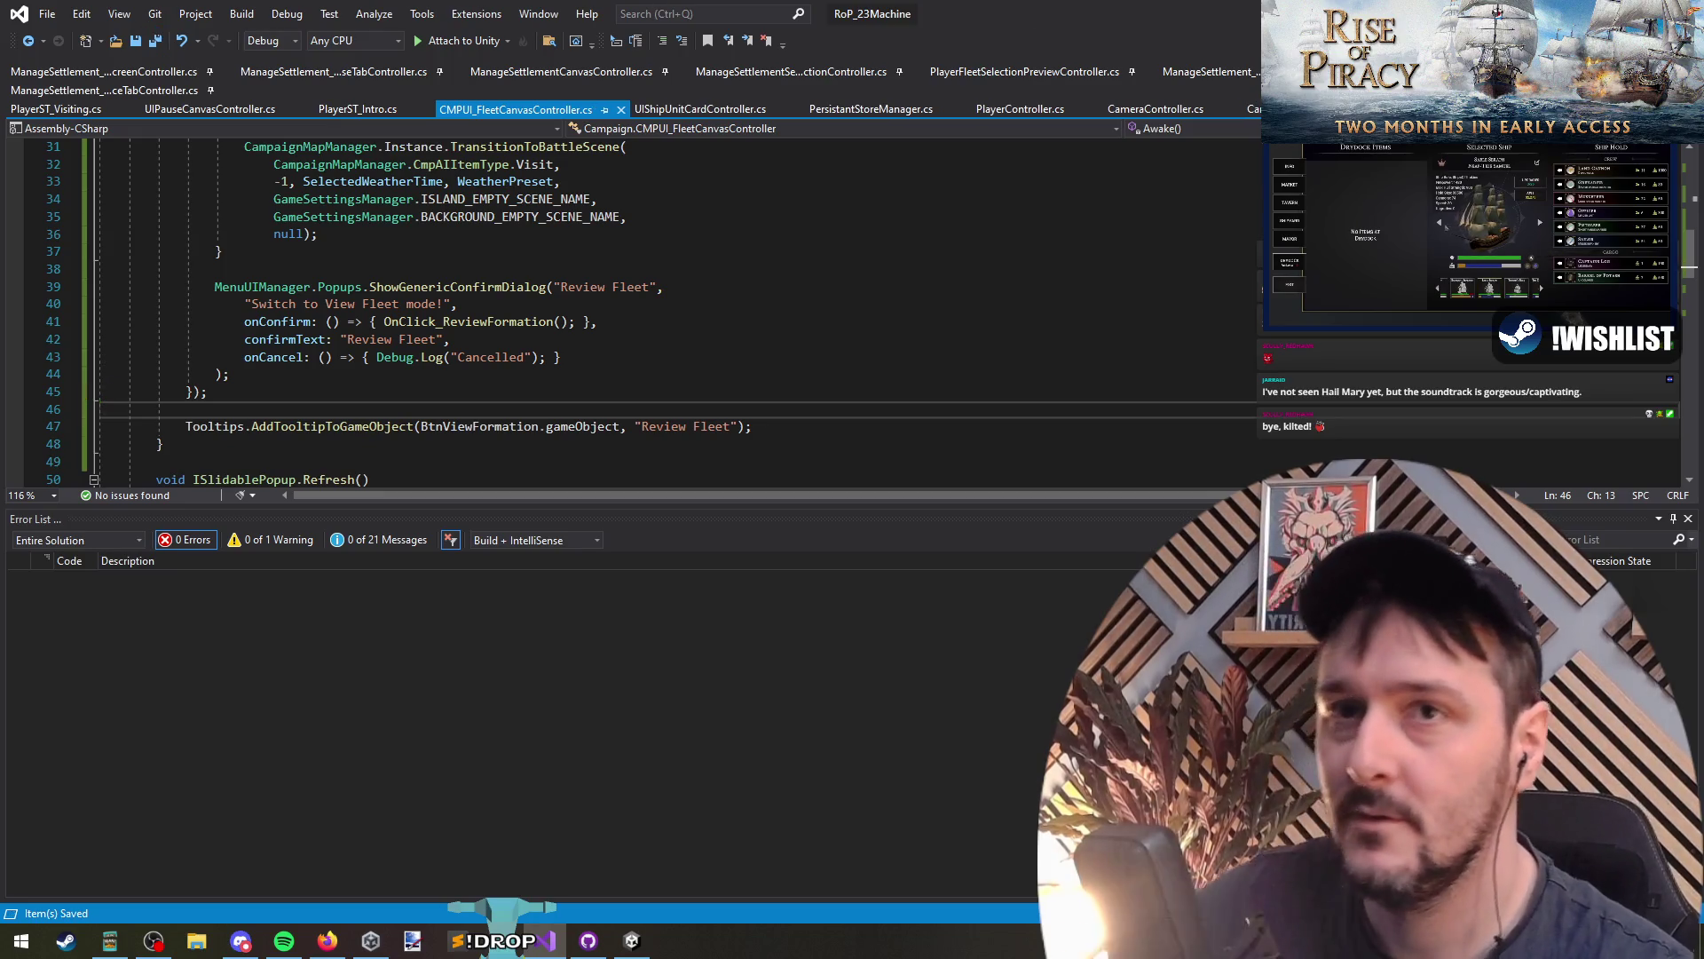
{"action": "key", "text": "alt+Tab"}
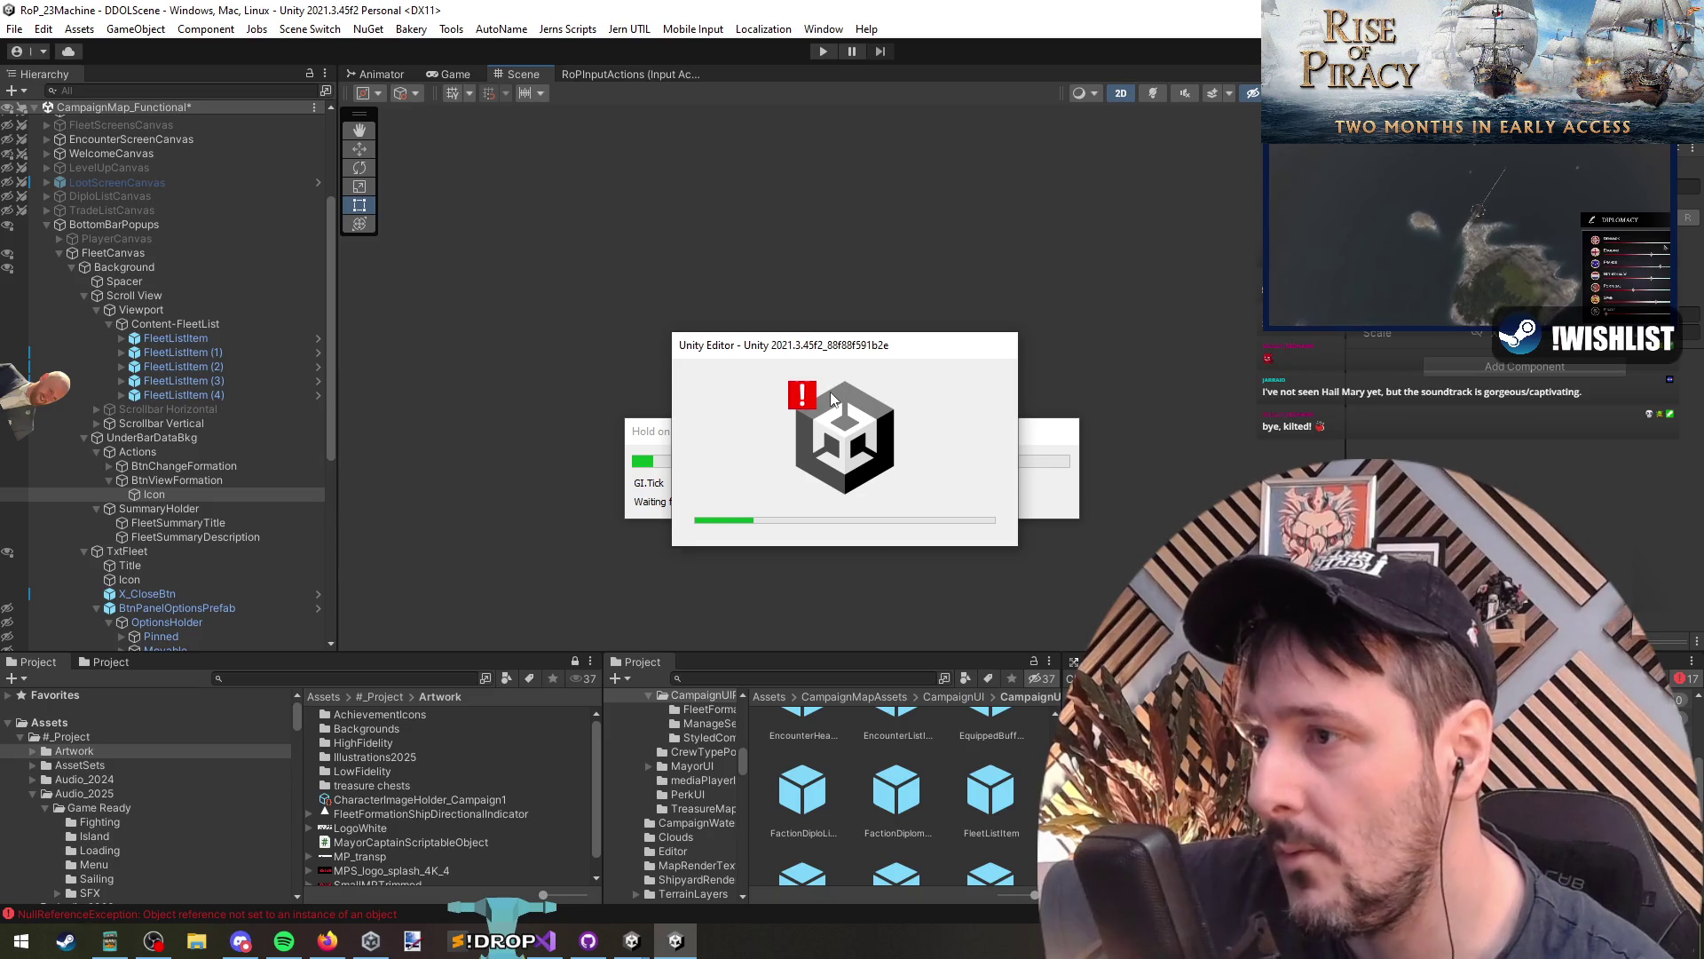
Step: Drag the Unity crash splash aside while the Bug Reporter loads
{"action": "left_click_drag", "start_coordinate": [792, 356], "coordinate": [552, 592]}
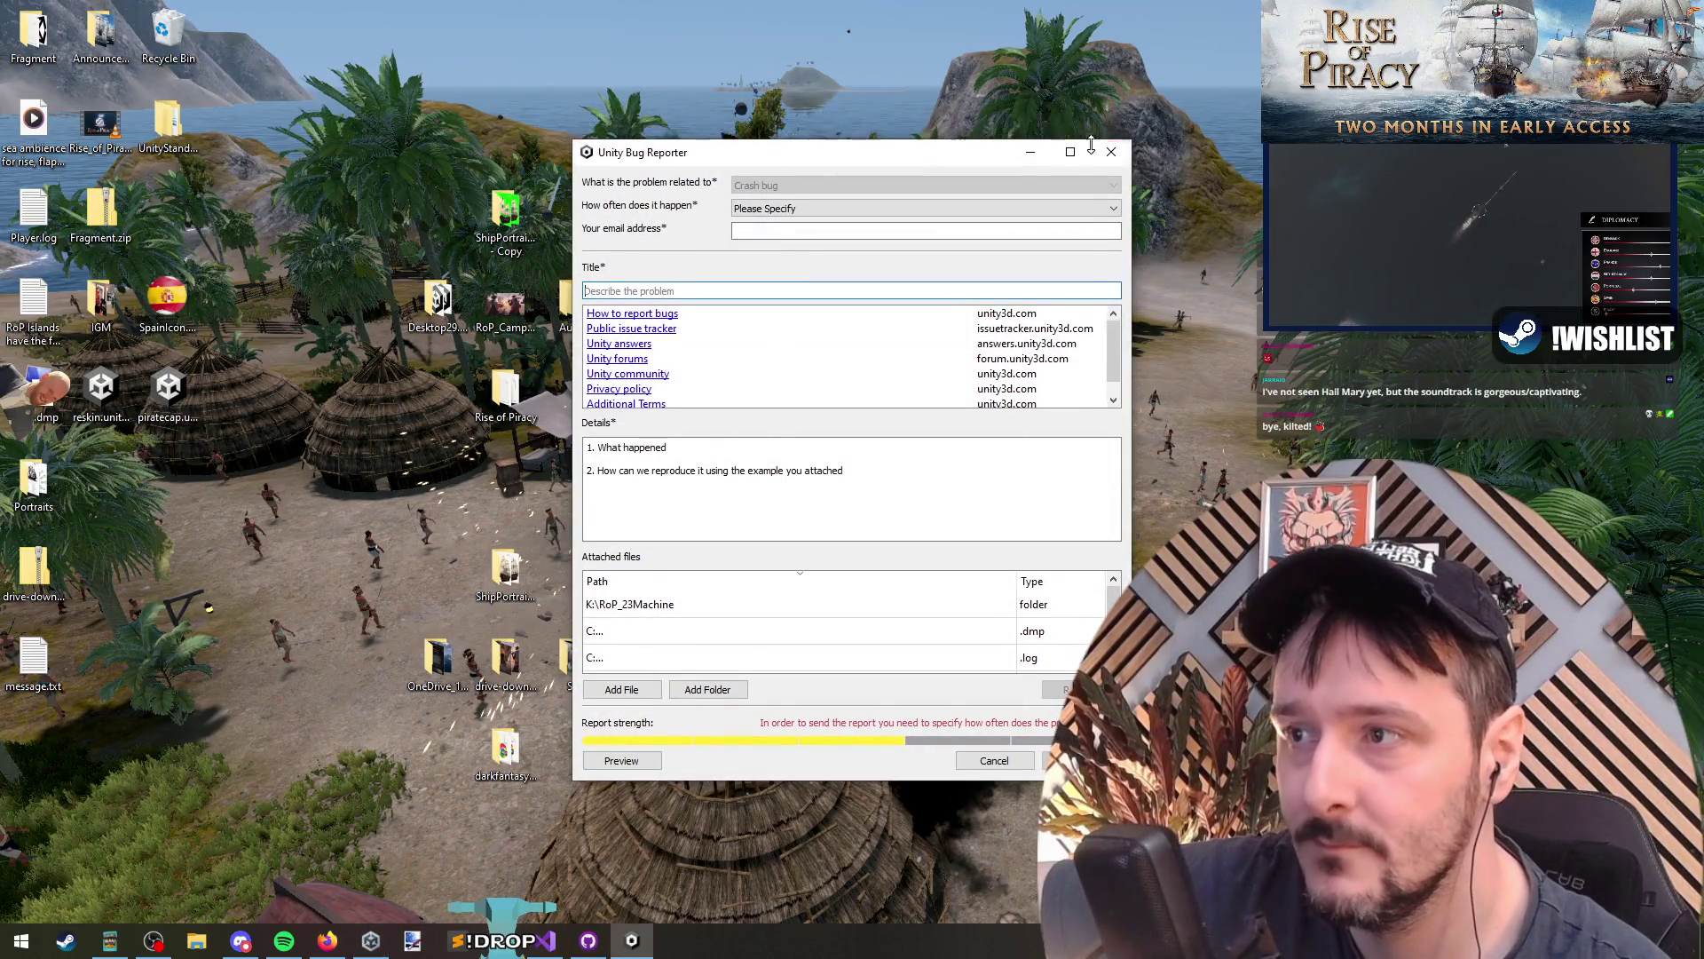
Step: Move the Bug Reporter window aside and minimize it without sending
{"action": "left_click_drag", "start_coordinate": [872, 126], "coordinate": [977, 166]}
{"action": "left_click", "coordinate": [1129, 161]}
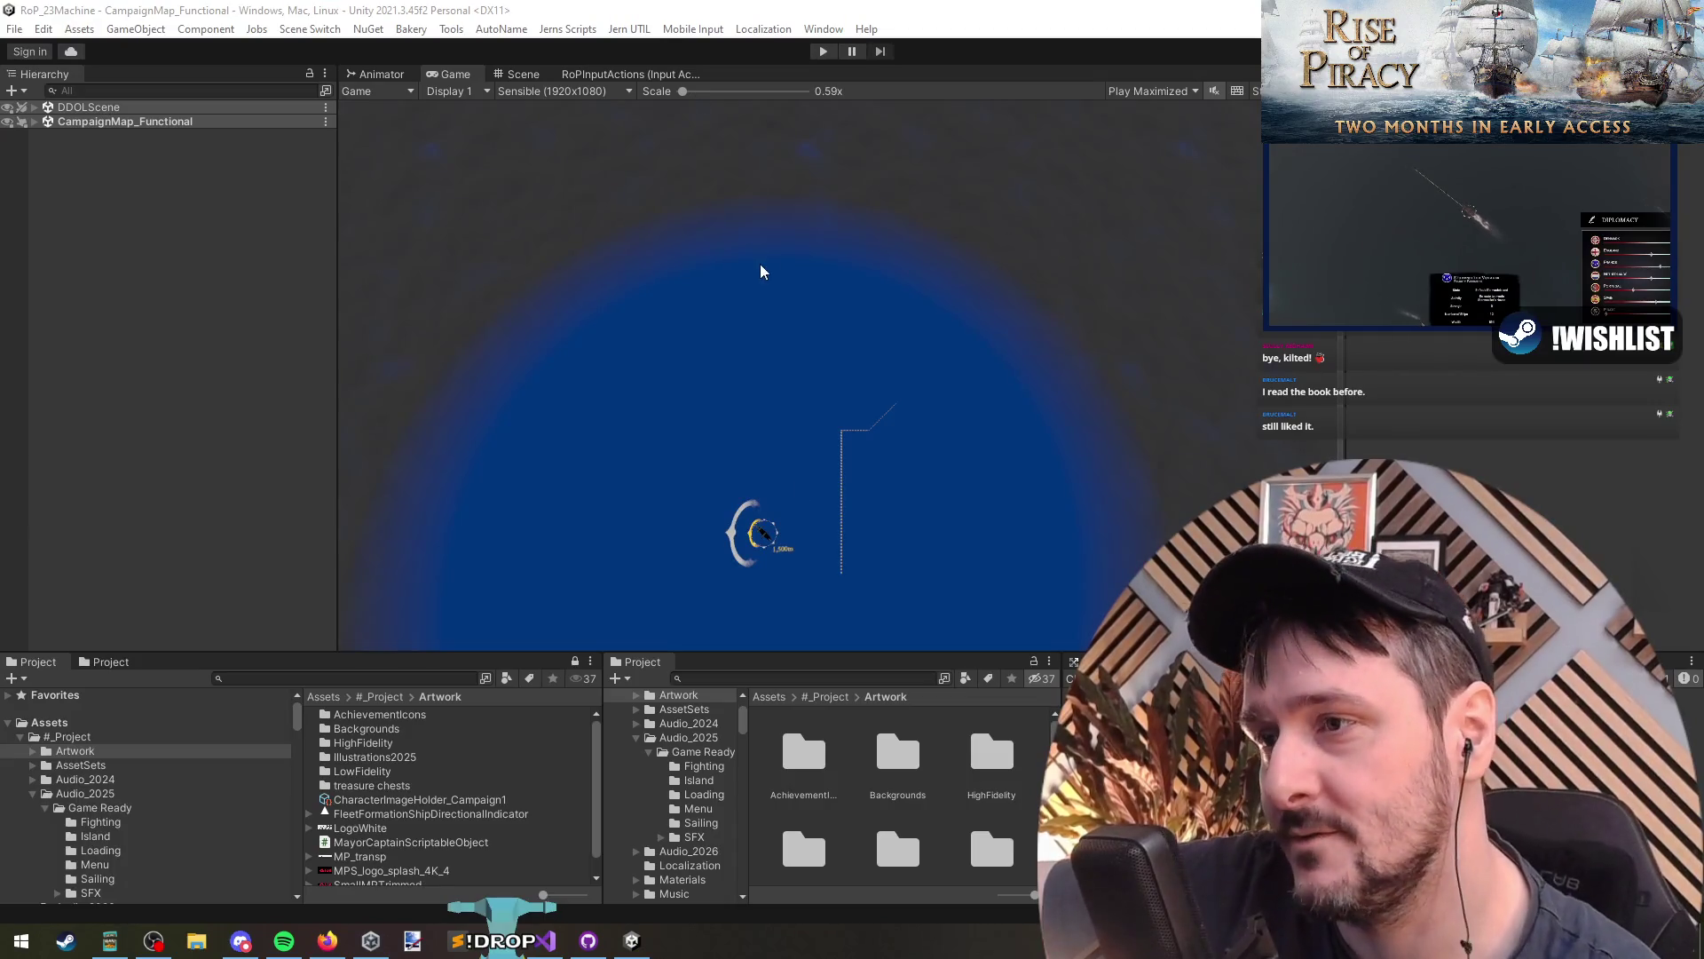
Step: Unload CampaignMap_Functional without saving, start Play and continue the saved campaign
{"action": "right_click", "coordinate": [105, 119]}
{"action": "left_click", "coordinate": [169, 217]}
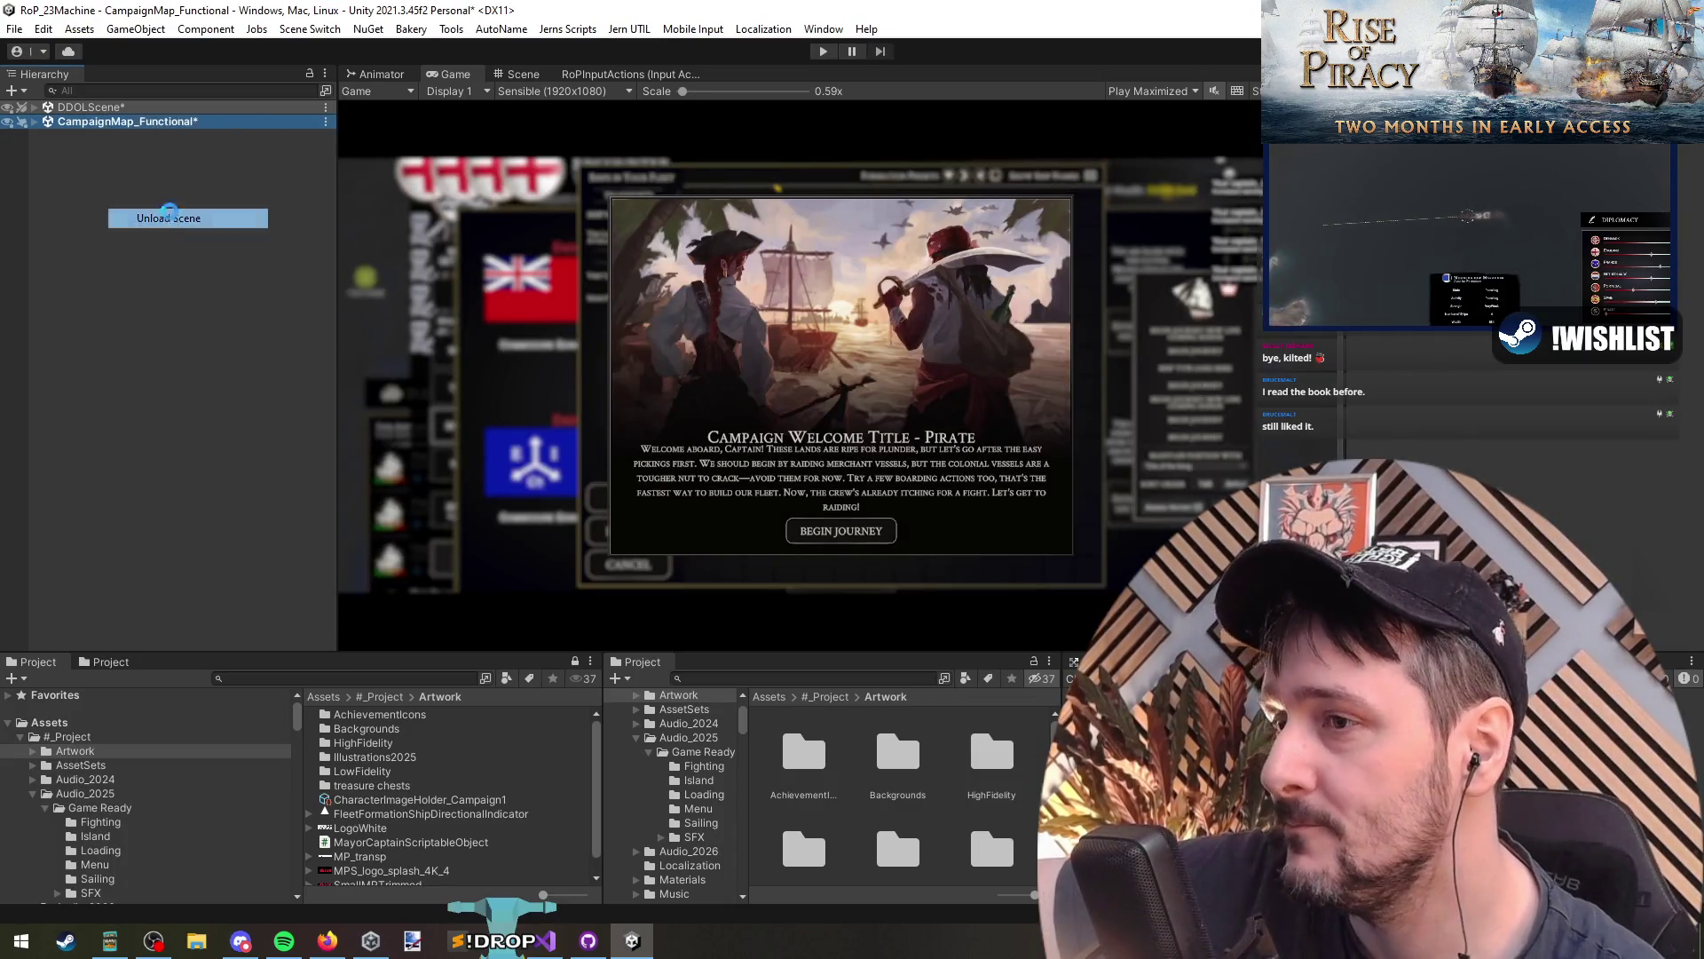
{"action": "left_click", "coordinate": [869, 513]}
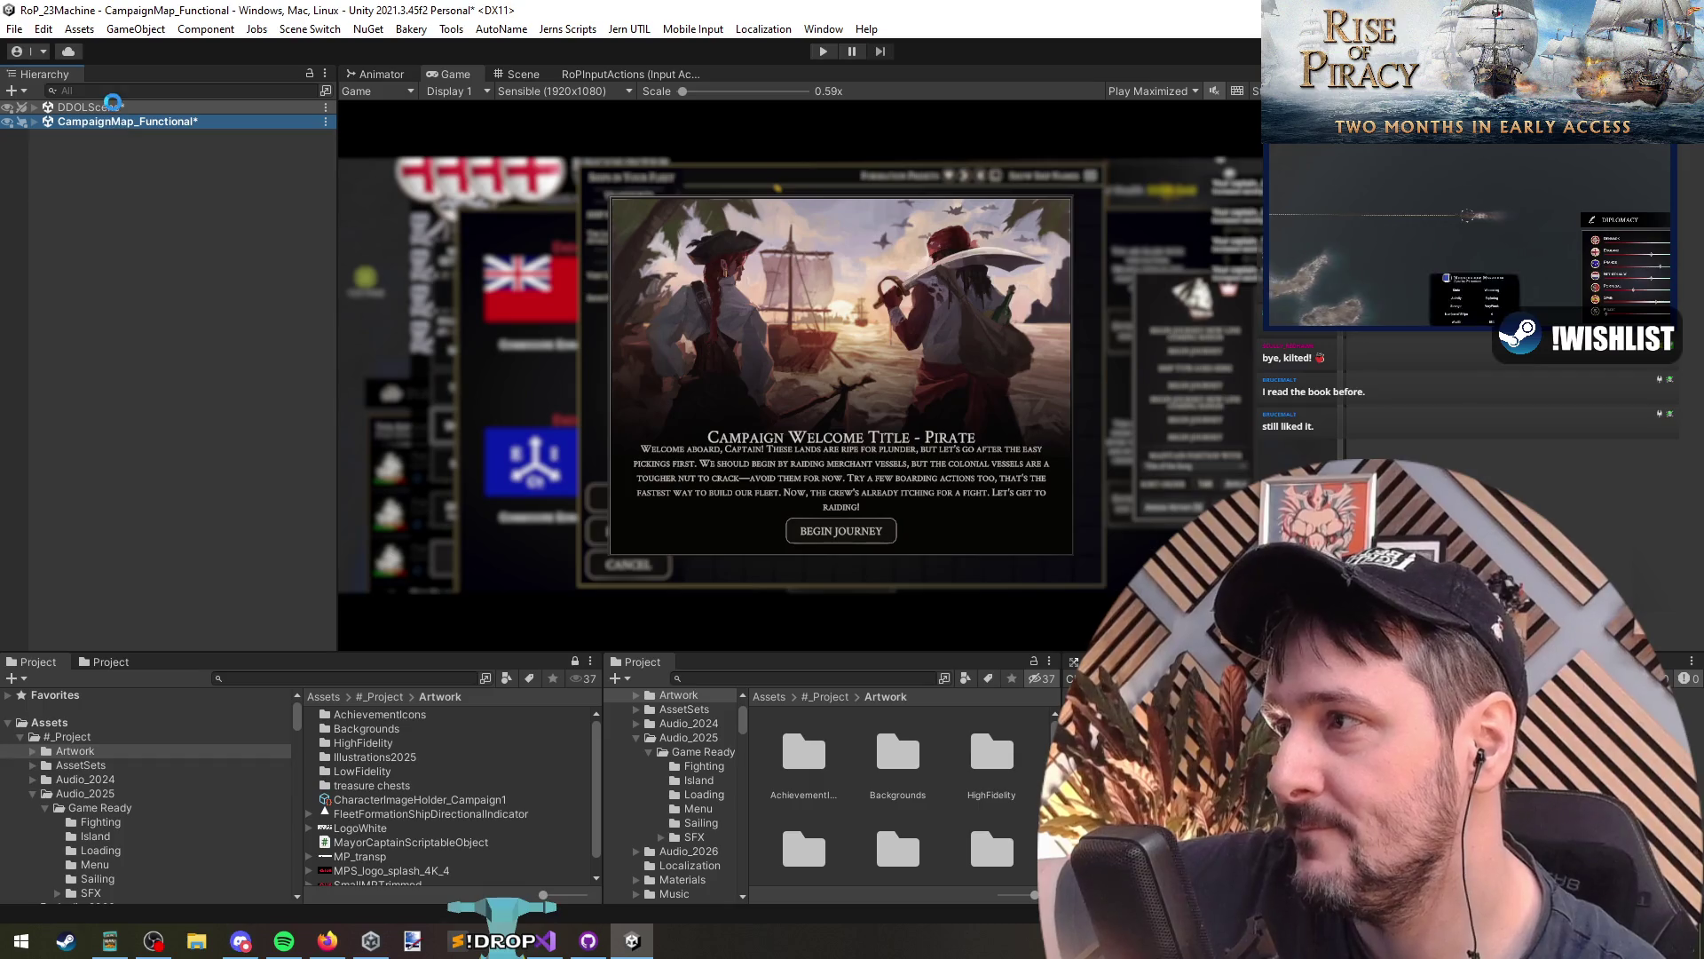
{"action": "left_click", "coordinate": [822, 53]}
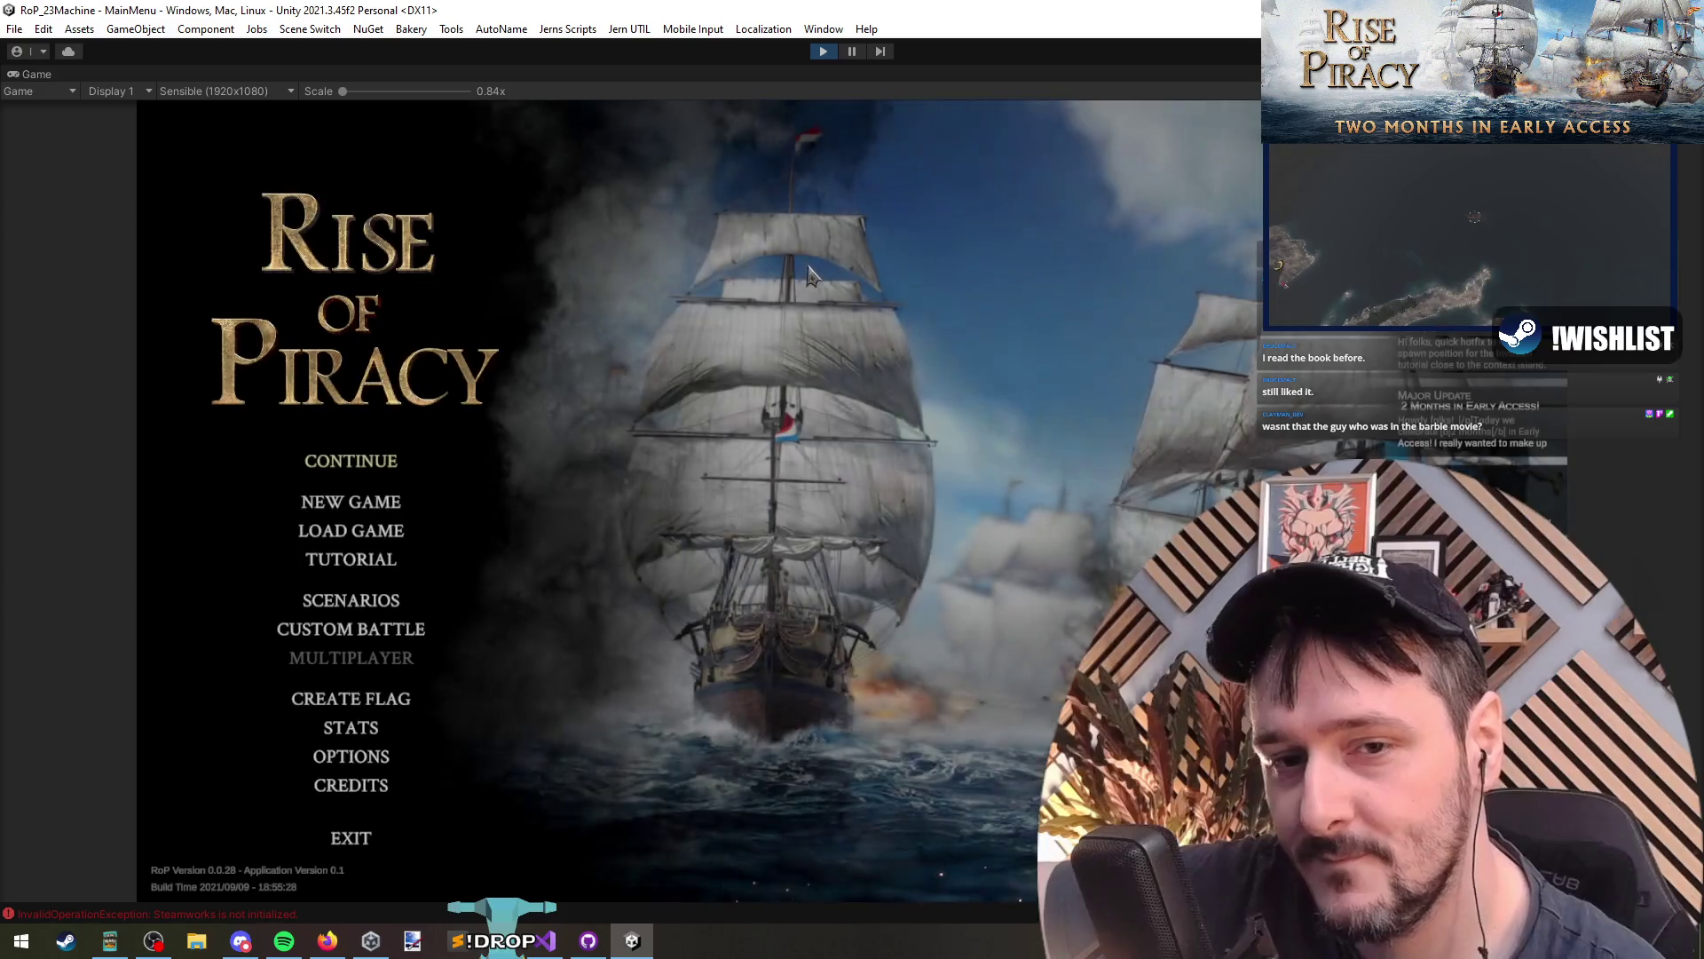
{"action": "left_click", "coordinate": [373, 471]}
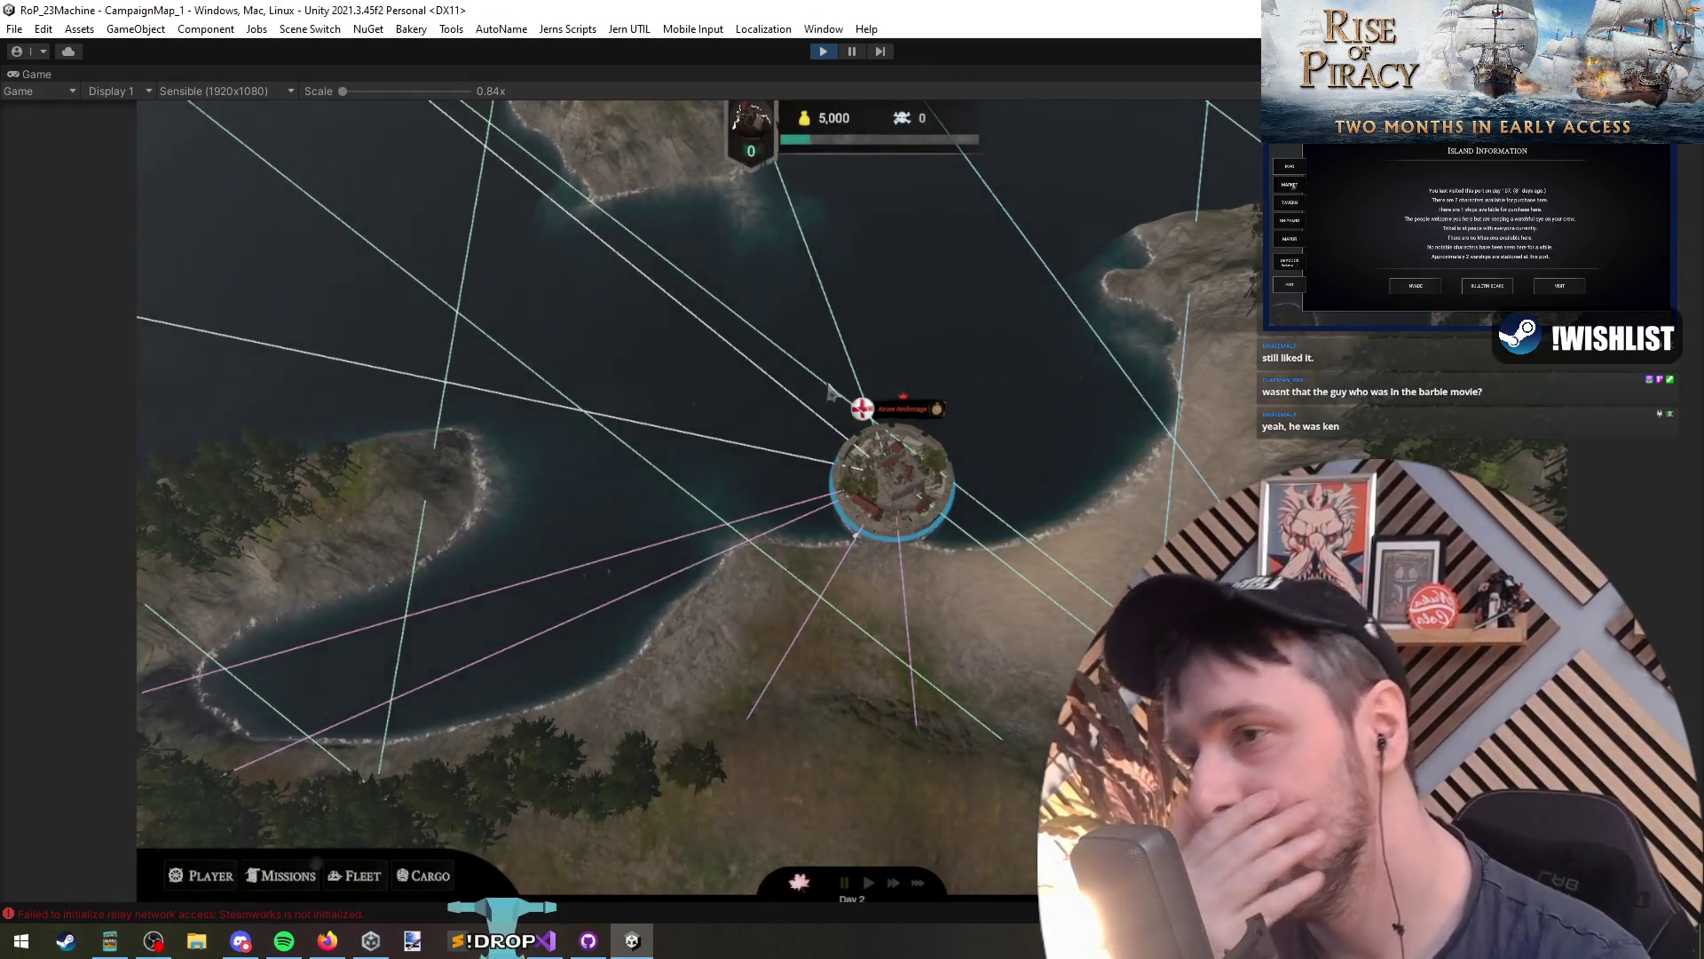
Step: From the Fleet panel's eye button, confirm REVIEW FLEET, then stop Play once Visit Mode loads
{"action": "left_click", "coordinate": [892, 480]}
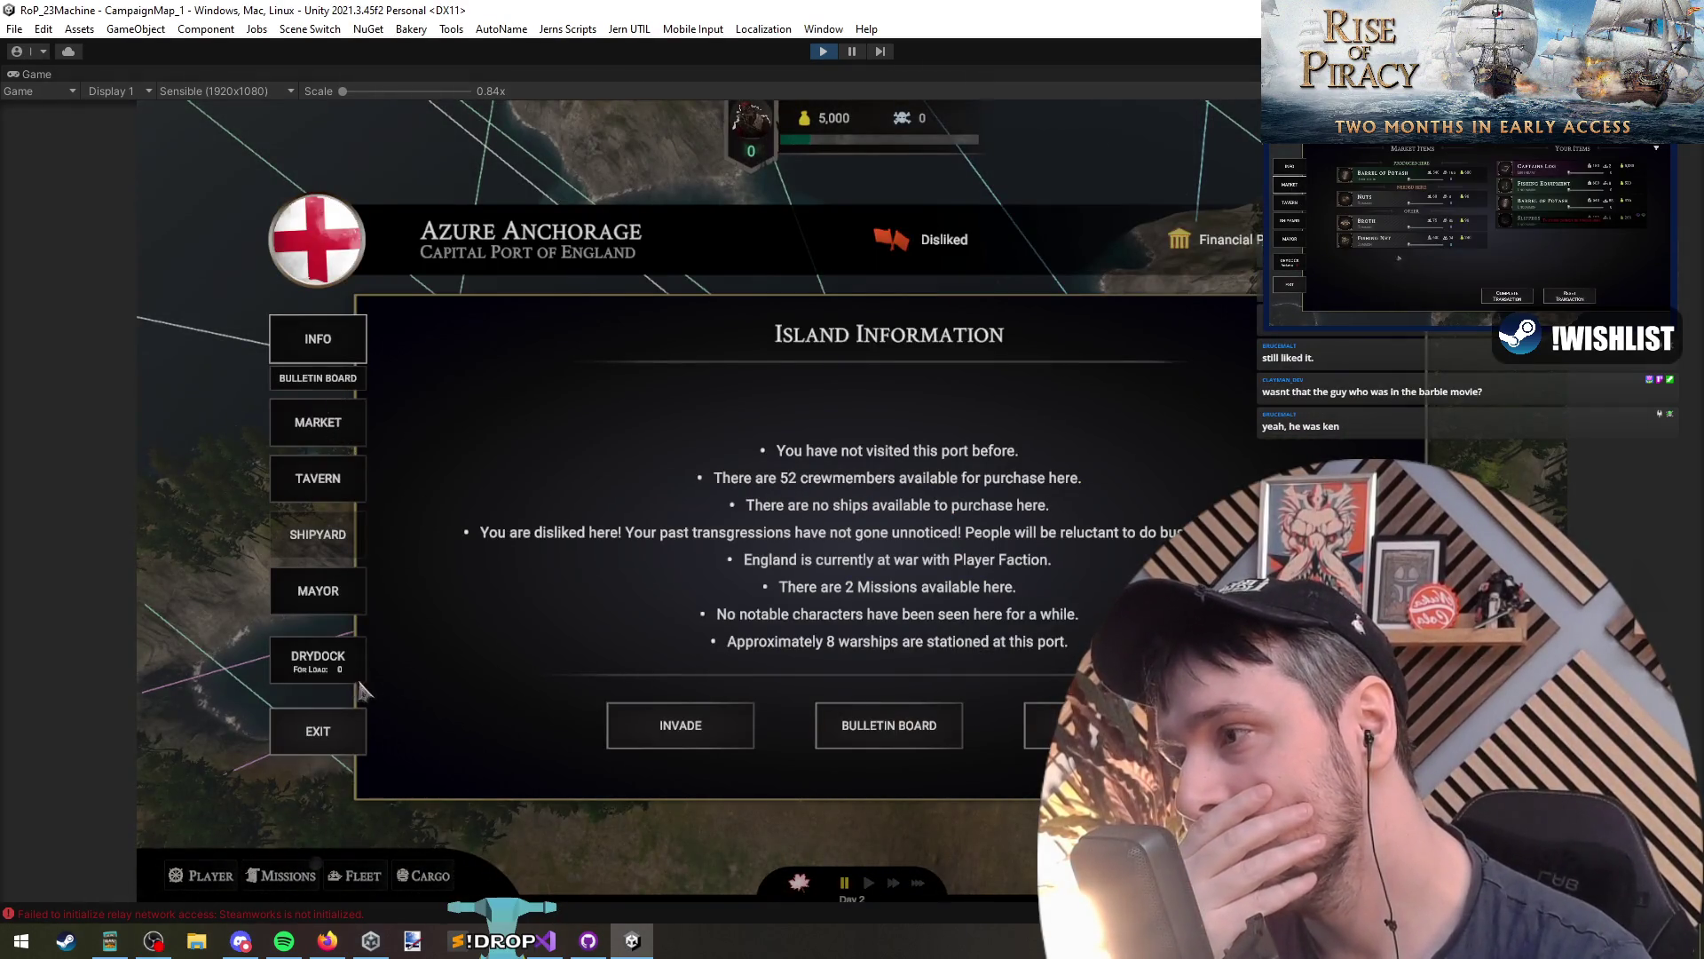
{"action": "left_click", "coordinate": [312, 733]}
{"action": "left_click", "coordinate": [358, 875]}
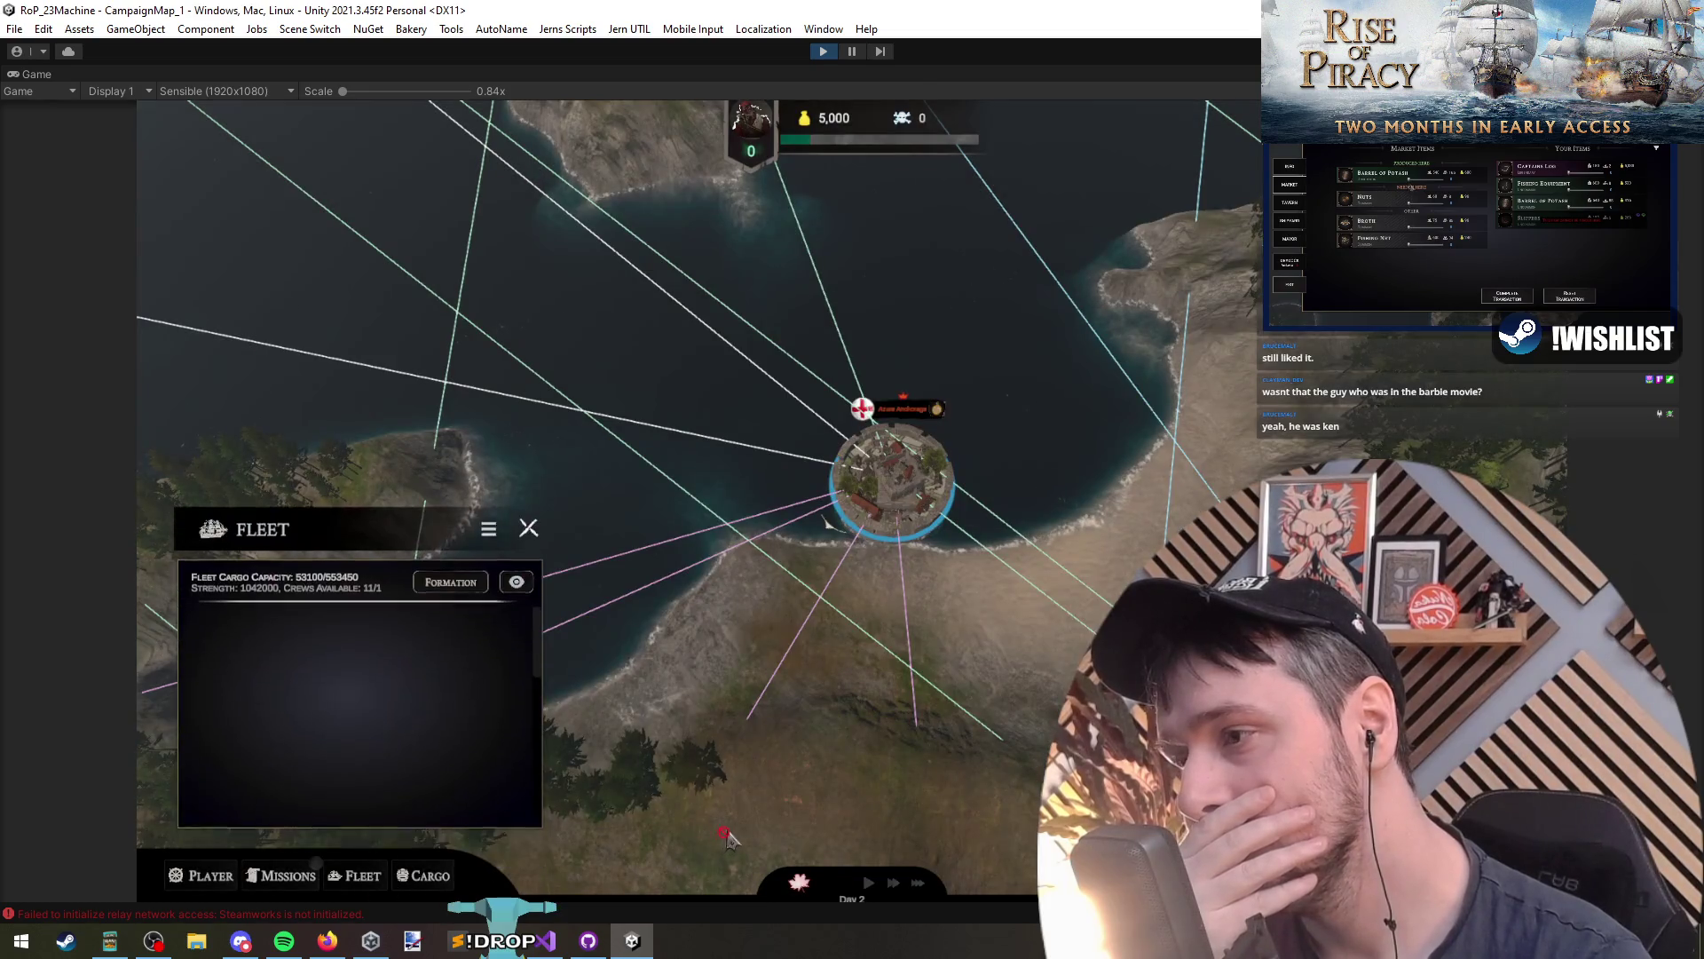
{"action": "left_click", "coordinate": [517, 583]}
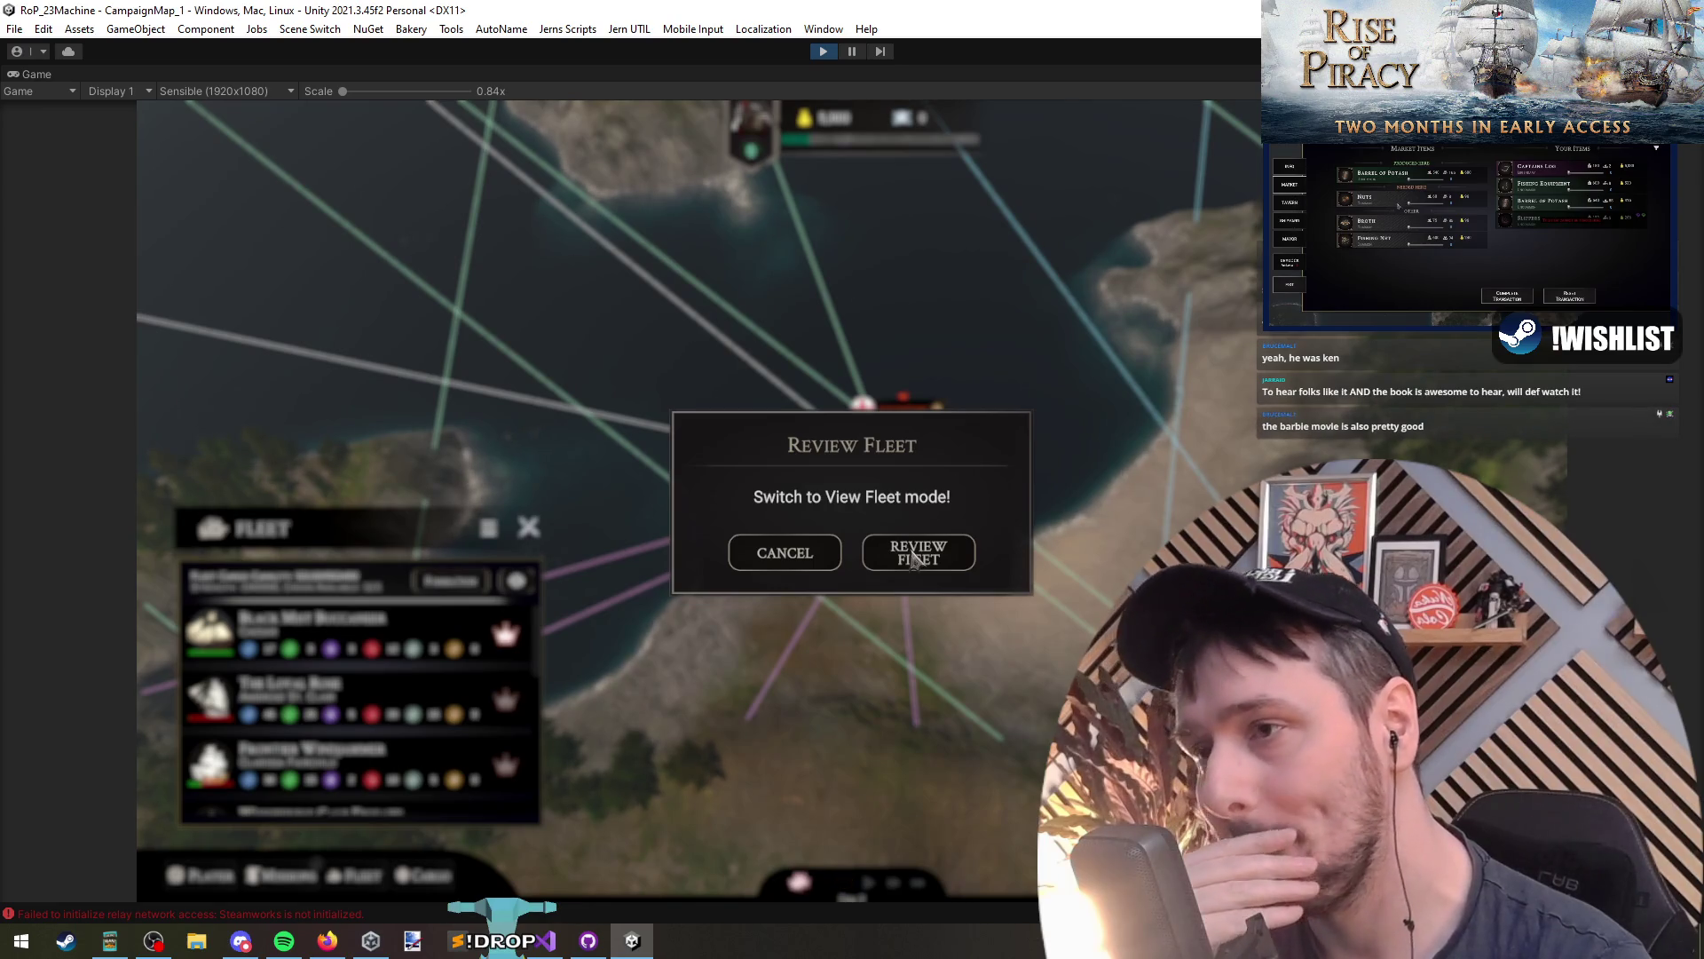
{"action": "left_click", "coordinate": [912, 557]}
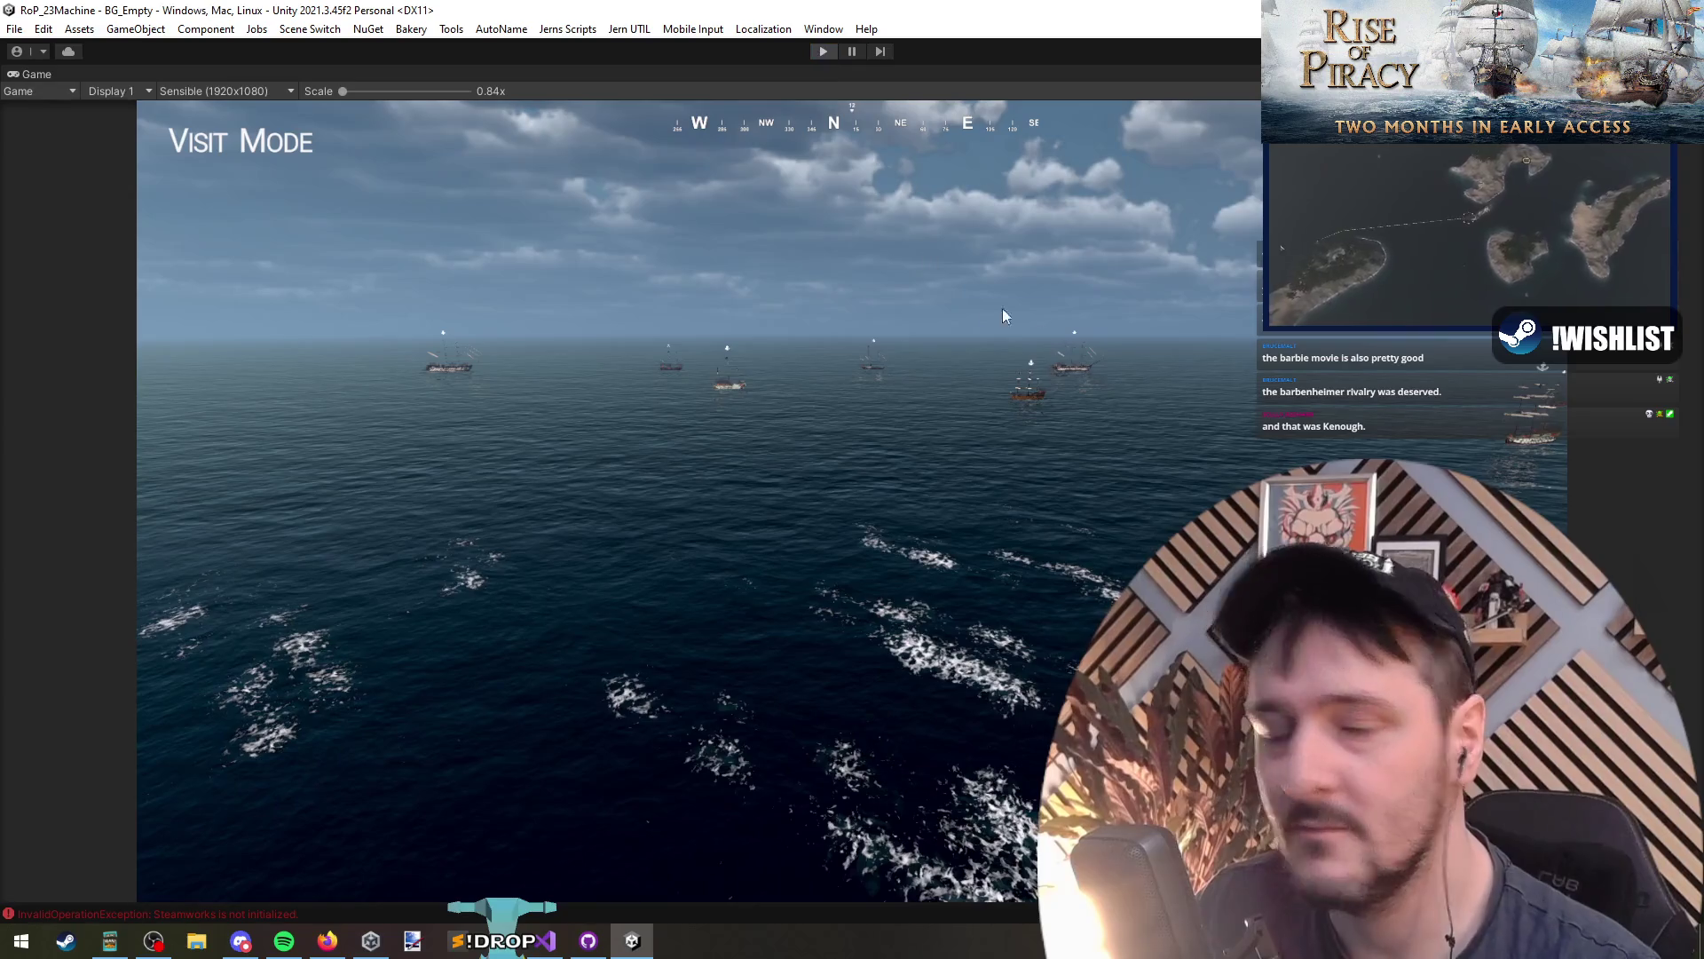
{"action": "key", "text": "ctrl+p"}
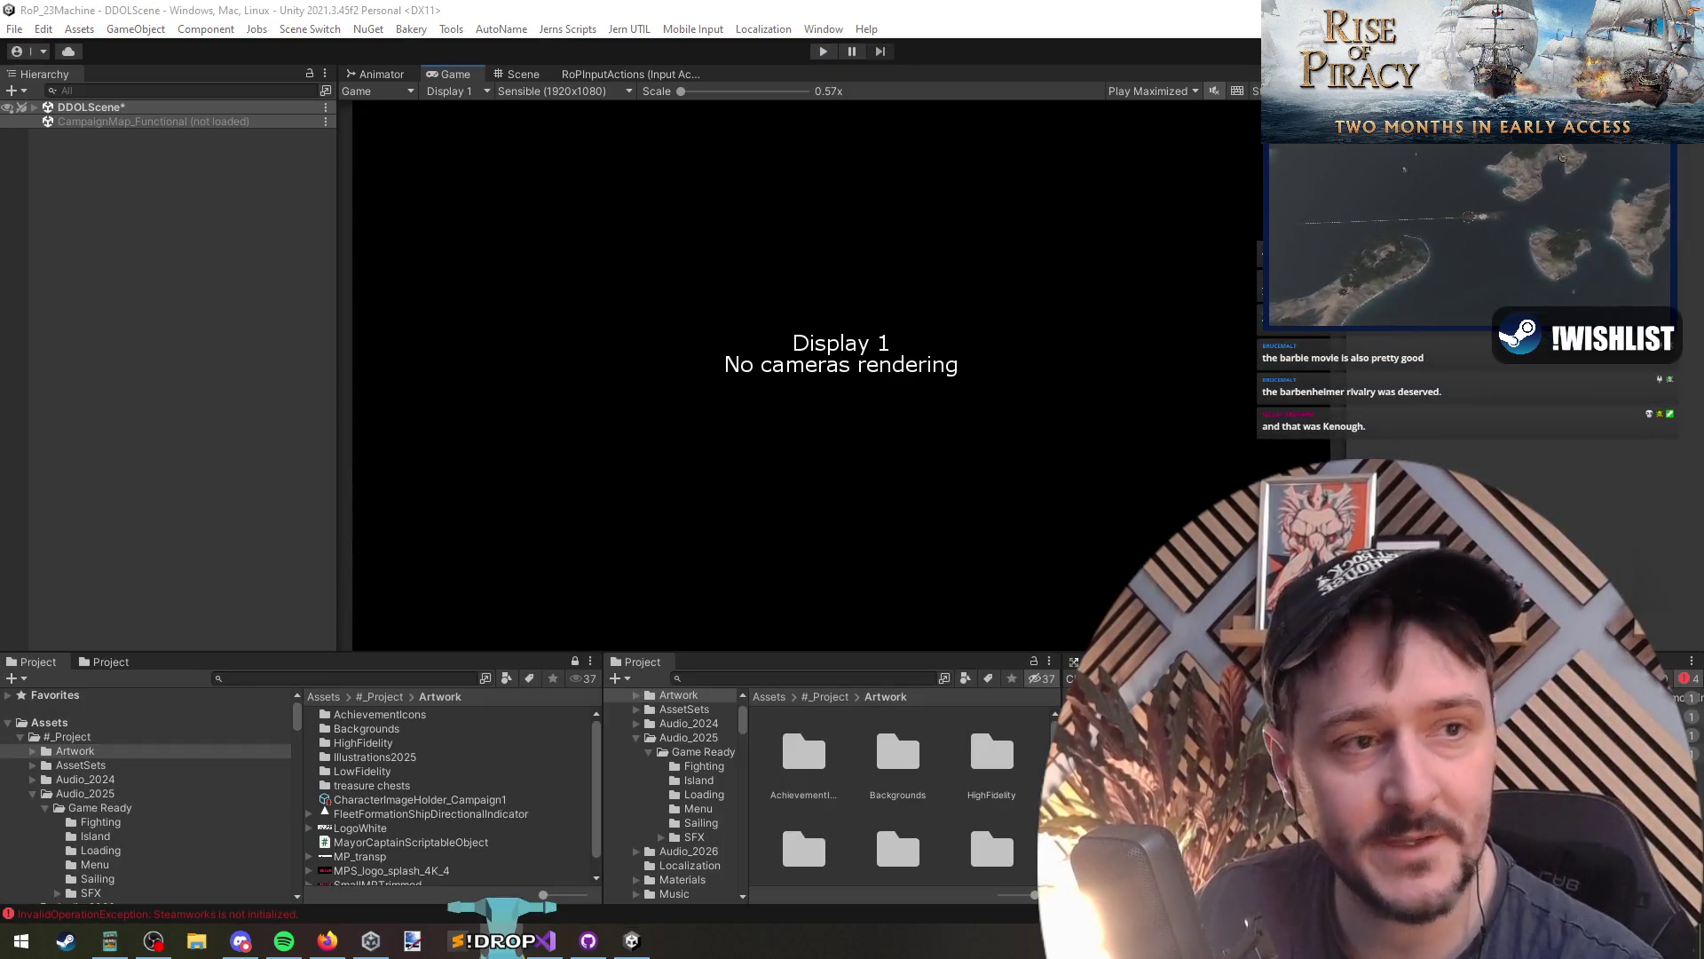
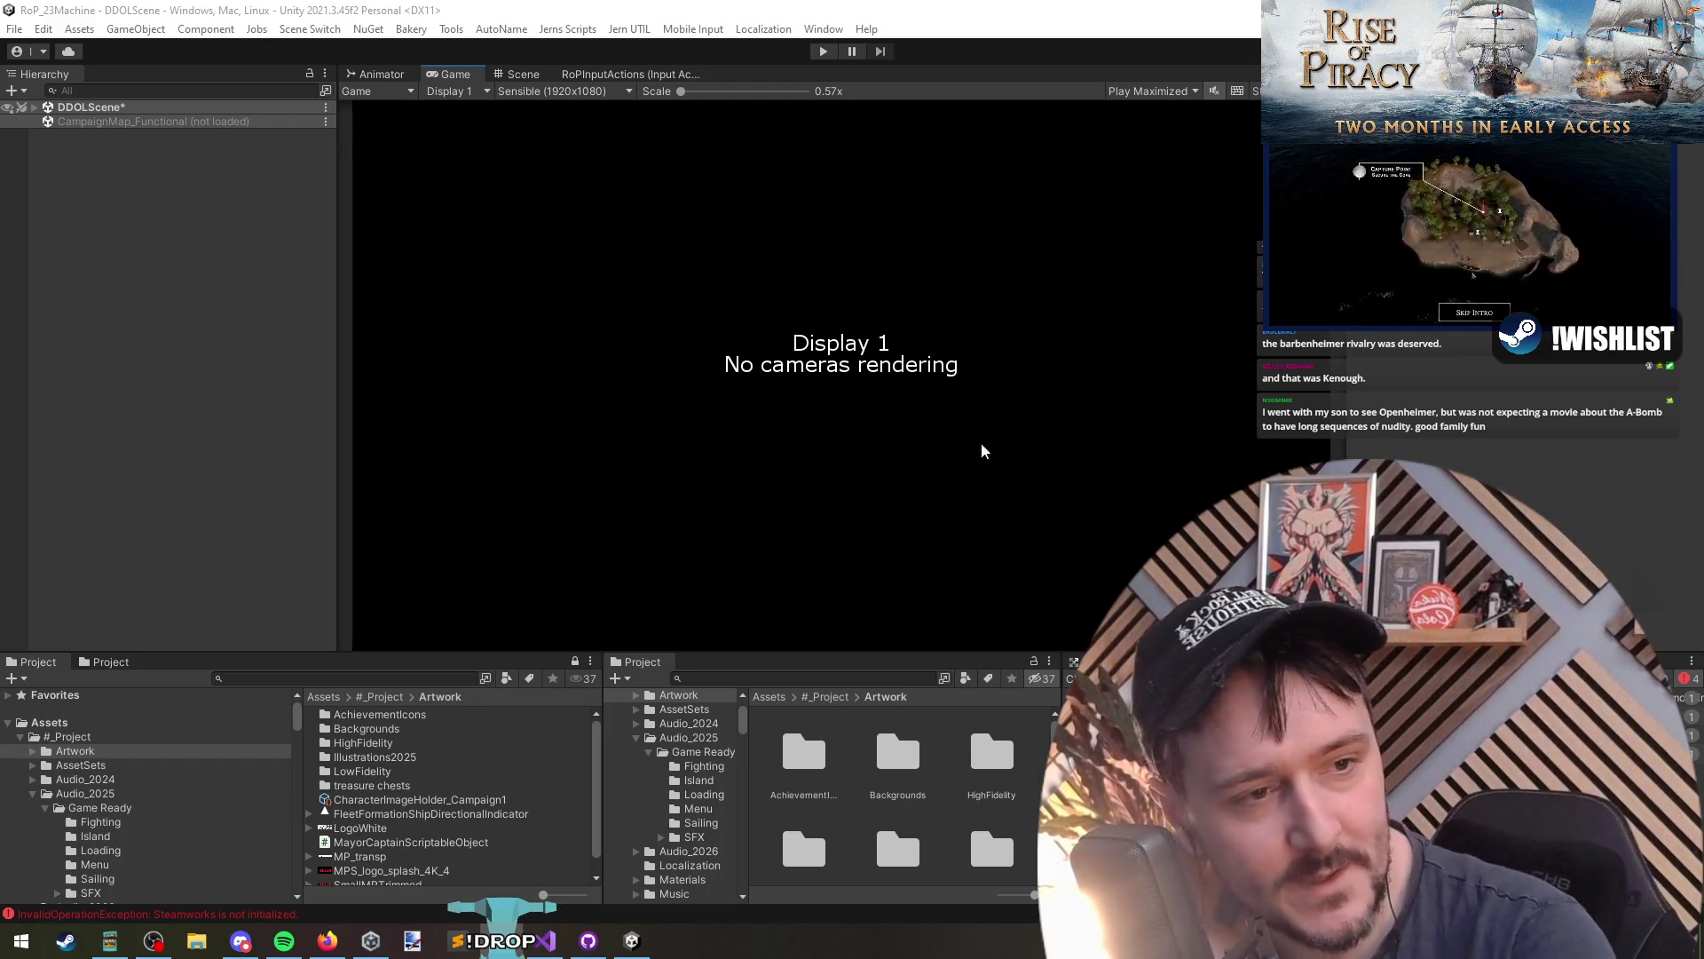
Step: Enlarge the Danish regiment screenshot in Discord and zoom across its left and right regiments
{"action": "left_click", "coordinate": [920, 377]}
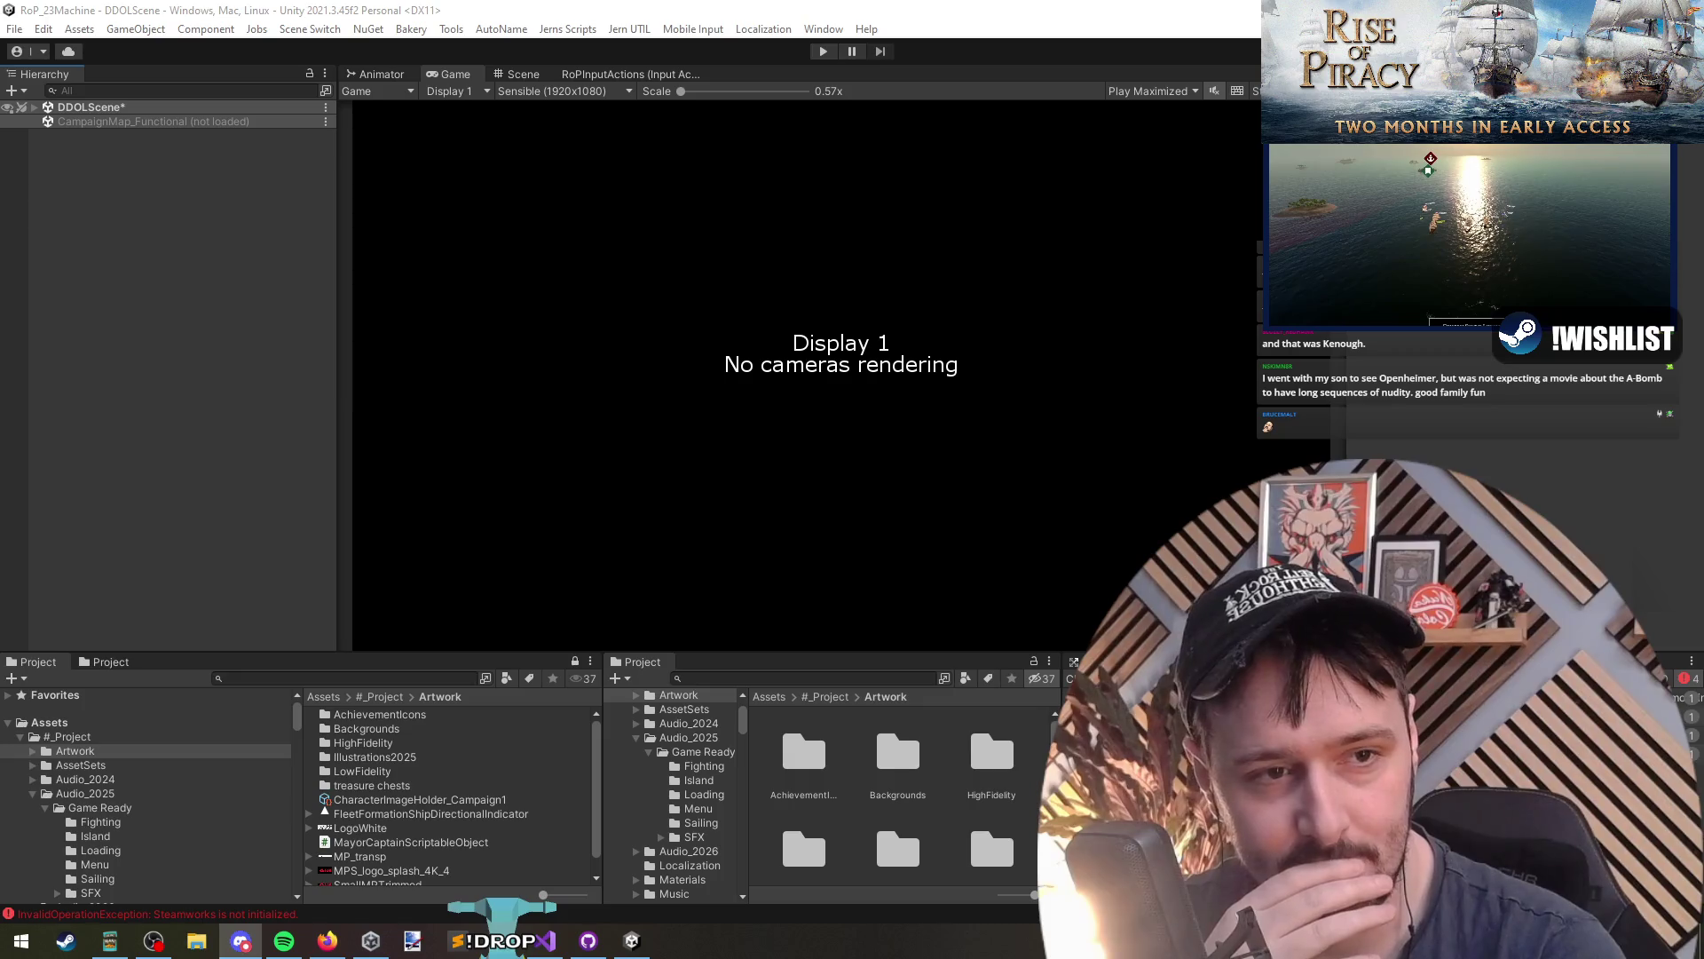
{"action": "key", "text": "alt+Tab"}
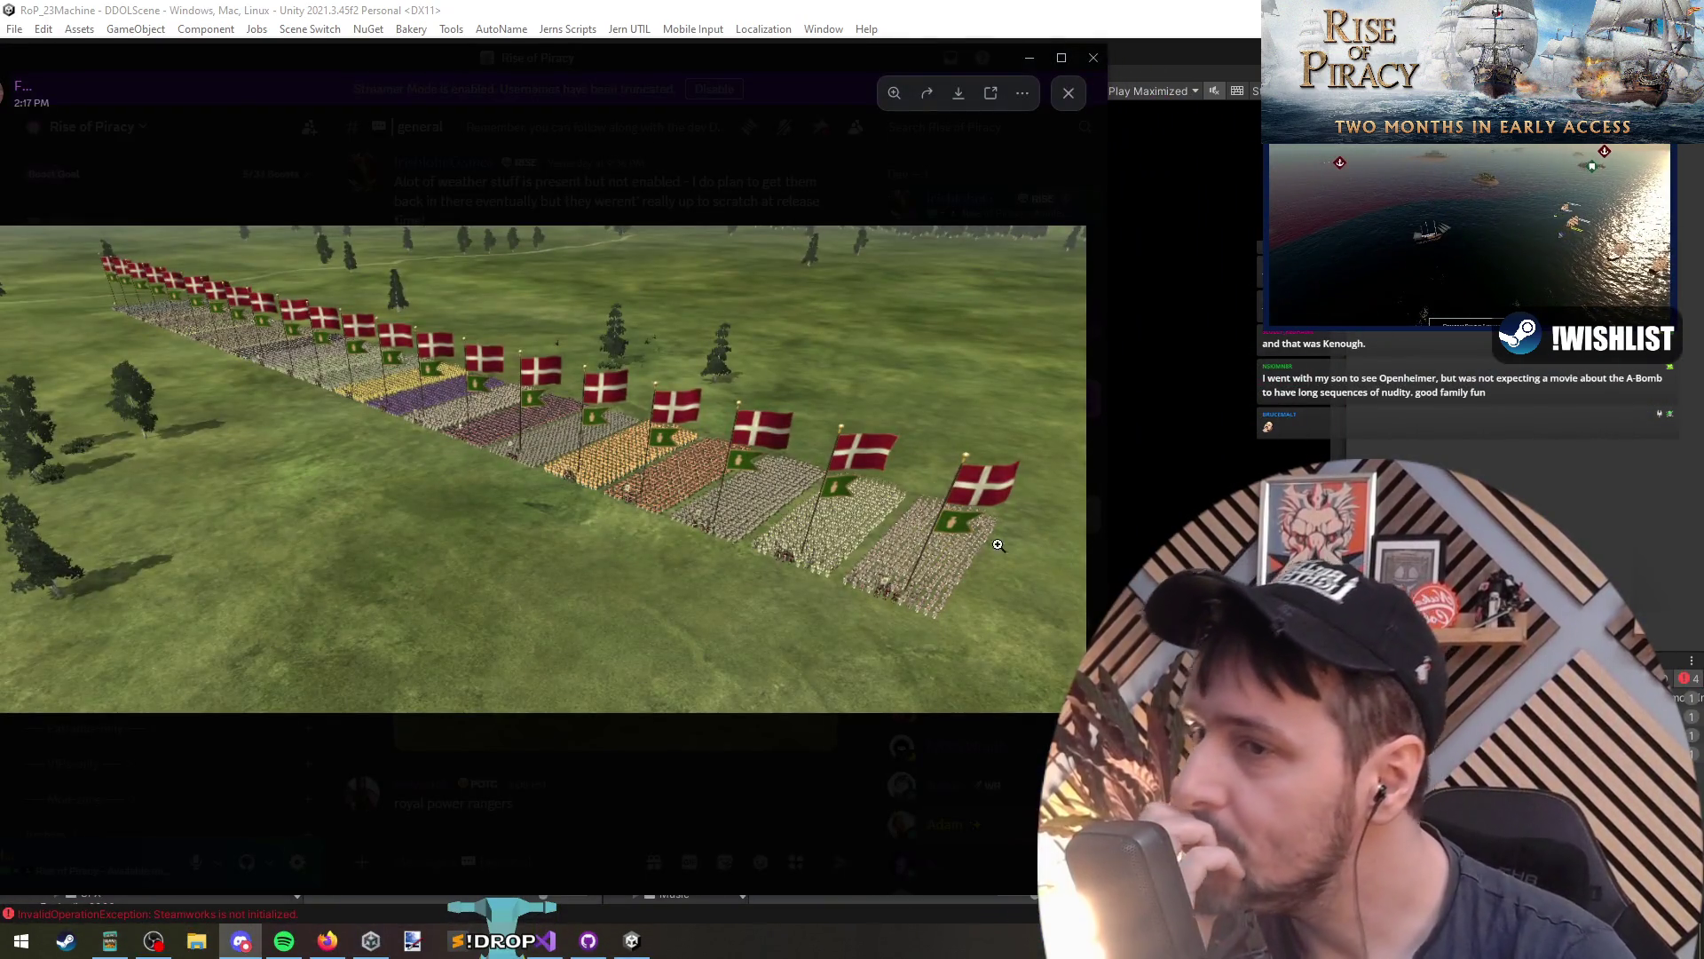
{"action": "left_click", "coordinate": [980, 620]}
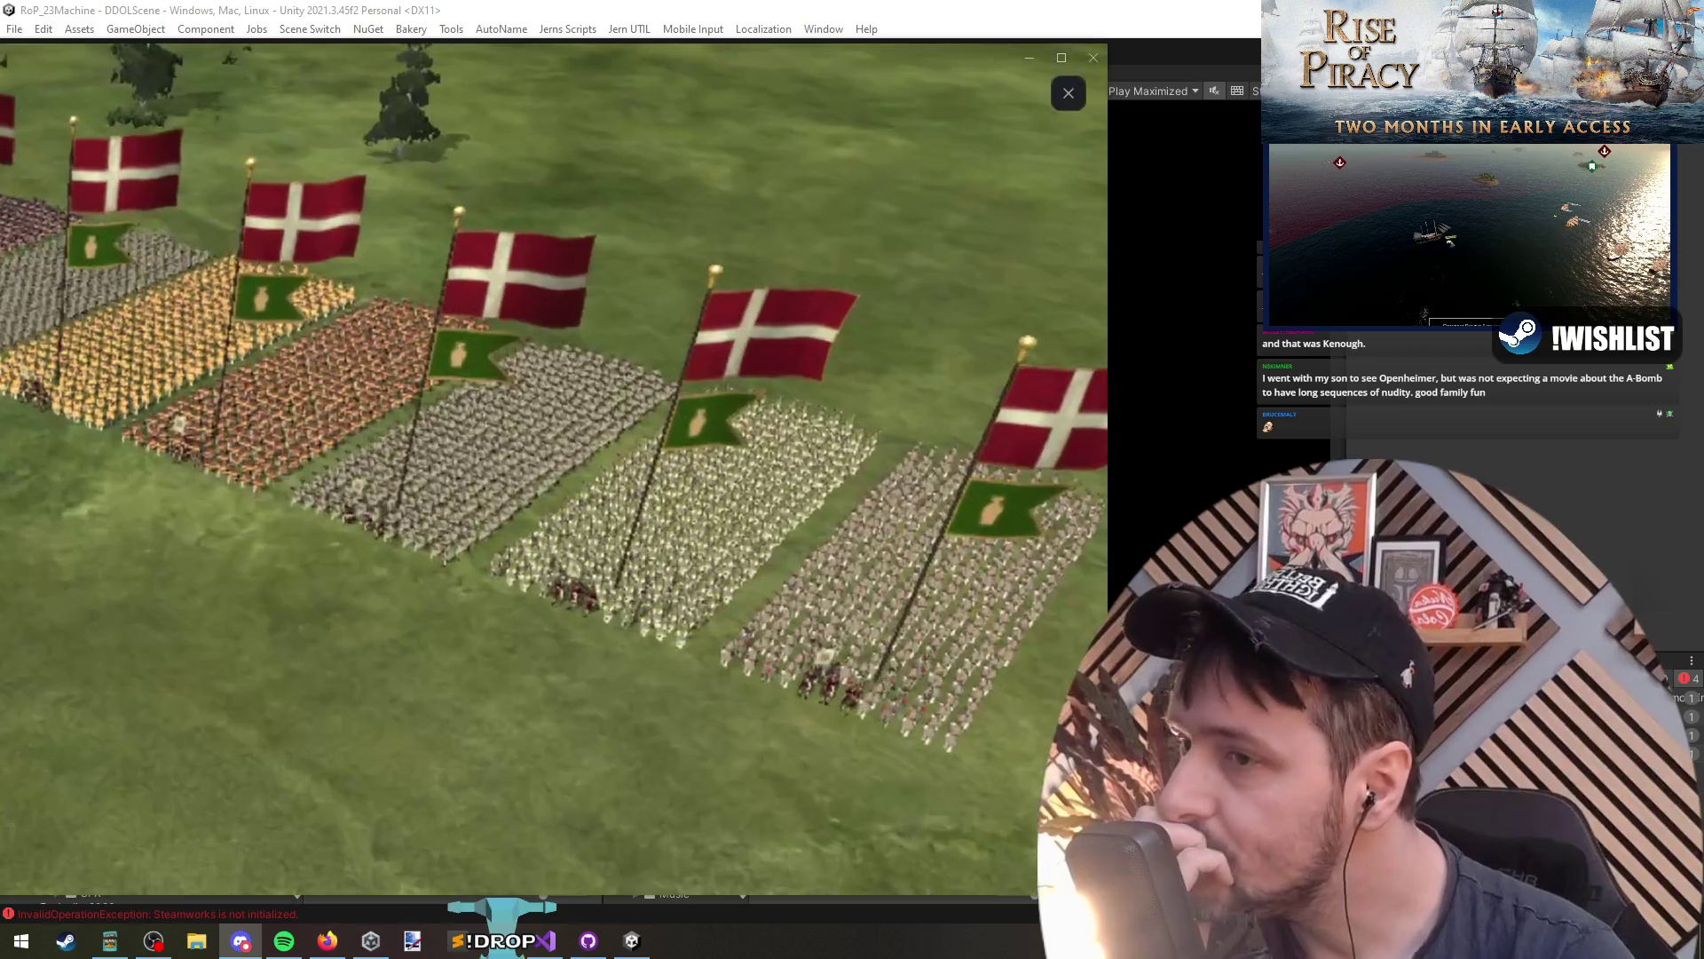
{"action": "left_click", "coordinate": [761, 580]}
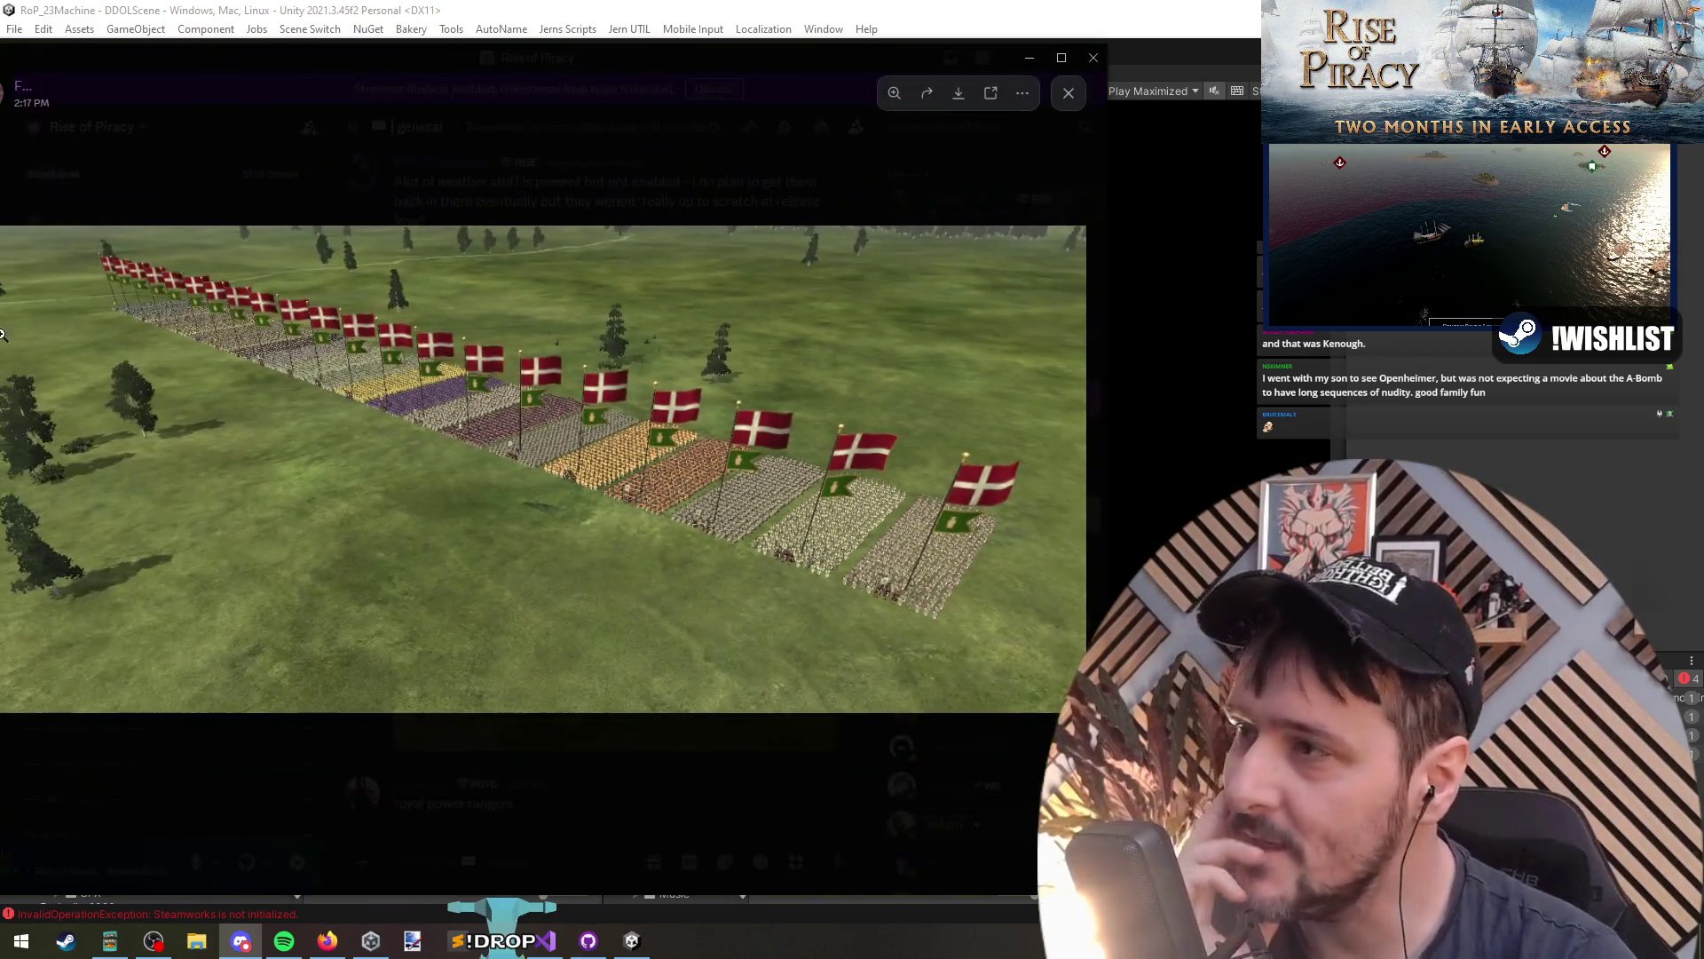
{"action": "left_click", "coordinate": [103, 228]}
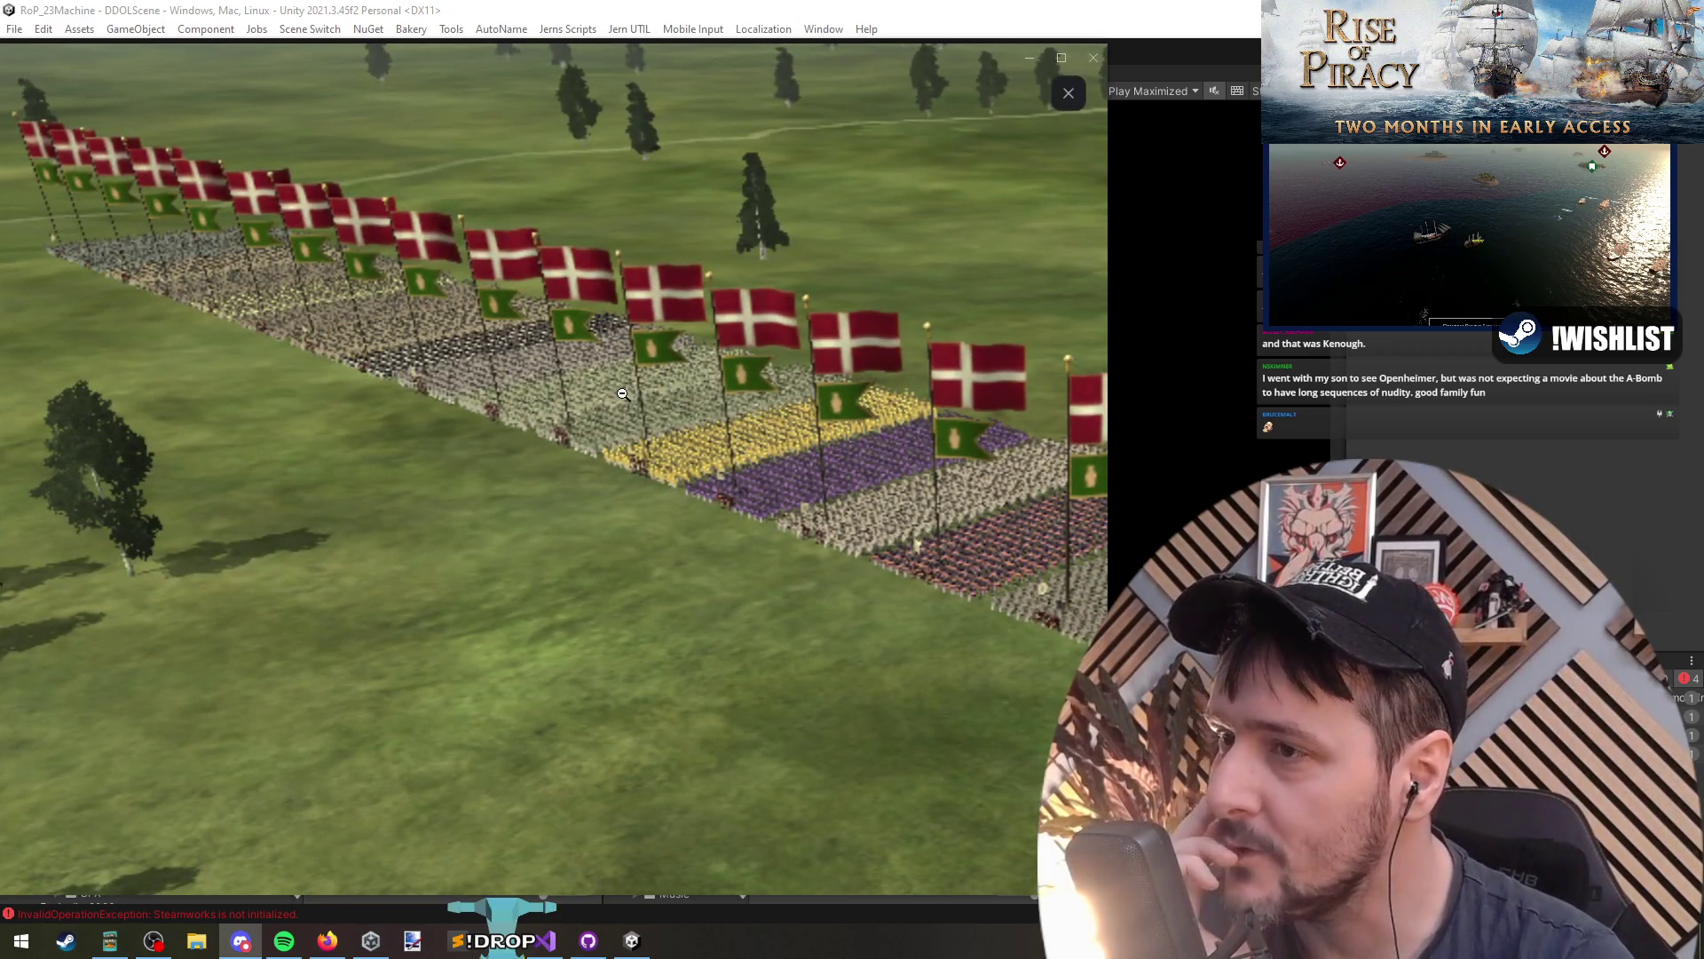
{"action": "left_click", "coordinate": [623, 394]}
{"action": "left_click", "coordinate": [851, 560]}
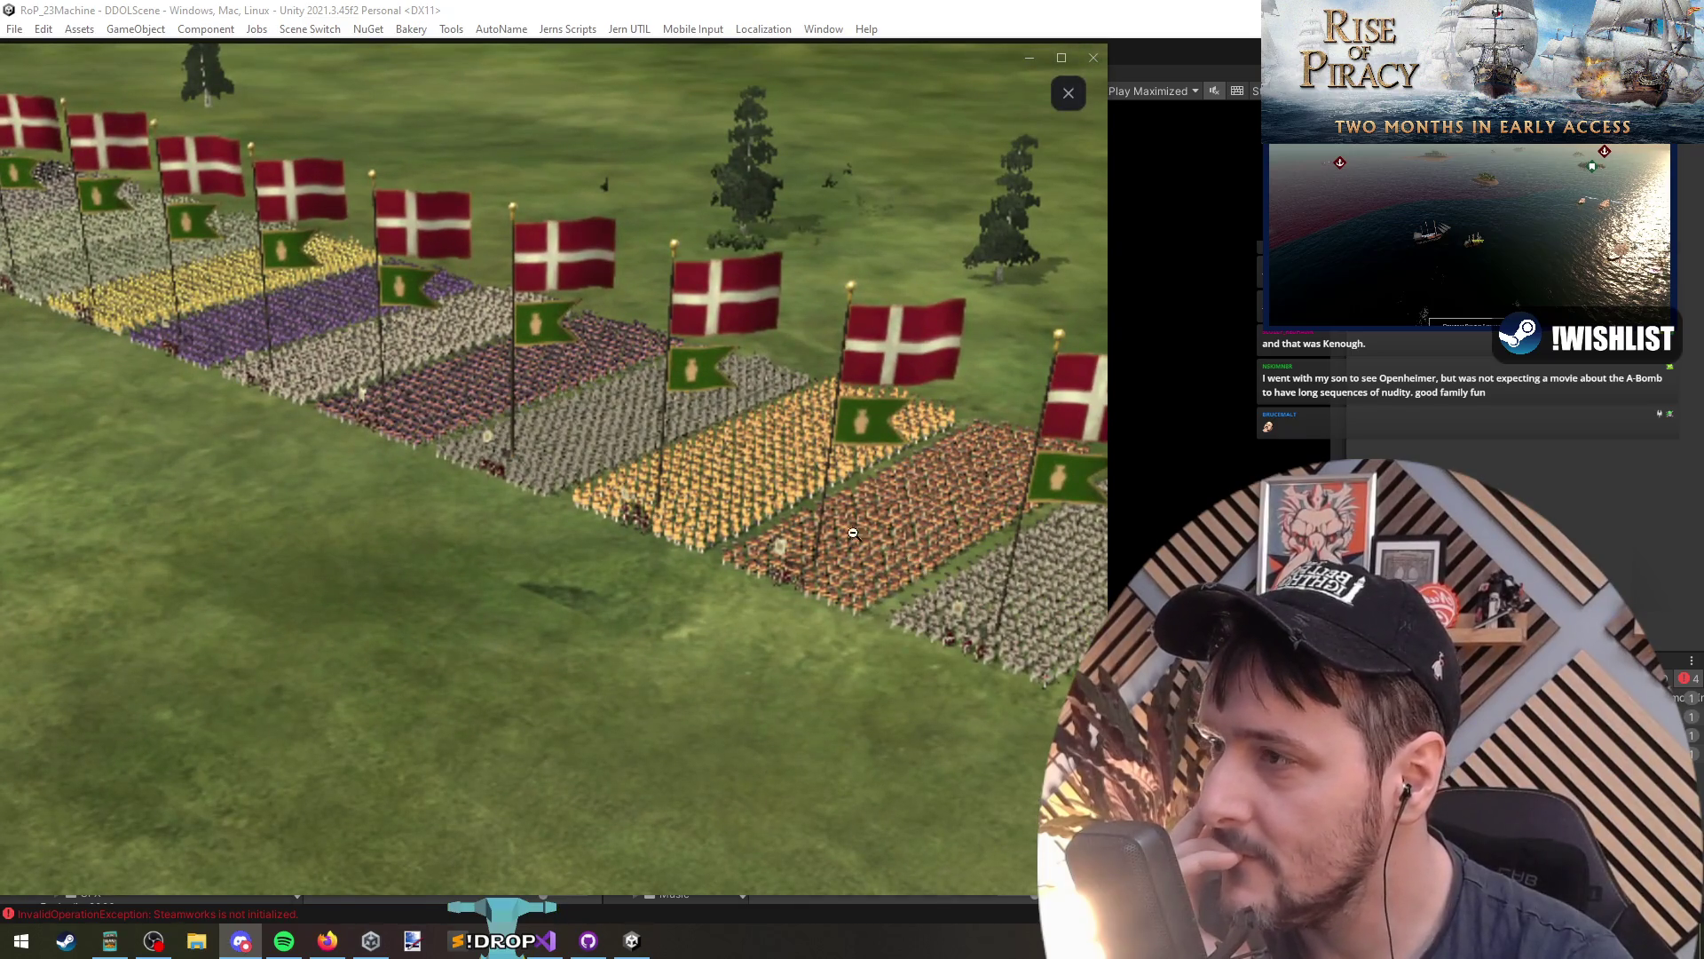
{"action": "left_click", "coordinate": [135, 300]}
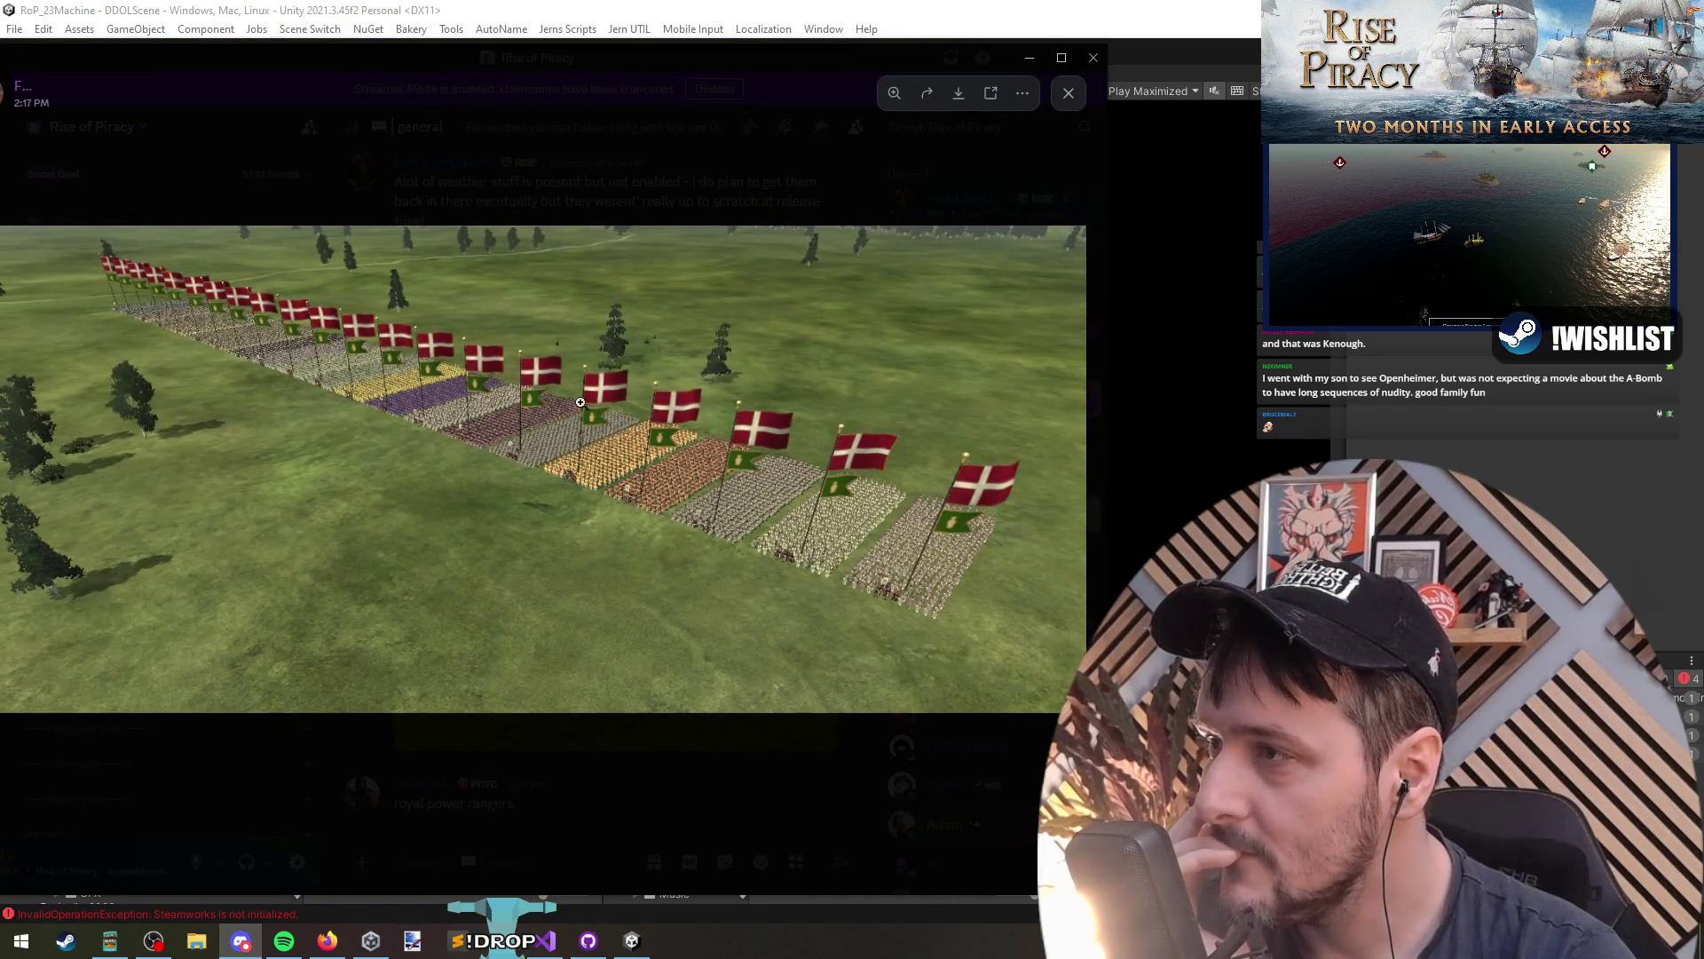
Step: Close the enlarged regiment image and bring up the screenshot message's context menu
{"action": "left_click", "coordinate": [1223, 418]}
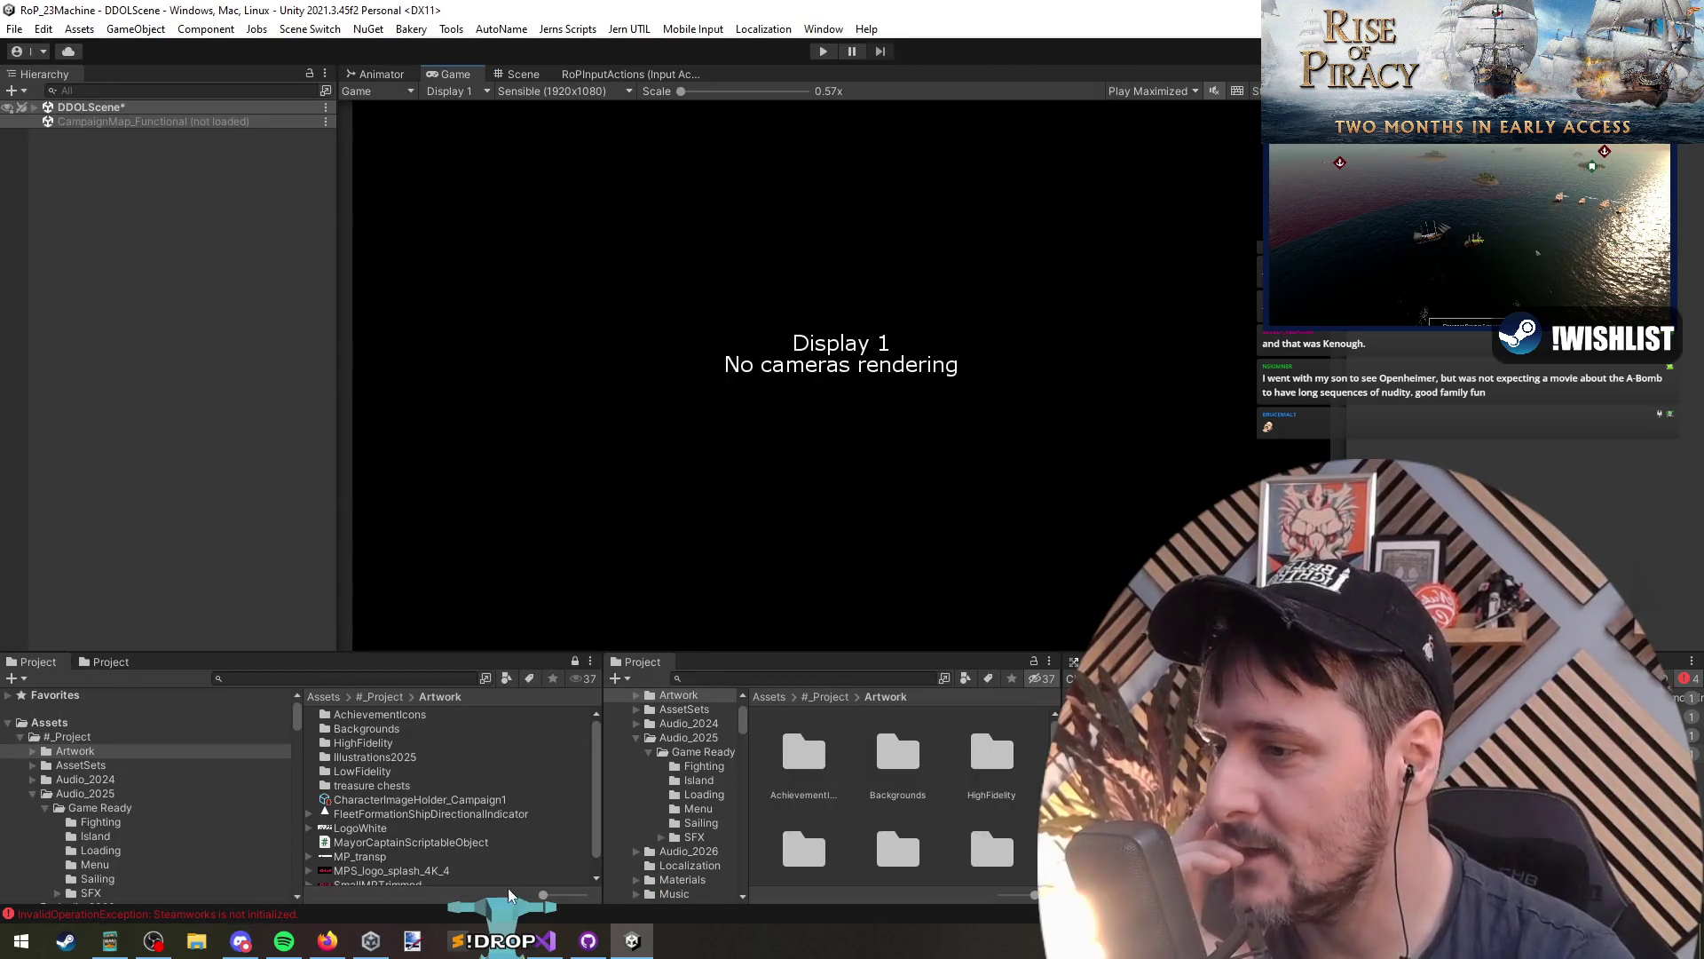
{"action": "left_click", "coordinate": [240, 941]}
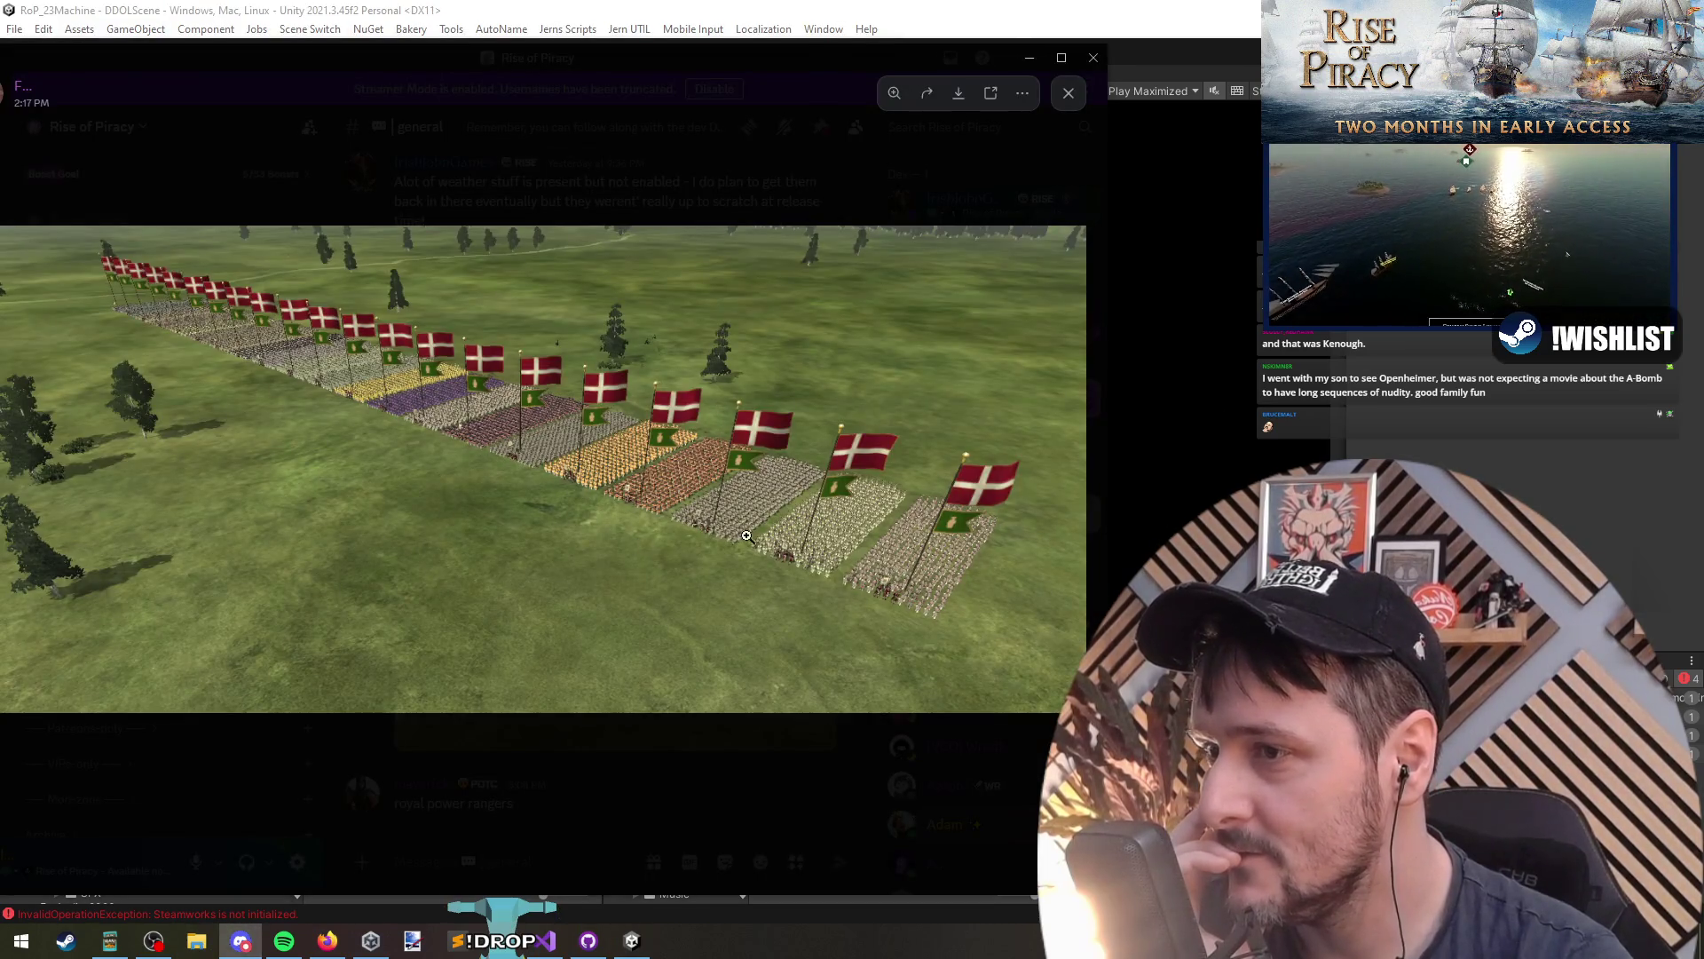
{"action": "left_click", "coordinate": [667, 742]}
{"action": "right_click", "coordinate": [693, 533]}
Step: React to the Danish regiment screenshot with the :SkullHeart: emoji
{"action": "mouse_move", "coordinate": [752, 471]}
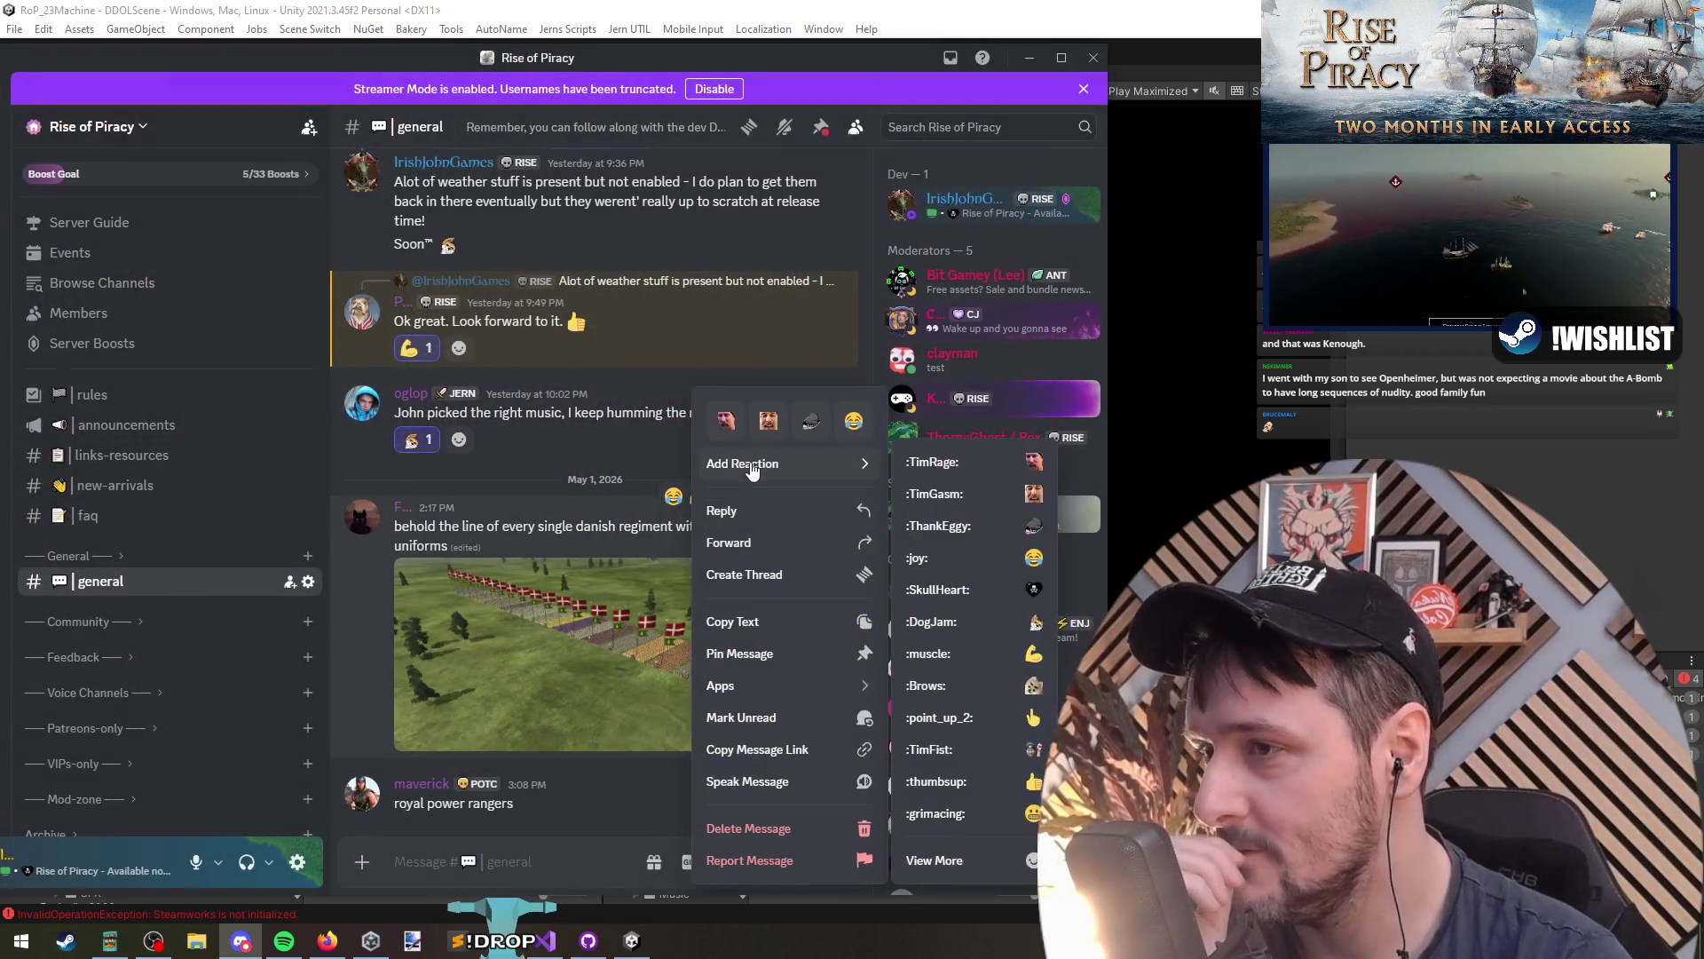
{"action": "left_click", "coordinate": [968, 589]}
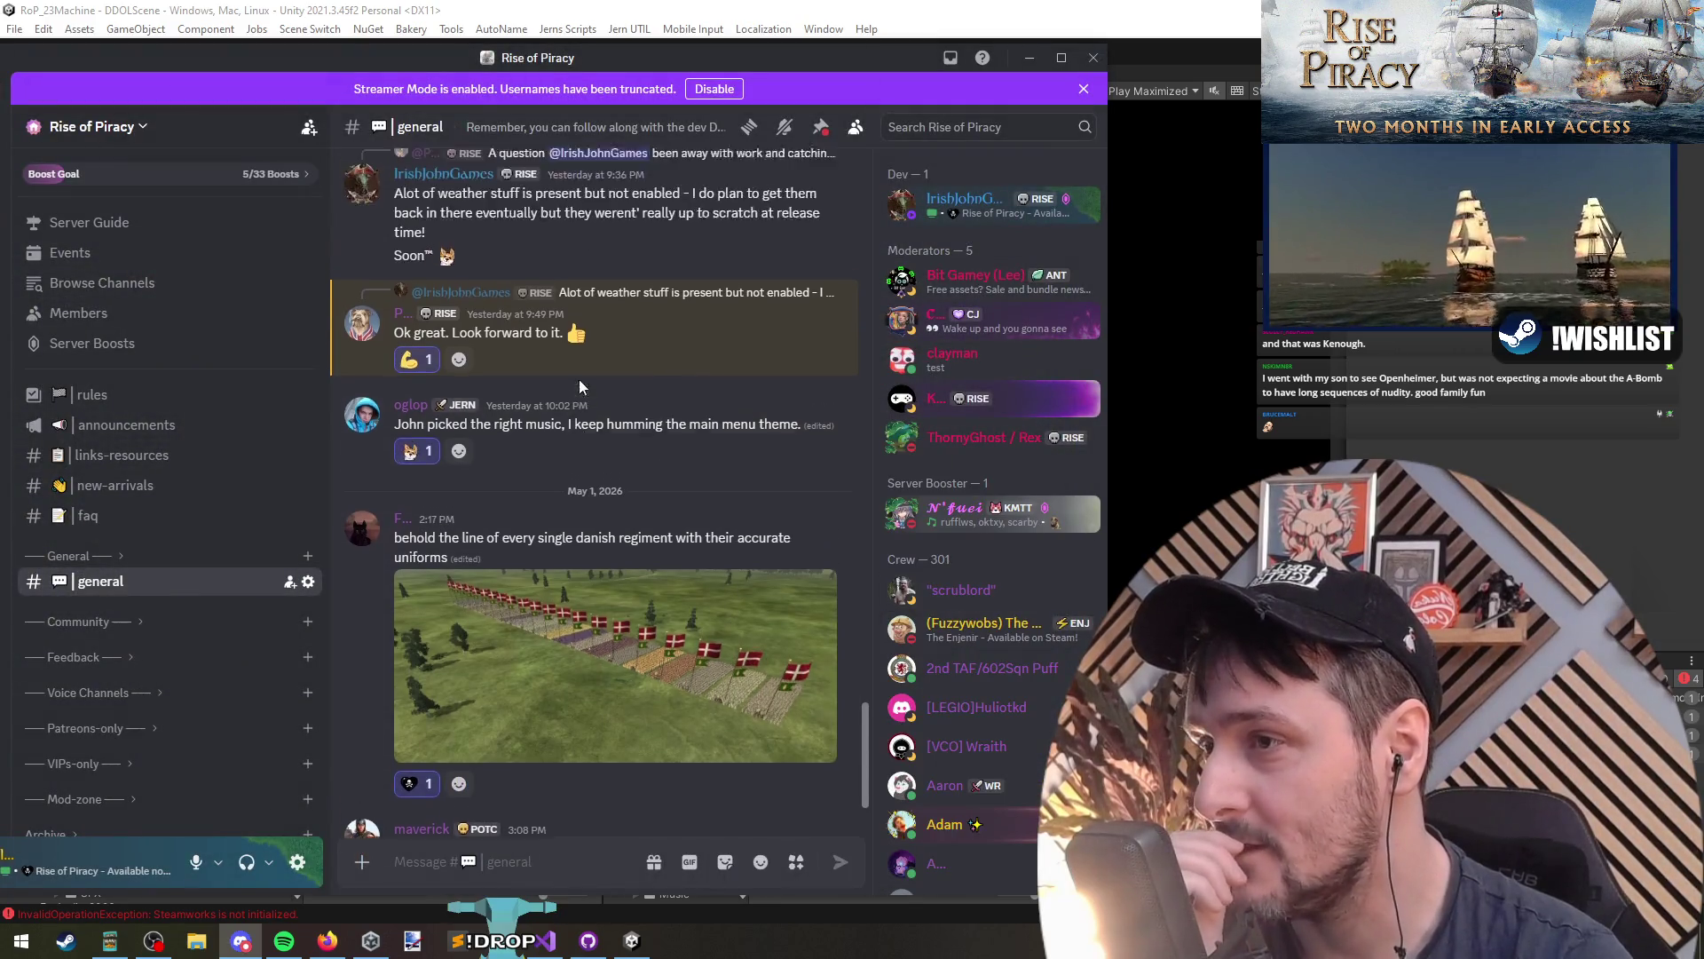
{"action": "scroll", "coordinate": [581, 387], "scroll_direction": "up", "scroll_amount": 3}
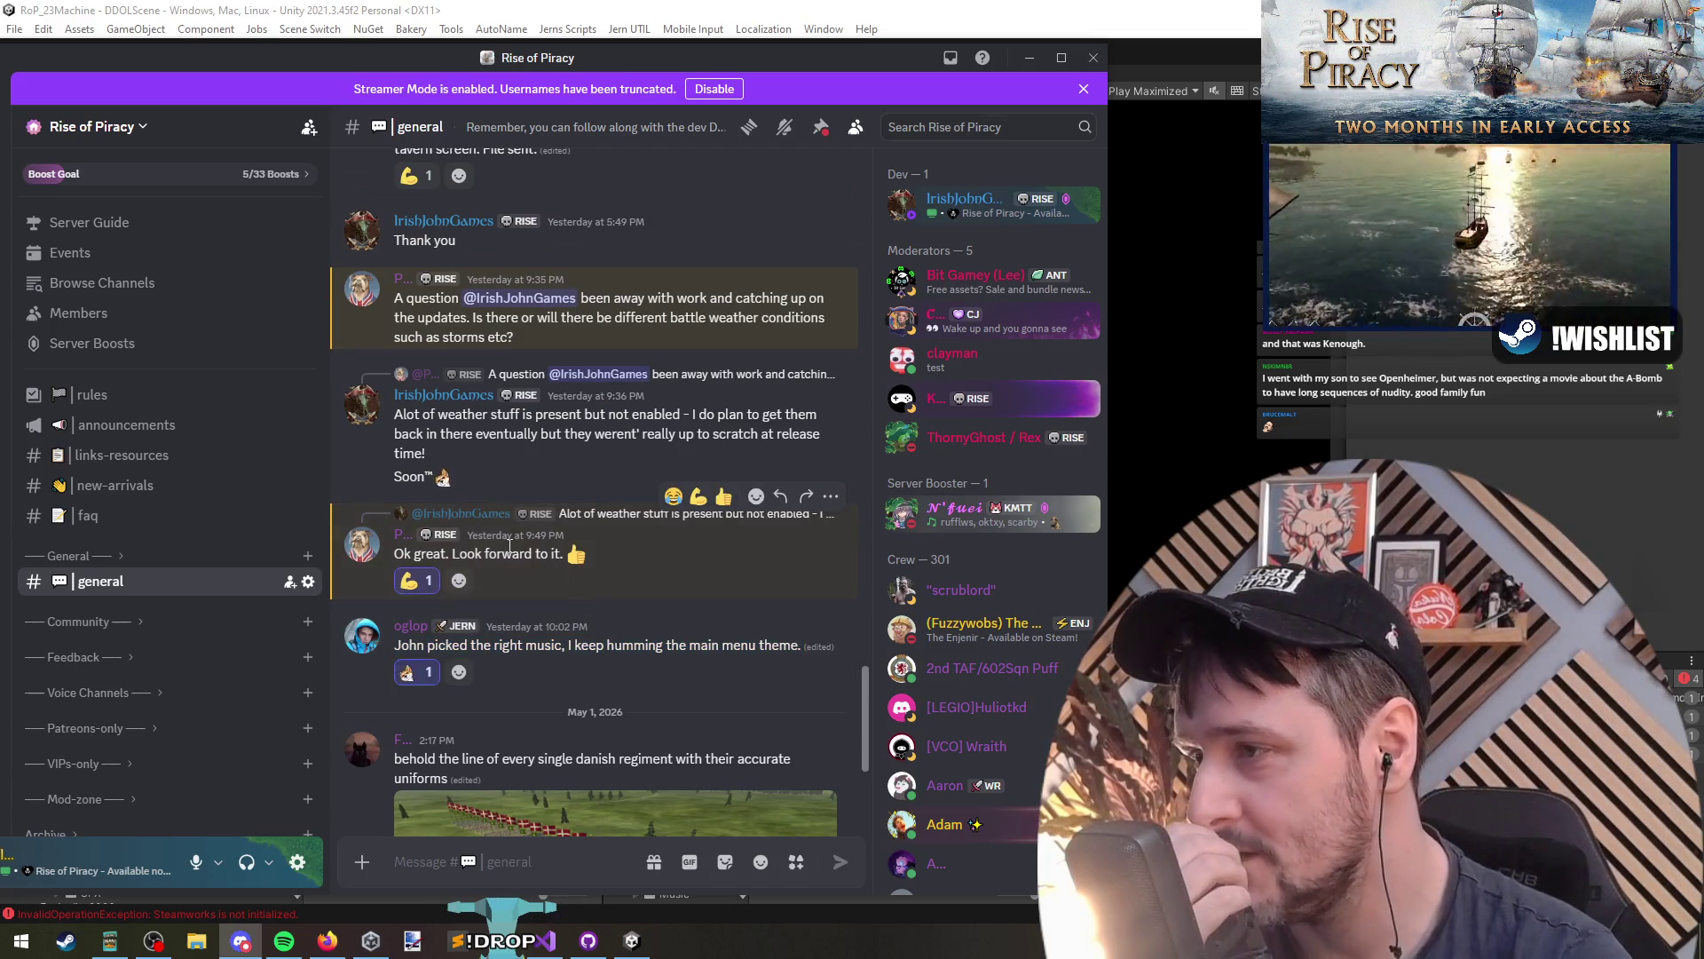
Step: Scroll back up through earlier #general chat history
{"action": "scroll", "coordinate": [601, 482], "scroll_direction": "up", "scroll_amount": 3}
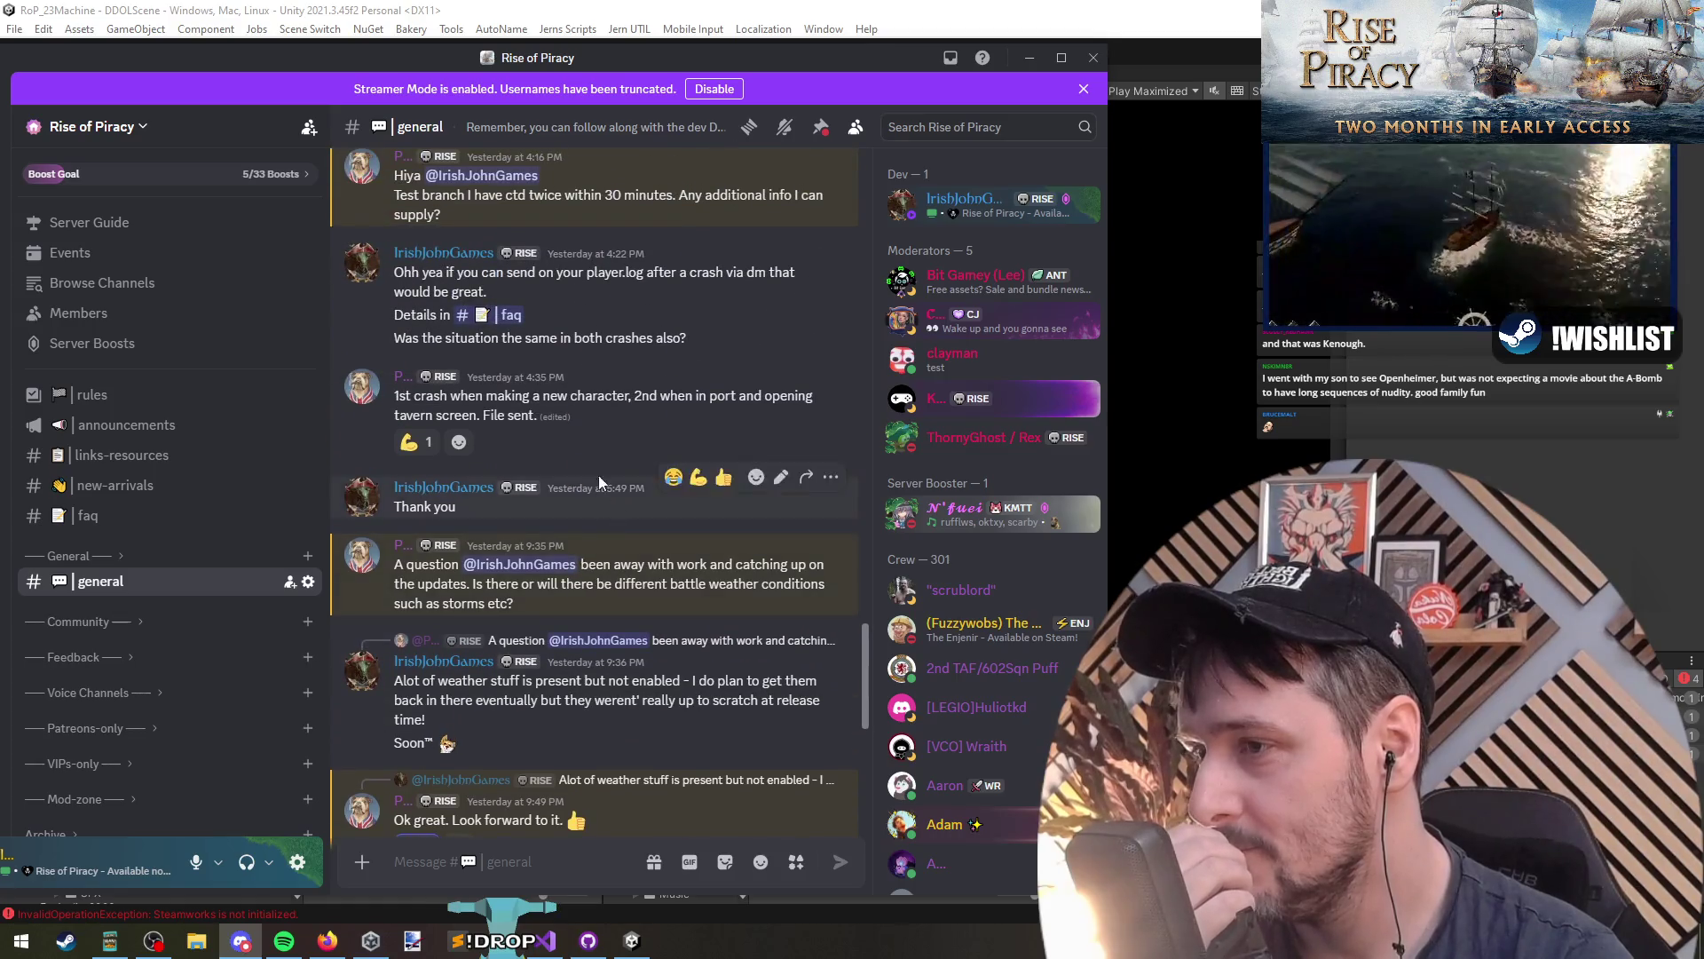
{"action": "scroll", "coordinate": [600, 483], "scroll_direction": "up", "scroll_amount": 4}
{"action": "scroll", "coordinate": [533, 520], "scroll_direction": "up", "scroll_amount": 4}
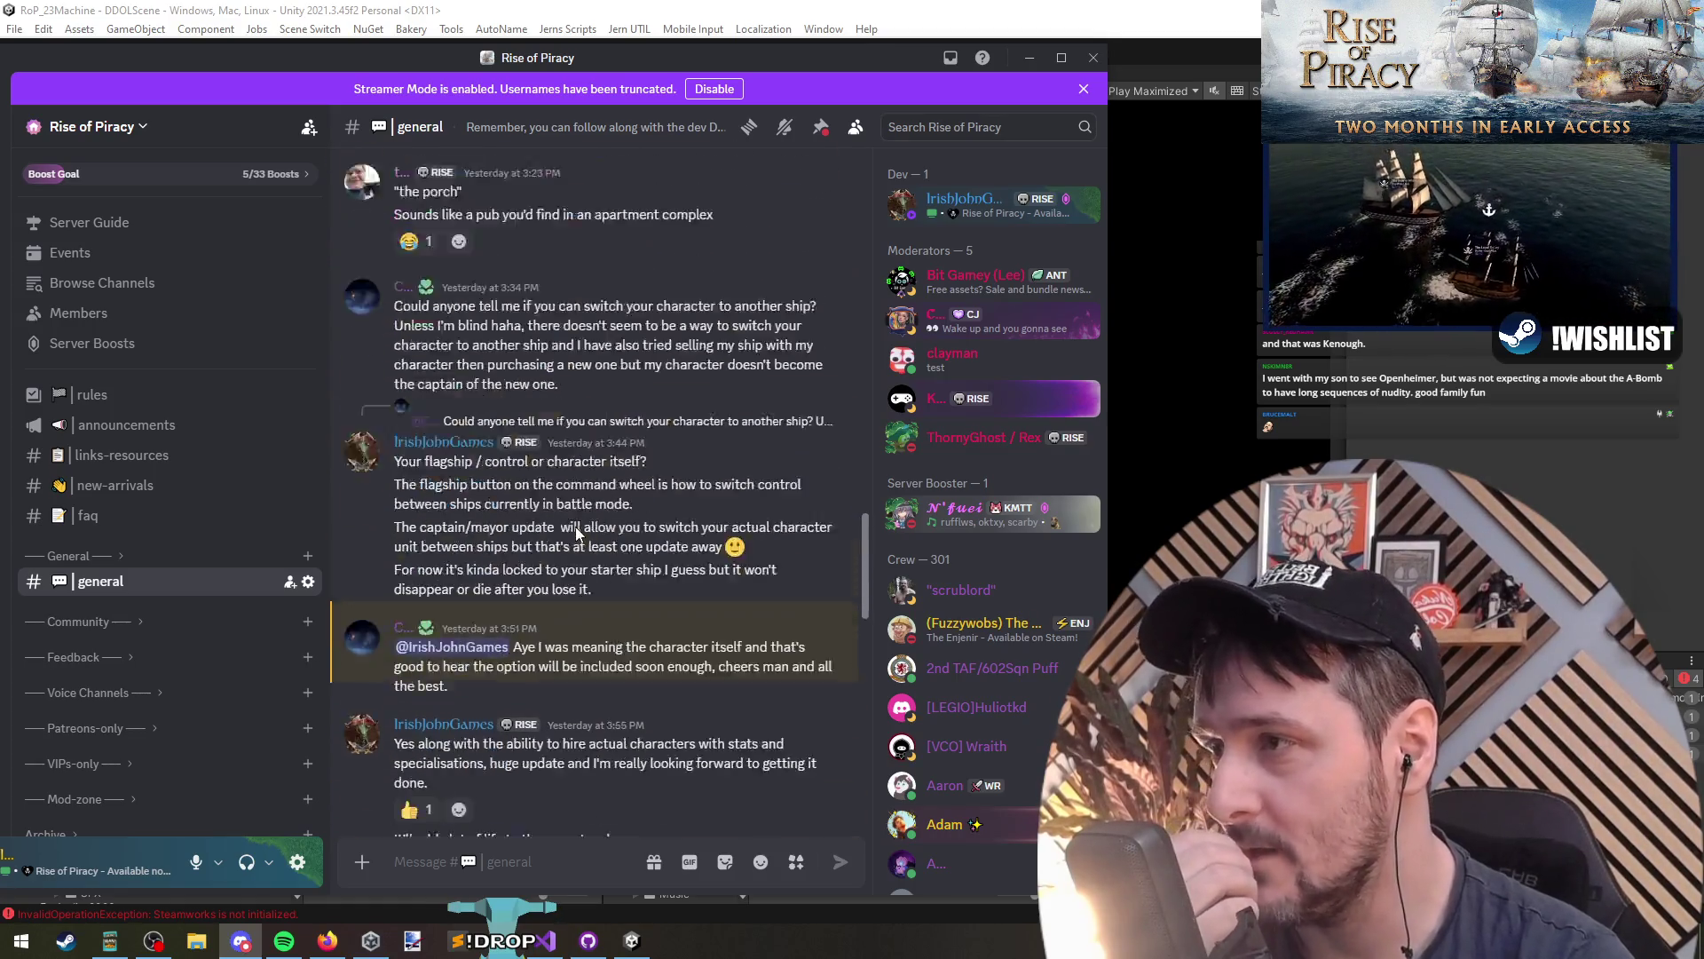
{"action": "scroll", "coordinate": [529, 422], "scroll_direction": "down", "scroll_amount": 5}
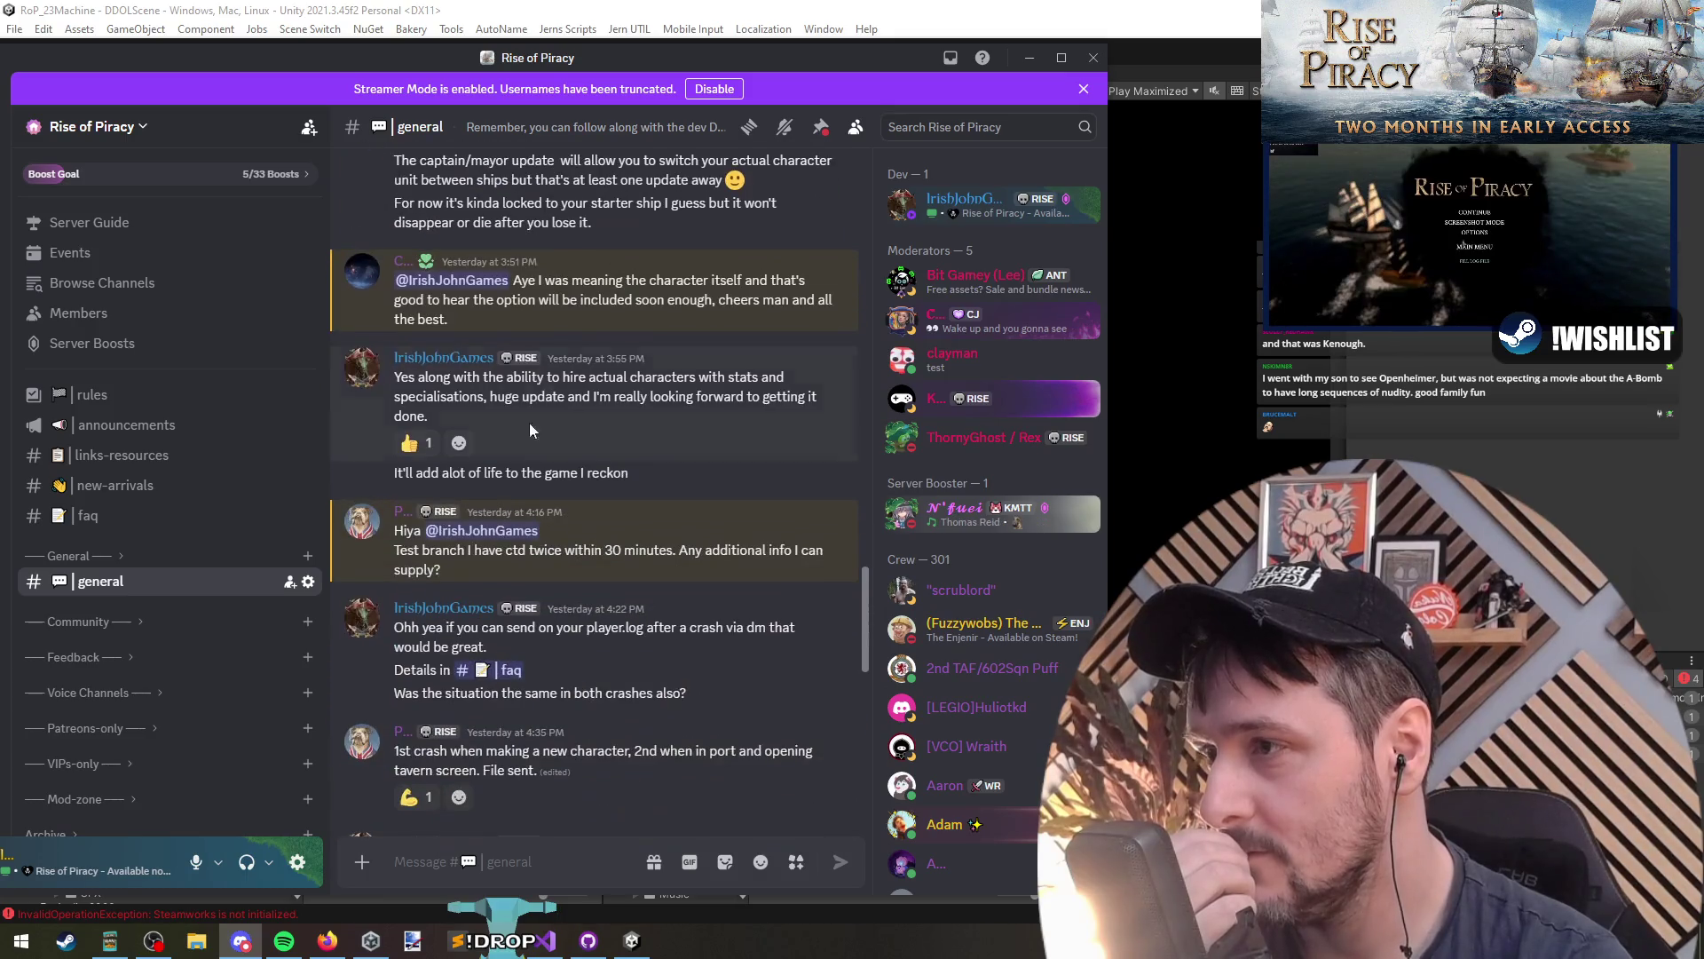
{"action": "scroll", "coordinate": [579, 392], "scroll_direction": "up", "scroll_amount": 5}
{"action": "scroll", "coordinate": [579, 392], "scroll_direction": "up", "scroll_amount": 10}
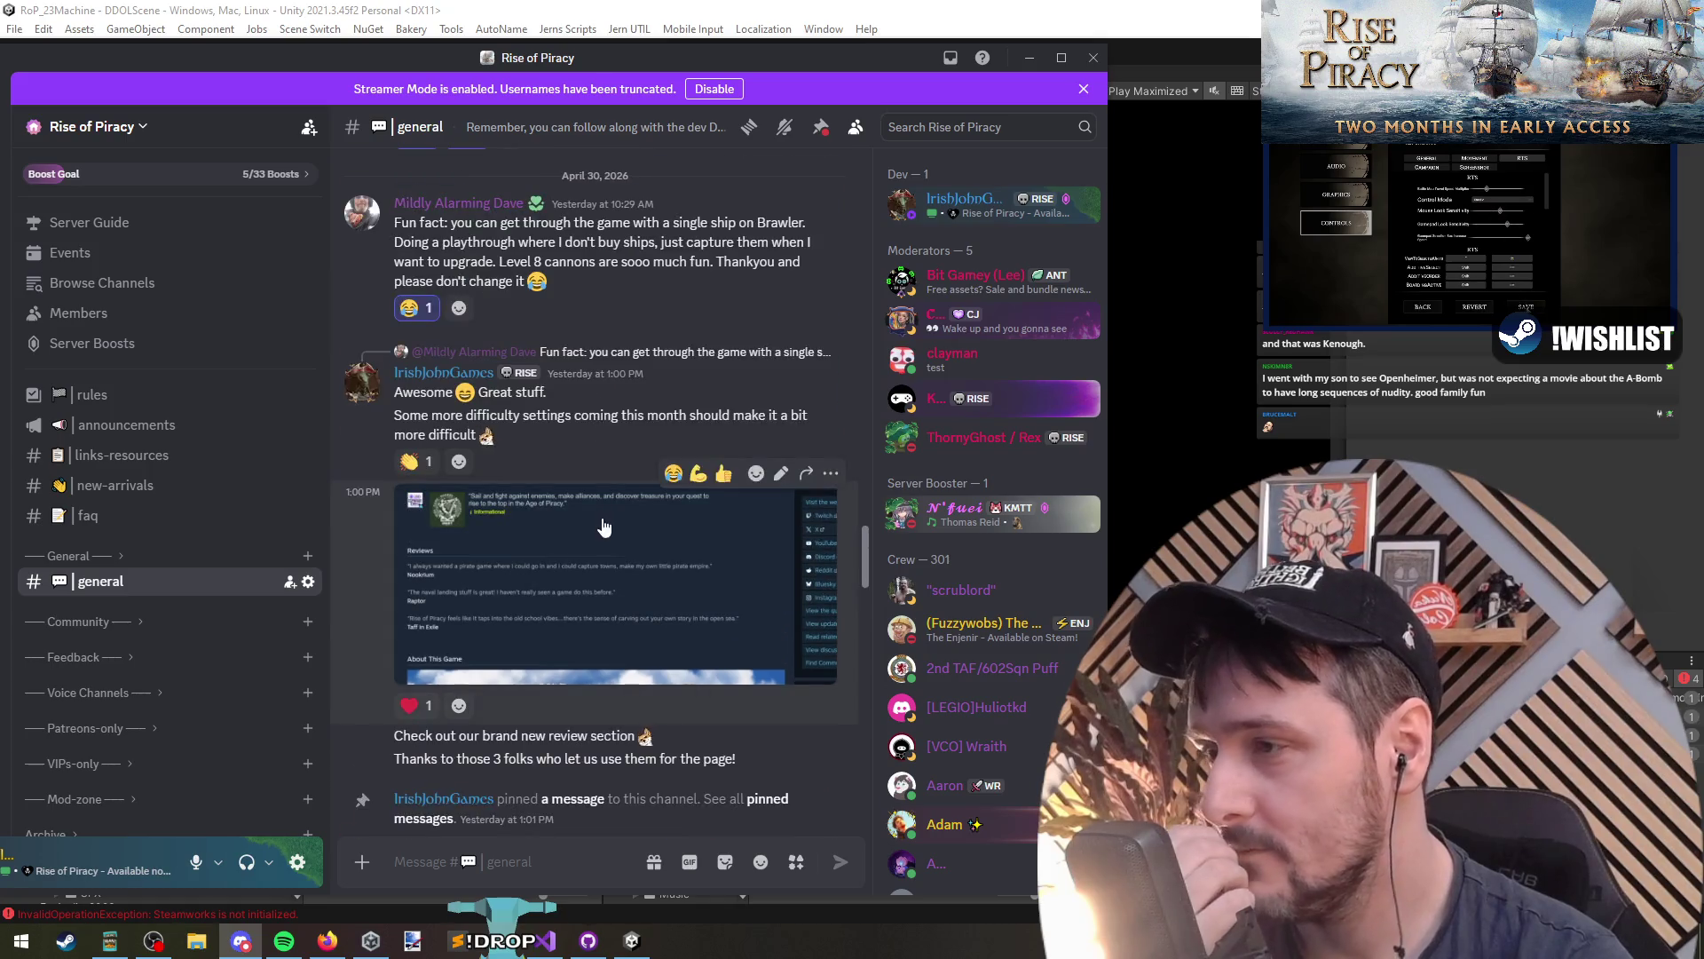
{"action": "left_click", "coordinate": [614, 520]}
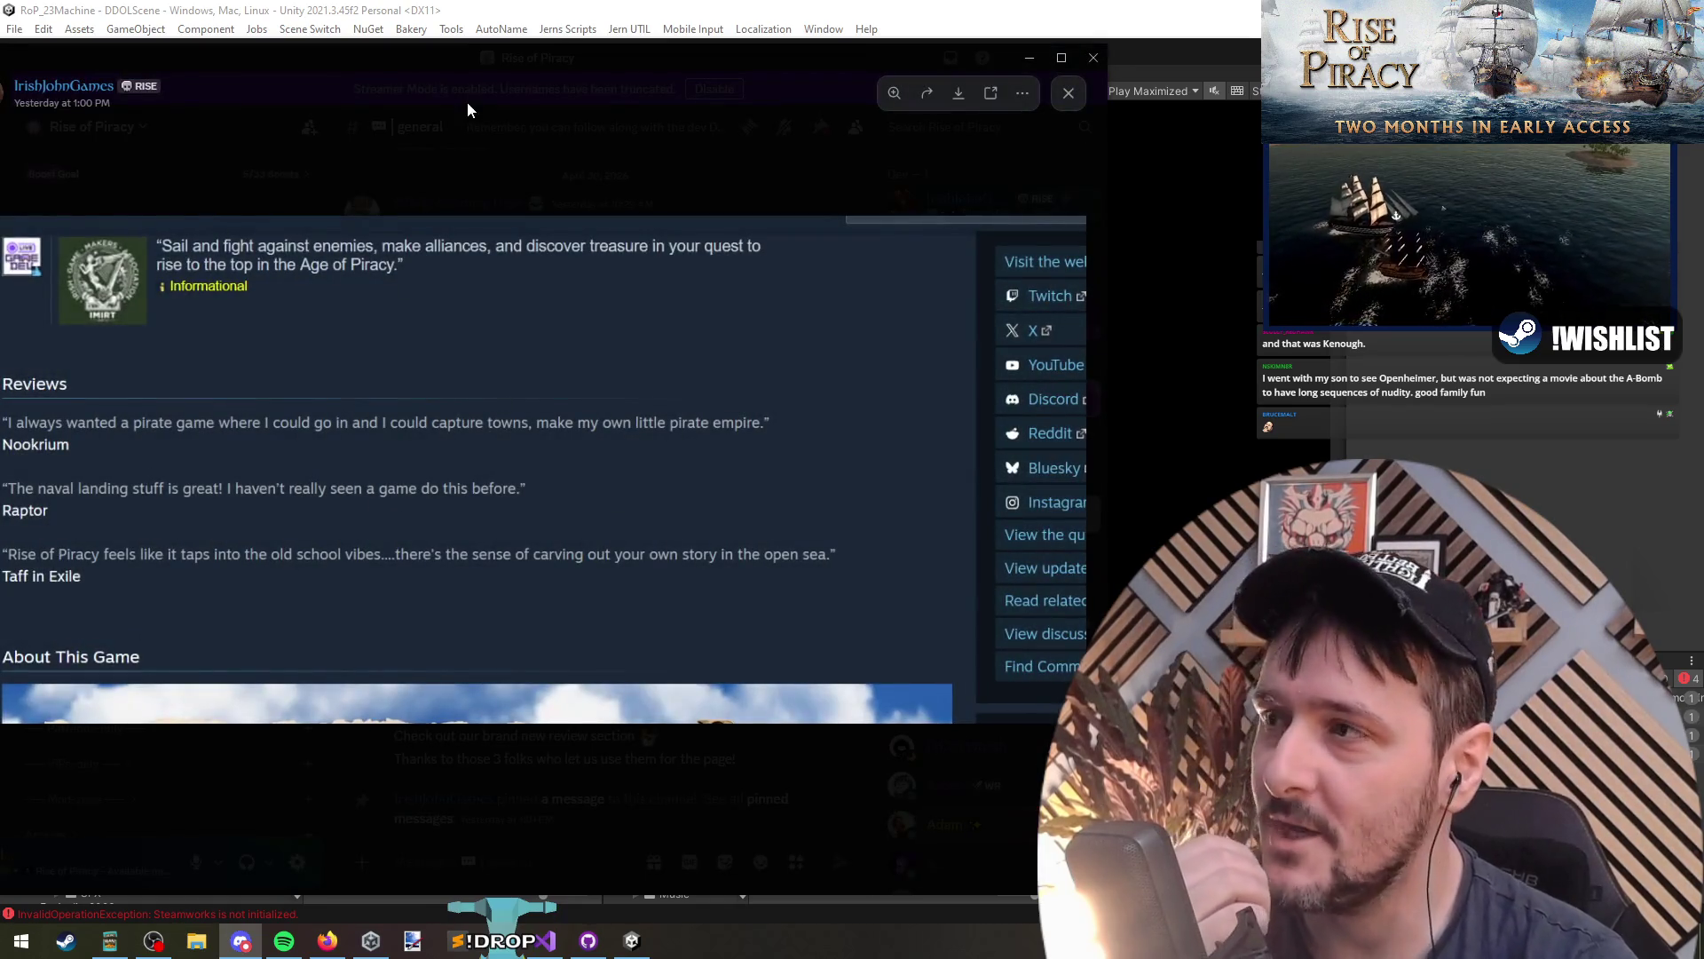
{"action": "left_click_drag", "start_coordinate": [449, 66], "coordinate": [486, 64]}
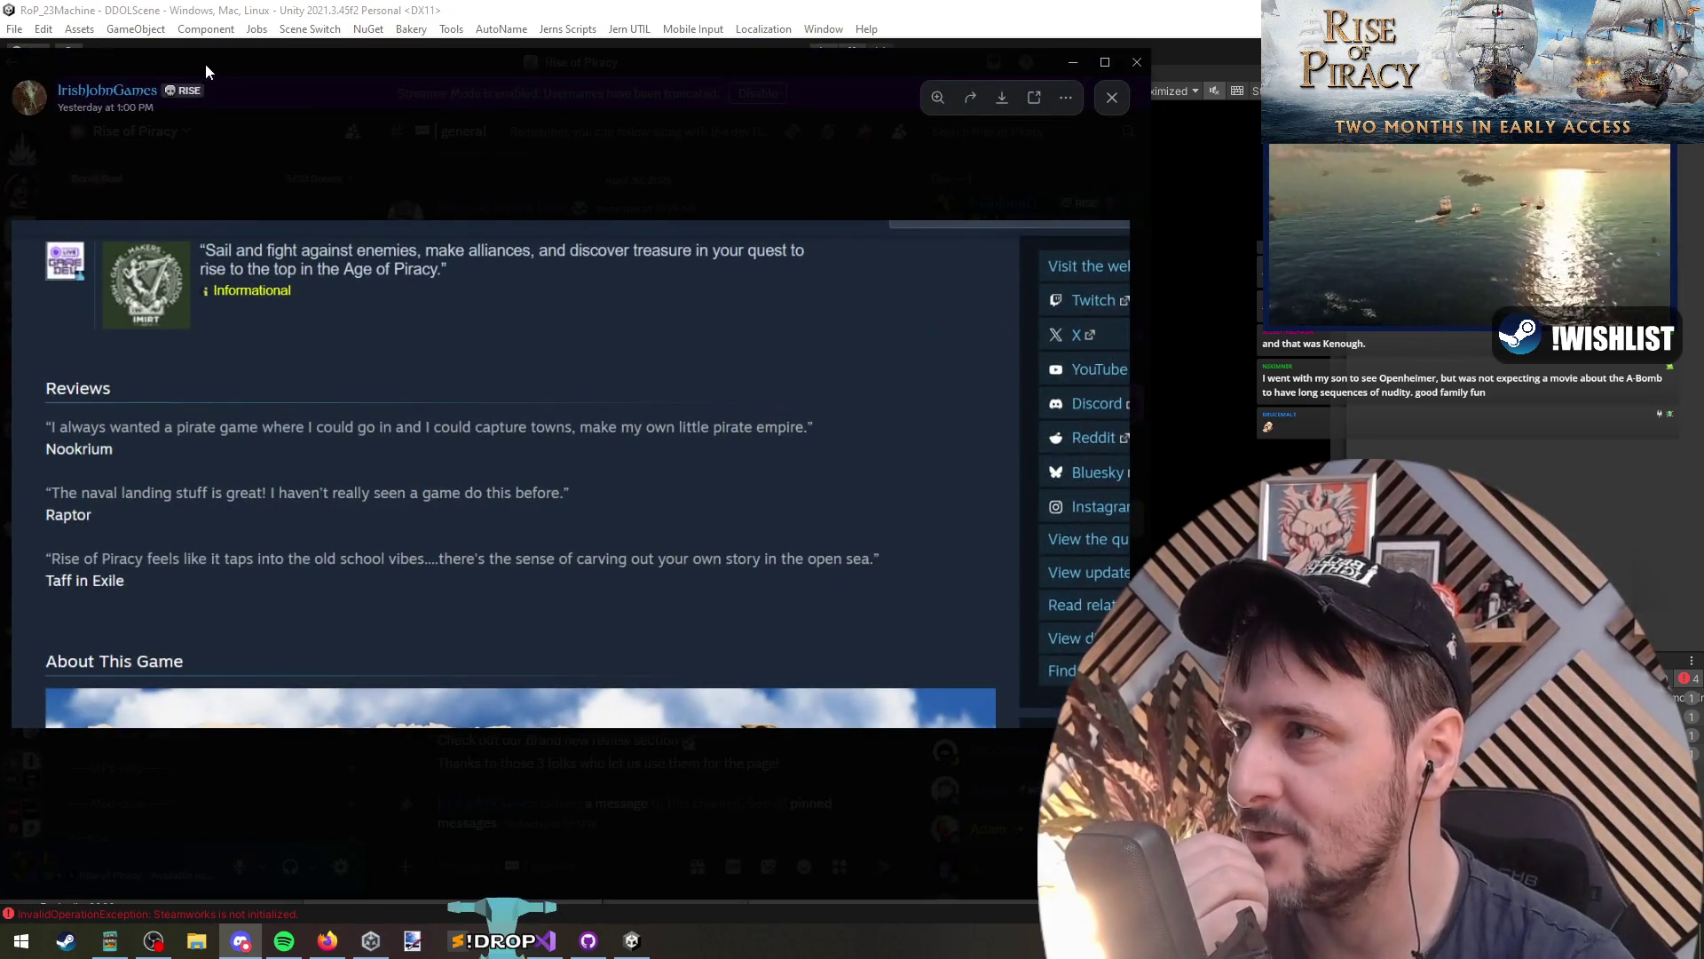
{"action": "left_click_drag", "start_coordinate": [205, 62], "coordinate": [219, 59]}
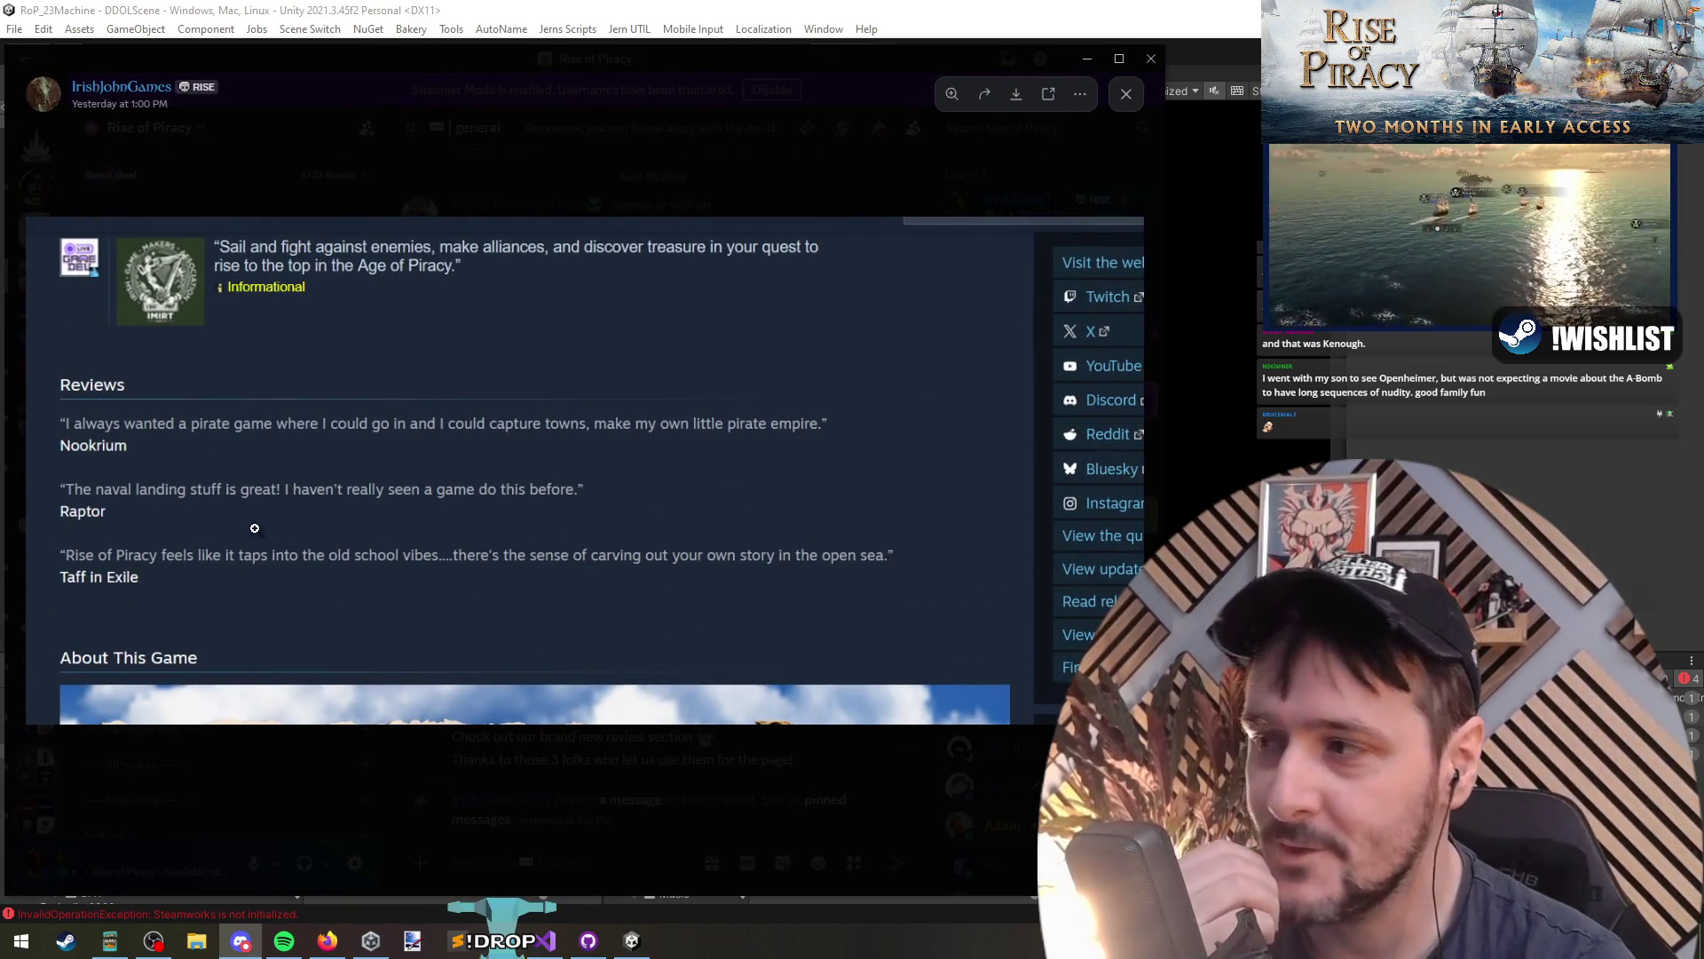
{"action": "mouse_move", "coordinate": [376, 81]}
{"action": "left_mouse_down"}
{"action": "mouse_move", "coordinate": [364, 56]}
{"action": "mouse_move", "coordinate": [332, 59]}
{"action": "left_mouse_up"}
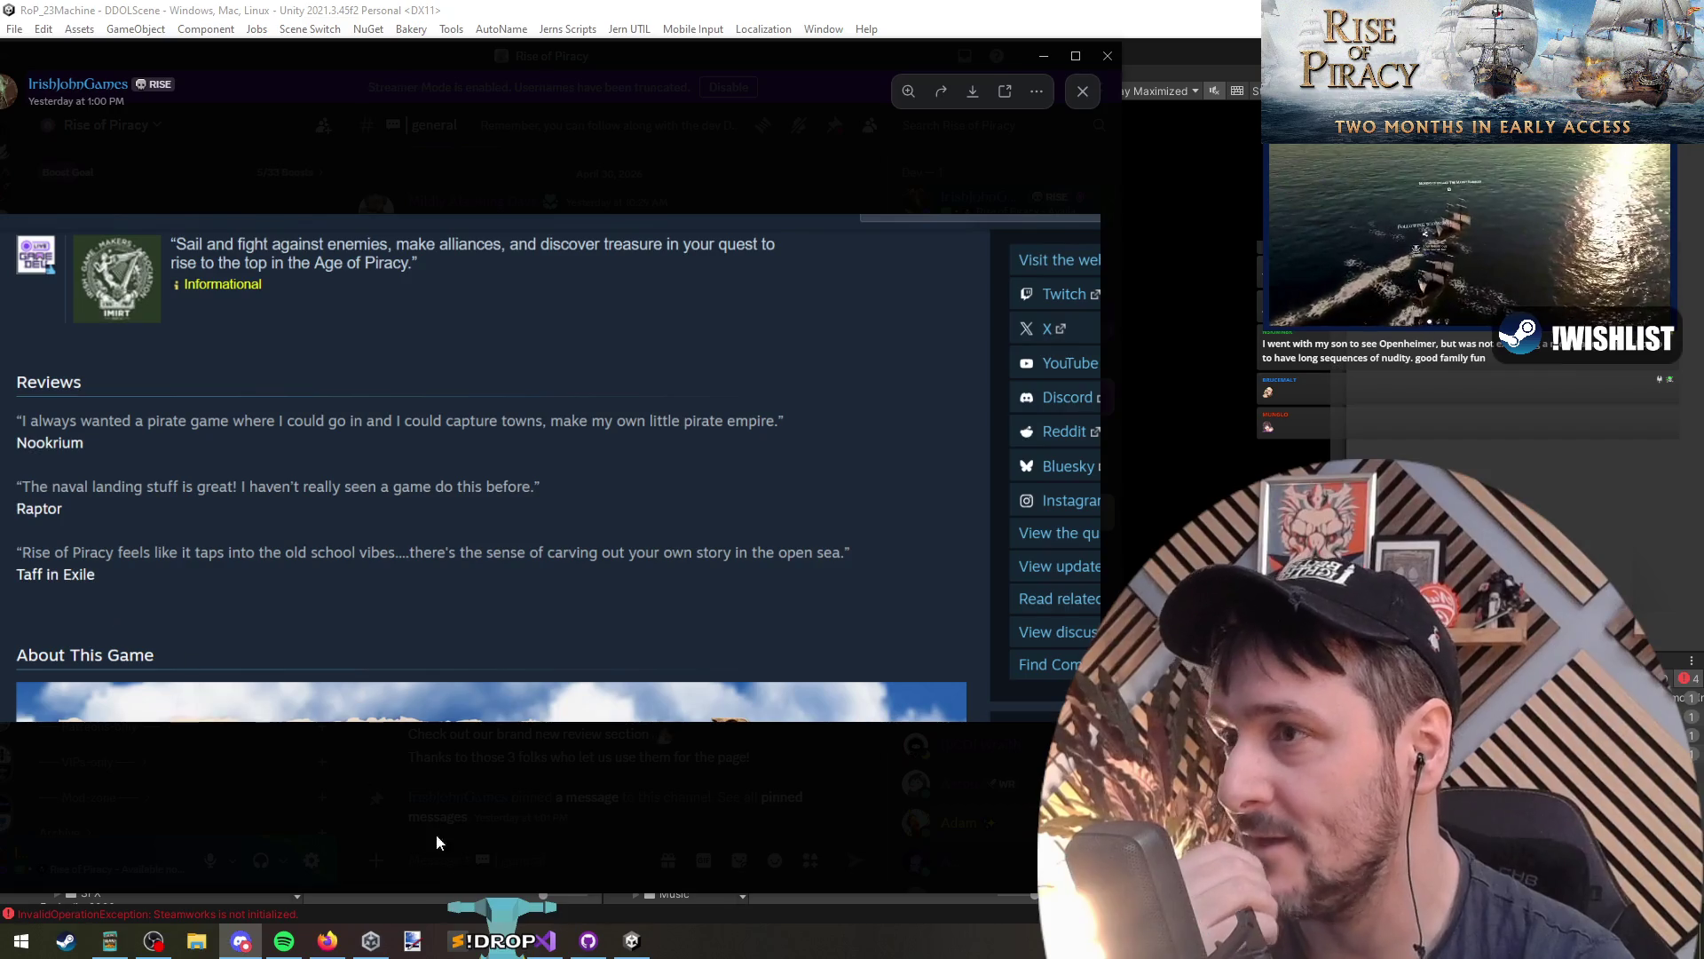
{"action": "left_click", "coordinate": [654, 803]}
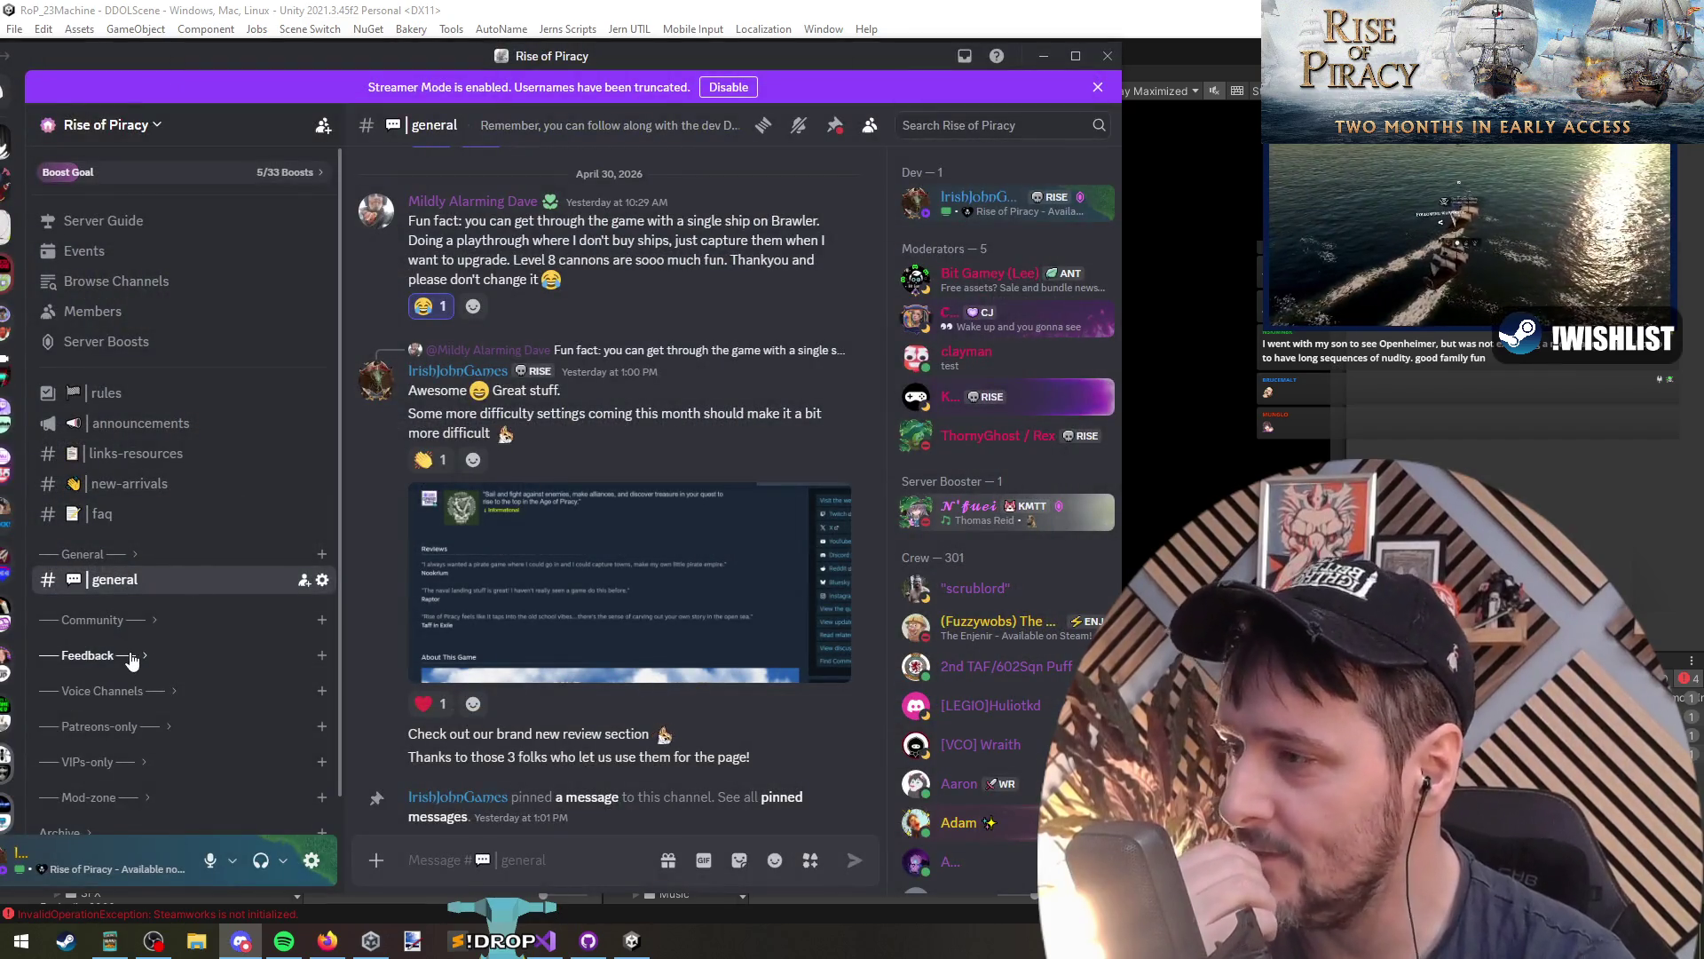
Step: Expand the Community category and switch to #share-your-screenshots
{"action": "left_click", "coordinate": [132, 659]}
{"action": "left_click", "coordinate": [115, 656]}
{"action": "left_click", "coordinate": [94, 619]}
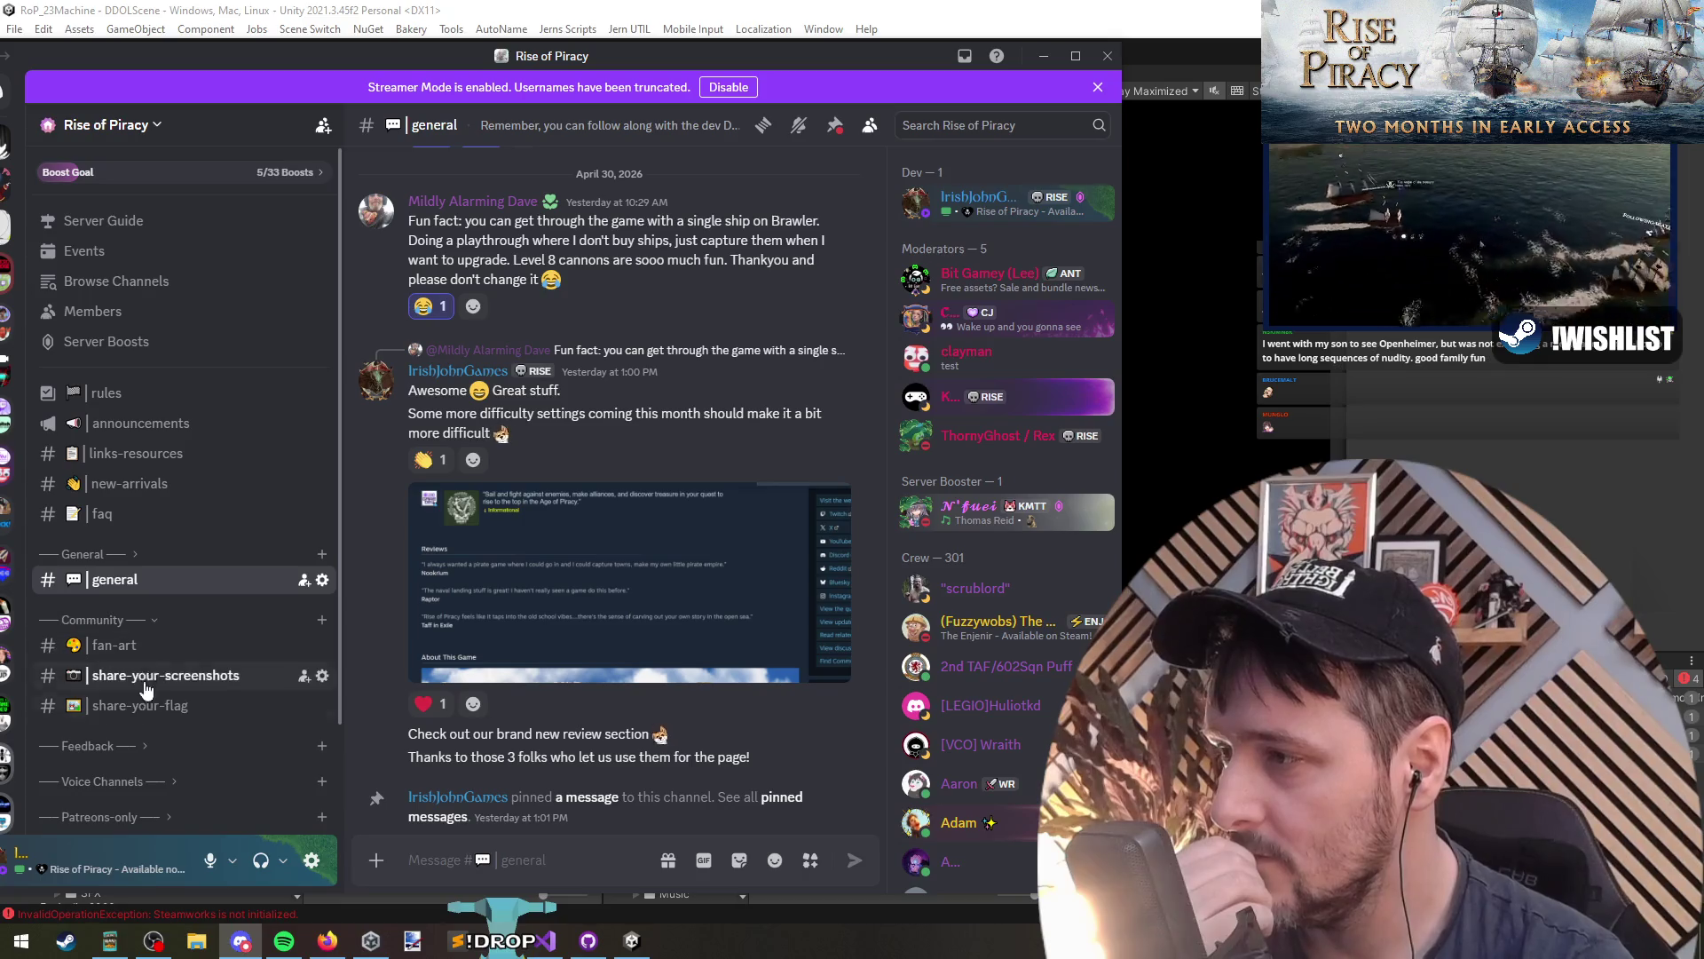
{"action": "left_click", "coordinate": [146, 682]}
{"action": "left_click", "coordinate": [93, 590]}
Step: Scroll up the channel and open the treasure-map screenshot at full size
{"action": "scroll", "coordinate": [603, 700], "scroll_direction": "up", "scroll_amount": 5}
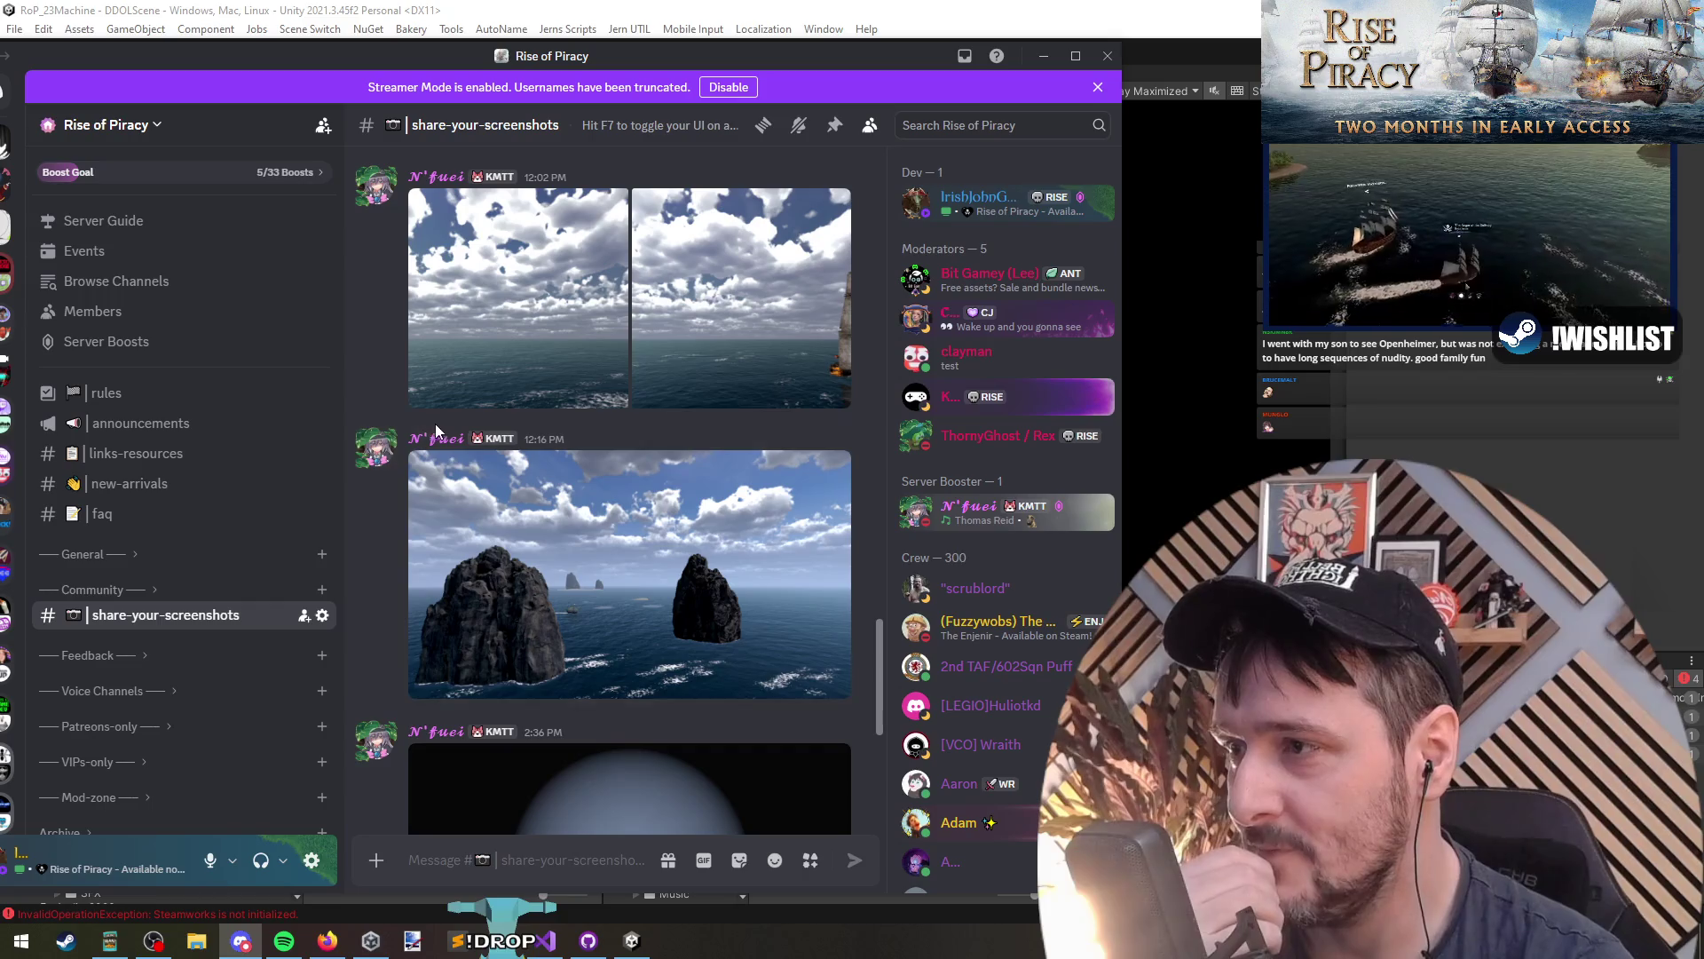
{"action": "scroll", "coordinate": [568, 570], "scroll_direction": "up", "scroll_amount": 10}
{"action": "scroll", "coordinate": [565, 571], "scroll_direction": "up", "scroll_amount": 5}
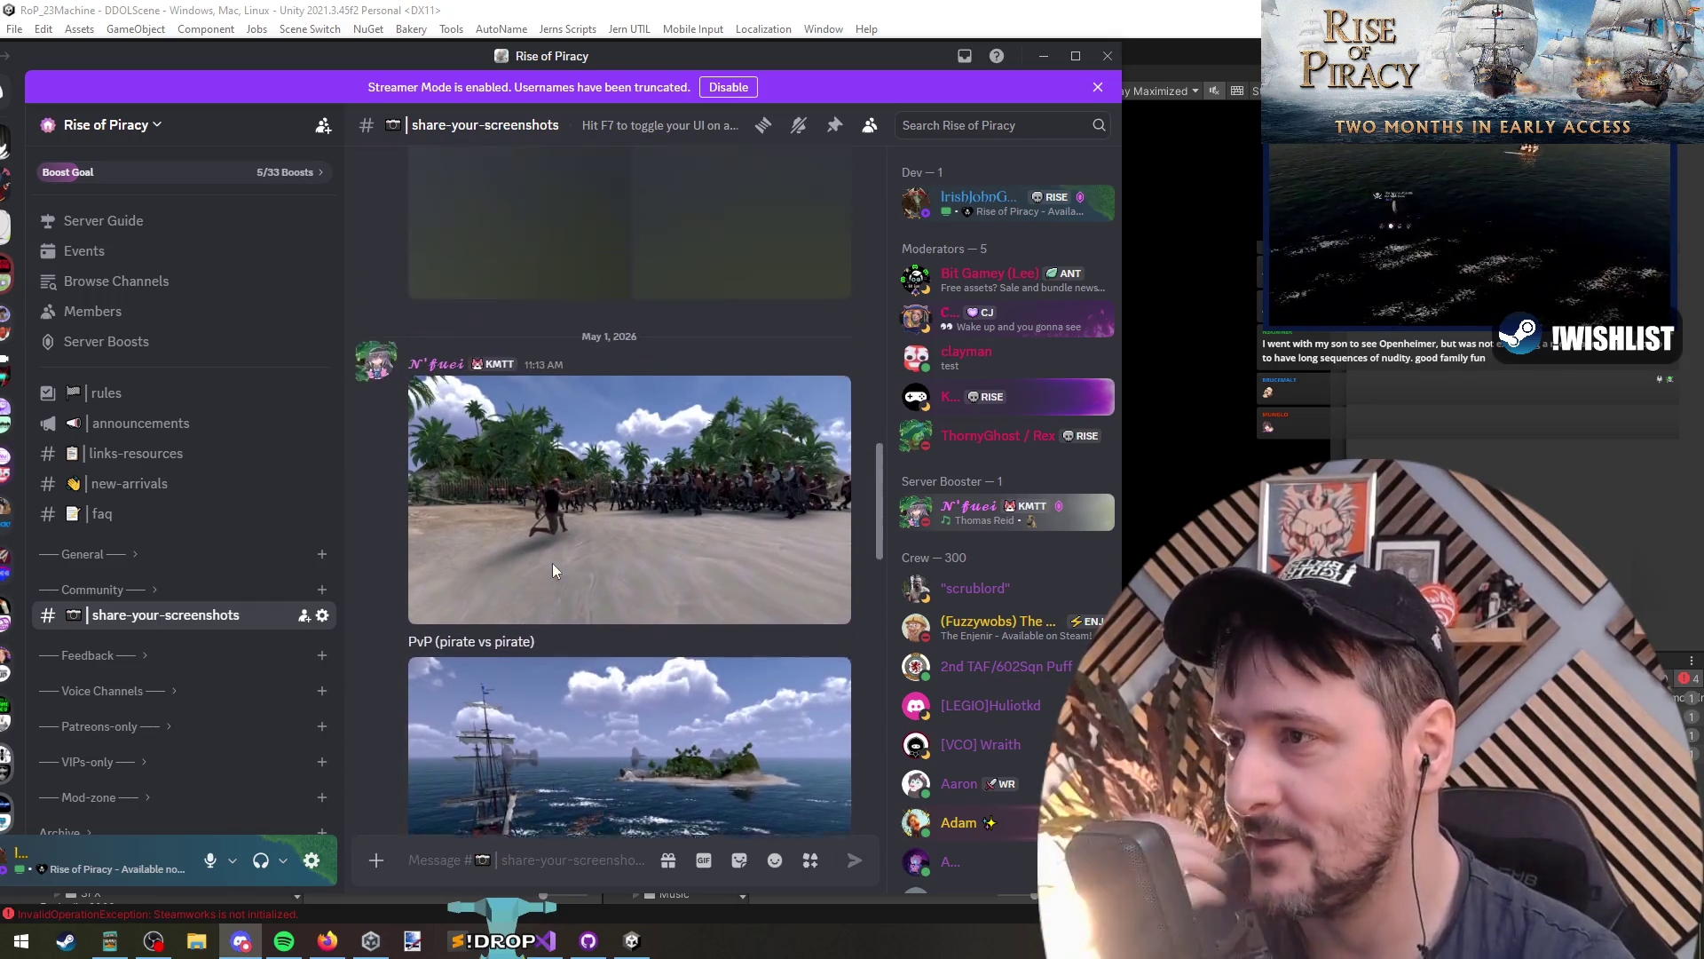
{"action": "scroll", "coordinate": [595, 568], "scroll_direction": "up", "scroll_amount": 5}
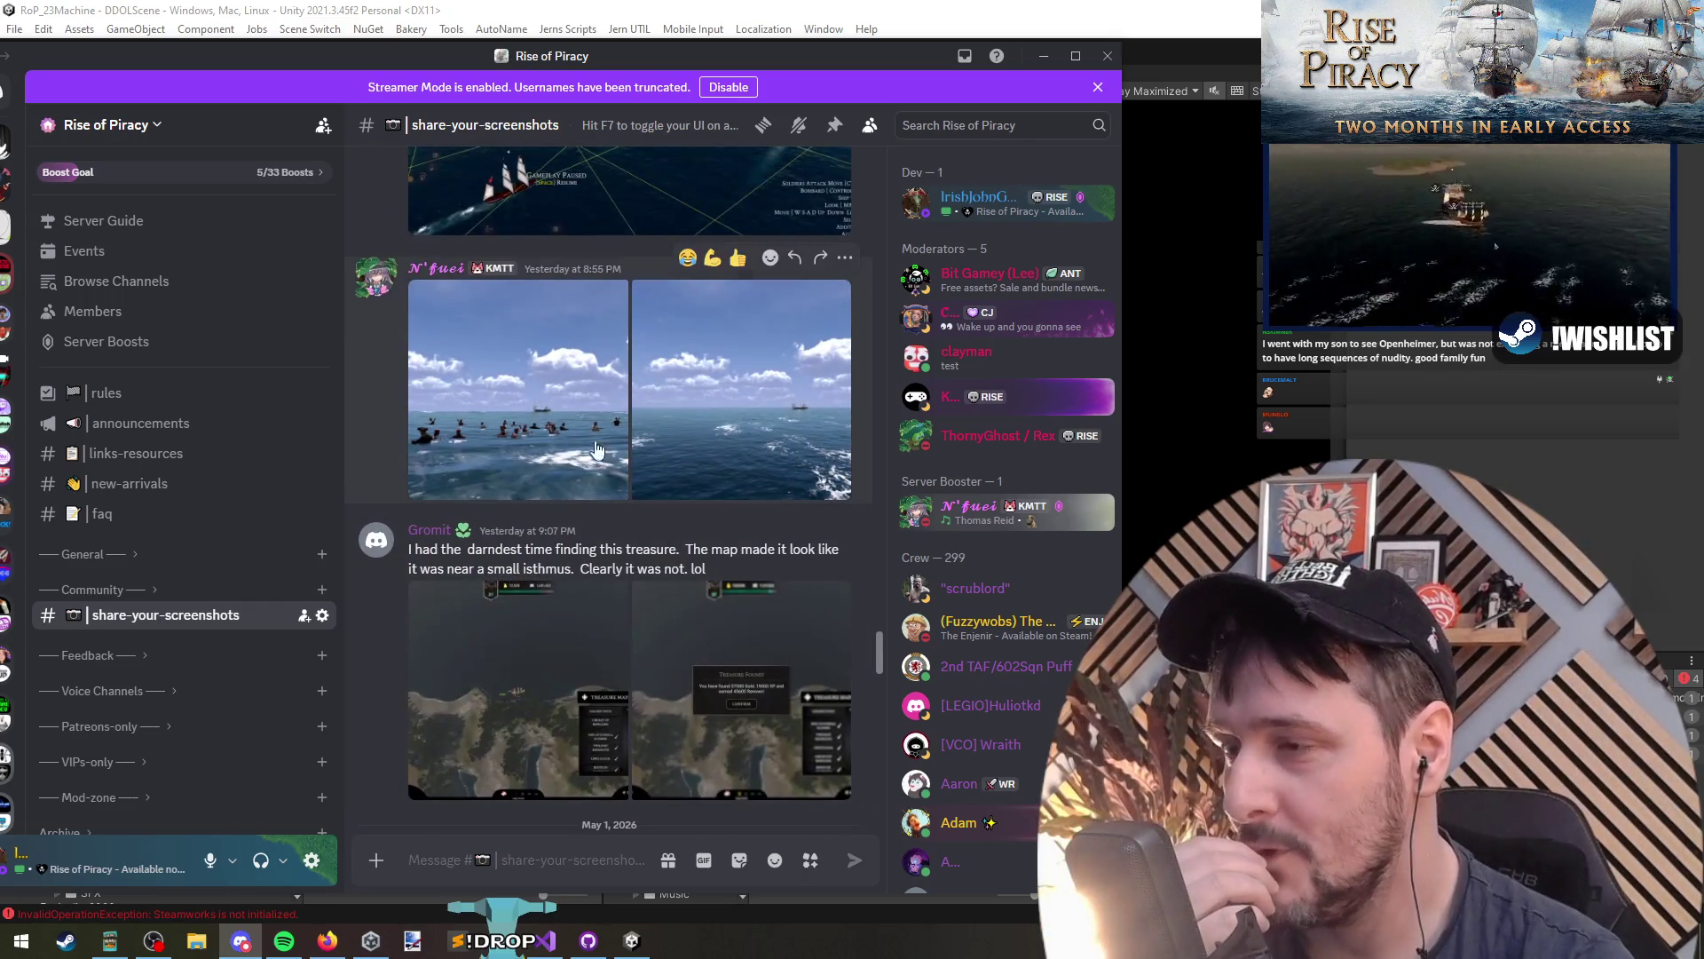
{"action": "scroll", "coordinate": [568, 577], "scroll_direction": "up", "scroll_amount": 1}
{"action": "scroll", "coordinate": [562, 592], "scroll_direction": "down", "scroll_amount": 1}
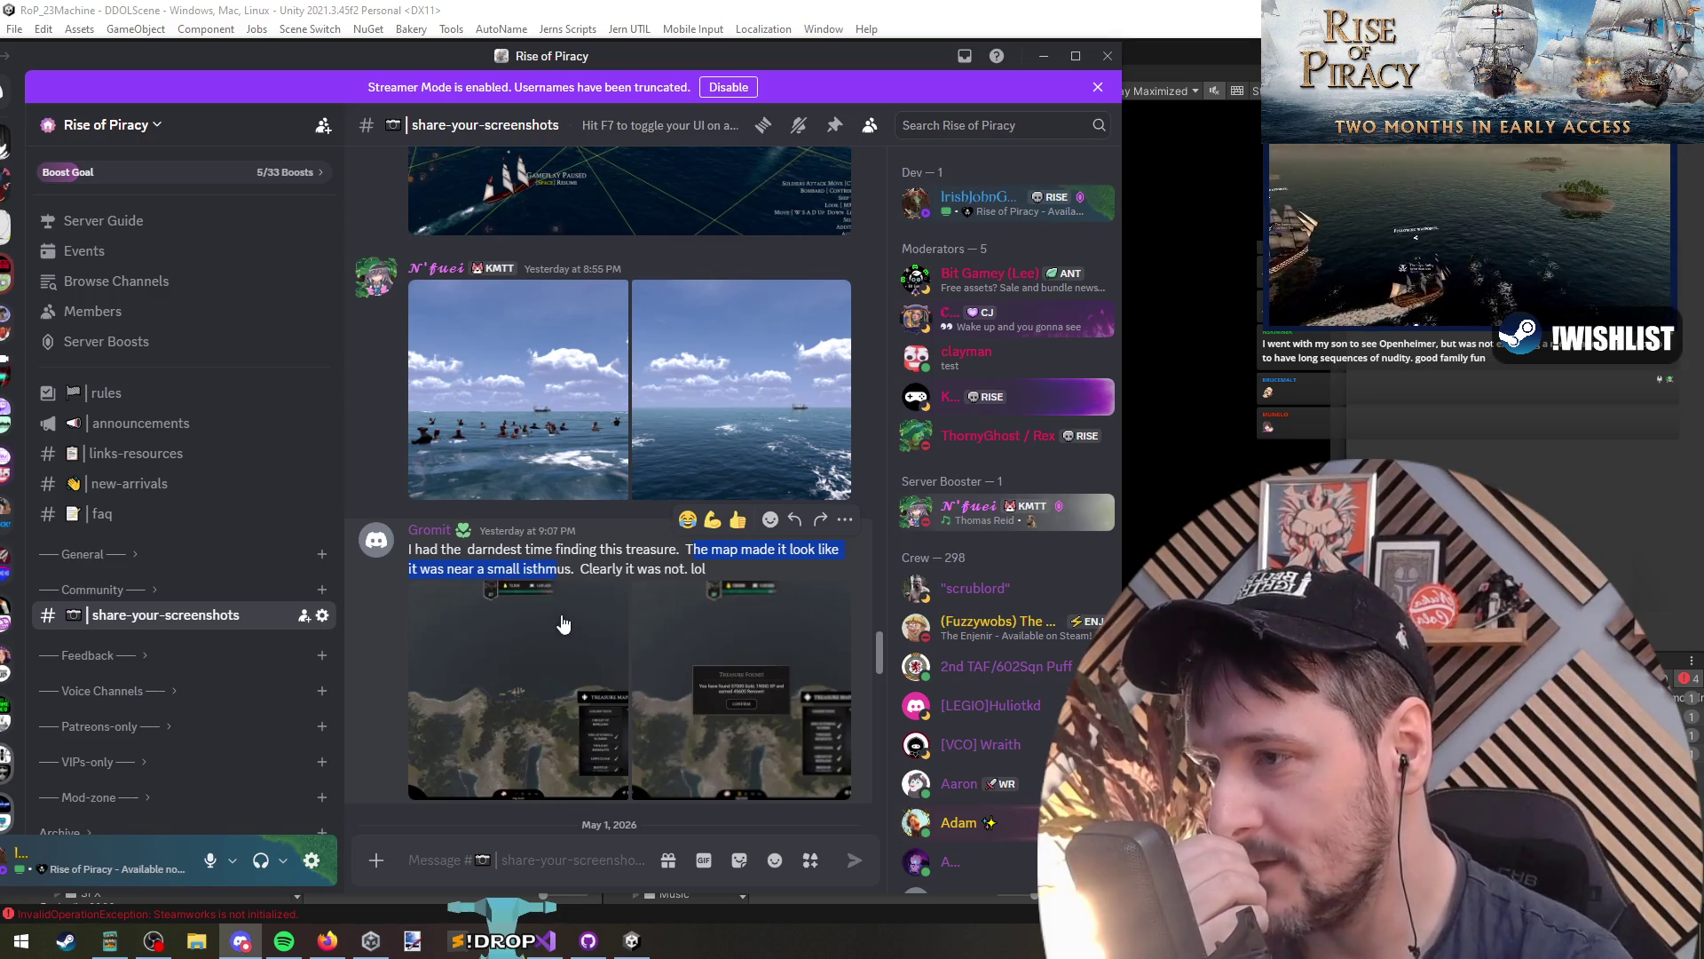
{"action": "left_click", "coordinate": [563, 624]}
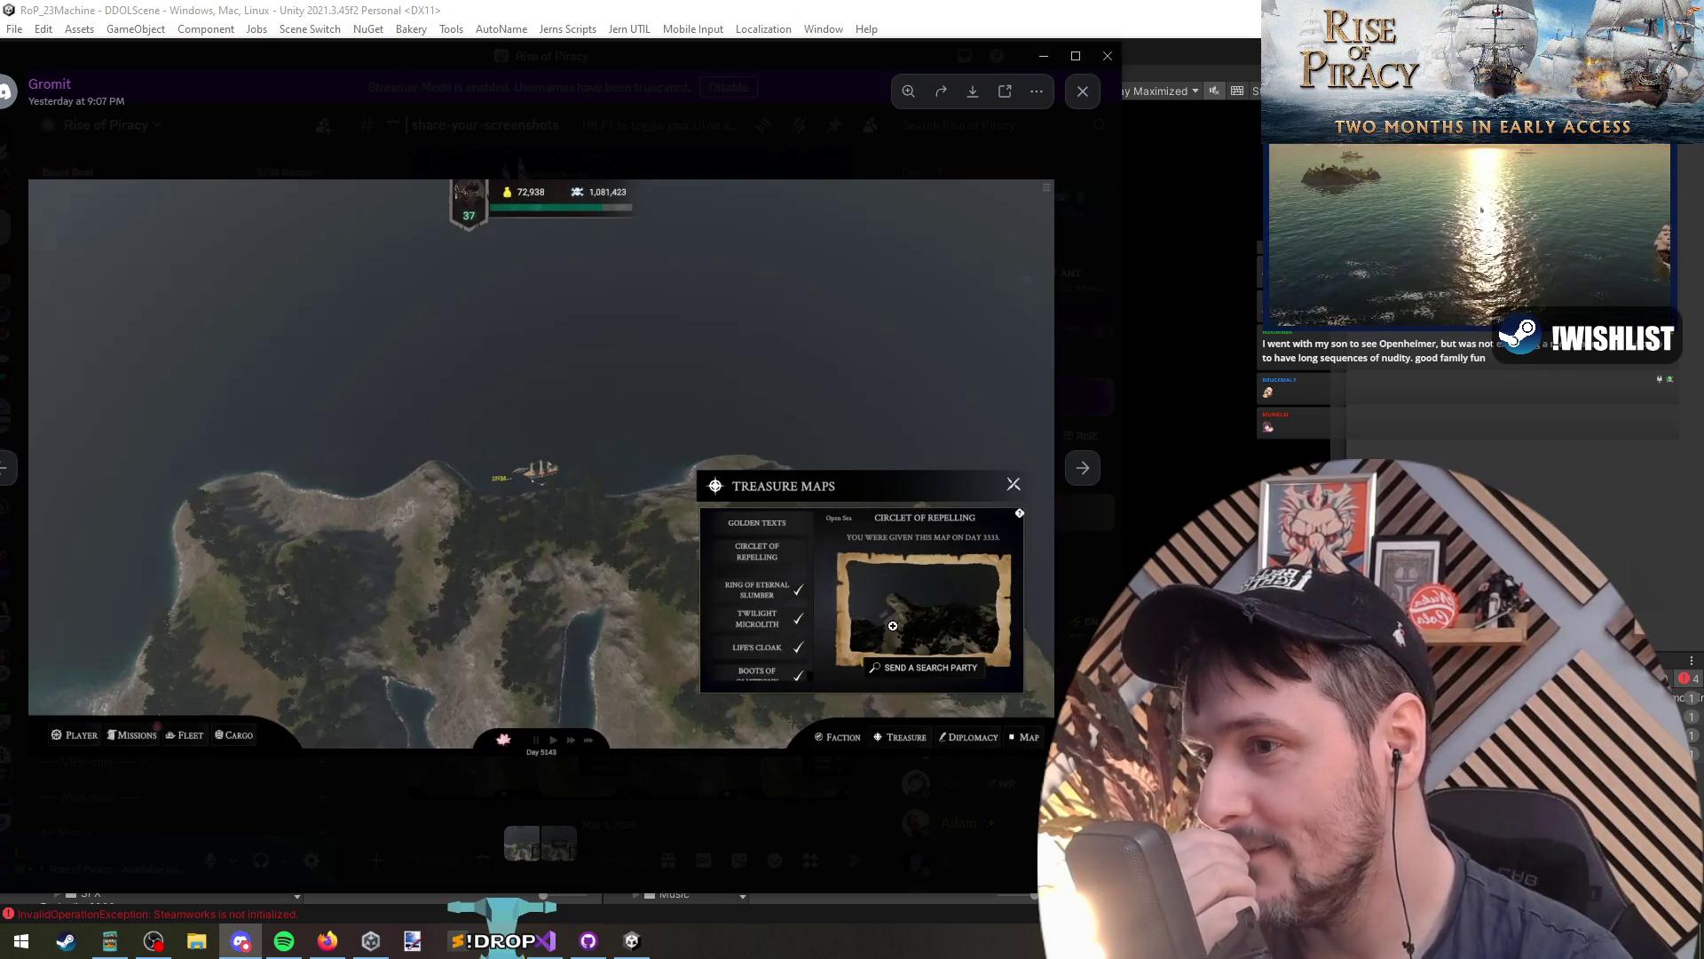
Step: Step through the post's images, zooming into the Treasure Found screen and its 57000 Gold reward
{"action": "left_click", "coordinate": [1083, 468]}
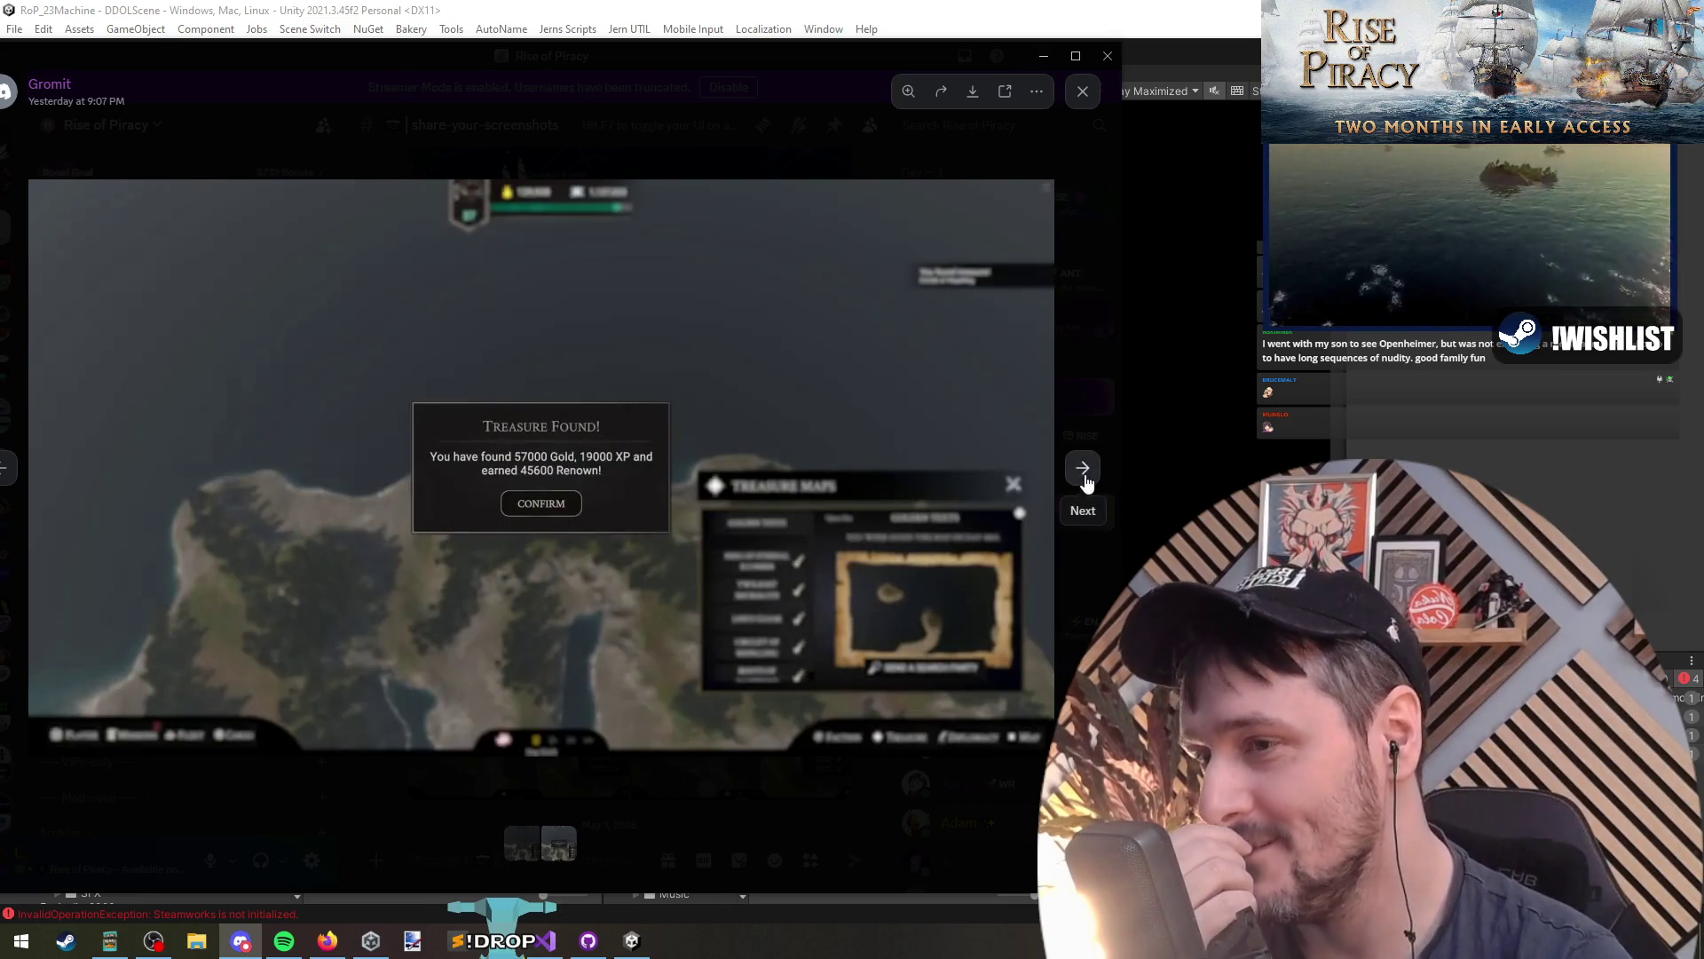
{"action": "left_click", "coordinate": [909, 614]}
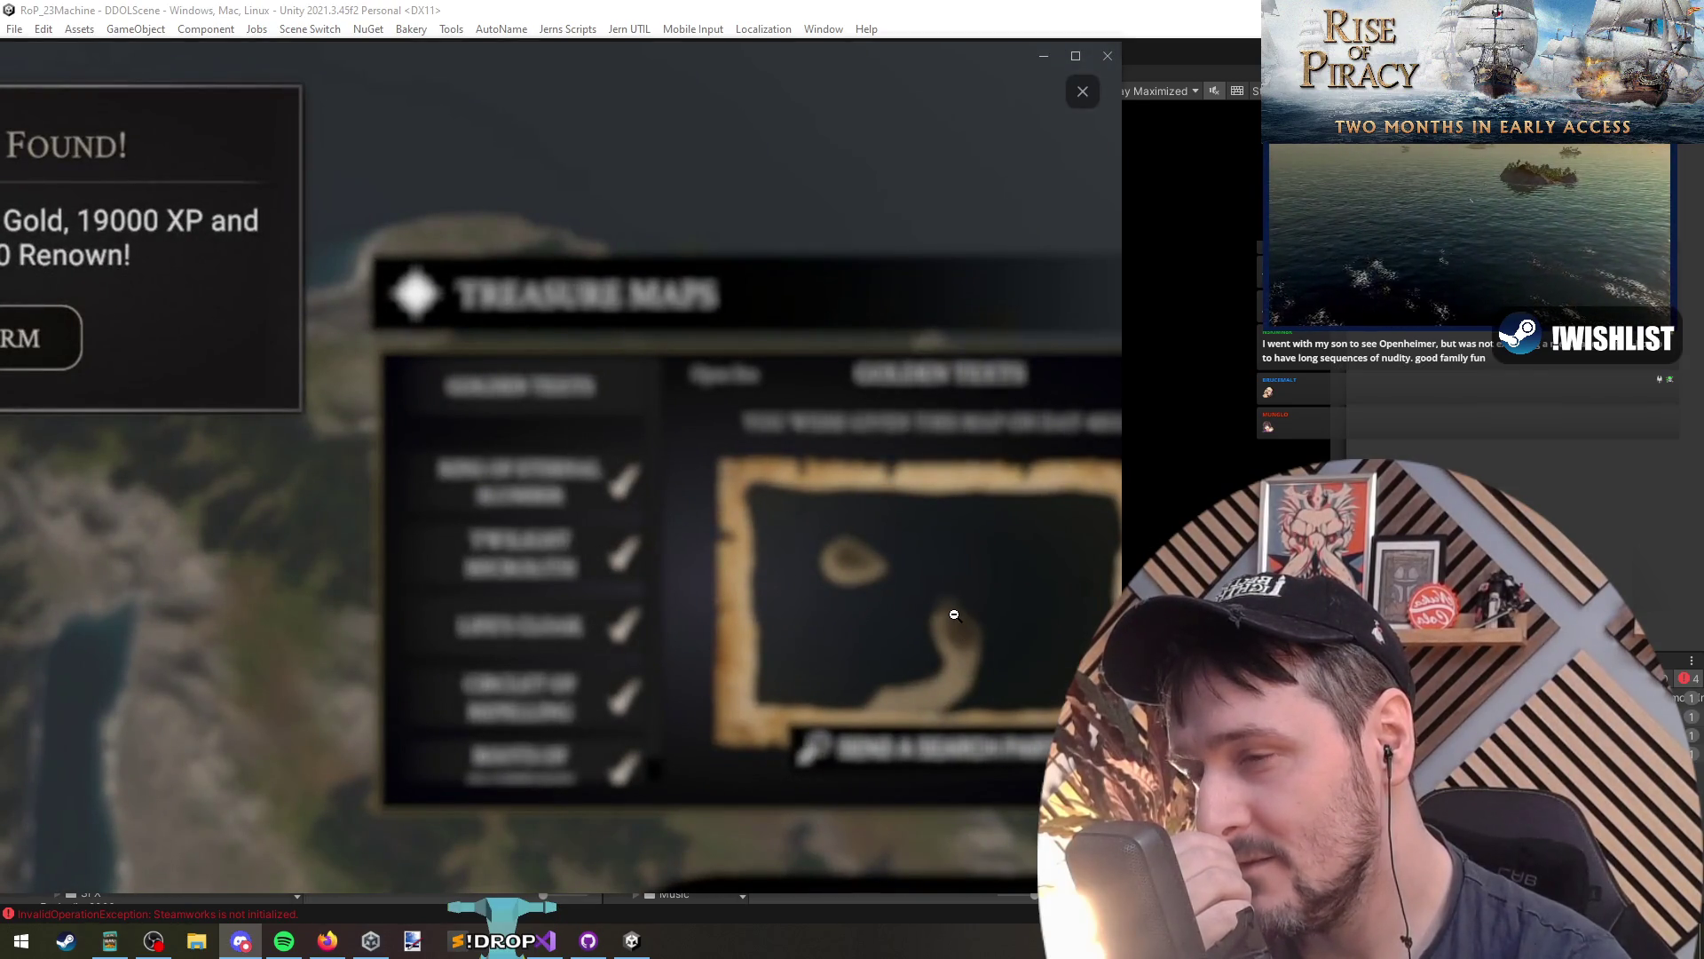
{"action": "left_click", "coordinate": [955, 614]}
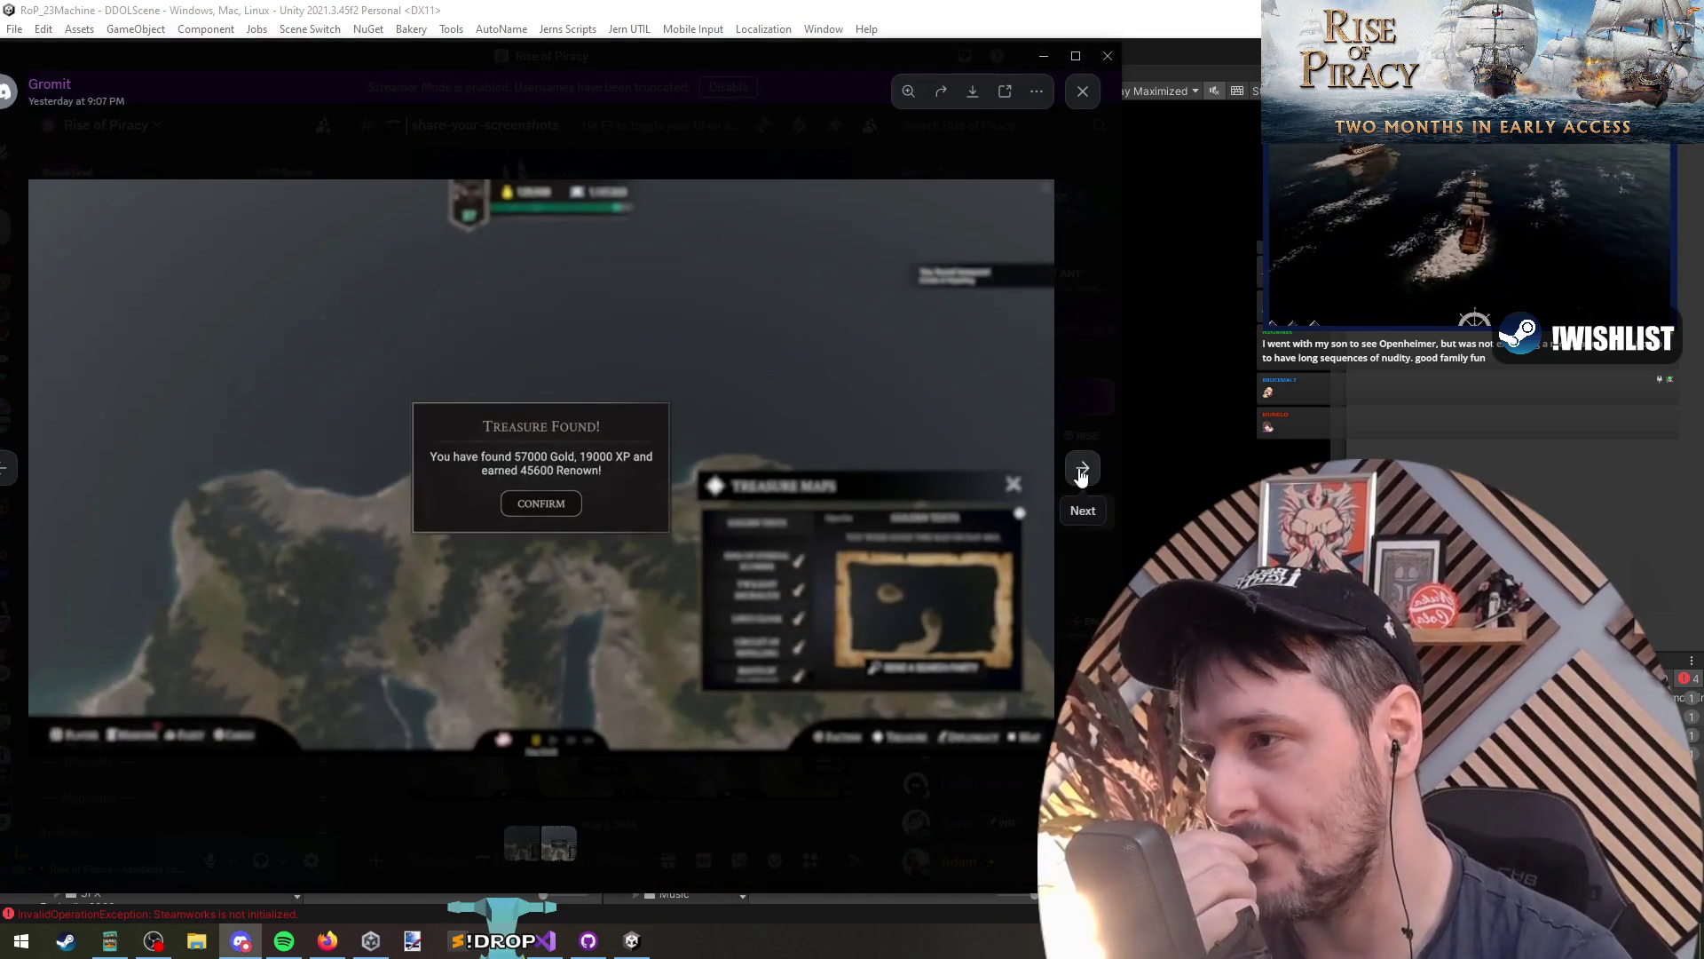
{"action": "left_click", "coordinate": [1083, 470]}
{"action": "left_click", "coordinate": [1082, 475]}
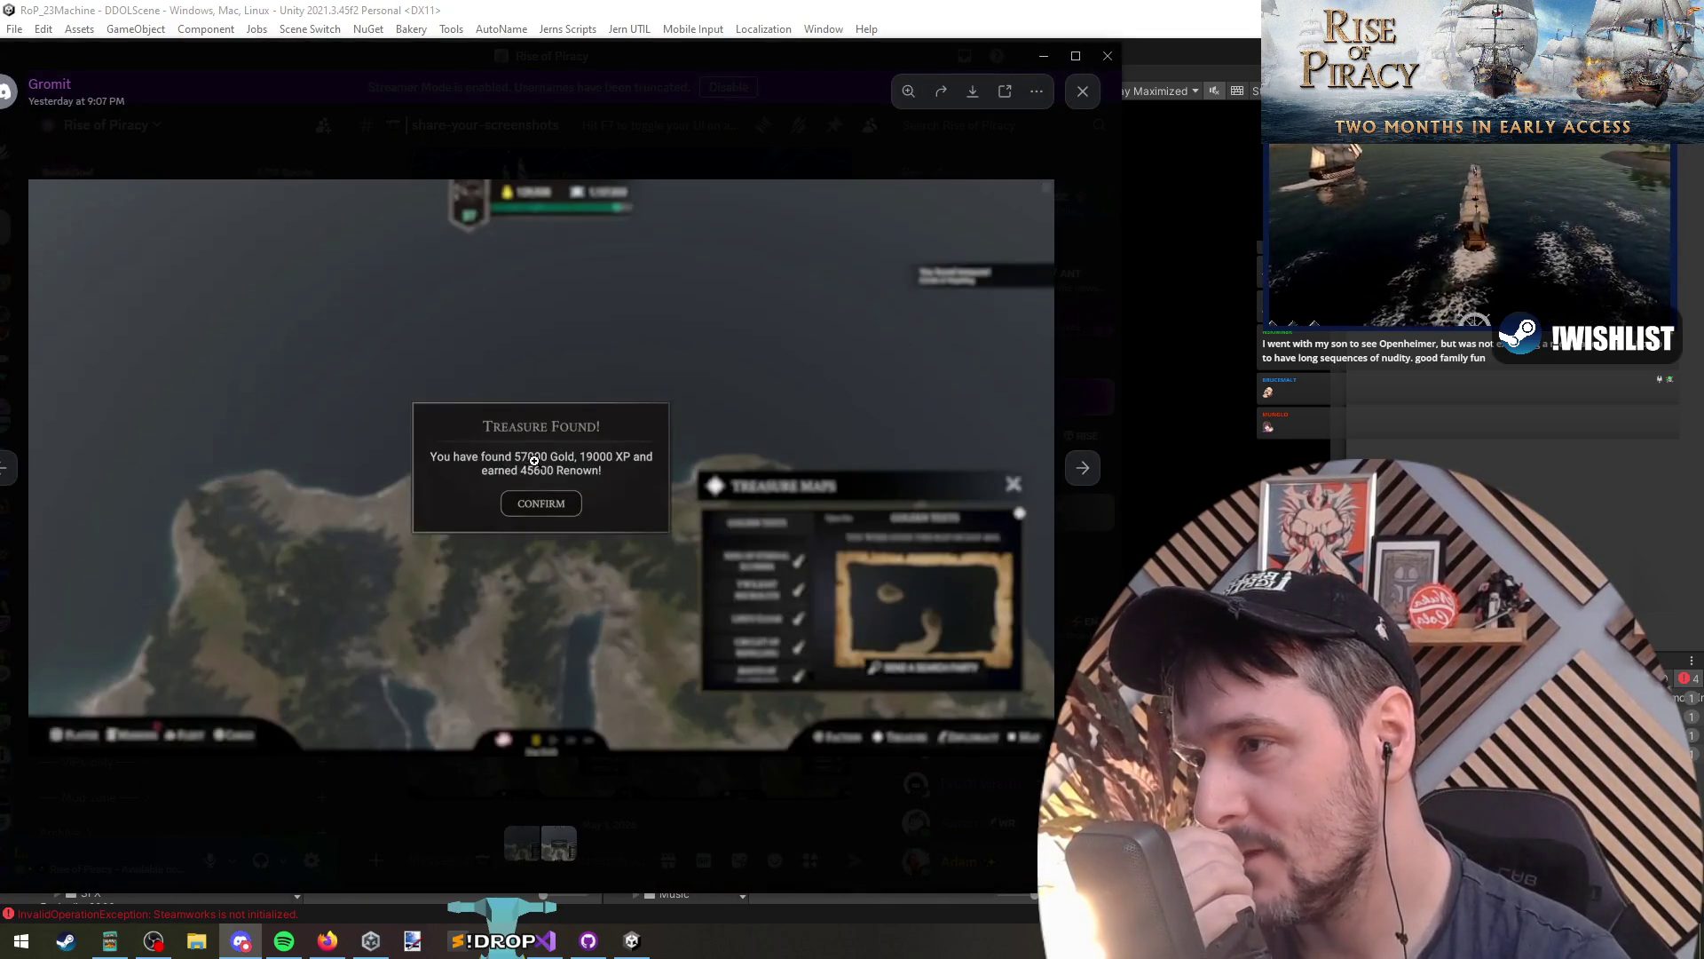
{"action": "left_click", "coordinate": [534, 459]}
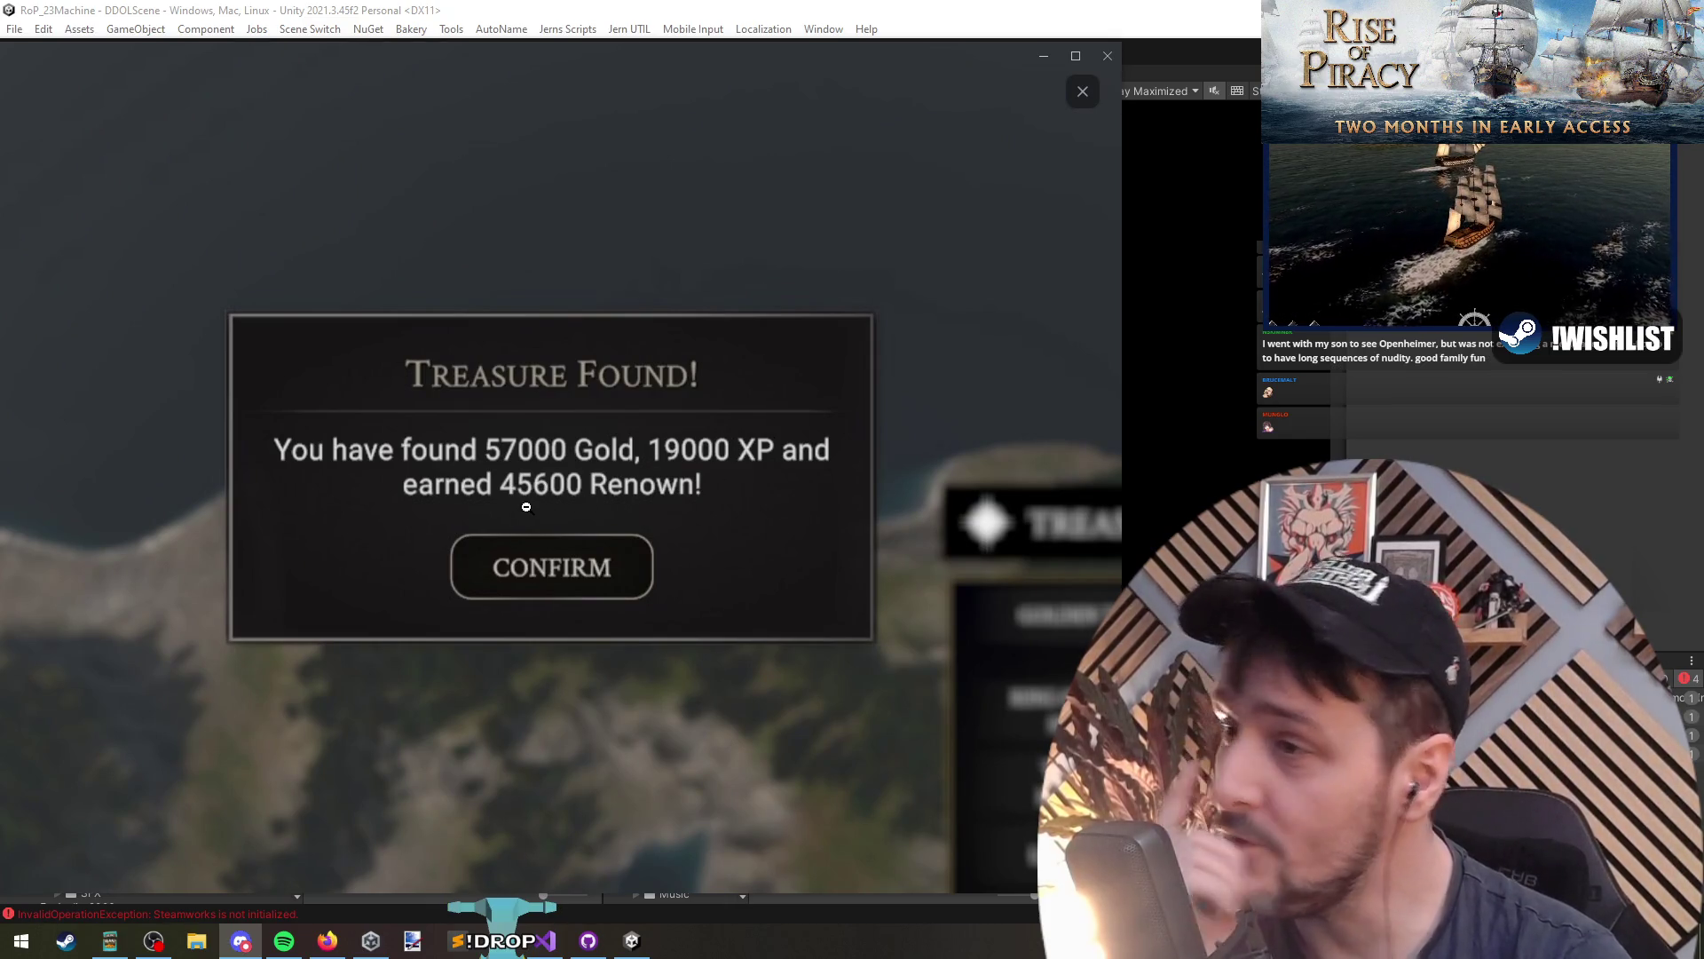
{"action": "left_click", "coordinate": [626, 514]}
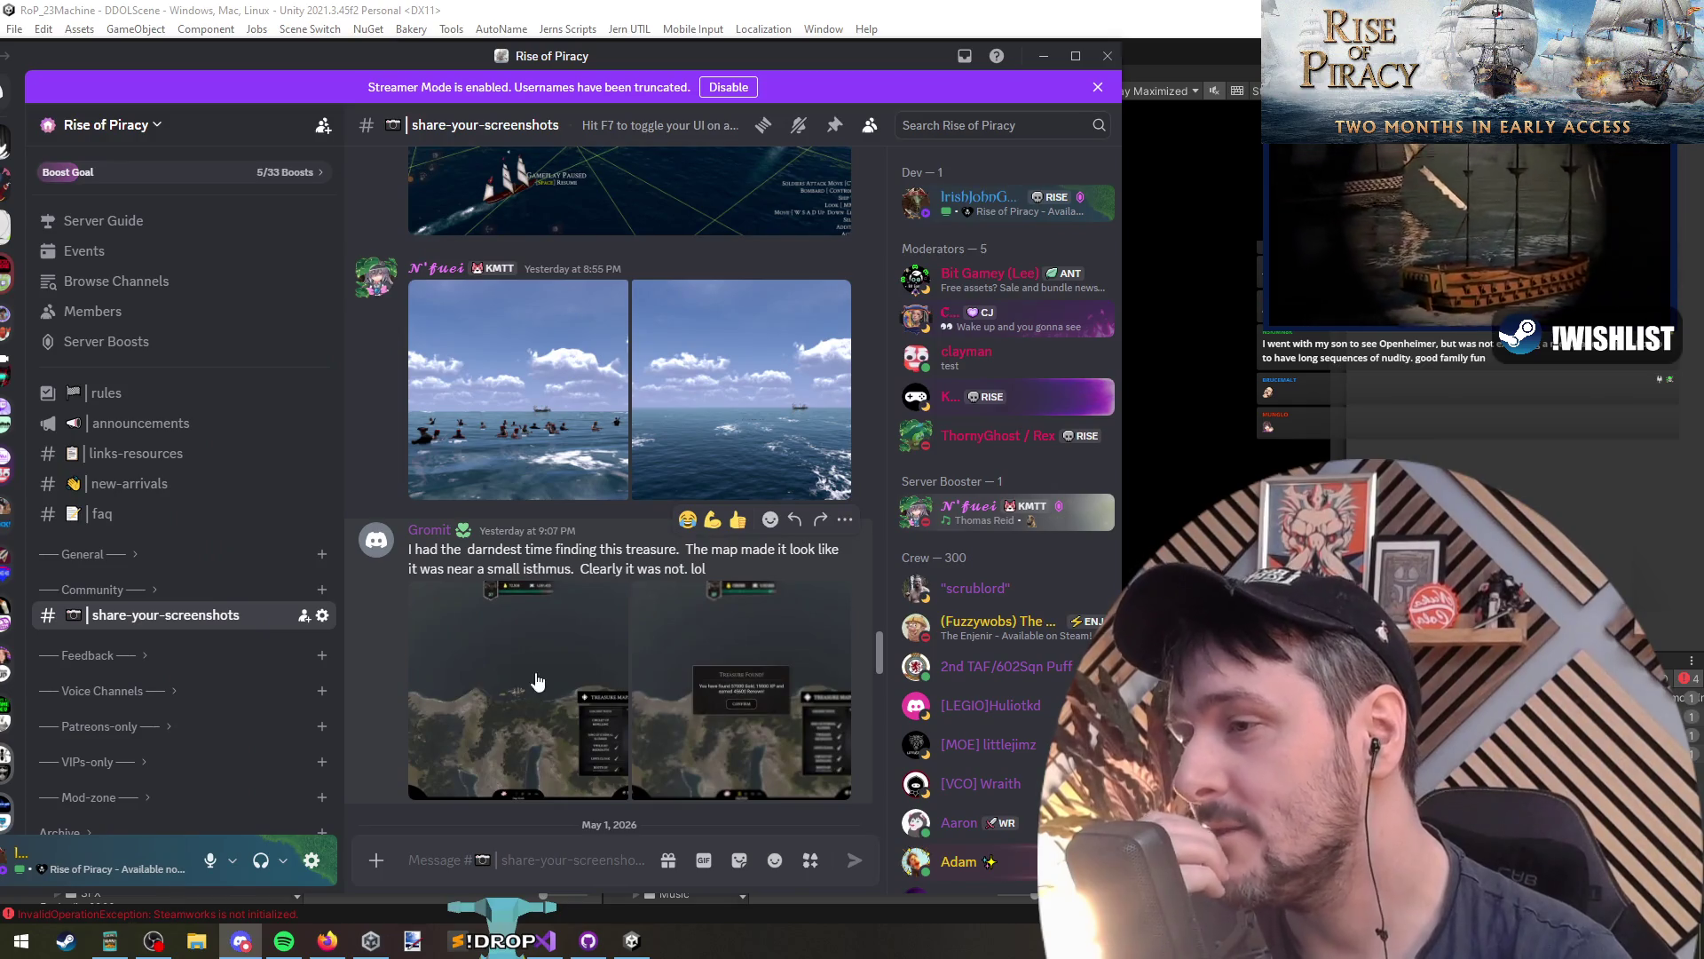
Step: Enlarge and close the treasure-map and swimmers-in-the-sea screenshots
{"action": "left_click", "coordinate": [537, 682]}
{"action": "left_click", "coordinate": [551, 151]}
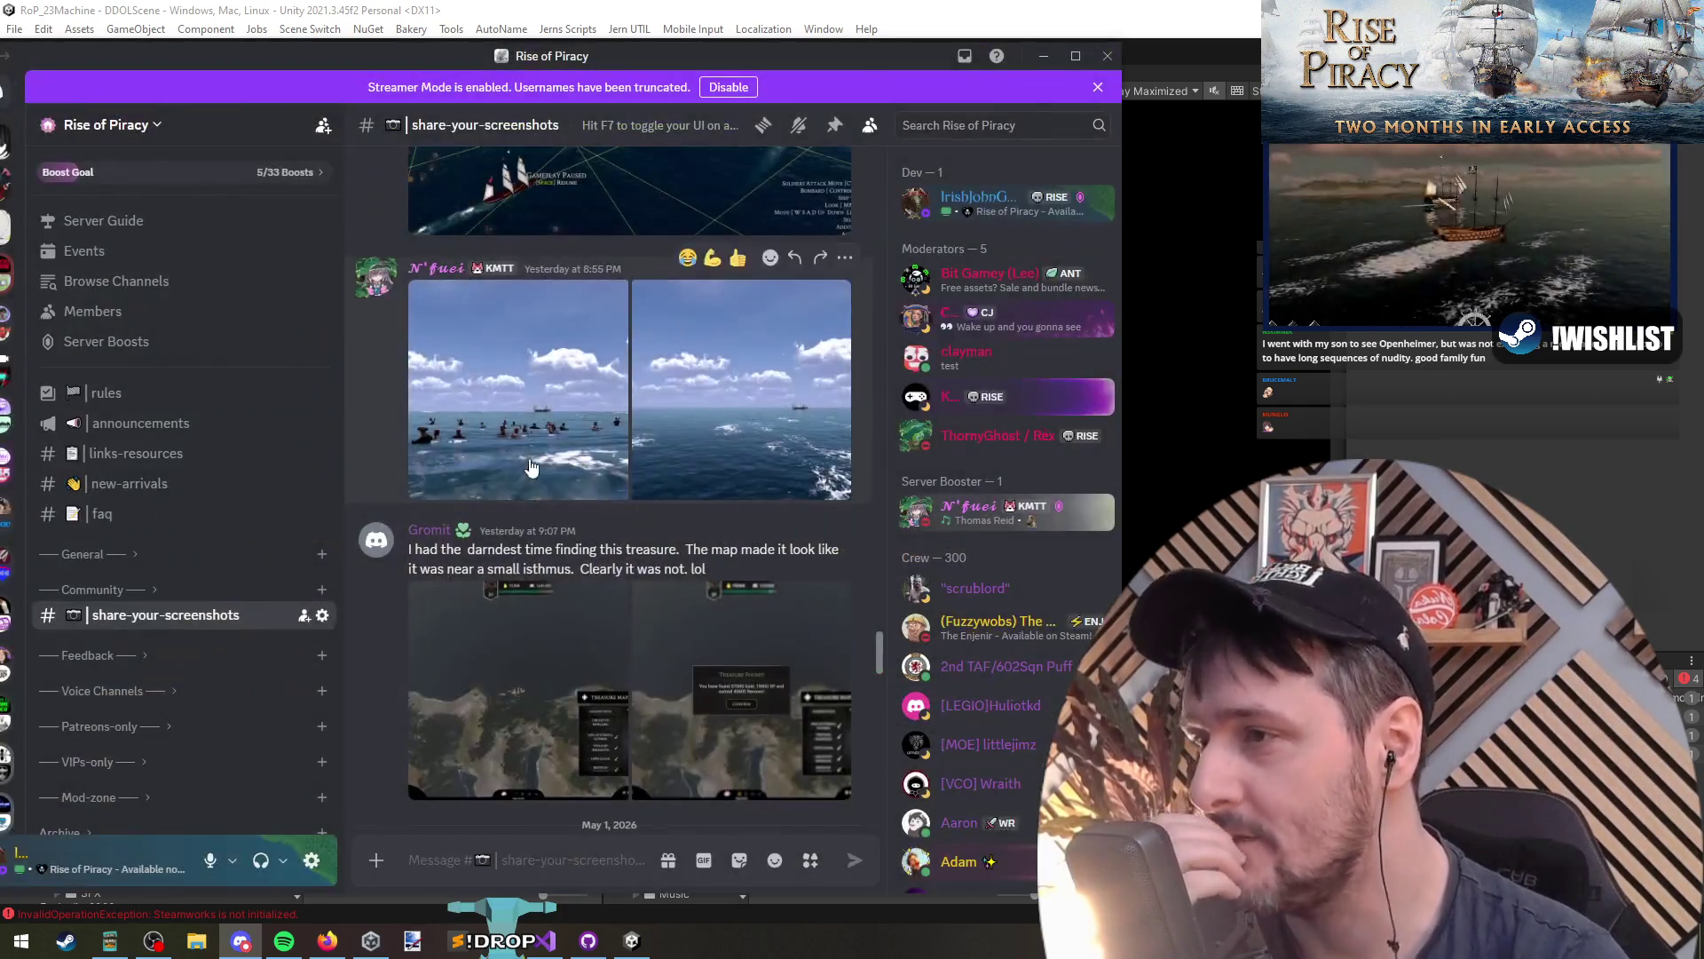
{"action": "scroll", "coordinate": [534, 653], "scroll_direction": "up", "scroll_amount": 3}
{"action": "left_click", "coordinate": [534, 652]}
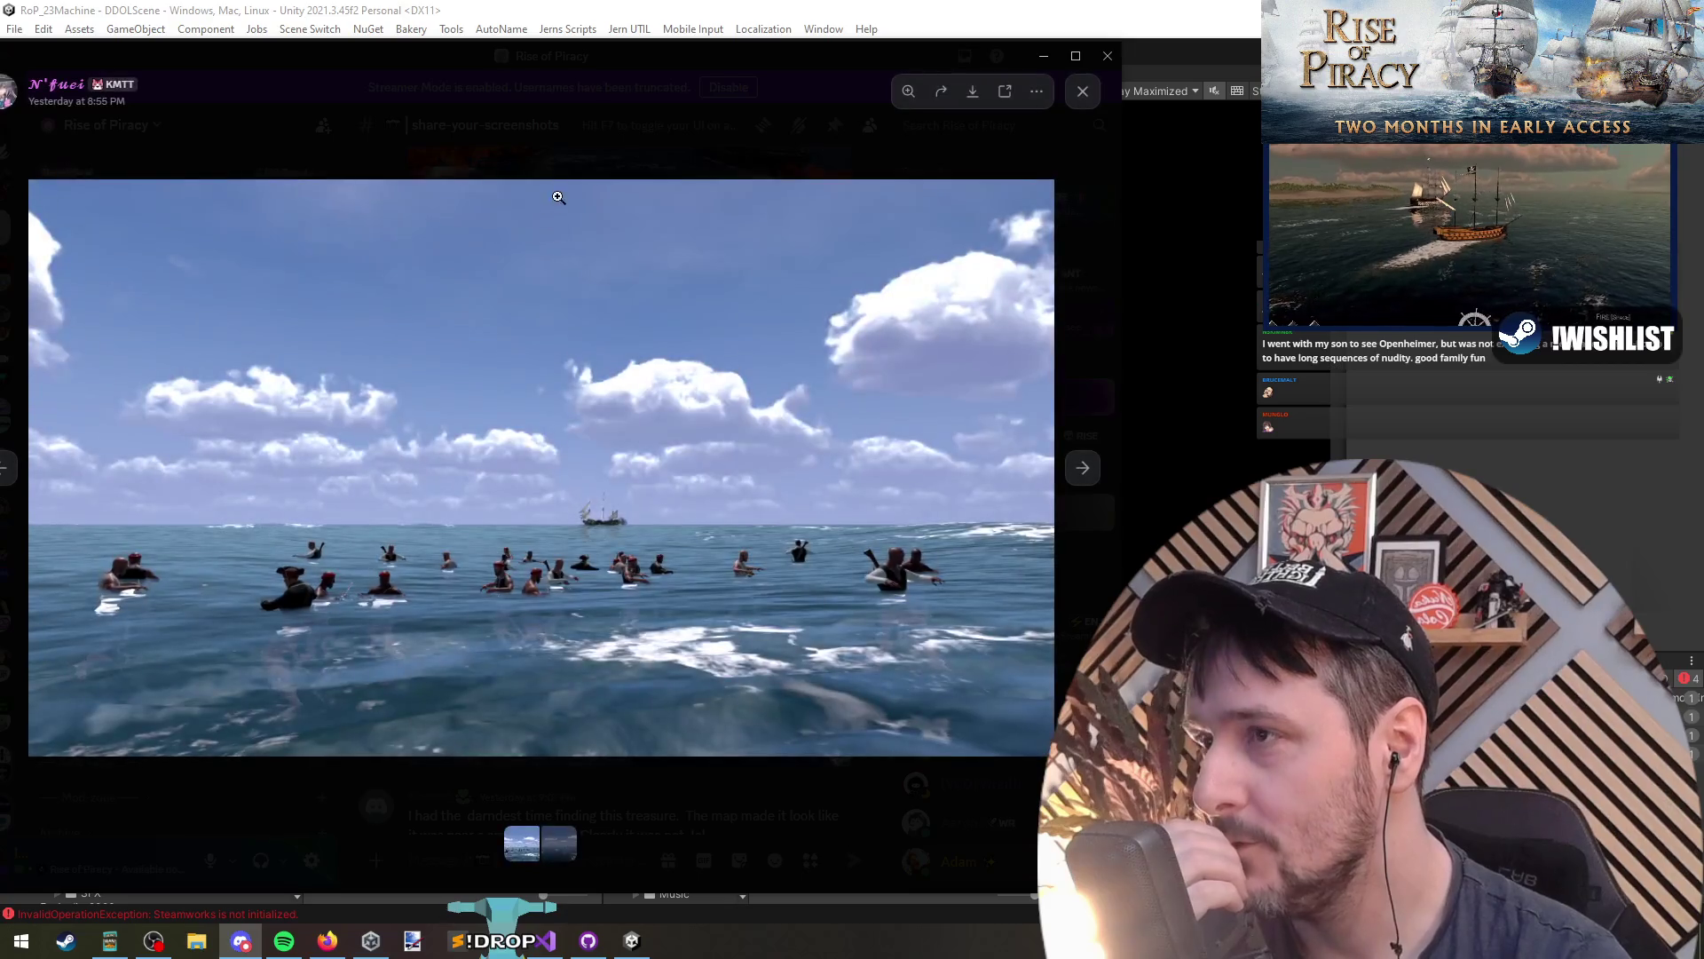
{"action": "left_click", "coordinate": [580, 142]}
{"action": "scroll", "coordinate": [530, 655], "scroll_direction": "down", "scroll_amount": 4}
{"action": "left_click", "coordinate": [530, 654]}
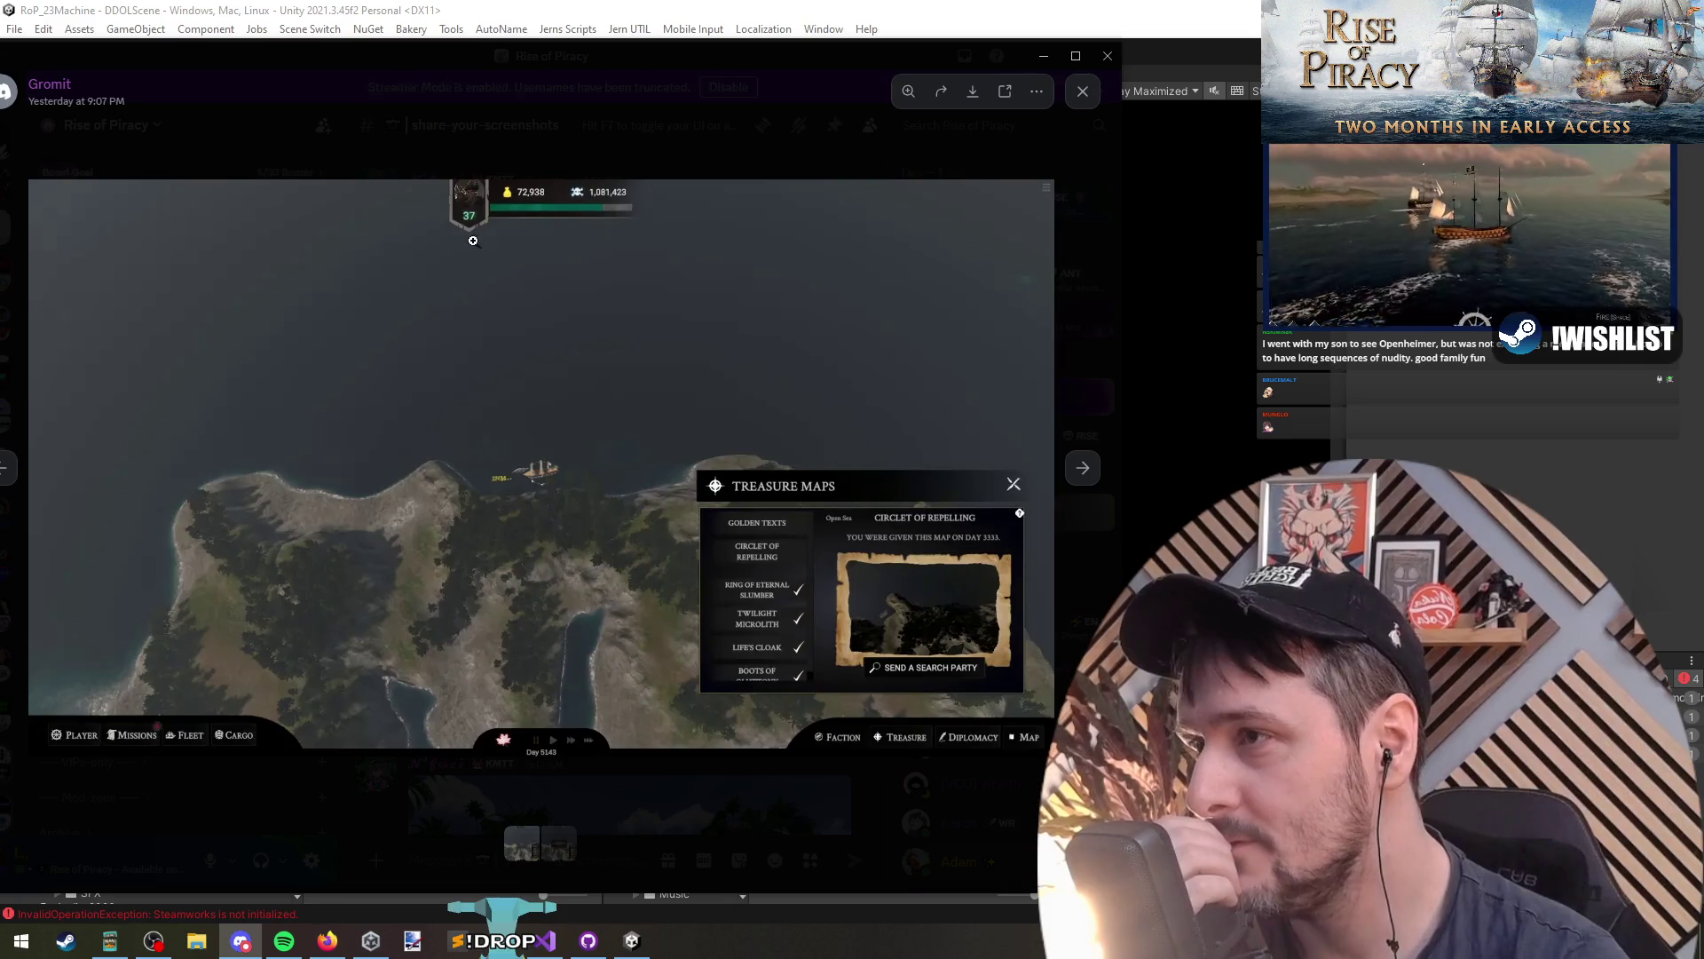
{"action": "left_click", "coordinate": [664, 147]}
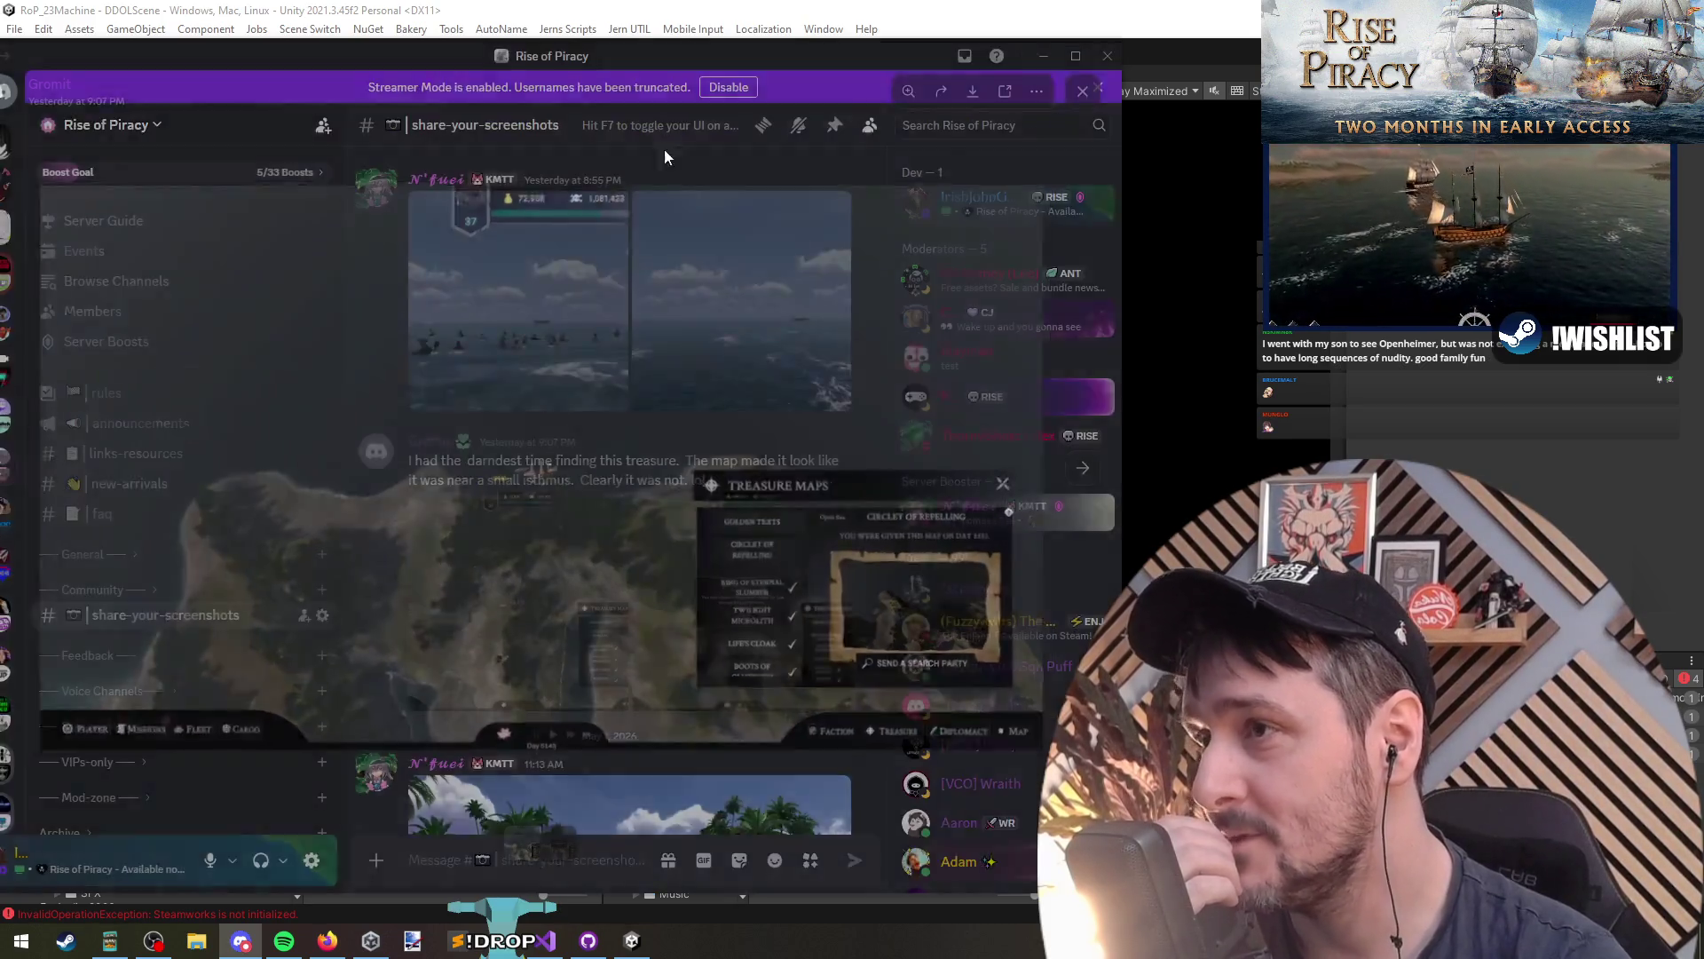
{"action": "scroll", "coordinate": [537, 586], "scroll_direction": "up", "scroll_amount": 4}
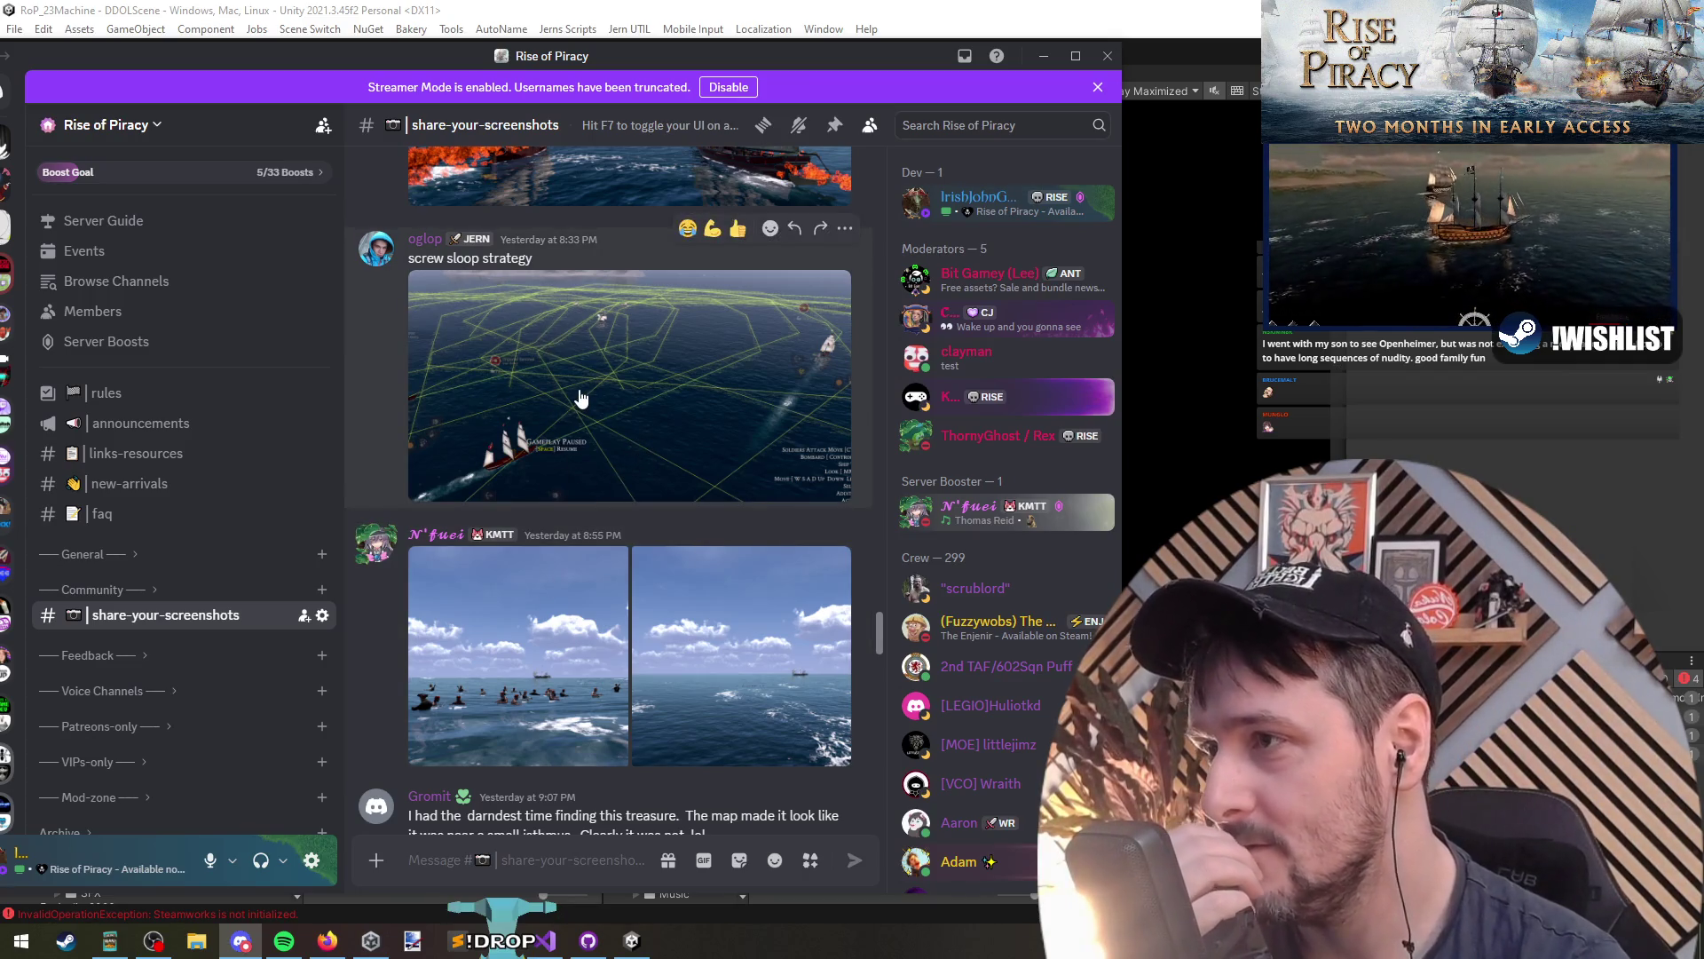
Step: View the screw sloop strategy, two burning ships and another post's screenshots full size
{"action": "left_click", "coordinate": [581, 399]}
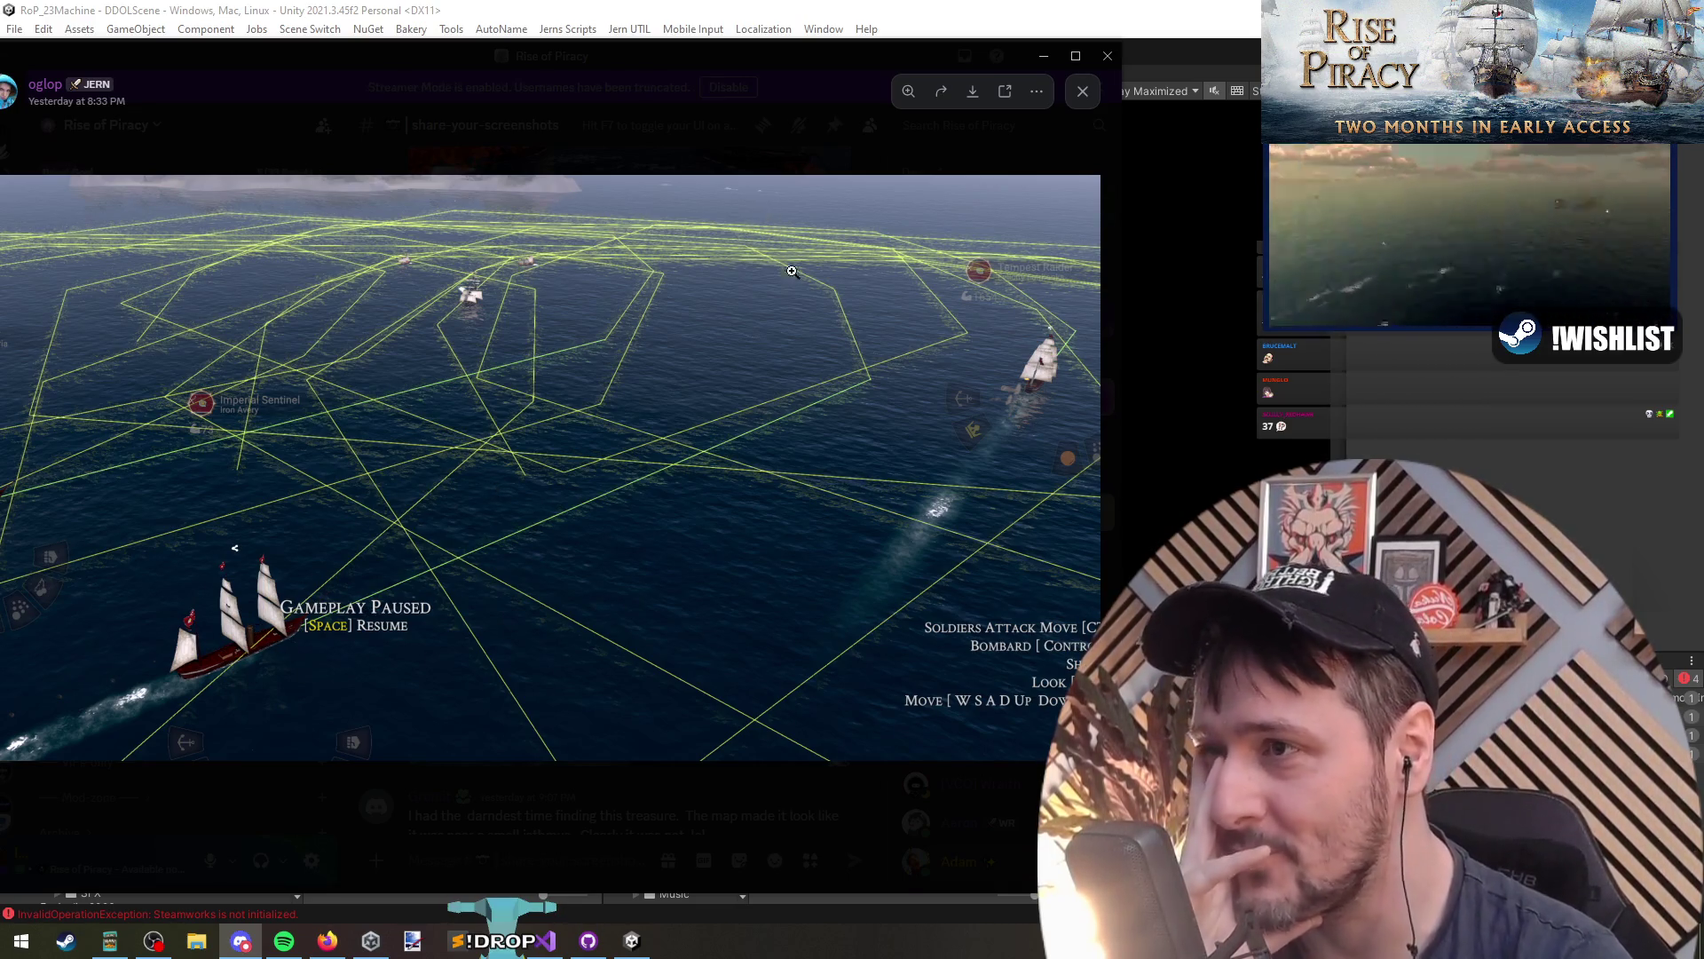
{"action": "left_click", "coordinate": [590, 115]}
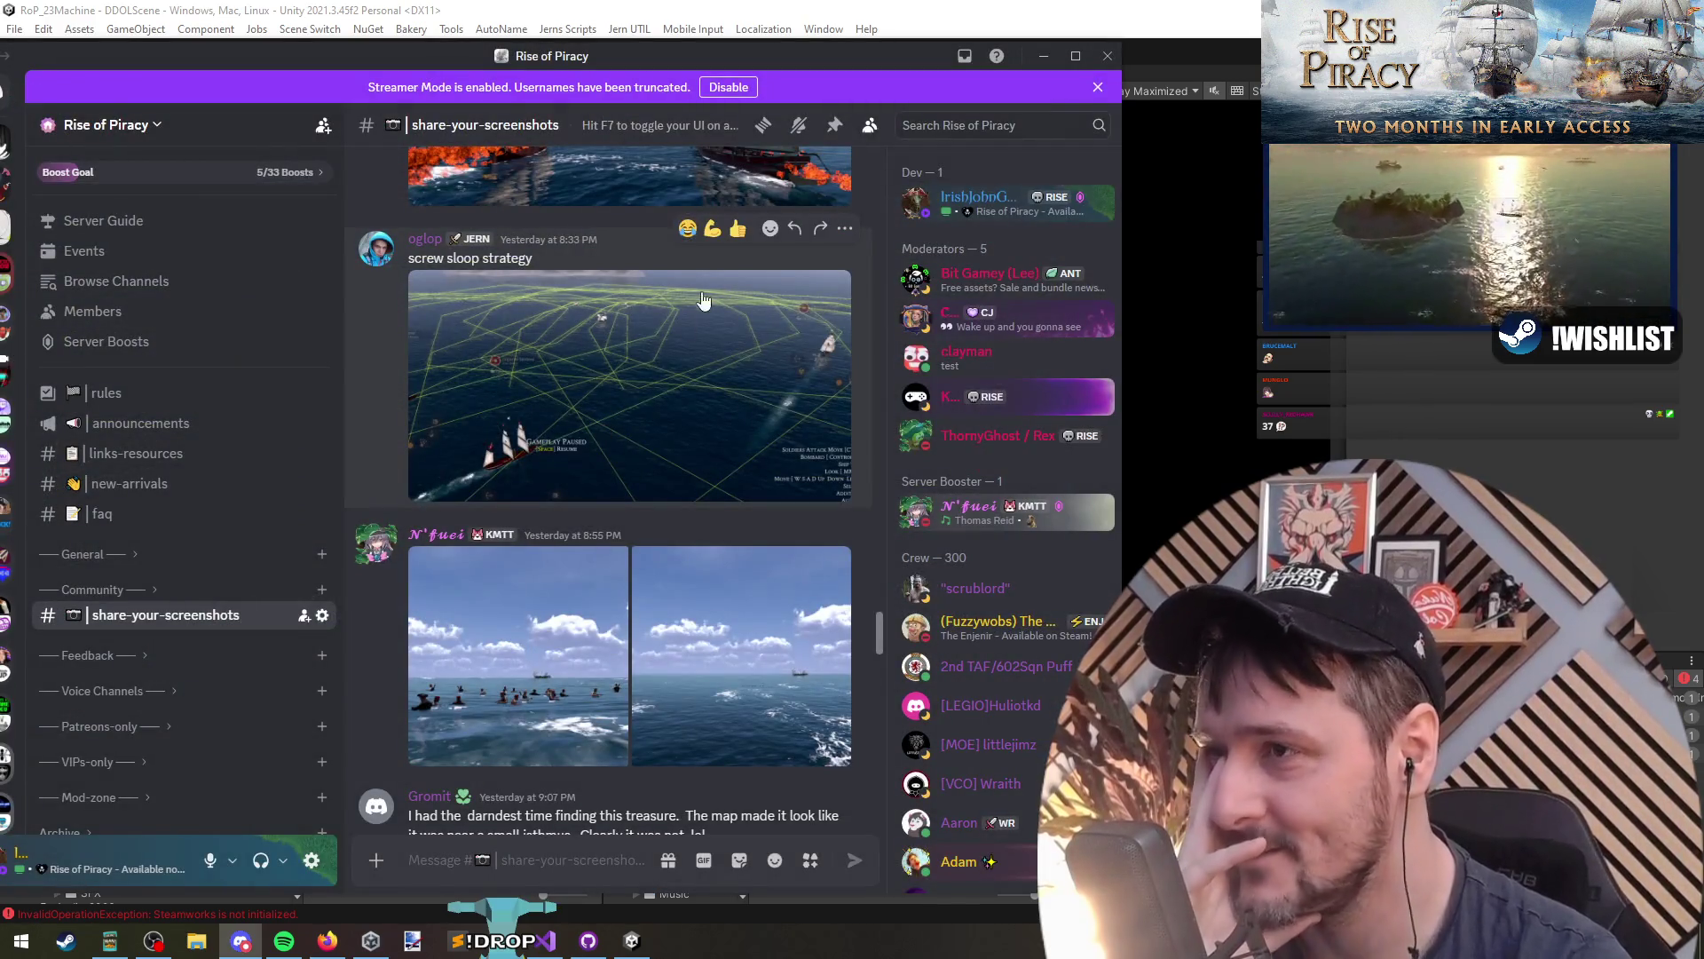
{"action": "scroll", "coordinate": [666, 355], "scroll_direction": "up", "scroll_amount": 5}
{"action": "scroll", "coordinate": [626, 419], "scroll_direction": "up", "scroll_amount": 1}
{"action": "left_click", "coordinate": [521, 514]}
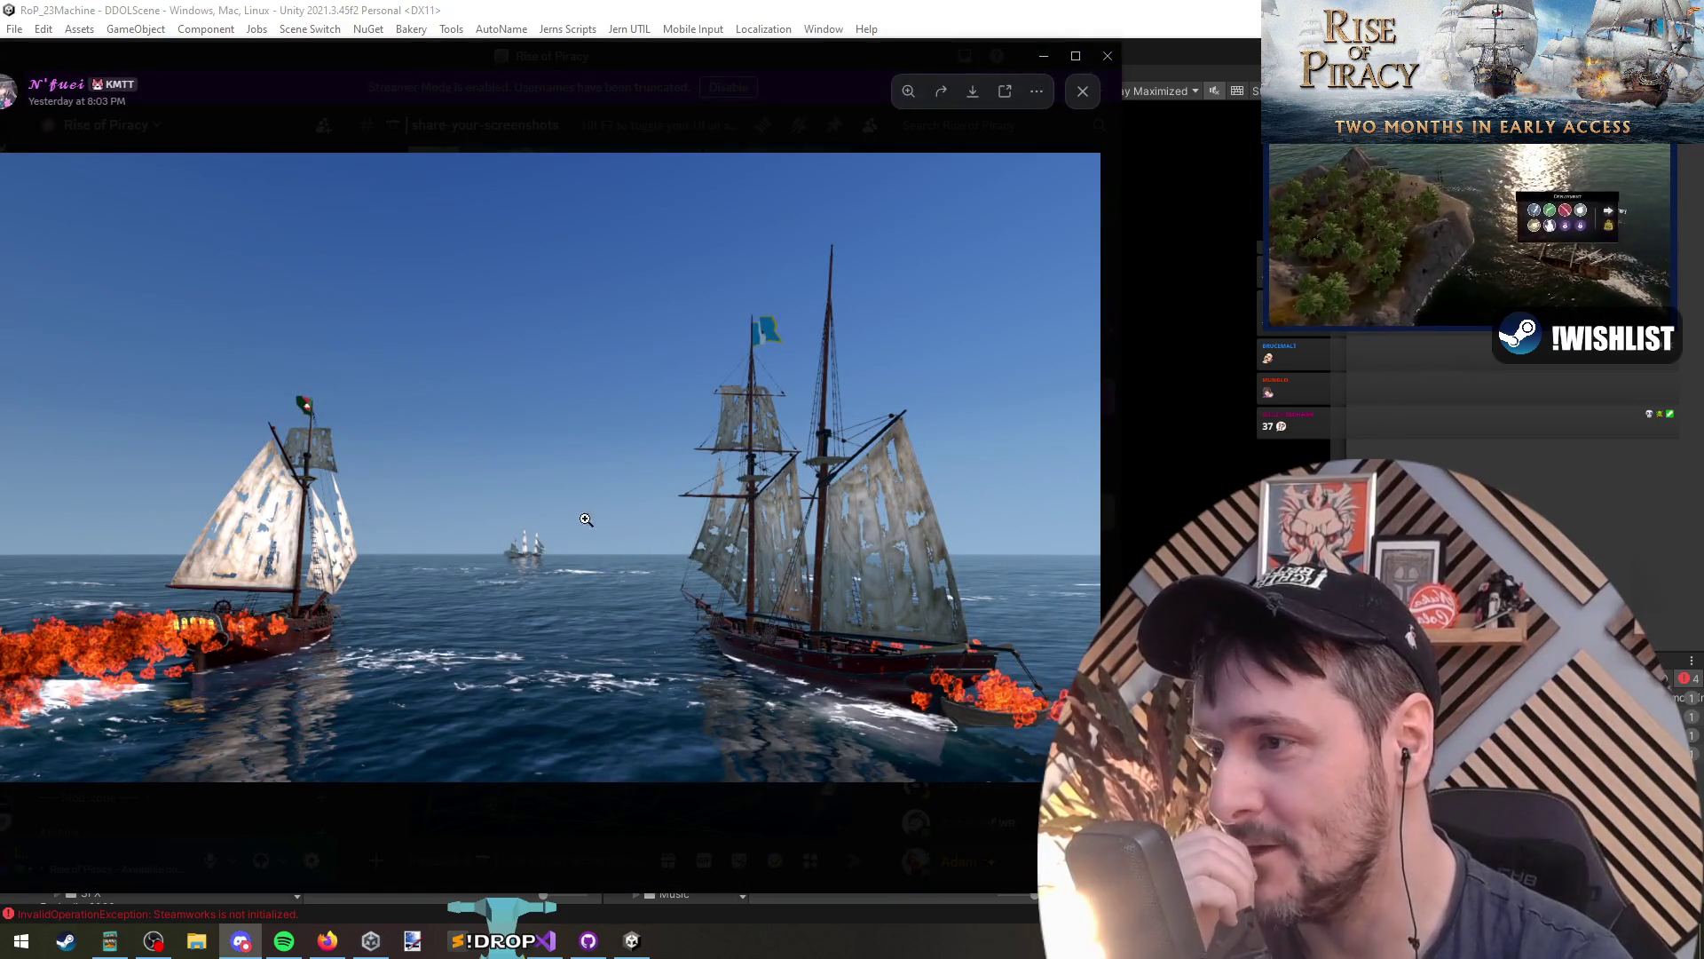
{"action": "left_click", "coordinate": [540, 112]}
{"action": "scroll", "coordinate": [568, 356], "scroll_direction": "up", "scroll_amount": 2}
{"action": "left_click", "coordinate": [588, 508]}
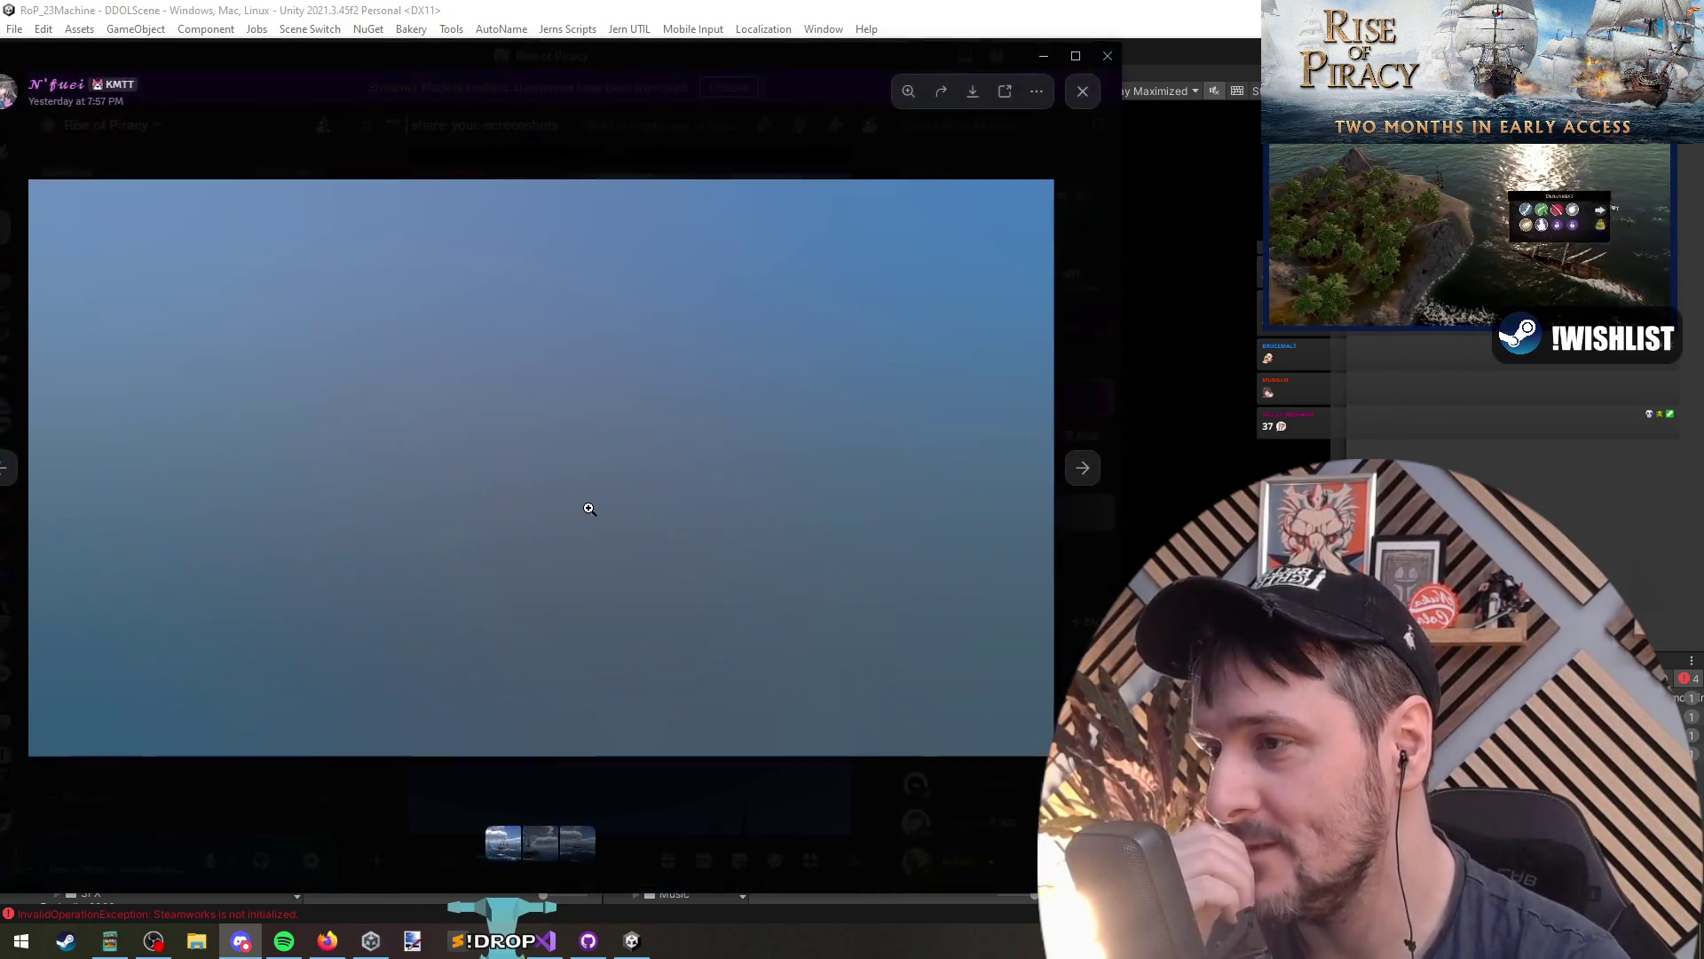
{"action": "left_click", "coordinate": [545, 140]}
Step: Scroll further up through older #share-your-screenshots posts
{"action": "scroll", "coordinate": [586, 444], "scroll_direction": "up", "scroll_amount": 5}
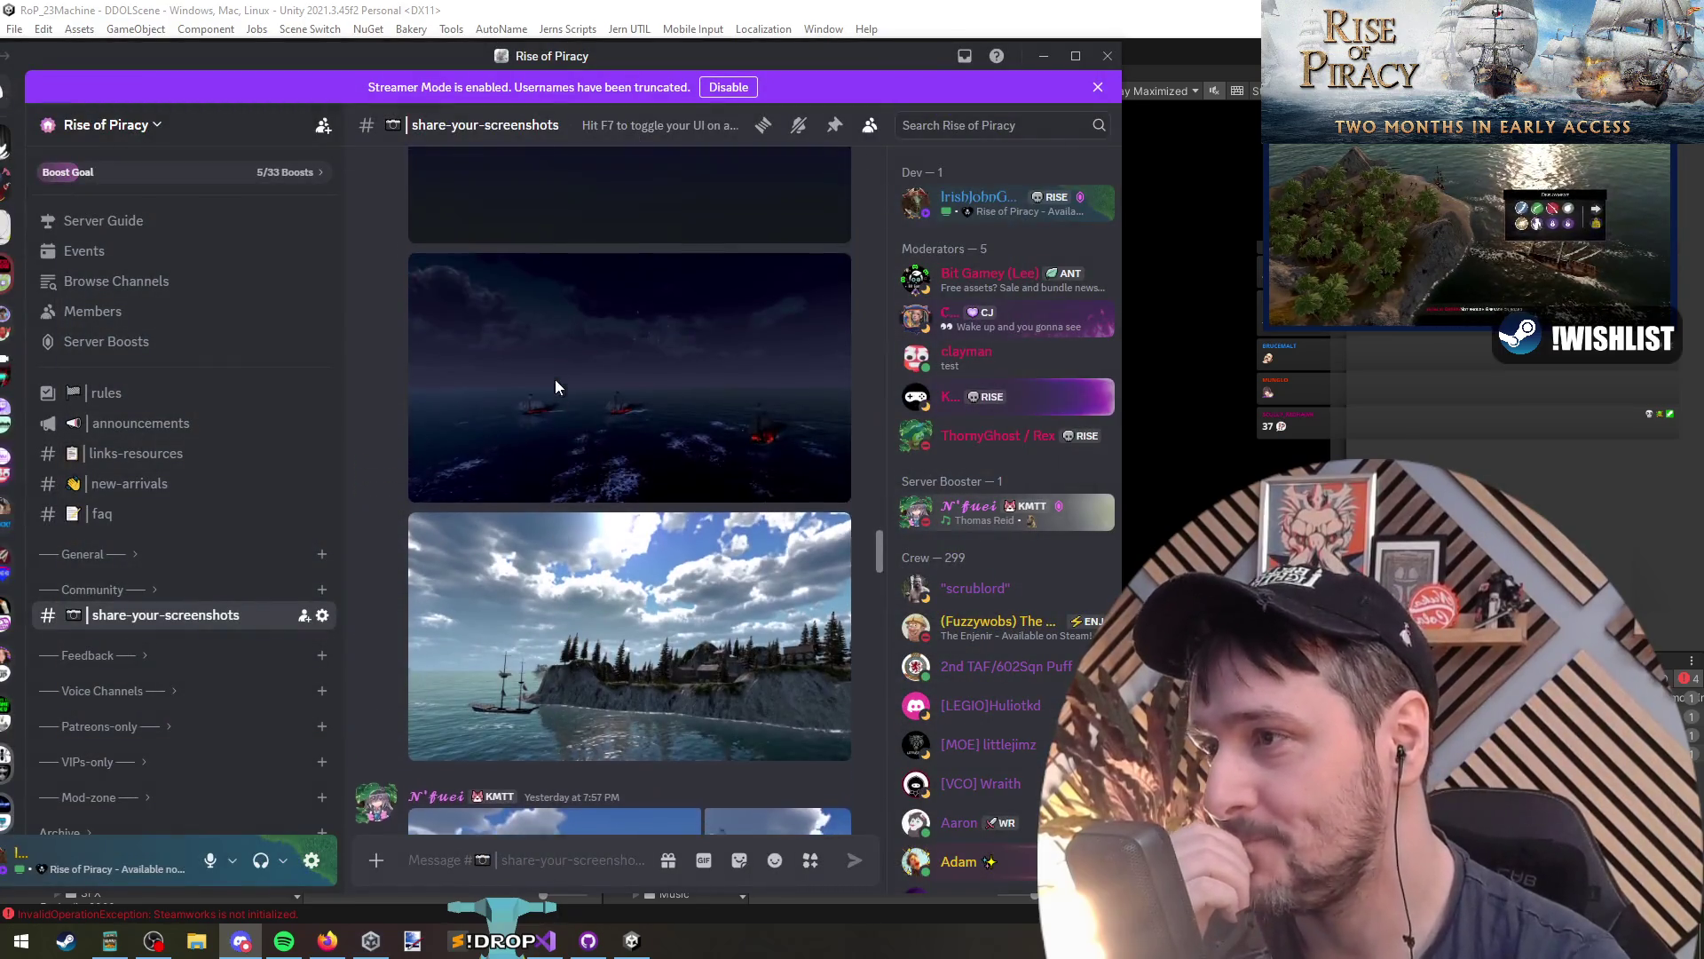
{"action": "scroll", "coordinate": [585, 473], "scroll_direction": "up", "scroll_amount": 4}
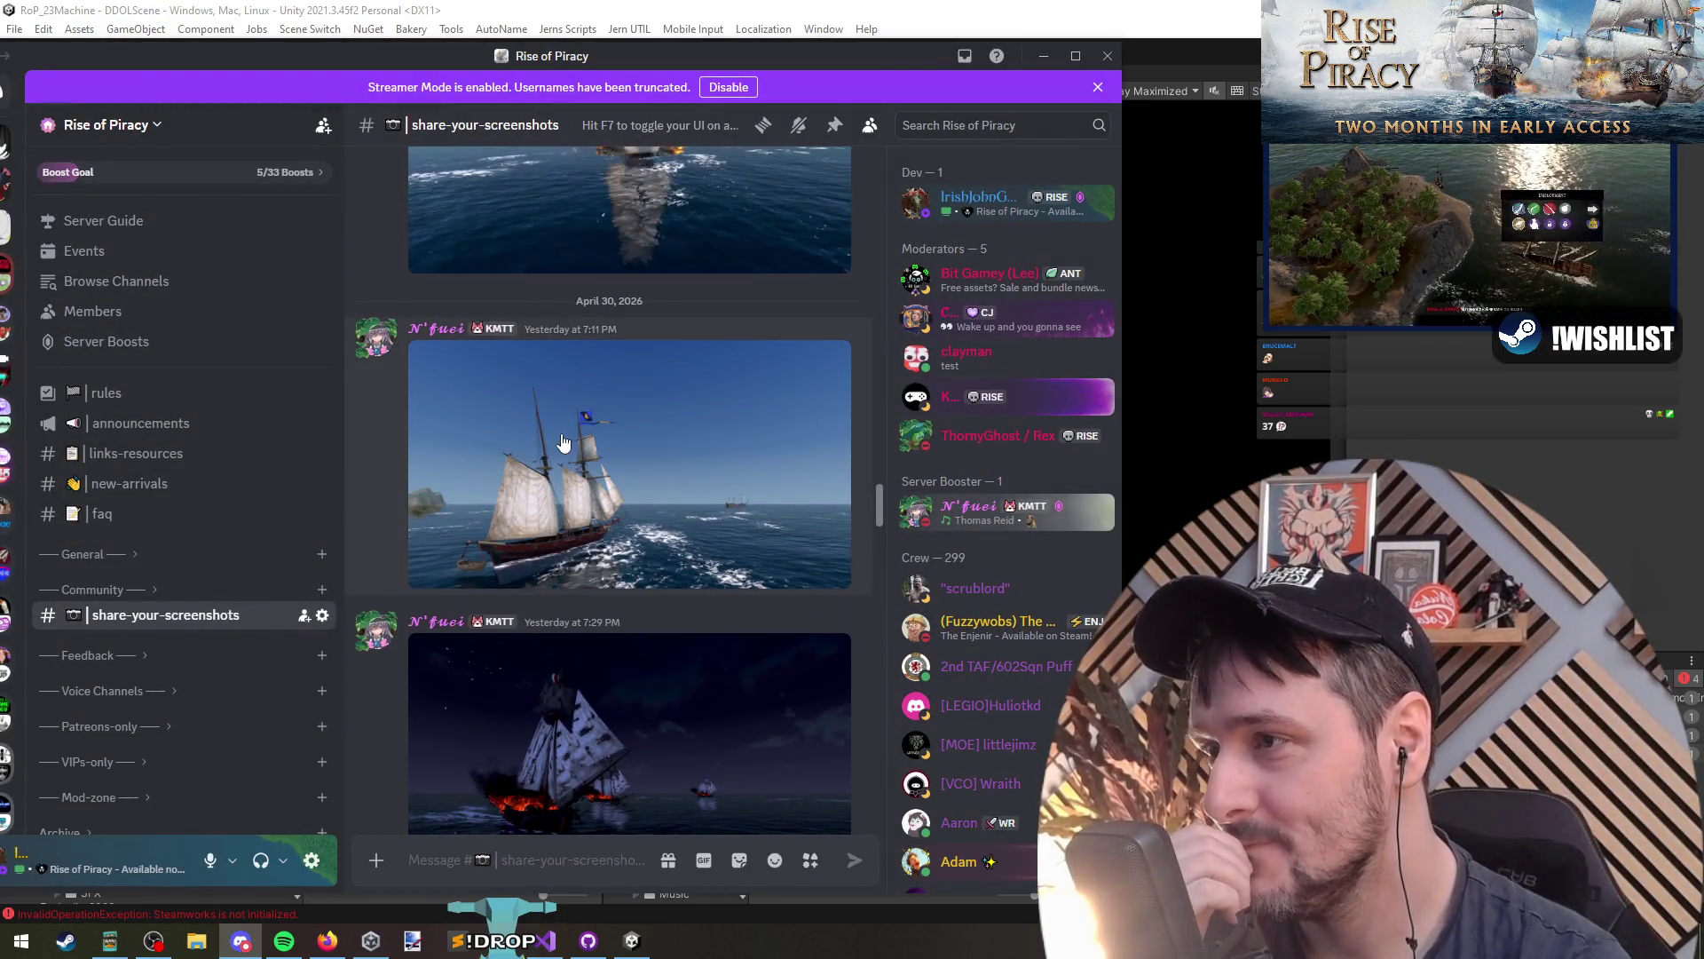
{"action": "scroll", "coordinate": [559, 461], "scroll_direction": "up", "scroll_amount": 10}
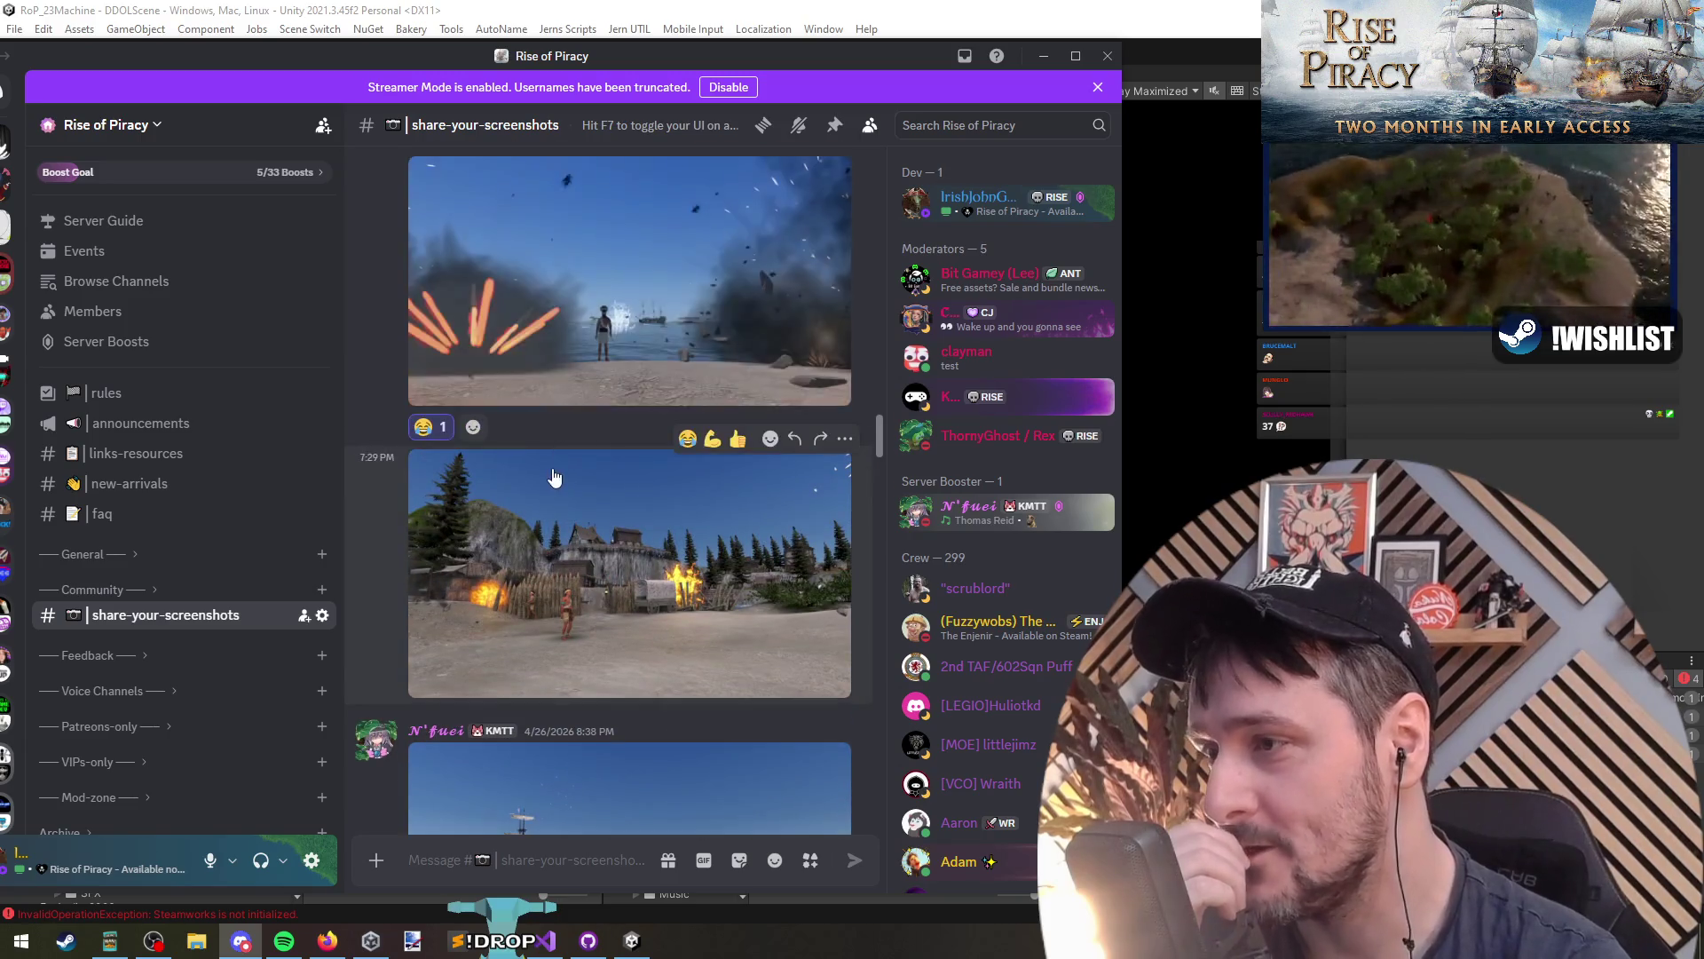
{"action": "scroll", "coordinate": [552, 462], "scroll_direction": "up", "scroll_amount": 15}
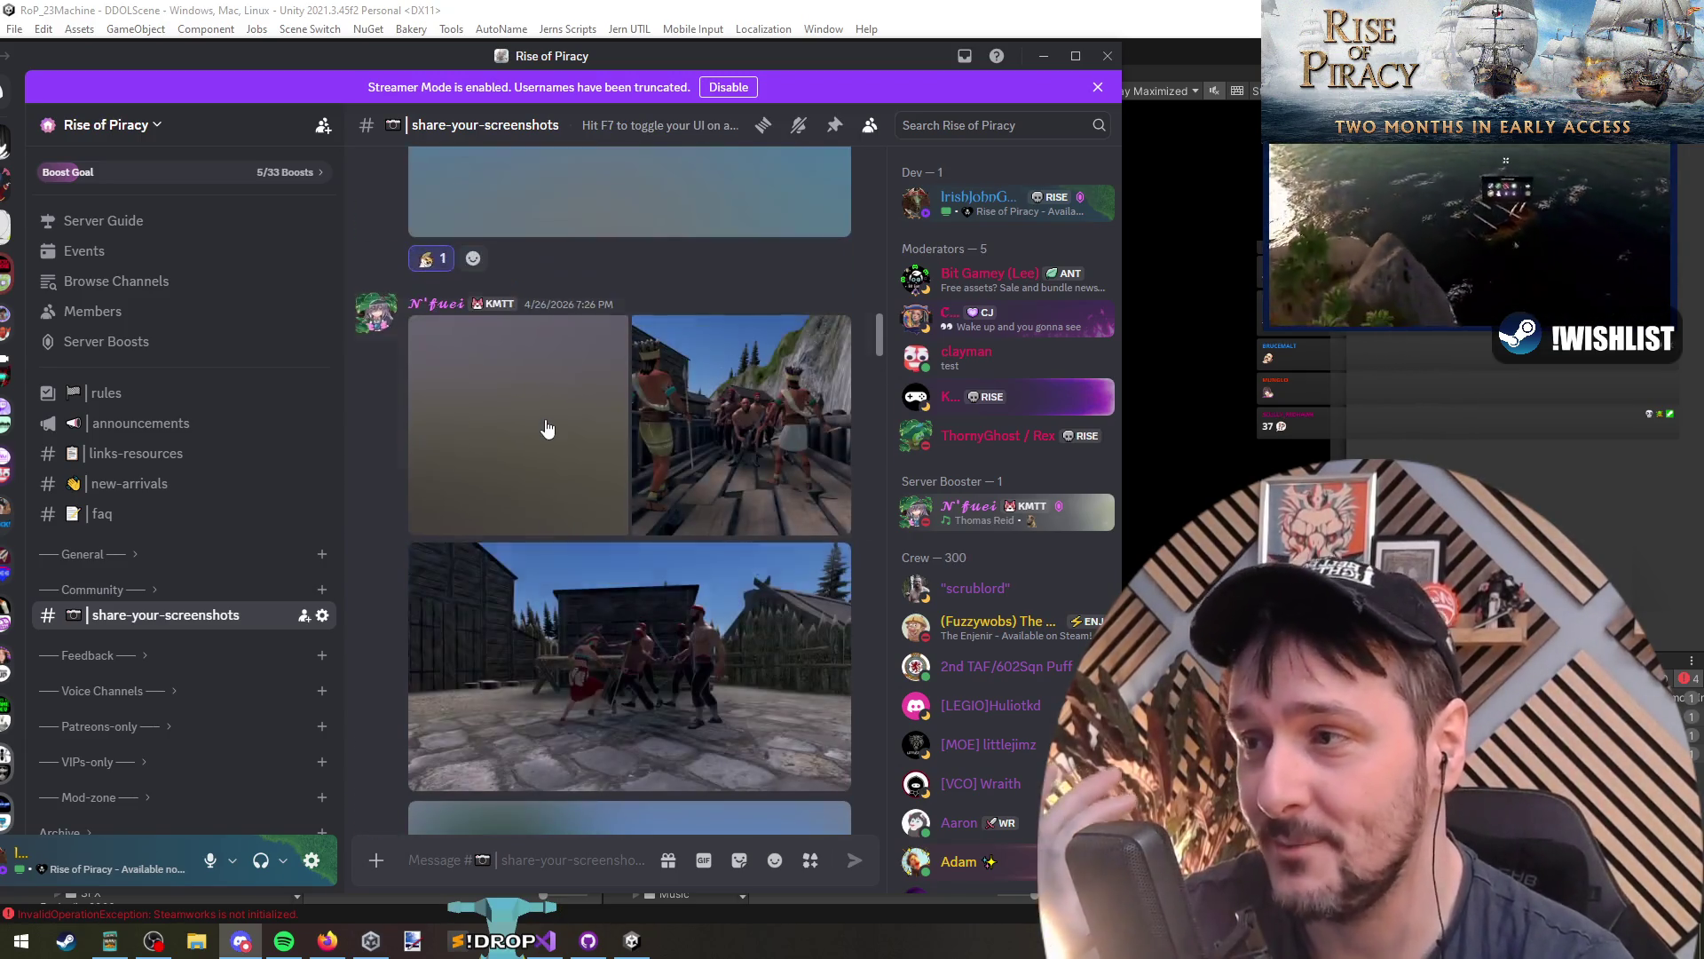
{"action": "scroll", "coordinate": [547, 429], "scroll_direction": "up", "scroll_amount": 5}
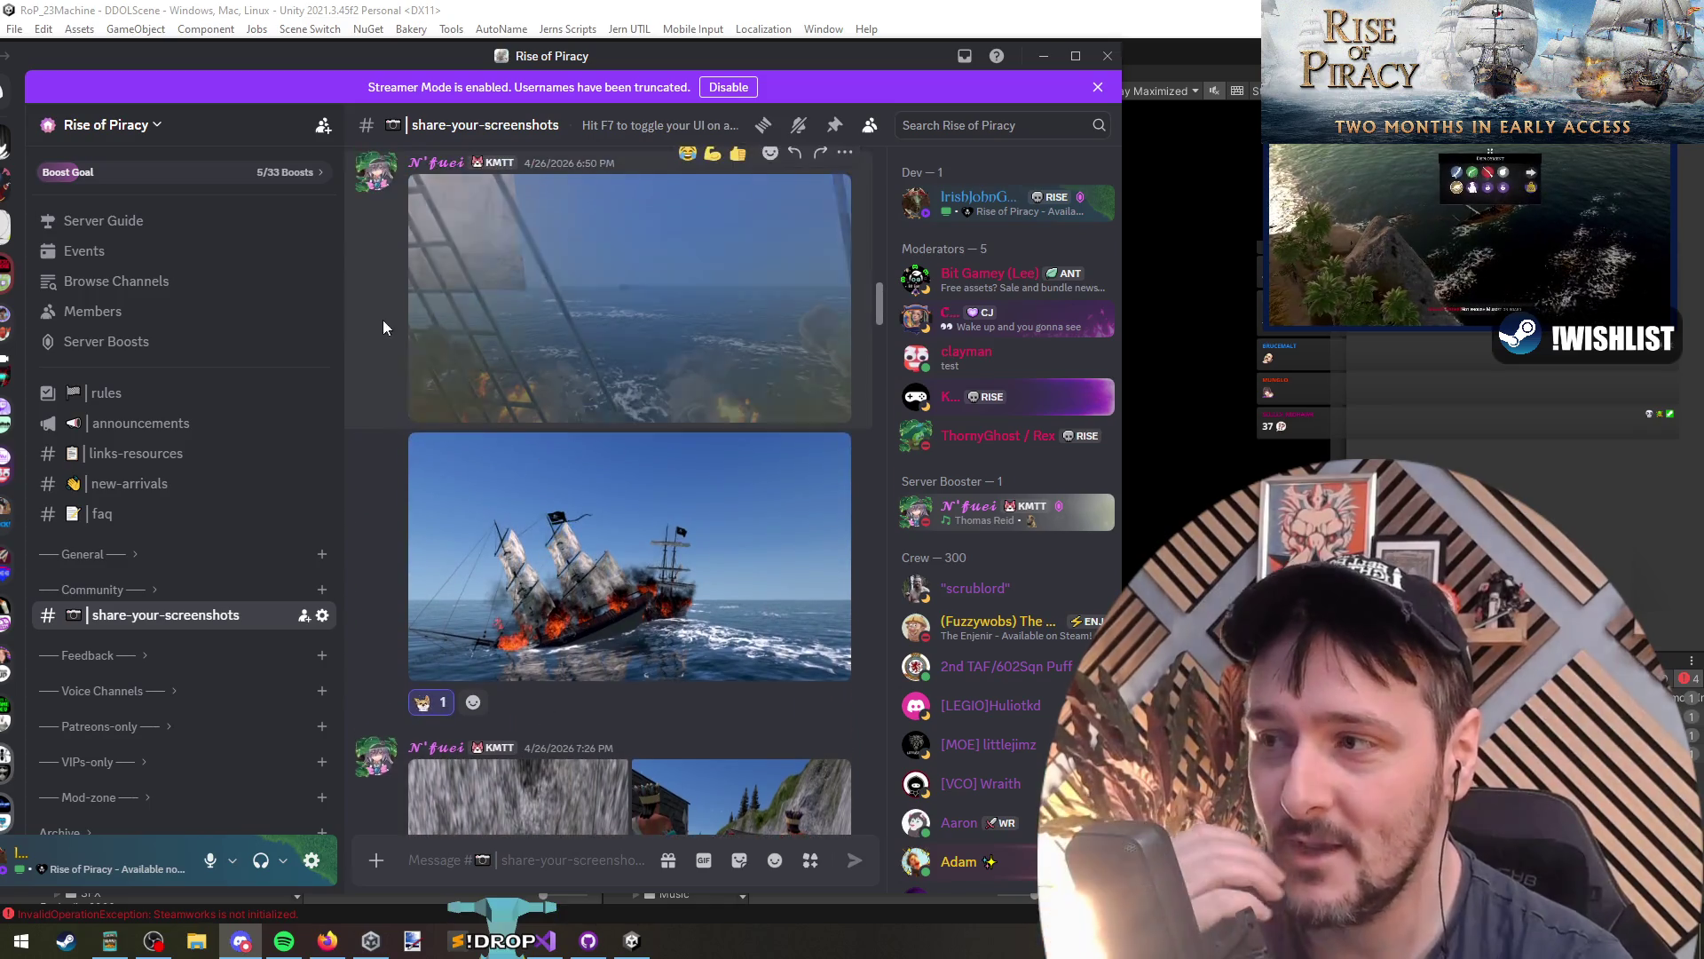
{"action": "scroll", "coordinate": [435, 603], "scroll_direction": "down", "scroll_amount": 20}
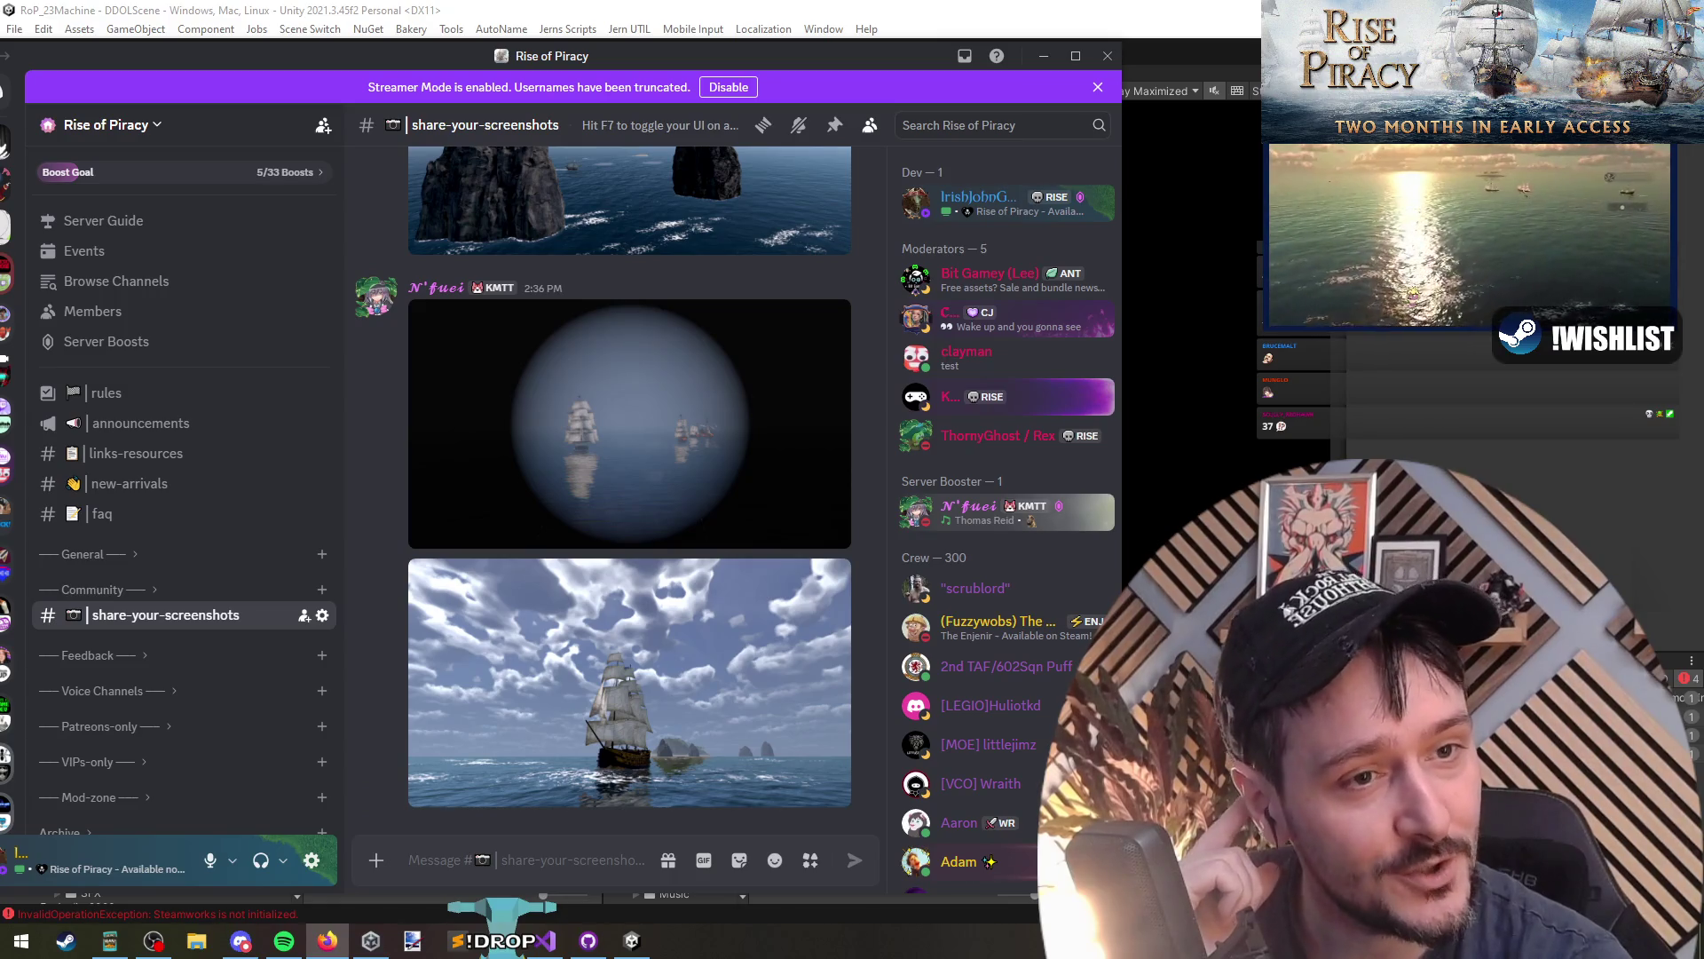
Step: In Firefox, open the 'Major Update- 2 Months in Early Access!' post on Rise of Piracy's Steam page
{"action": "left_click", "coordinate": [1129, 286]}
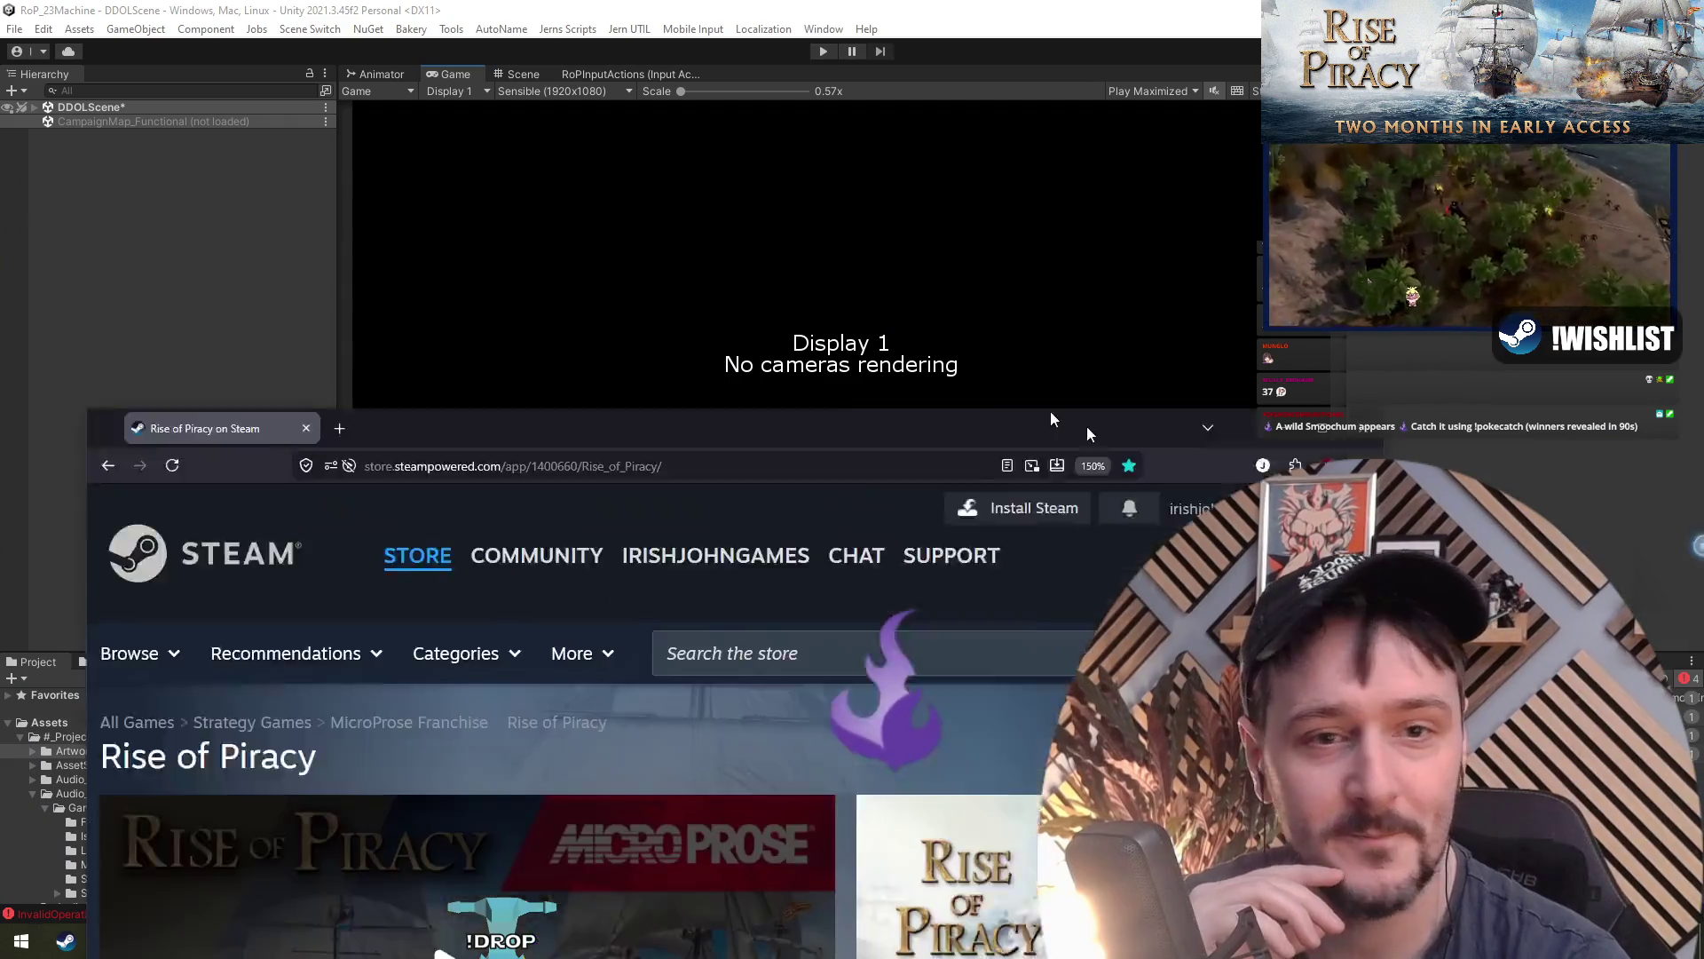
{"action": "scroll", "coordinate": [589, 506], "scroll_direction": "down", "scroll_amount": 5}
{"action": "scroll", "coordinate": [418, 506], "scroll_direction": "down", "scroll_amount": 10}
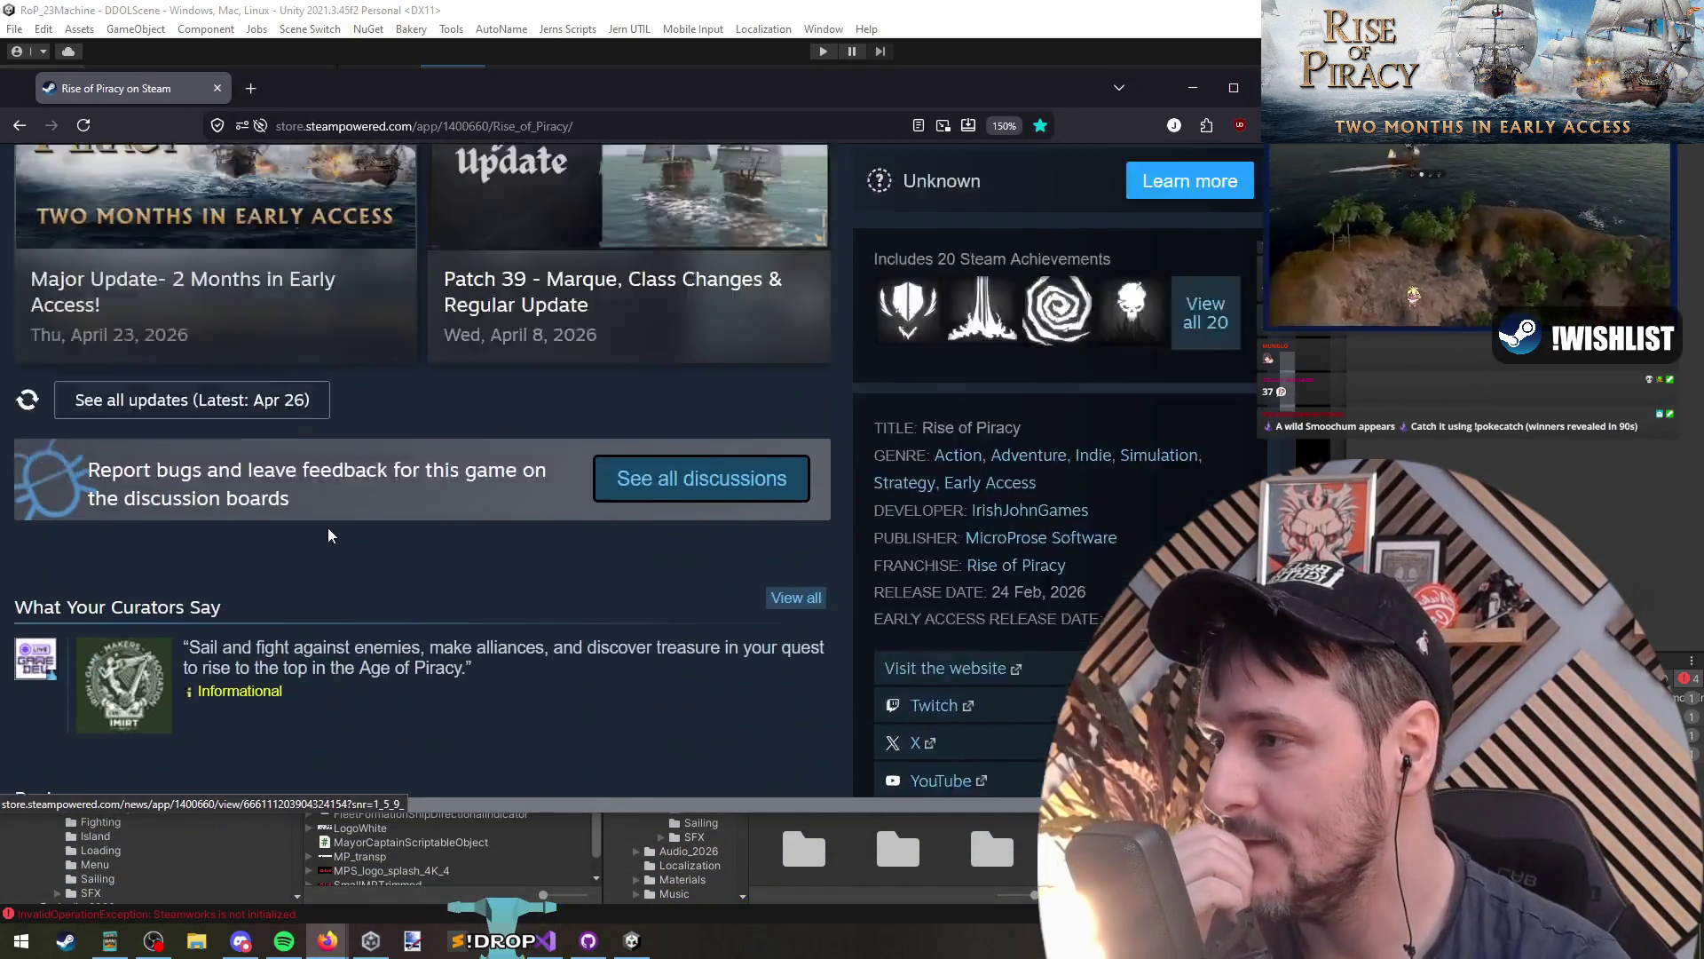
{"action": "scroll", "coordinate": [266, 533], "scroll_direction": "up", "scroll_amount": 5}
{"action": "left_click", "coordinate": [199, 540]}
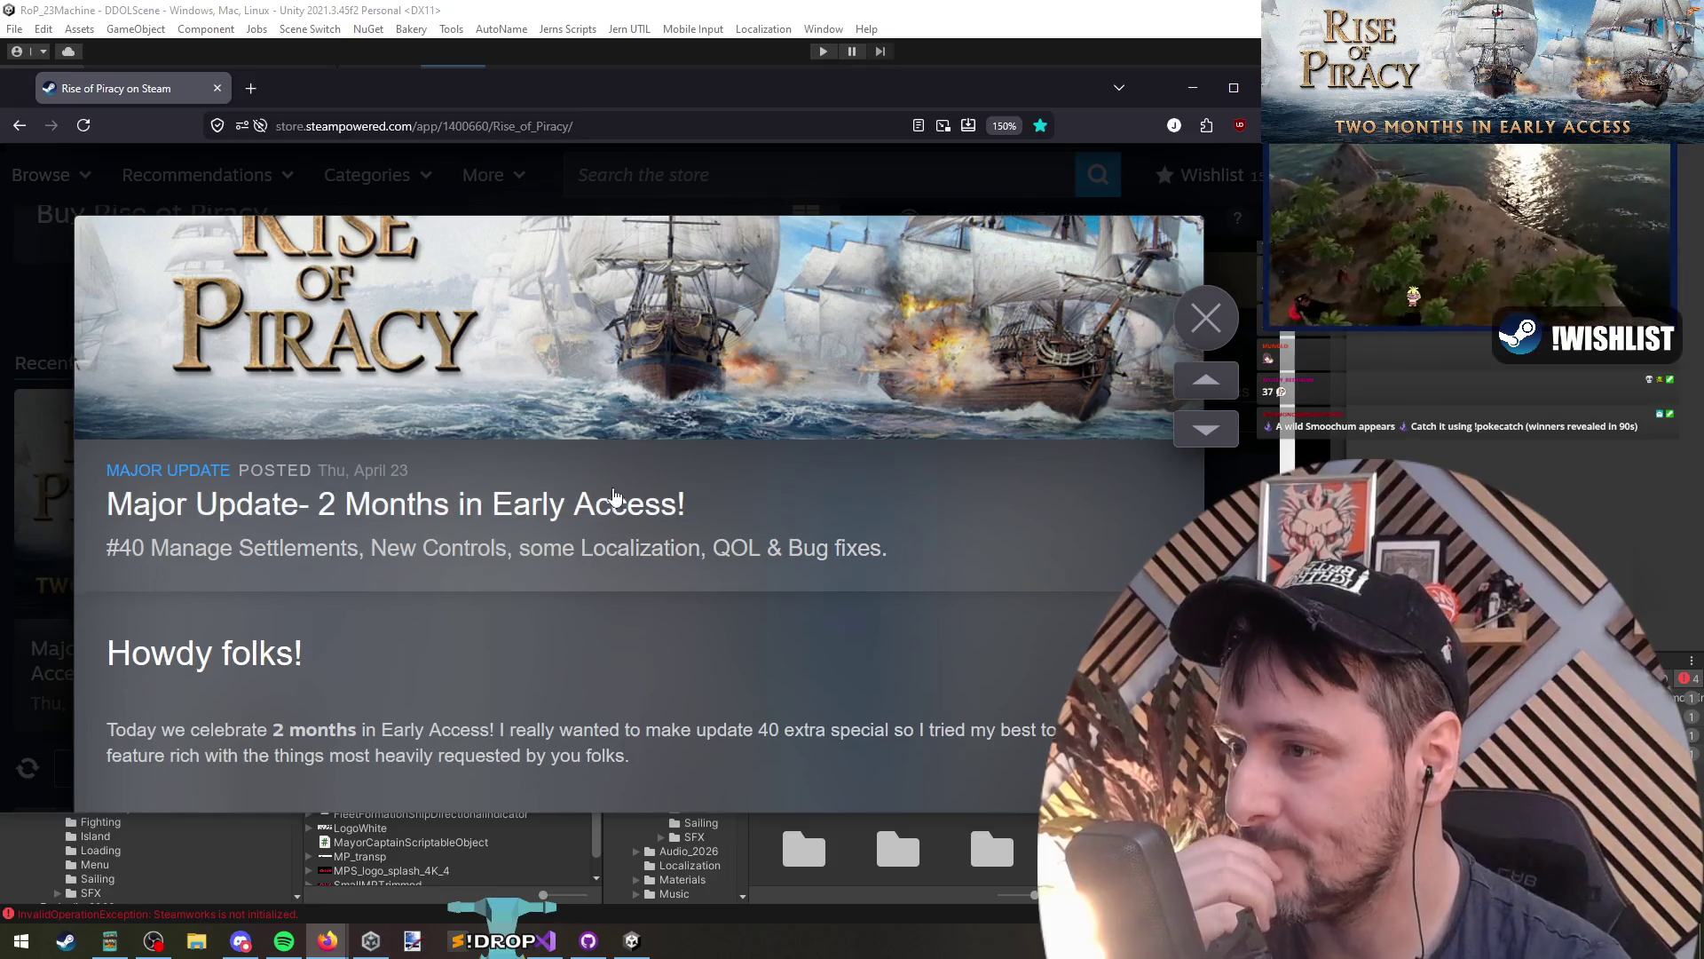
Step: Page through the update's screenshot gallery to the island village screenshot
{"action": "scroll", "coordinate": [586, 519], "scroll_direction": "down", "scroll_amount": 7}
{"action": "scroll", "coordinate": [582, 522], "scroll_direction": "down", "scroll_amount": 10}
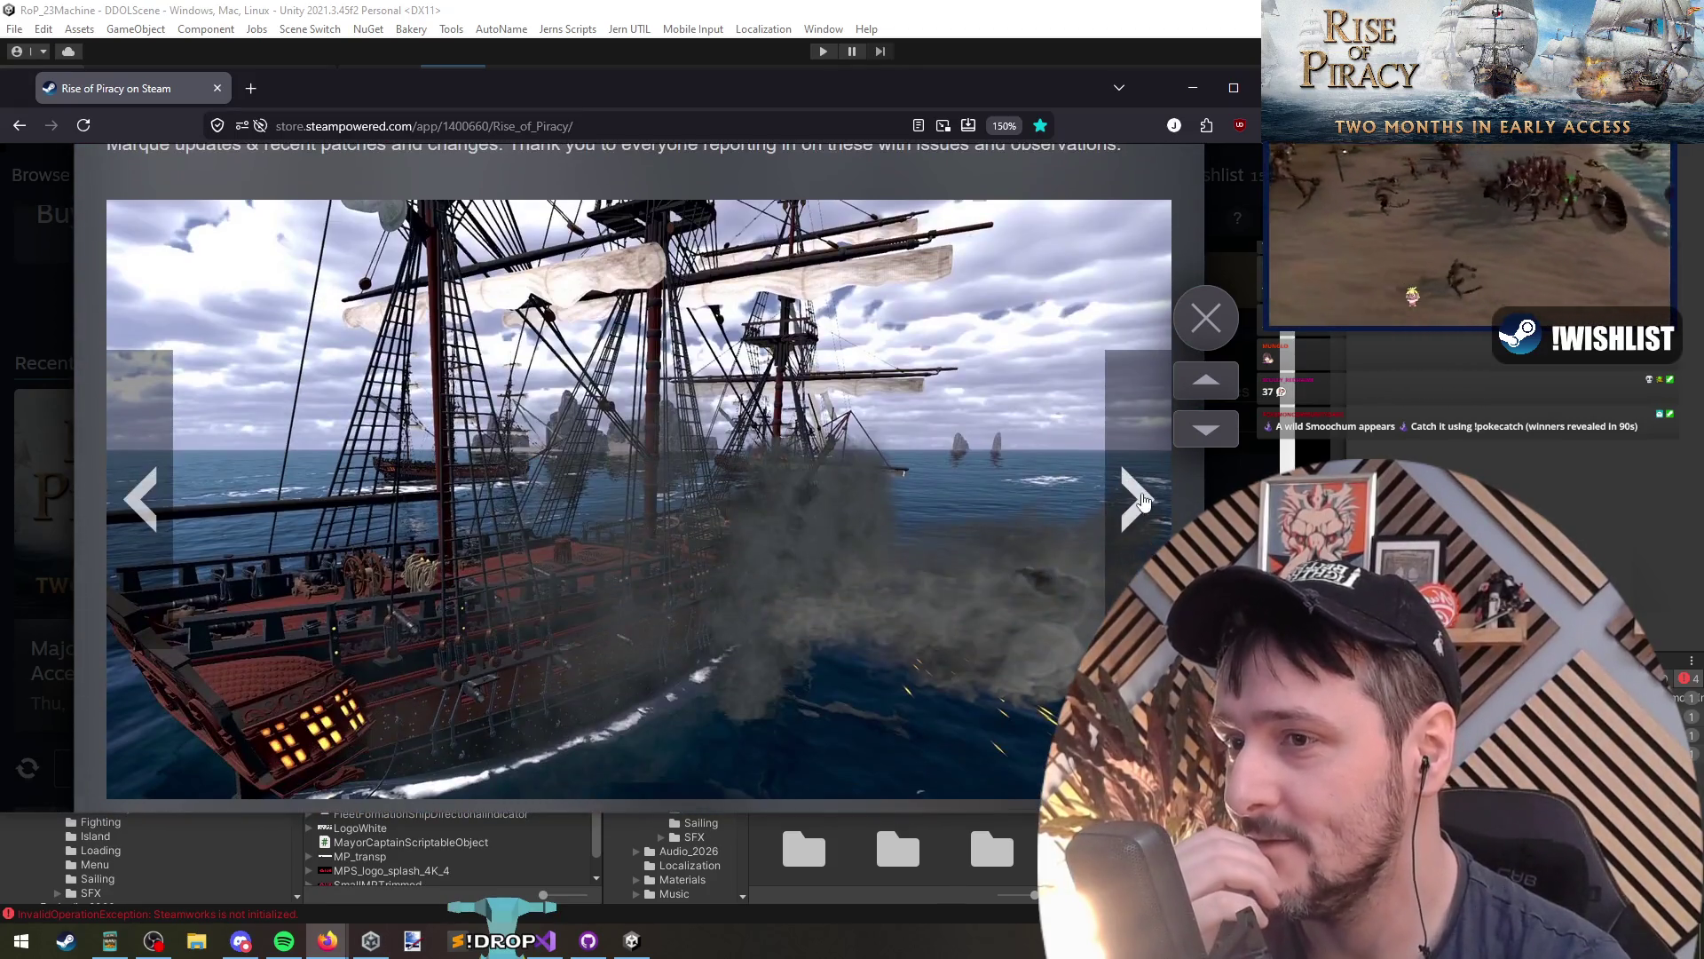
{"action": "left_click", "coordinate": [1148, 495]}
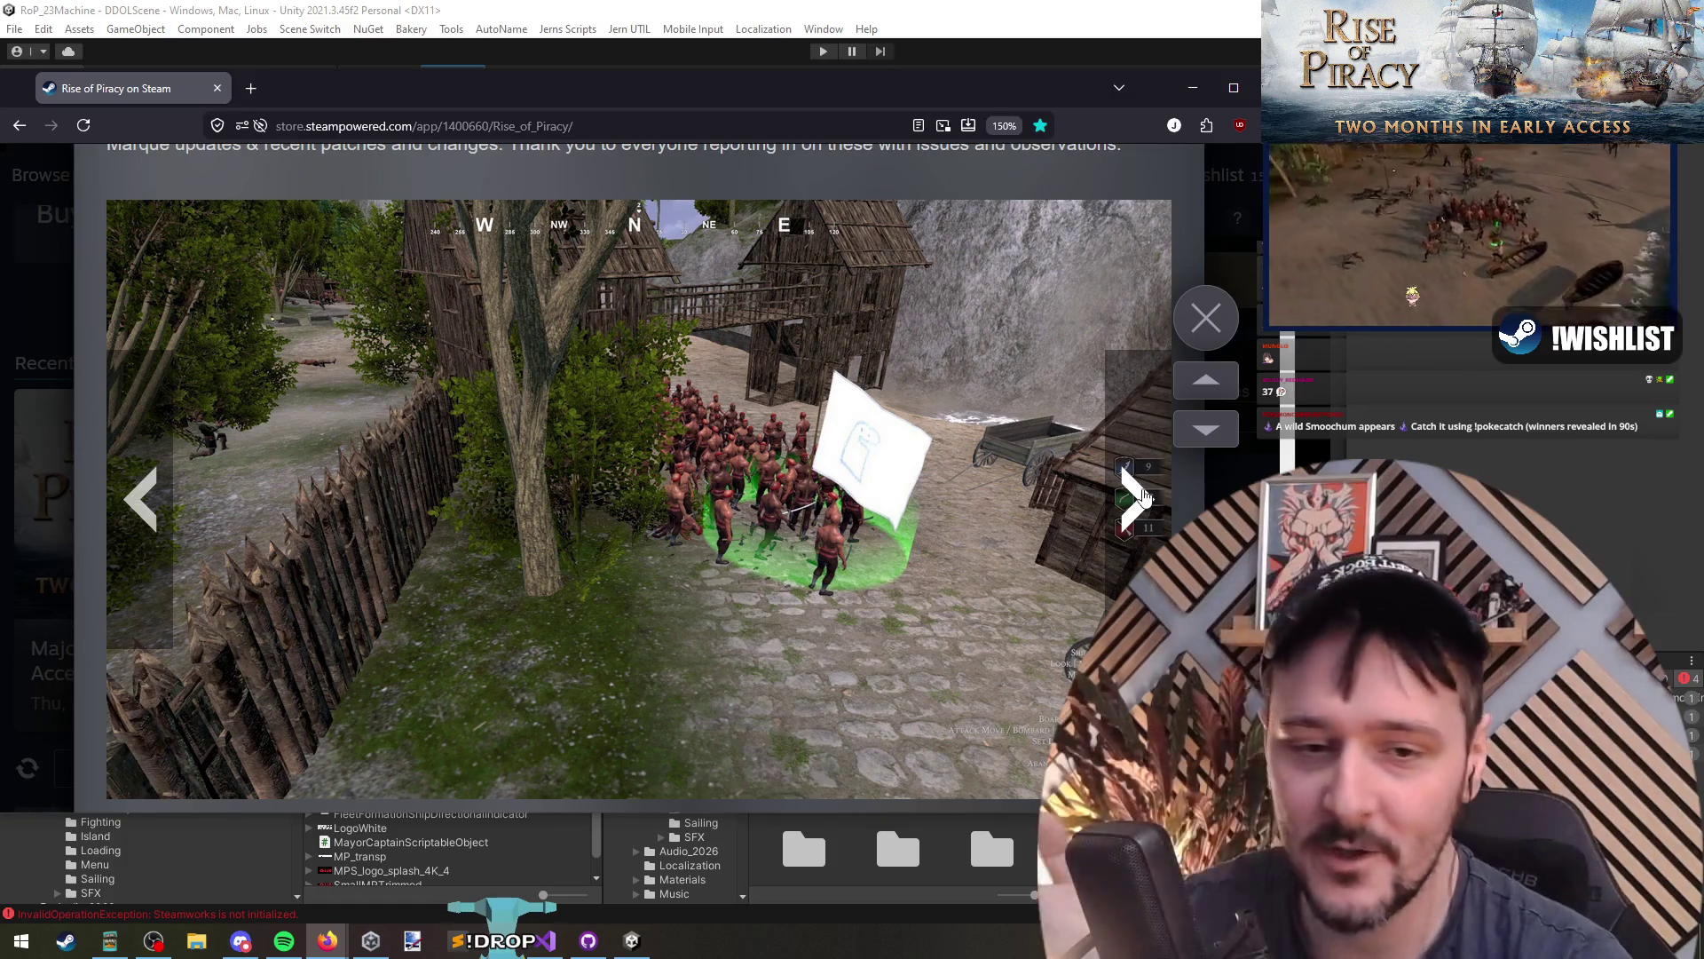
{"action": "left_click", "coordinate": [1144, 497]}
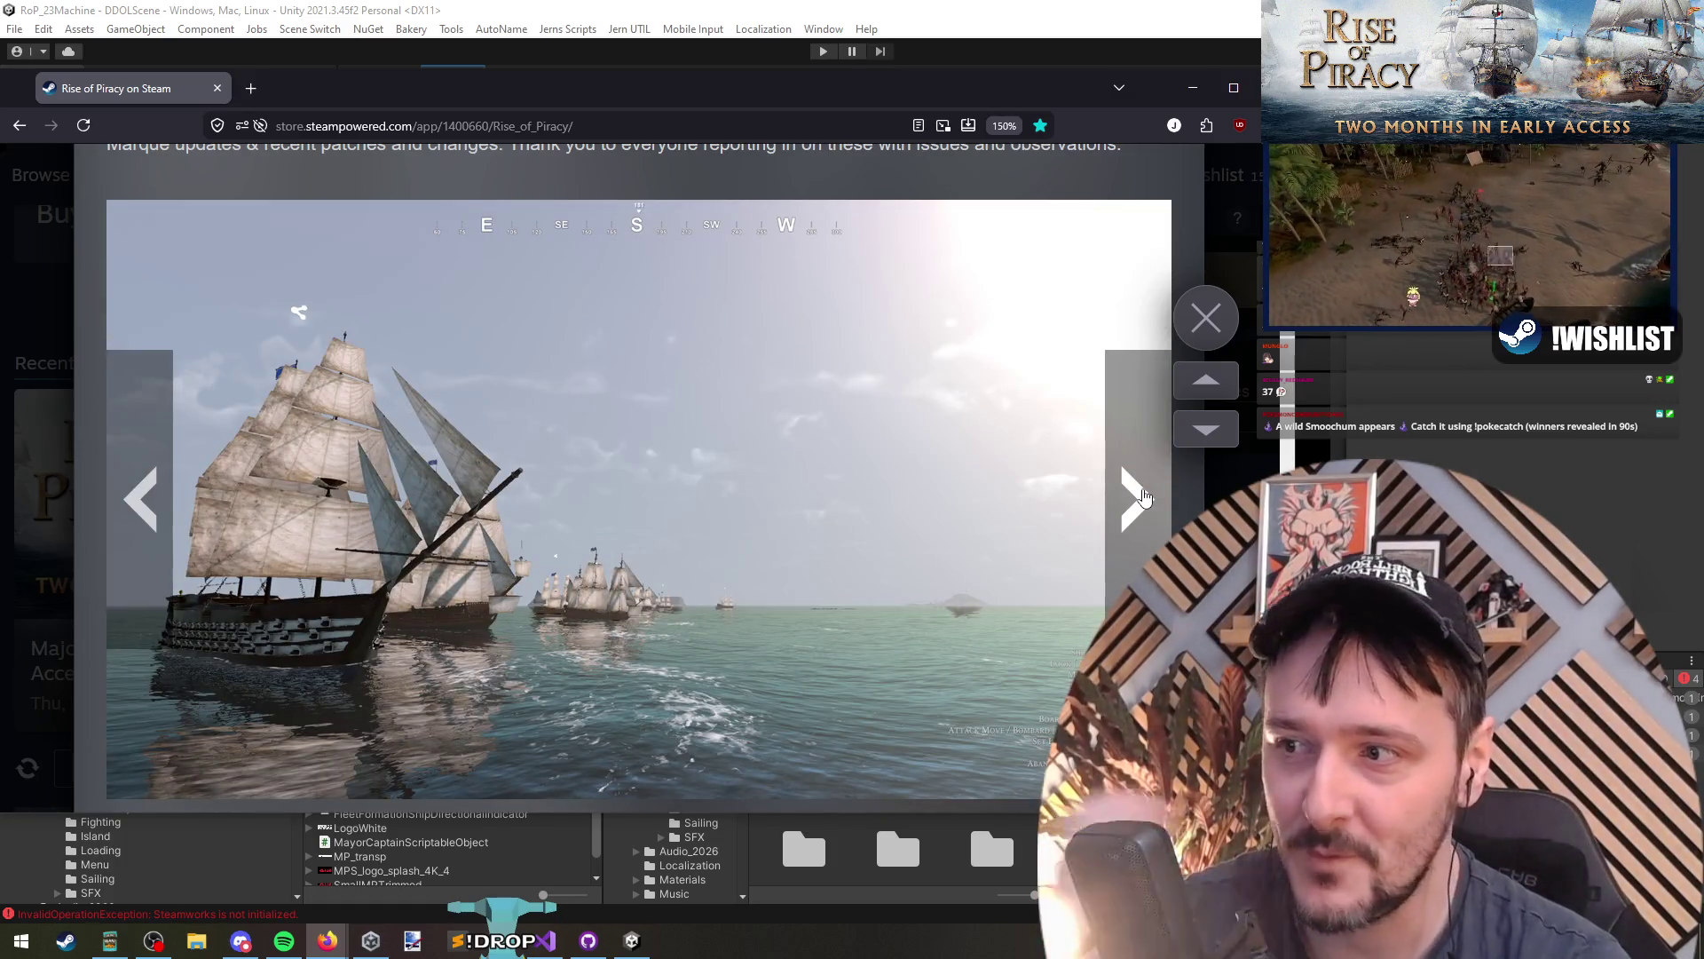
{"action": "left_click", "coordinate": [1144, 497]}
{"action": "left_click", "coordinate": [1143, 497]}
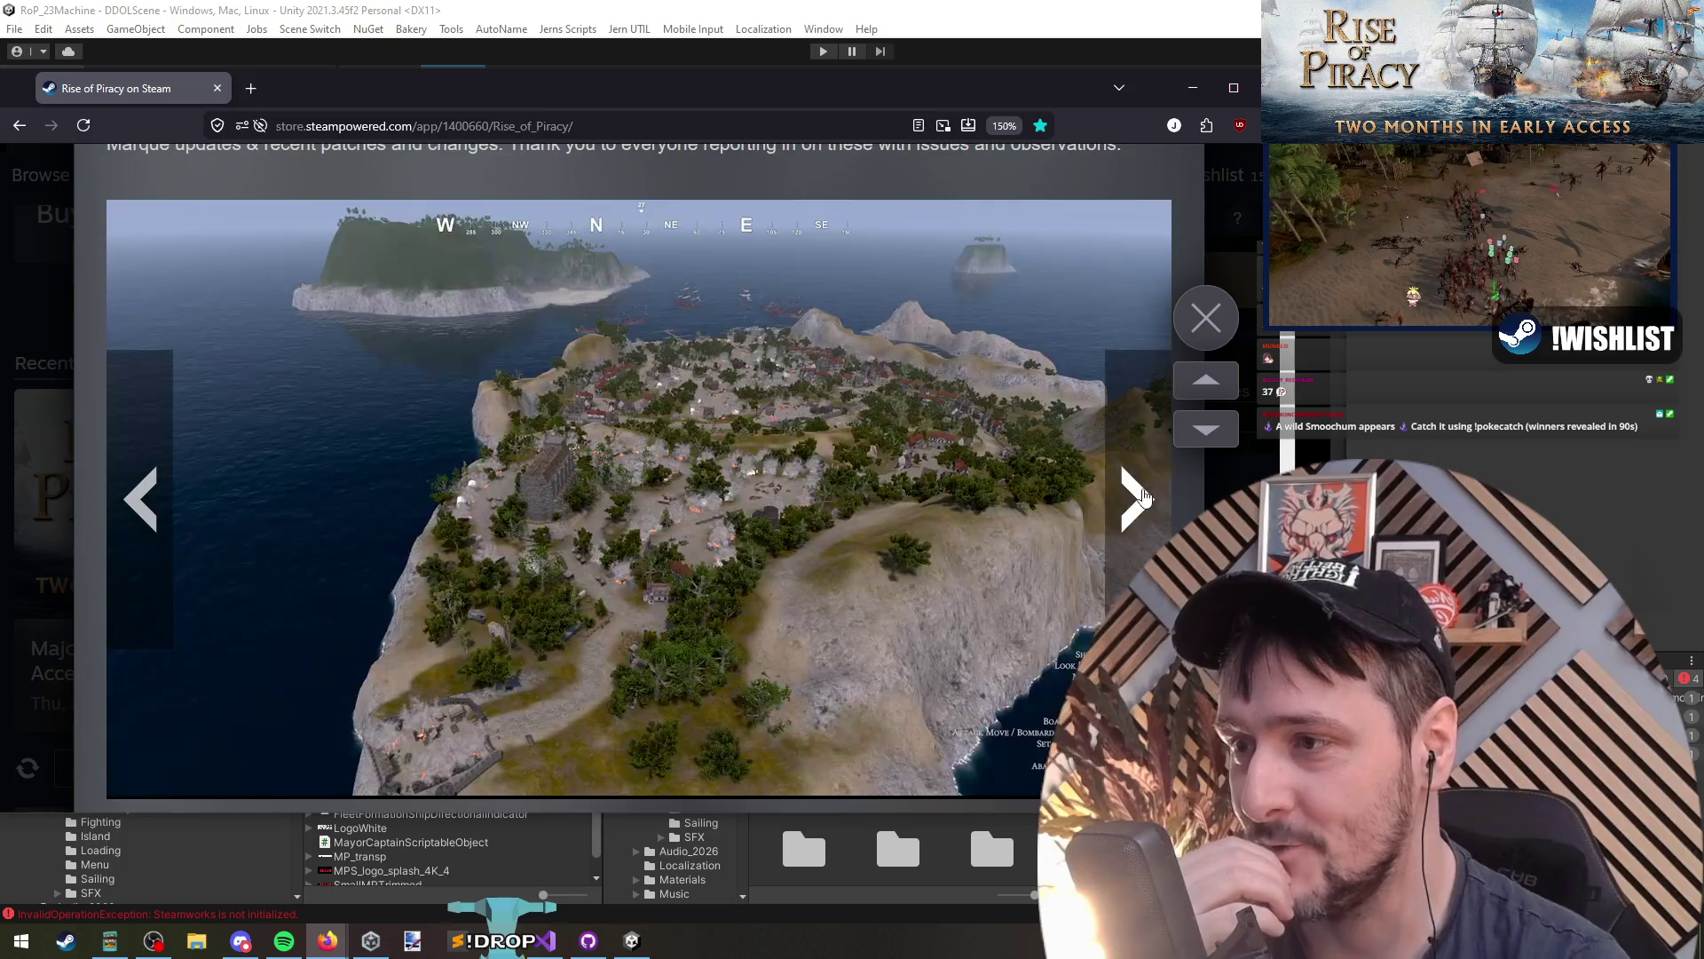
{"action": "left_click", "coordinate": [1144, 497]}
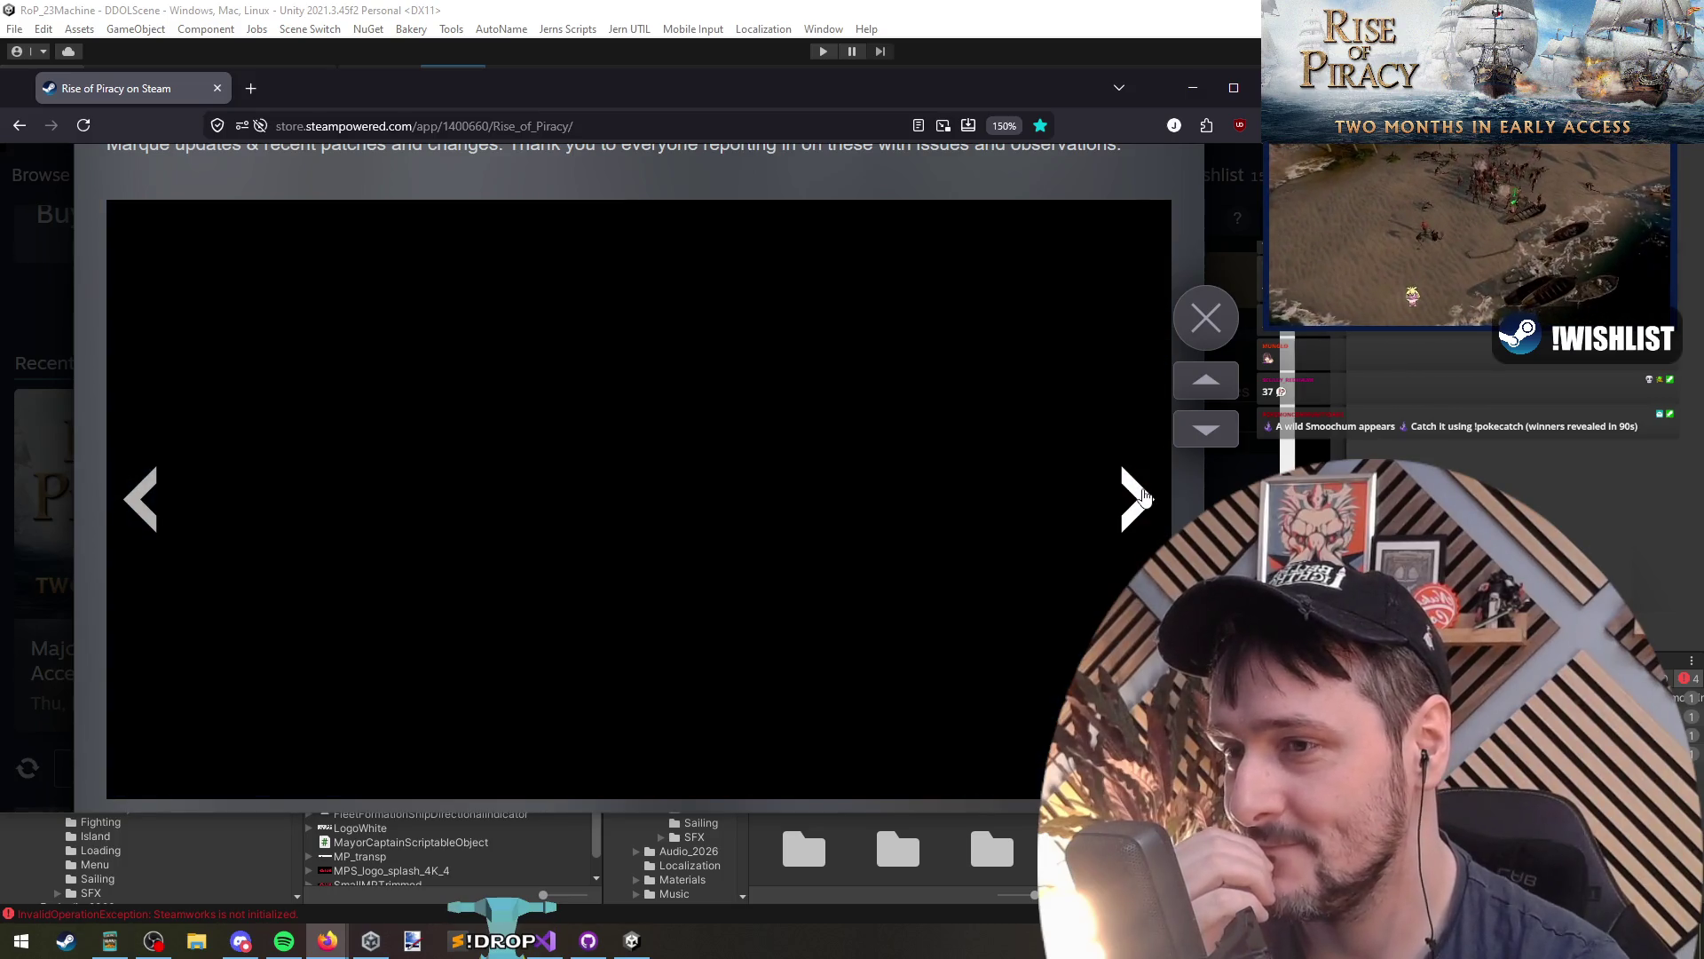
{"action": "left_click", "coordinate": [1143, 497]}
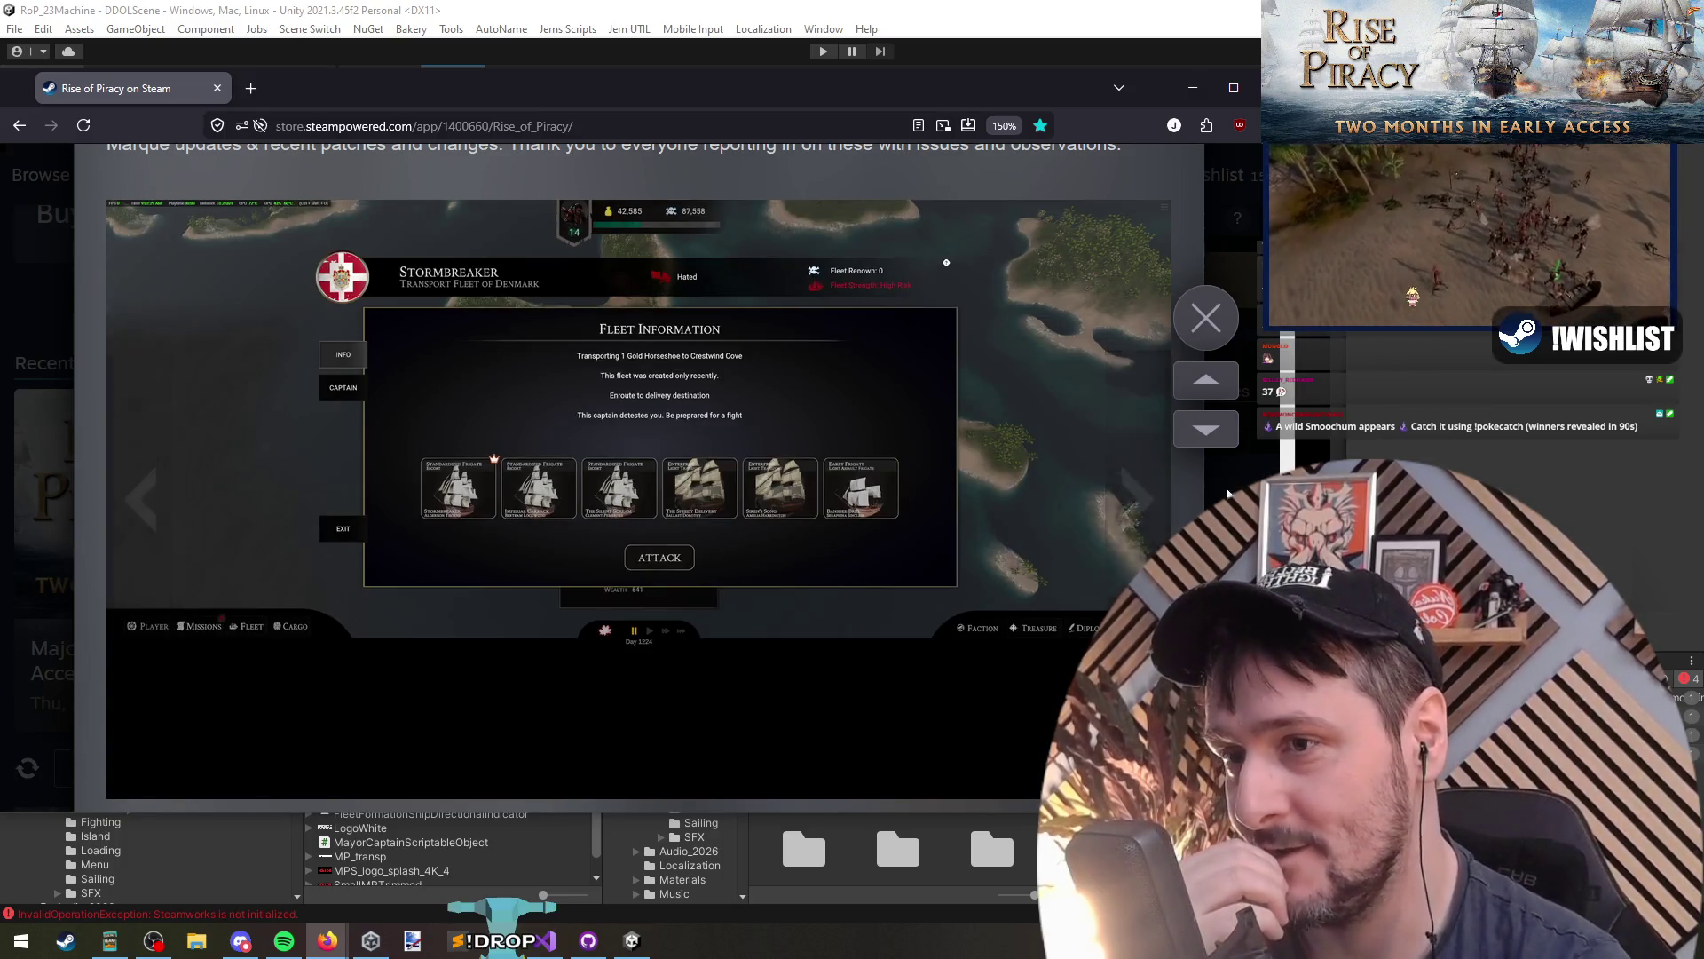
{"action": "left_click", "coordinate": [1149, 494]}
{"action": "left_click", "coordinate": [1161, 491]}
Step: Scroll to the end of the Major Update post, showing 173 thumbs-up and 7 comments
{"action": "scroll", "coordinate": [867, 494], "scroll_direction": "down", "scroll_amount": 10}
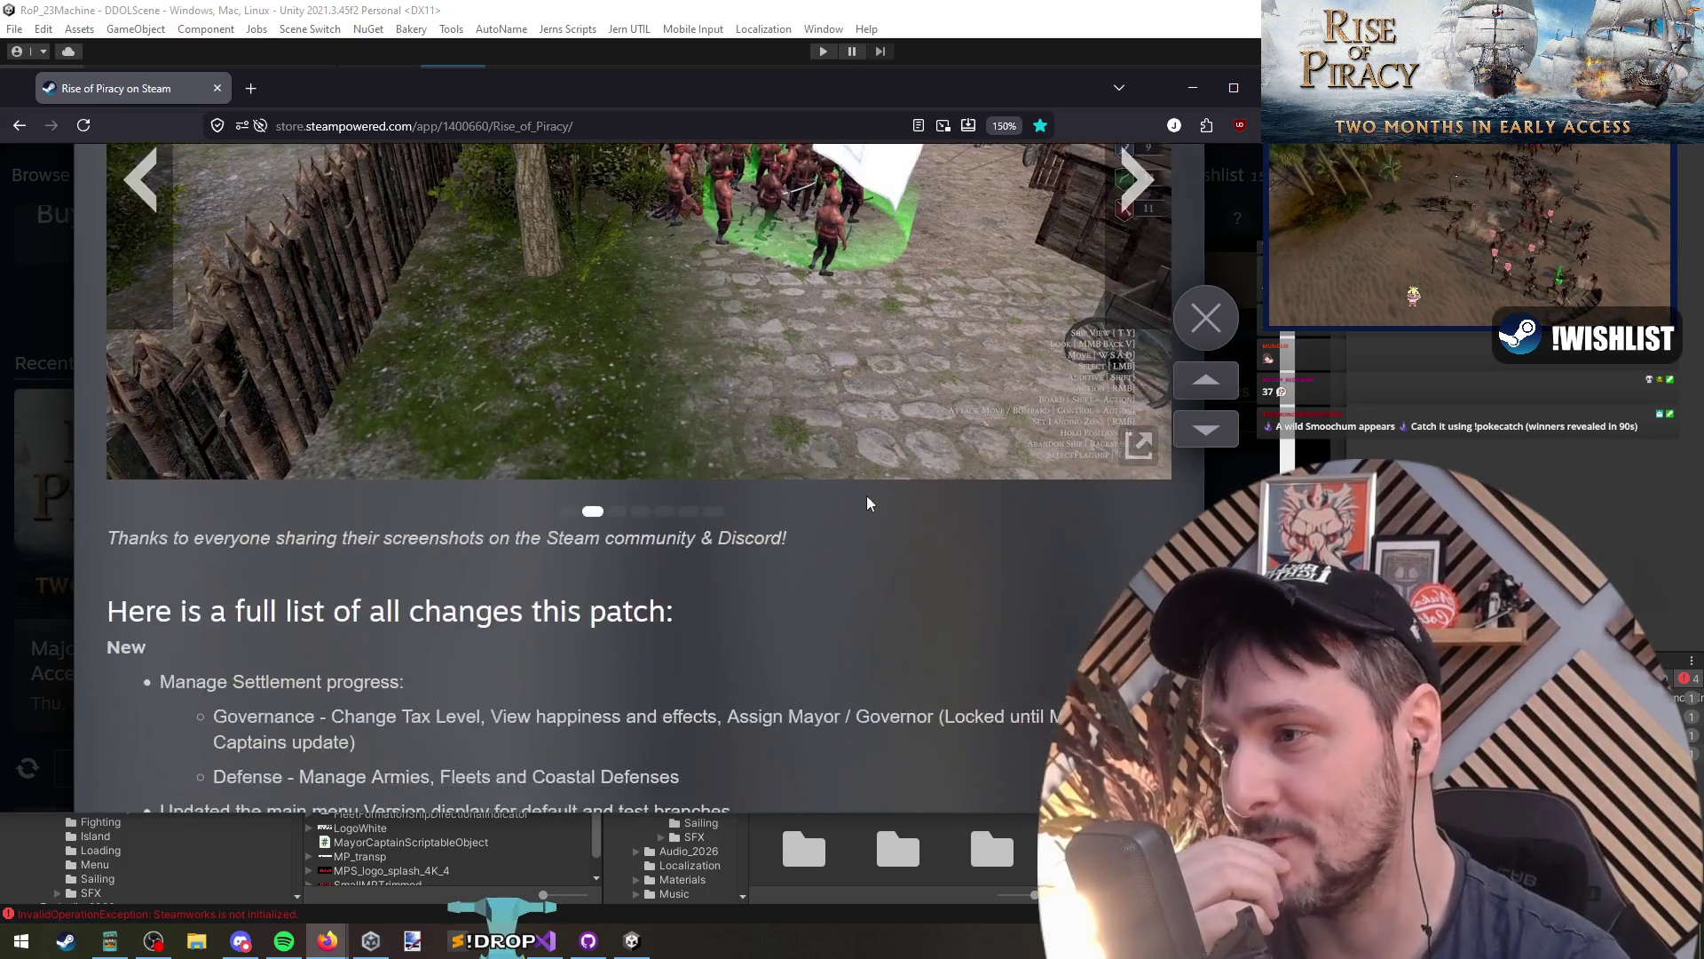
{"action": "scroll", "coordinate": [470, 519], "scroll_direction": "down", "scroll_amount": 10}
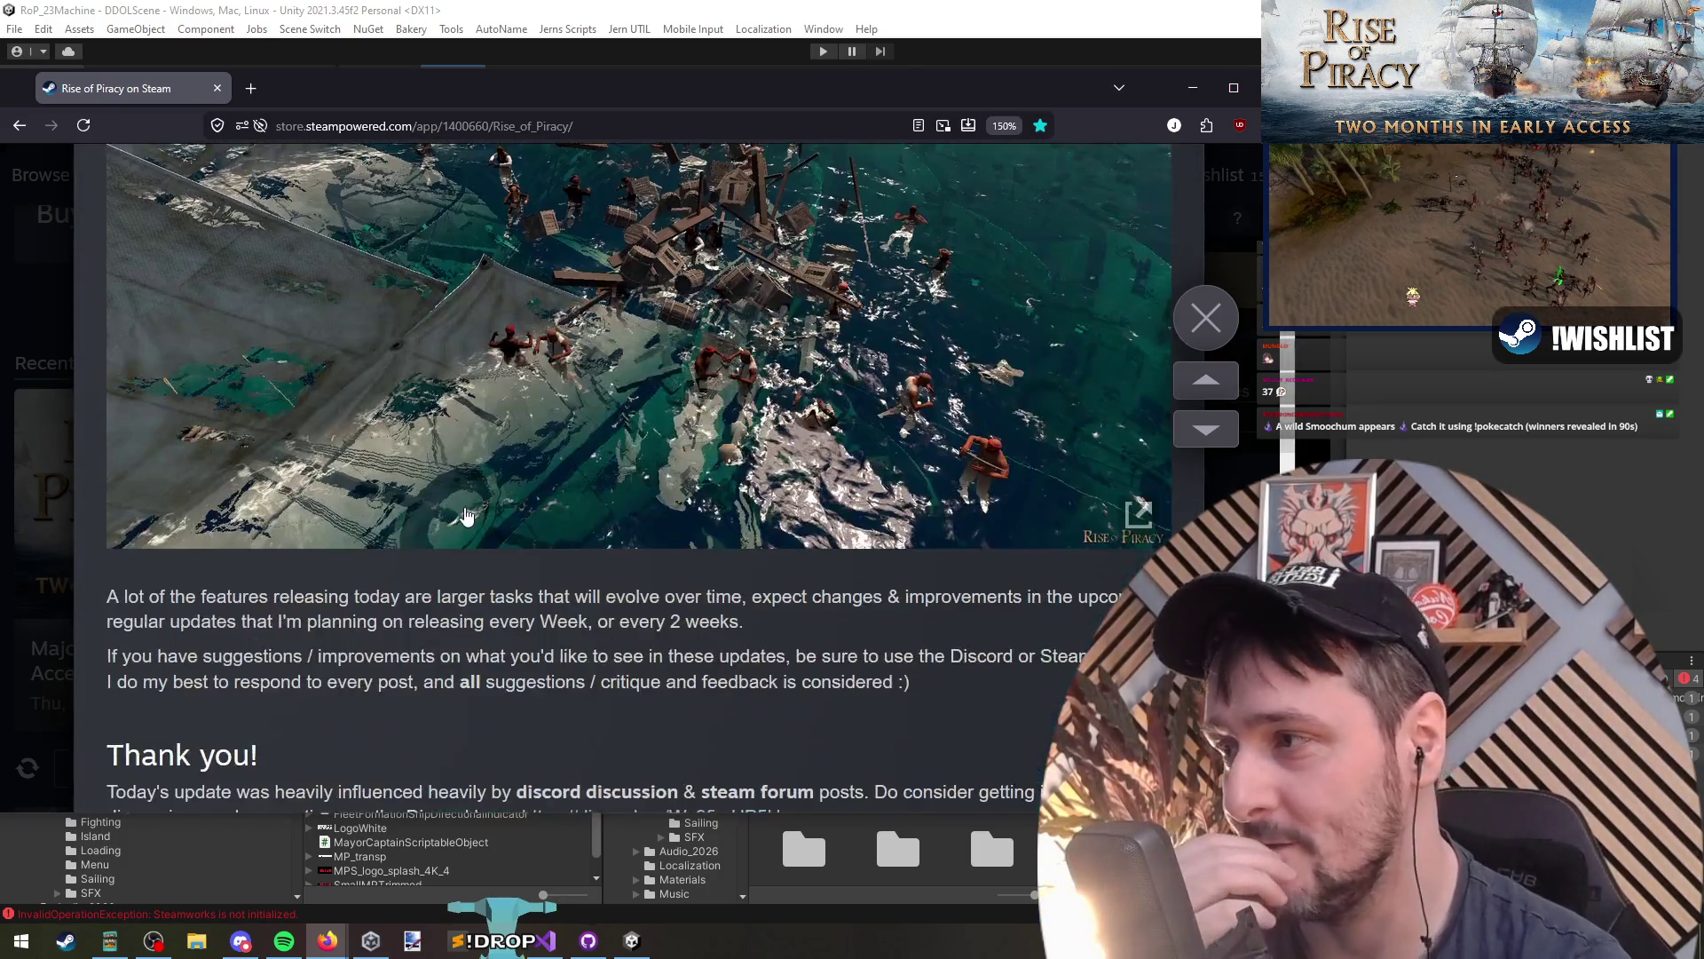
{"action": "scroll", "coordinate": [744, 397], "scroll_direction": "up", "scroll_amount": 4}
{"action": "scroll", "coordinate": [744, 397], "scroll_direction": "down", "scroll_amount": 10}
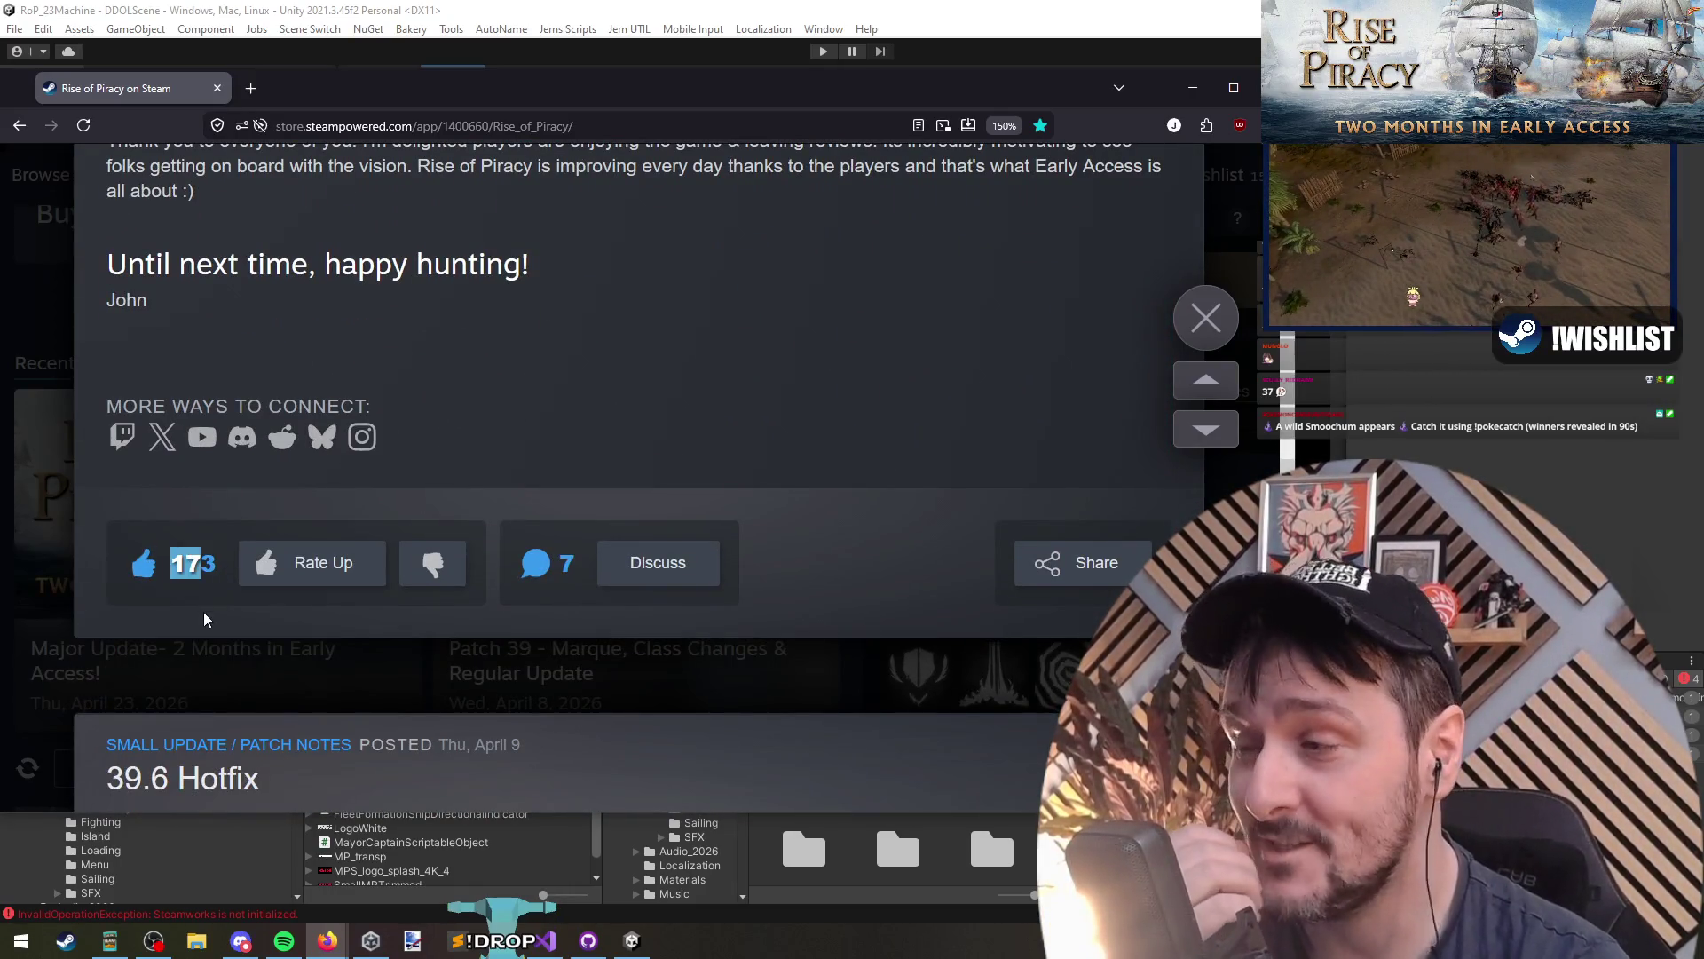
Step: Scroll past the 39.6 and 39.5 Hotfix posts to the Patch 39 - Marque, Class Changes post
{"action": "scroll", "coordinate": [217, 601], "scroll_direction": "down", "scroll_amount": 10}
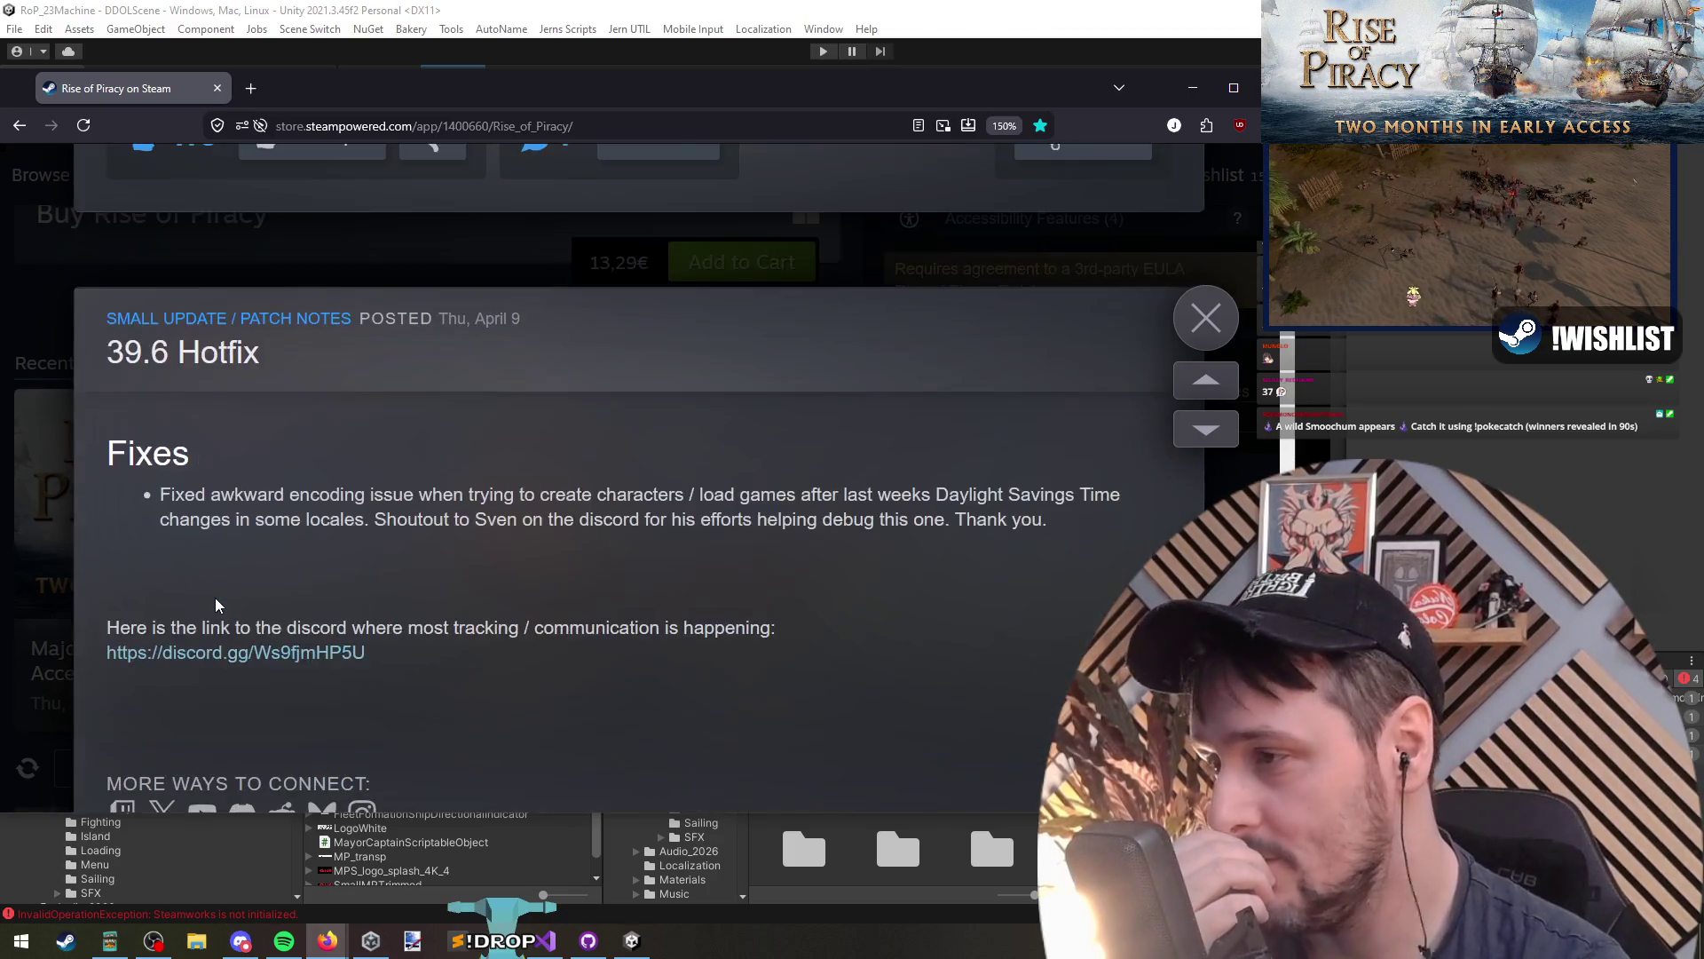
{"action": "scroll", "coordinate": [213, 257], "scroll_direction": "up", "scroll_amount": 3}
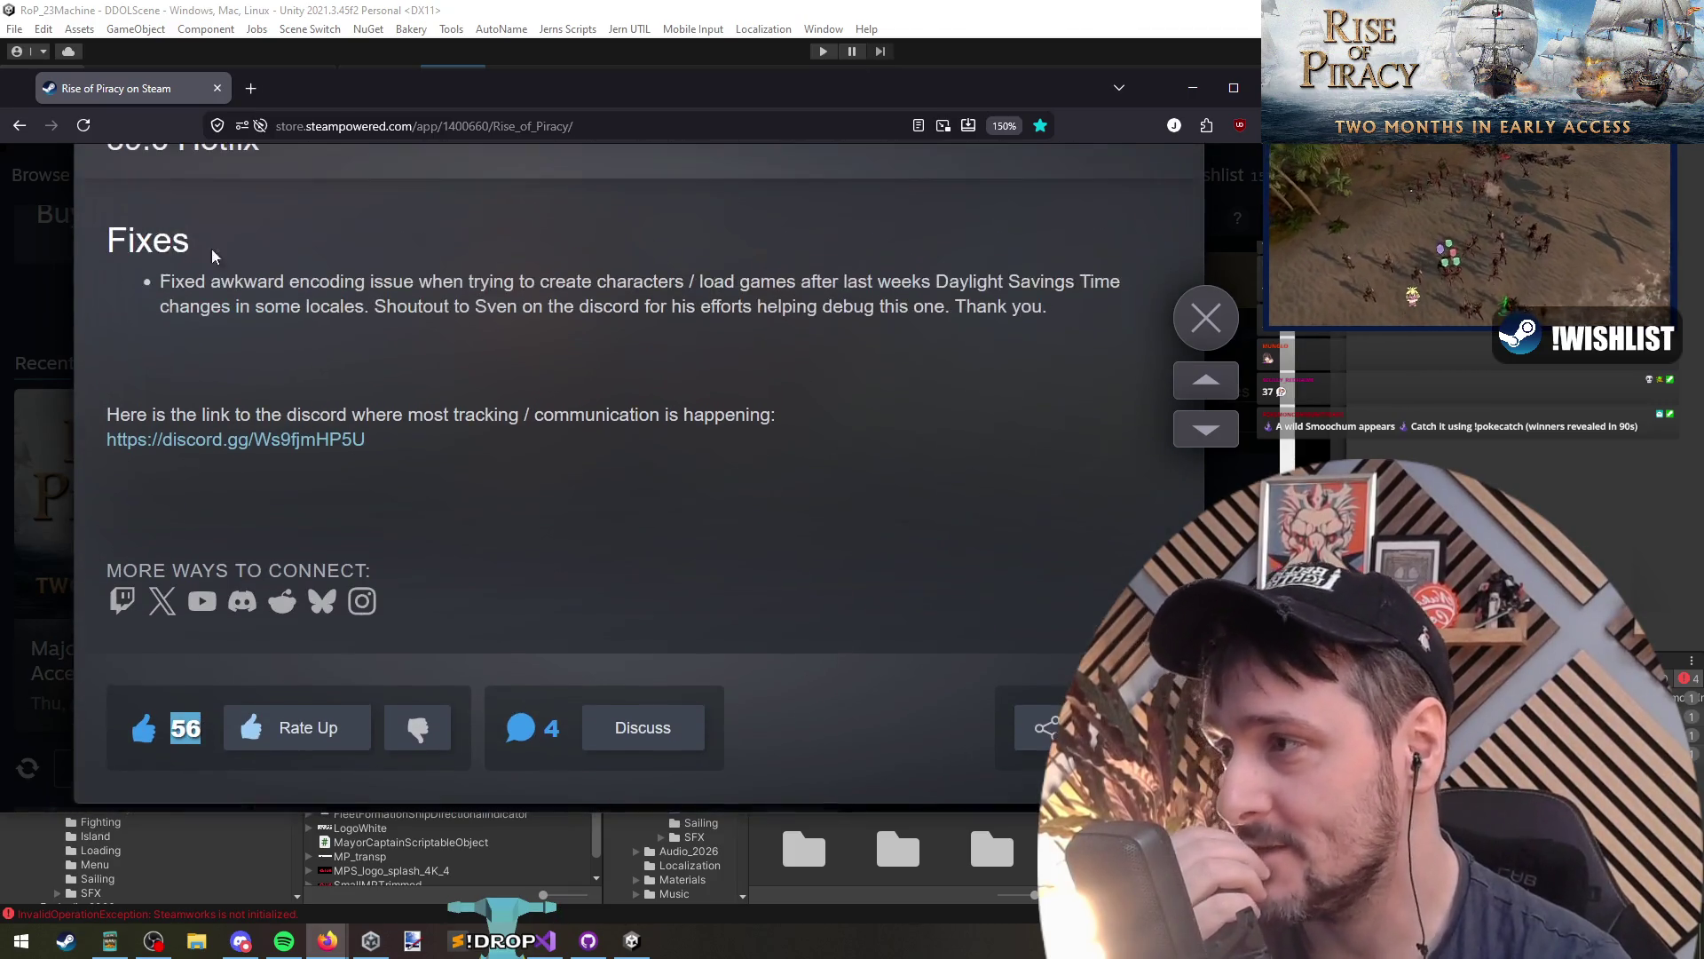
{"action": "scroll", "coordinate": [271, 380], "scroll_direction": "down", "scroll_amount": 15}
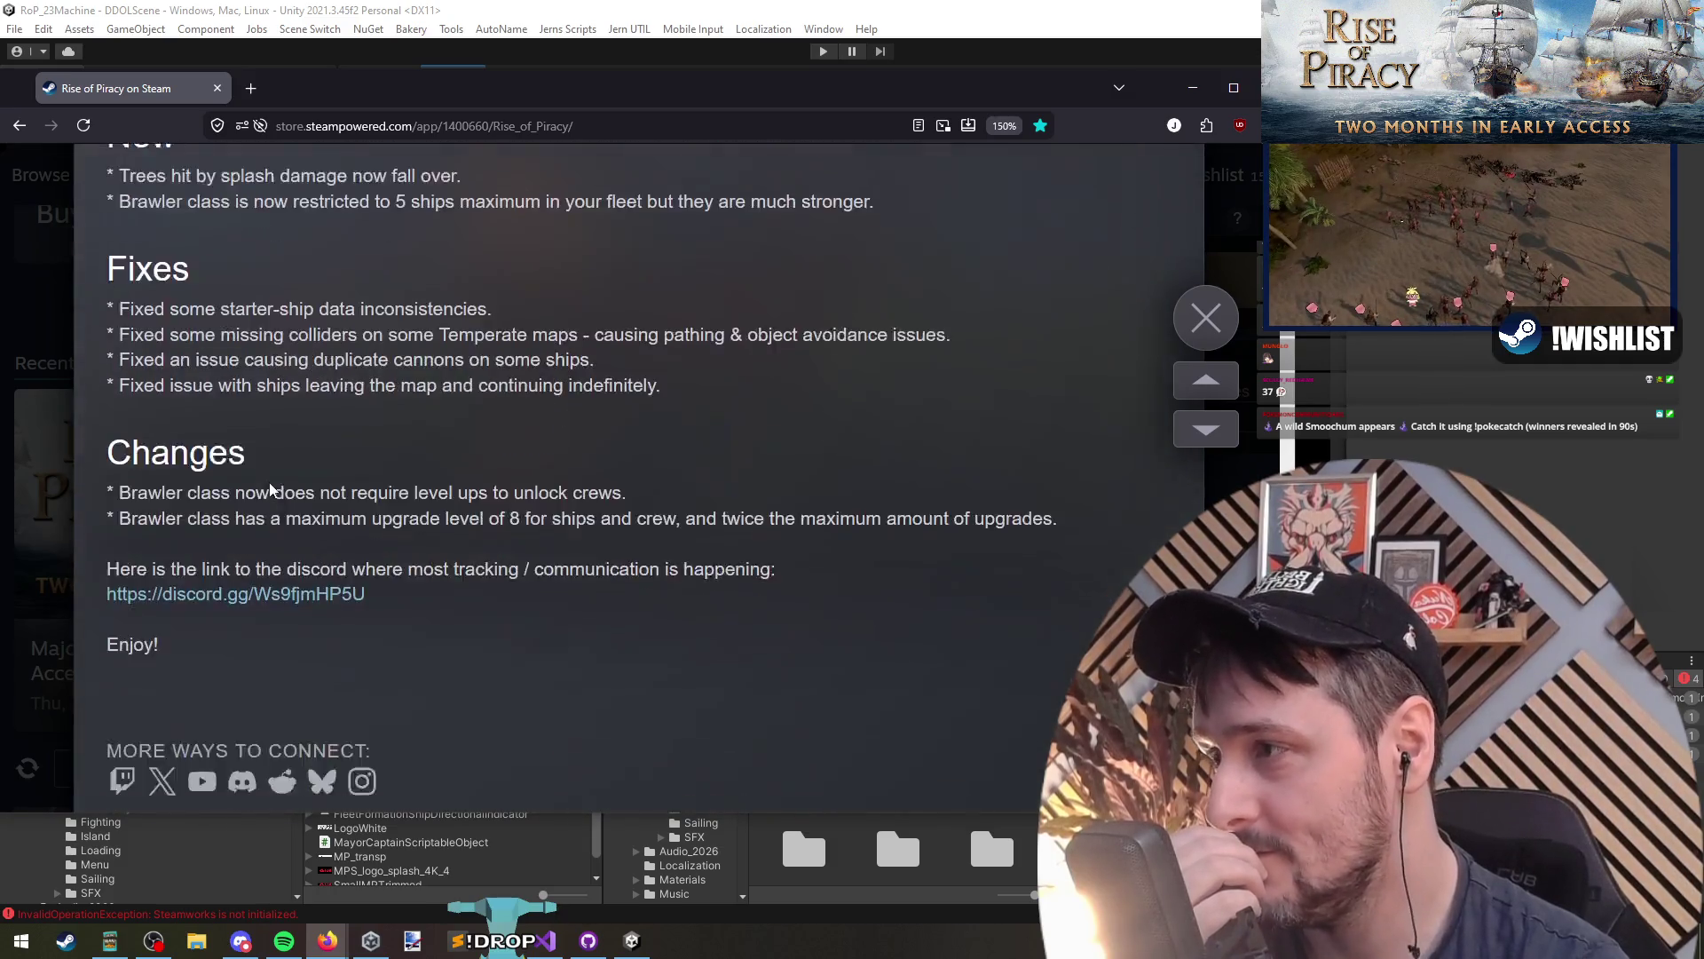
{"action": "scroll", "coordinate": [271, 488], "scroll_direction": "up", "scroll_amount": 3}
{"action": "scroll", "coordinate": [224, 417], "scroll_direction": "down", "scroll_amount": 20}
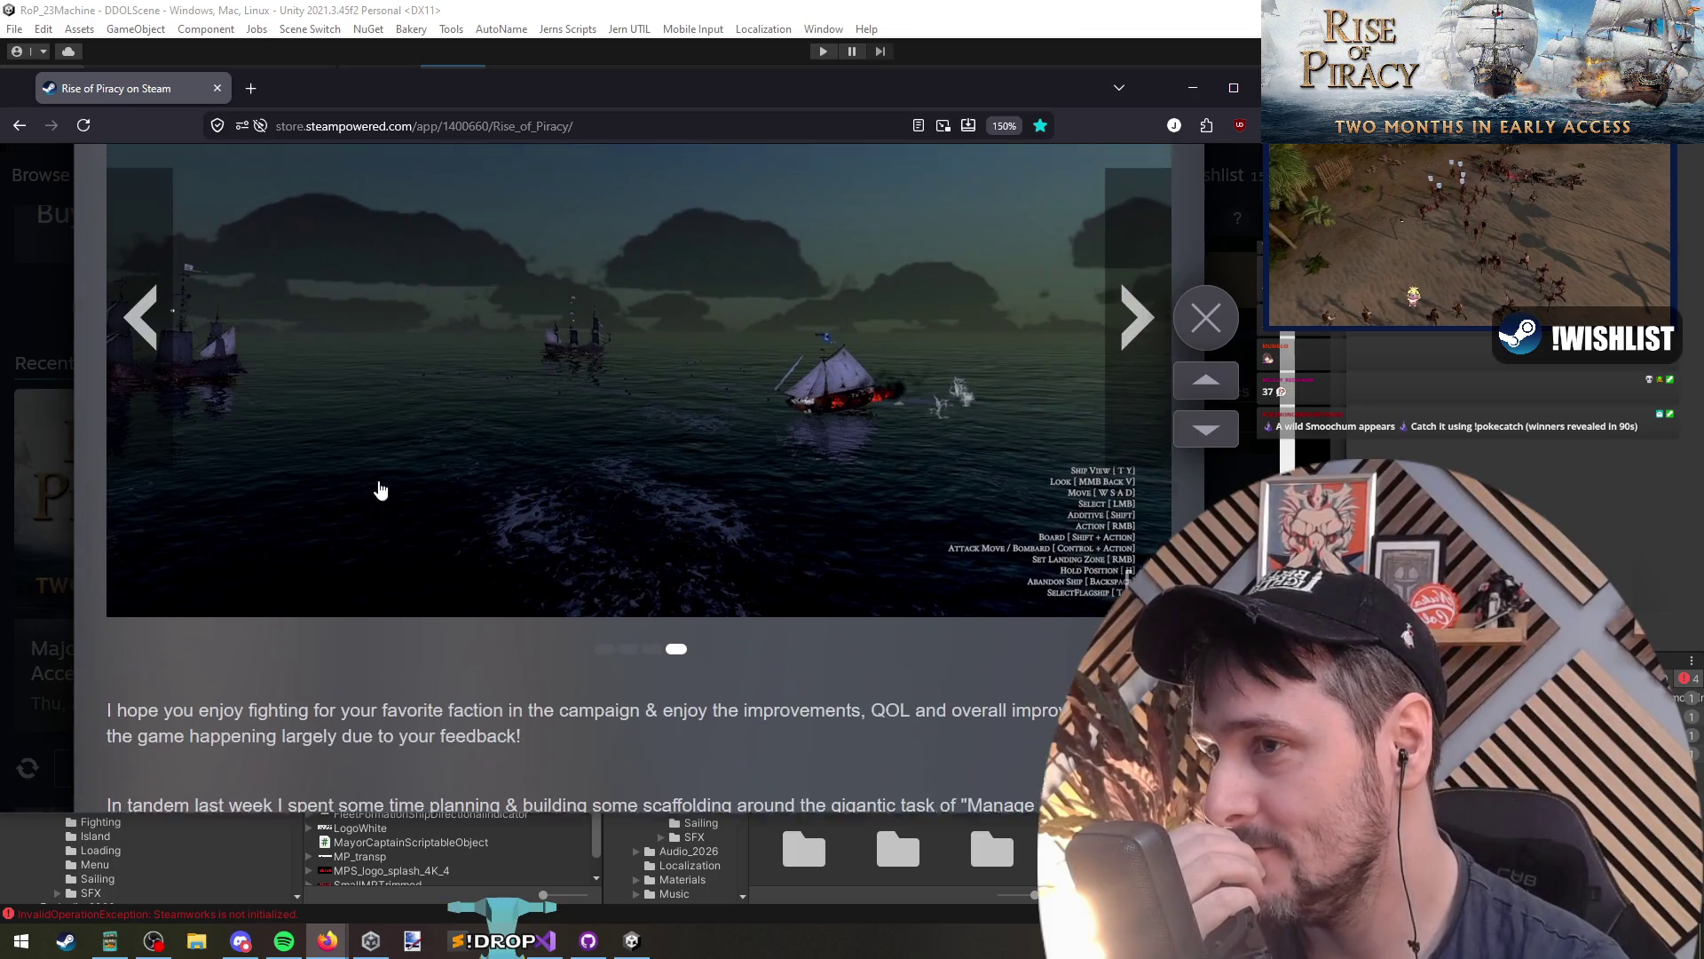
{"action": "scroll", "coordinate": [380, 490], "scroll_direction": "up", "scroll_amount": 3}
Step: Page through the Patch 39 screenshots to the burning ship and palm-tree village images
{"action": "left_click", "coordinate": [1136, 506]}
{"action": "left_click", "coordinate": [1138, 504]}
{"action": "left_click", "coordinate": [1140, 501]}
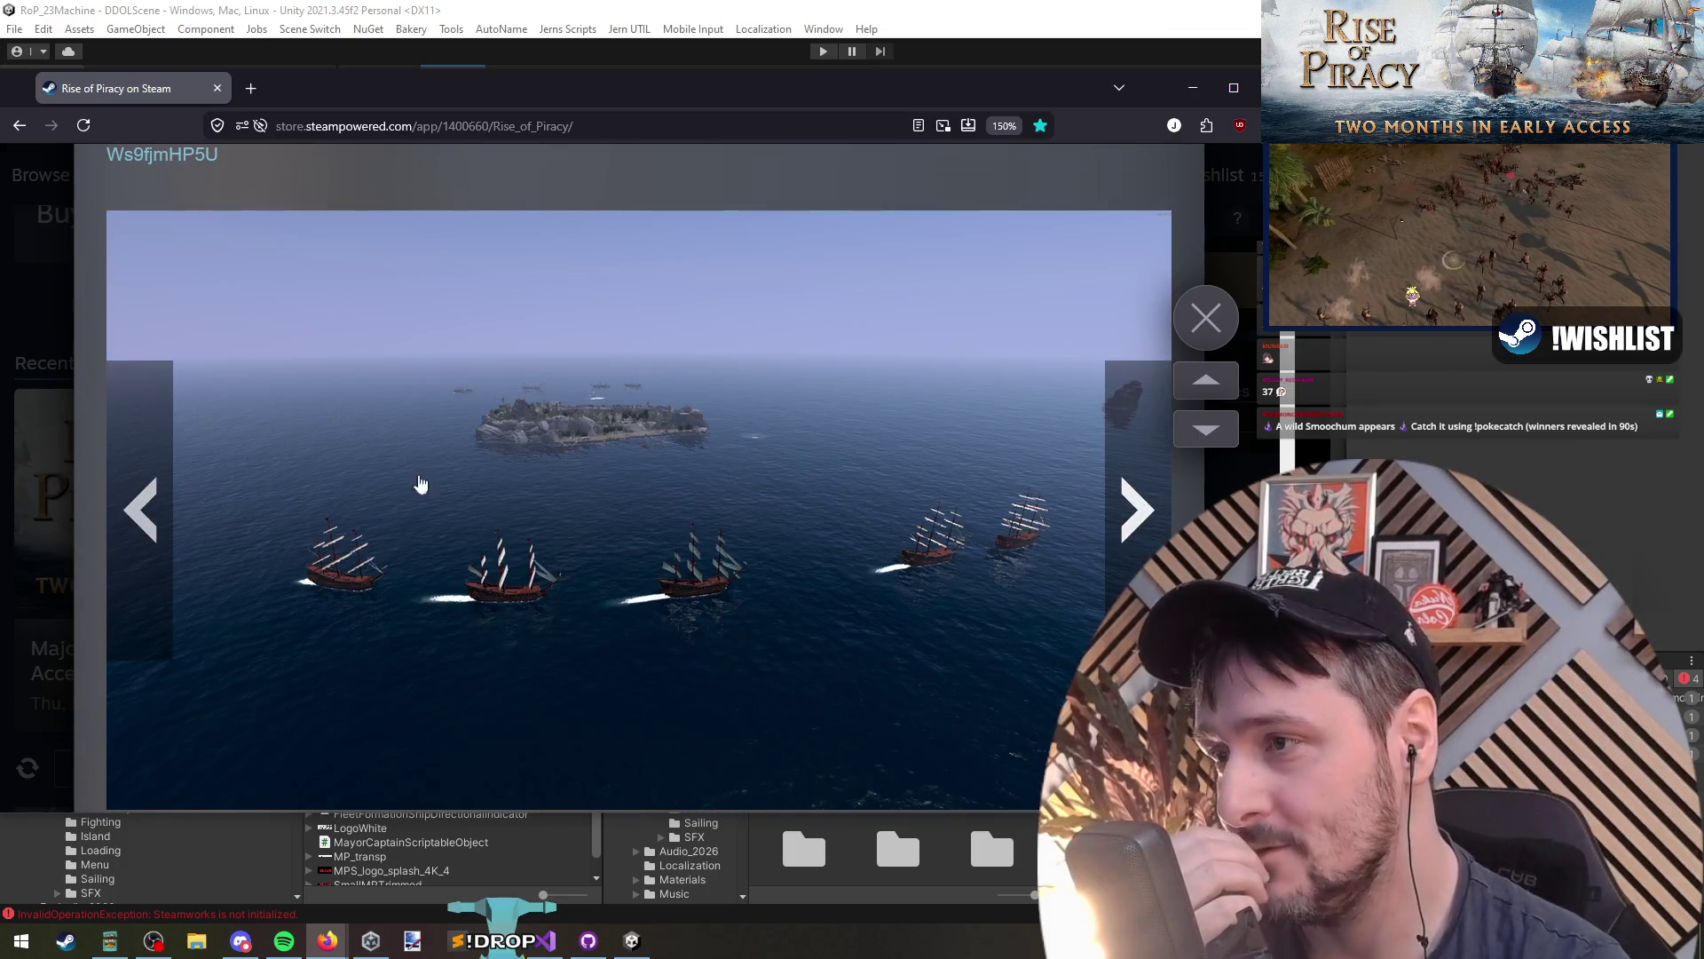
{"action": "key", "text": "Right"}
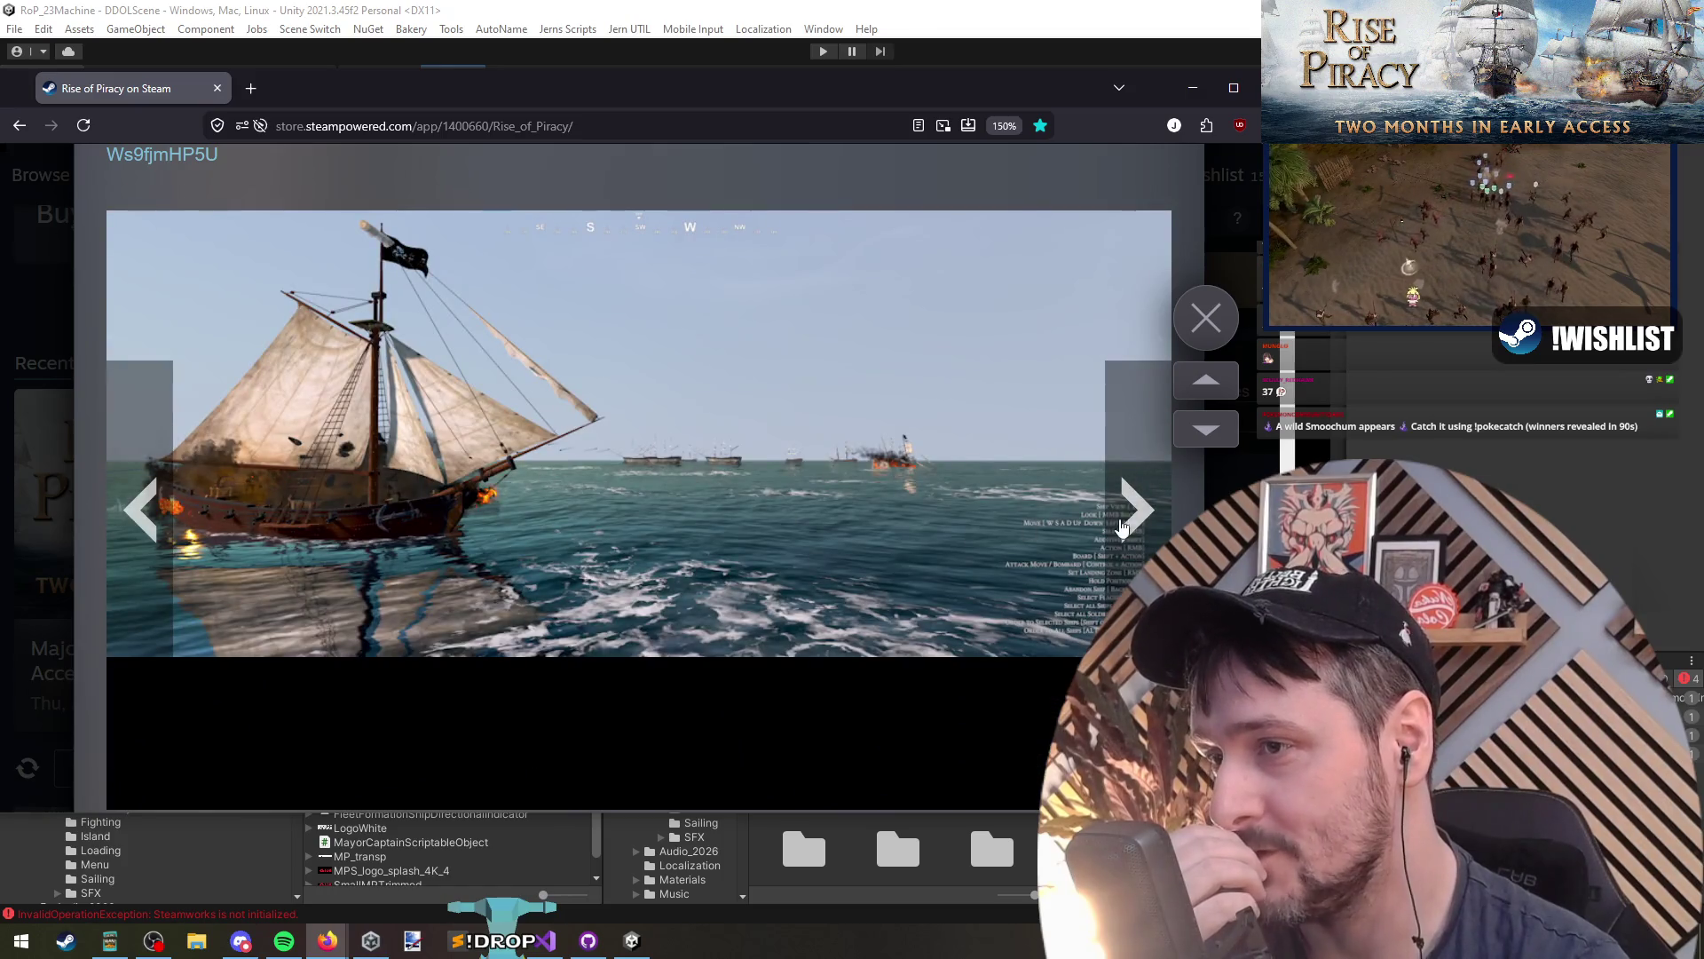
{"action": "left_click", "coordinate": [1123, 526]}
Step: Read down the Patch 39 notes to the thanks for reaching 350 reviews
{"action": "scroll", "coordinate": [692, 586], "scroll_direction": "down", "scroll_amount": 2}
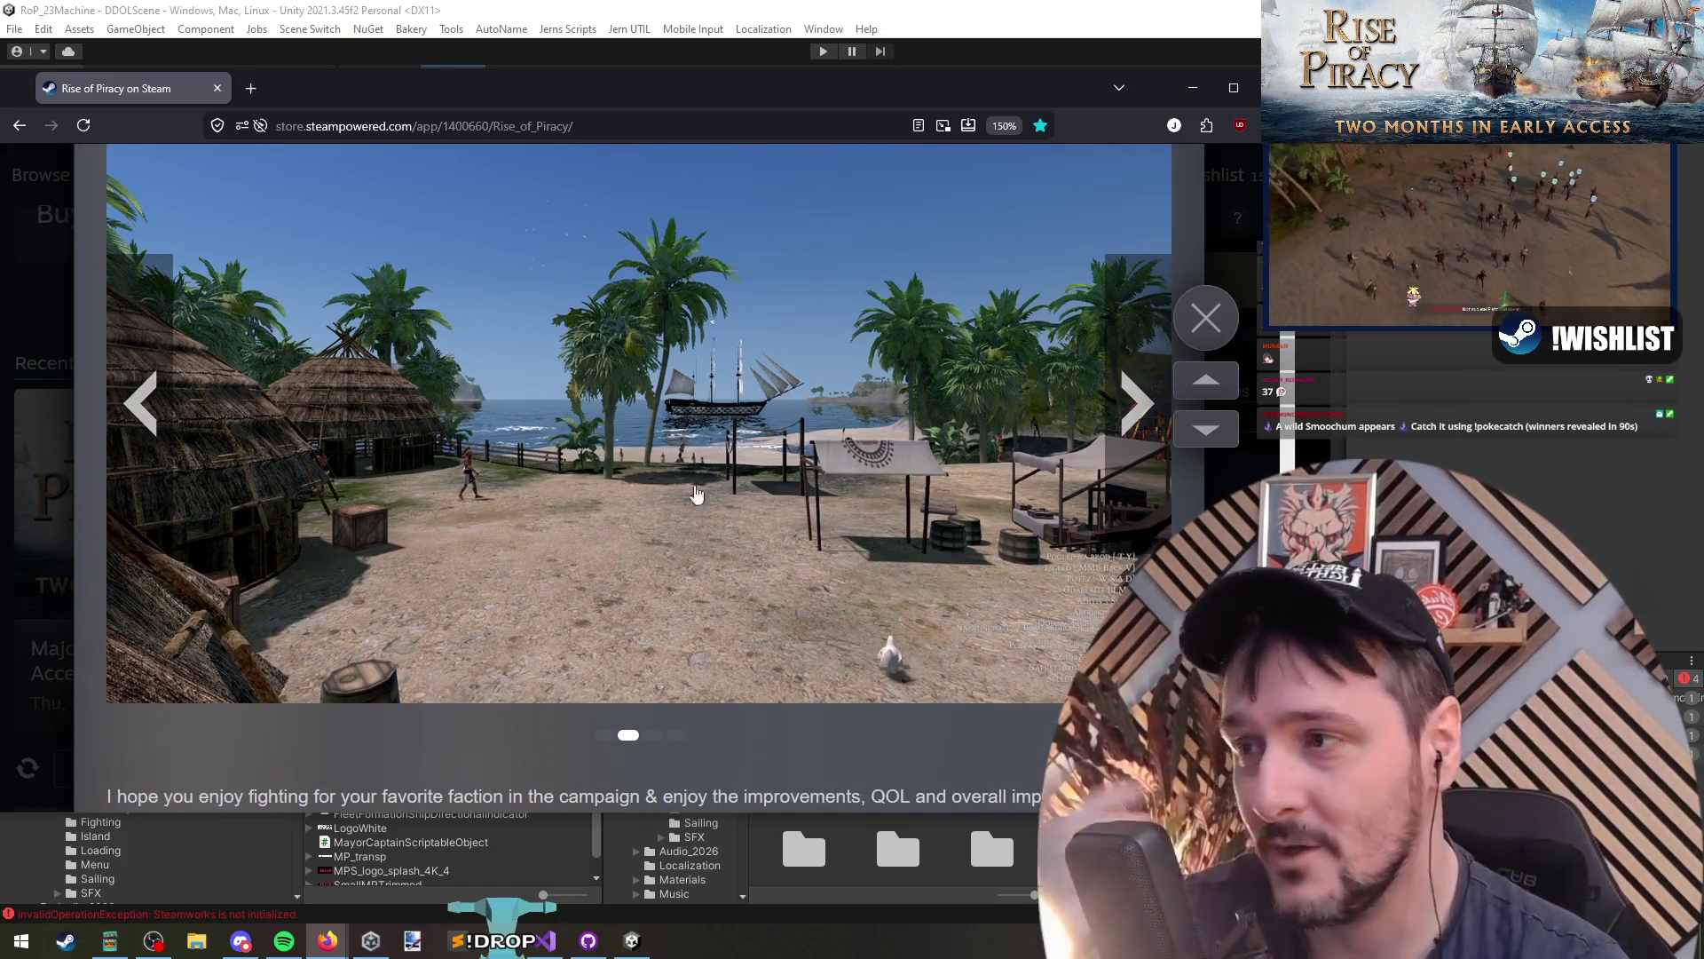
{"action": "scroll", "coordinate": [511, 449], "scroll_direction": "down", "scroll_amount": 6}
{"action": "scroll", "coordinate": [511, 448], "scroll_direction": "down", "scroll_amount": 15}
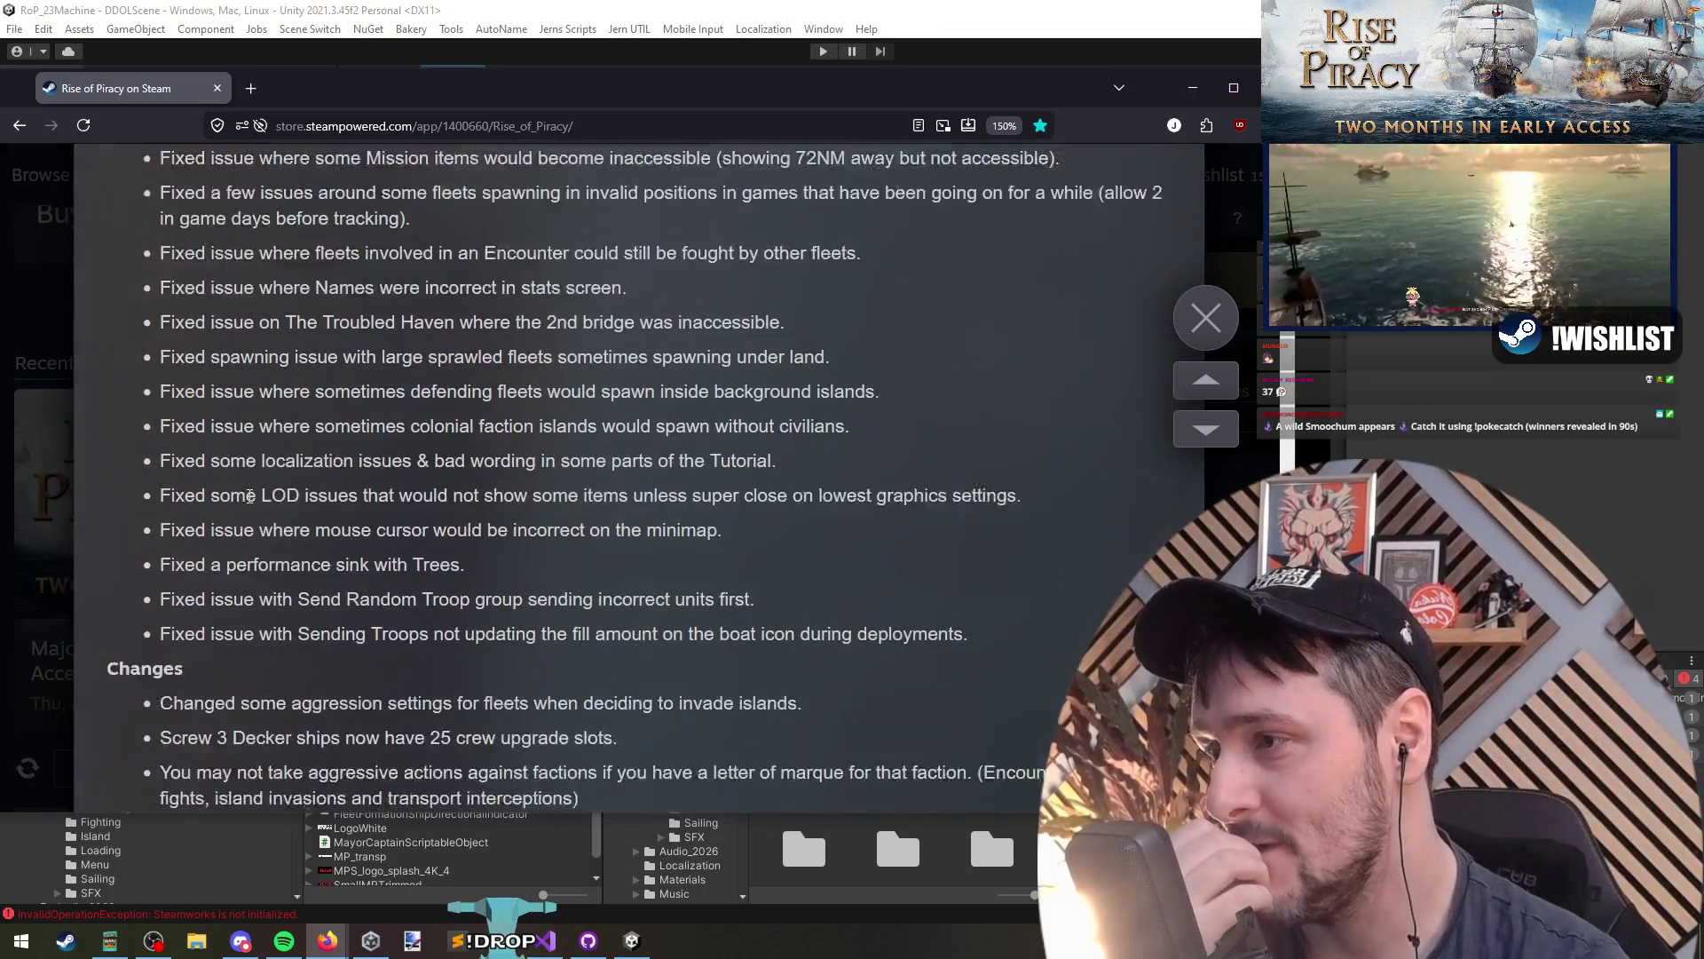
{"action": "scroll", "coordinate": [252, 511], "scroll_direction": "down", "scroll_amount": 1}
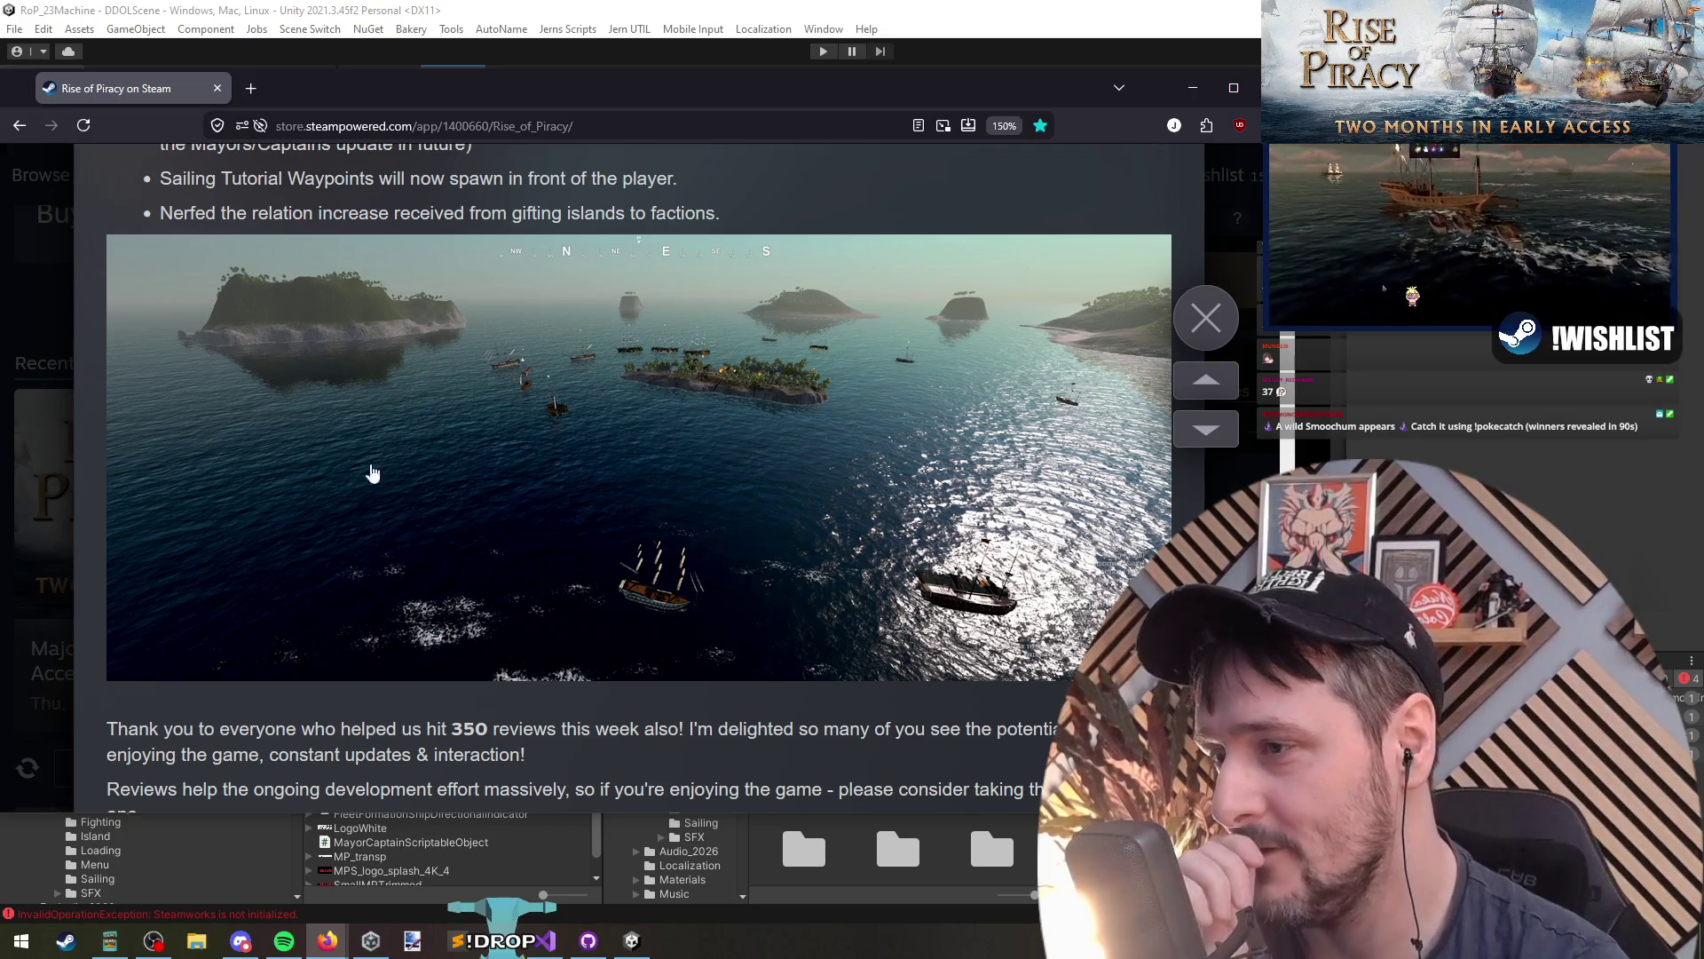
{"action": "scroll", "coordinate": [578, 411], "scroll_direction": "down", "scroll_amount": 1}
Step: Skim down through the older Rise of Piracy update posts
{"action": "scroll", "coordinate": [578, 411], "scroll_direction": "up", "scroll_amount": 1}
{"action": "scroll", "coordinate": [749, 403], "scroll_direction": "down", "scroll_amount": 7}
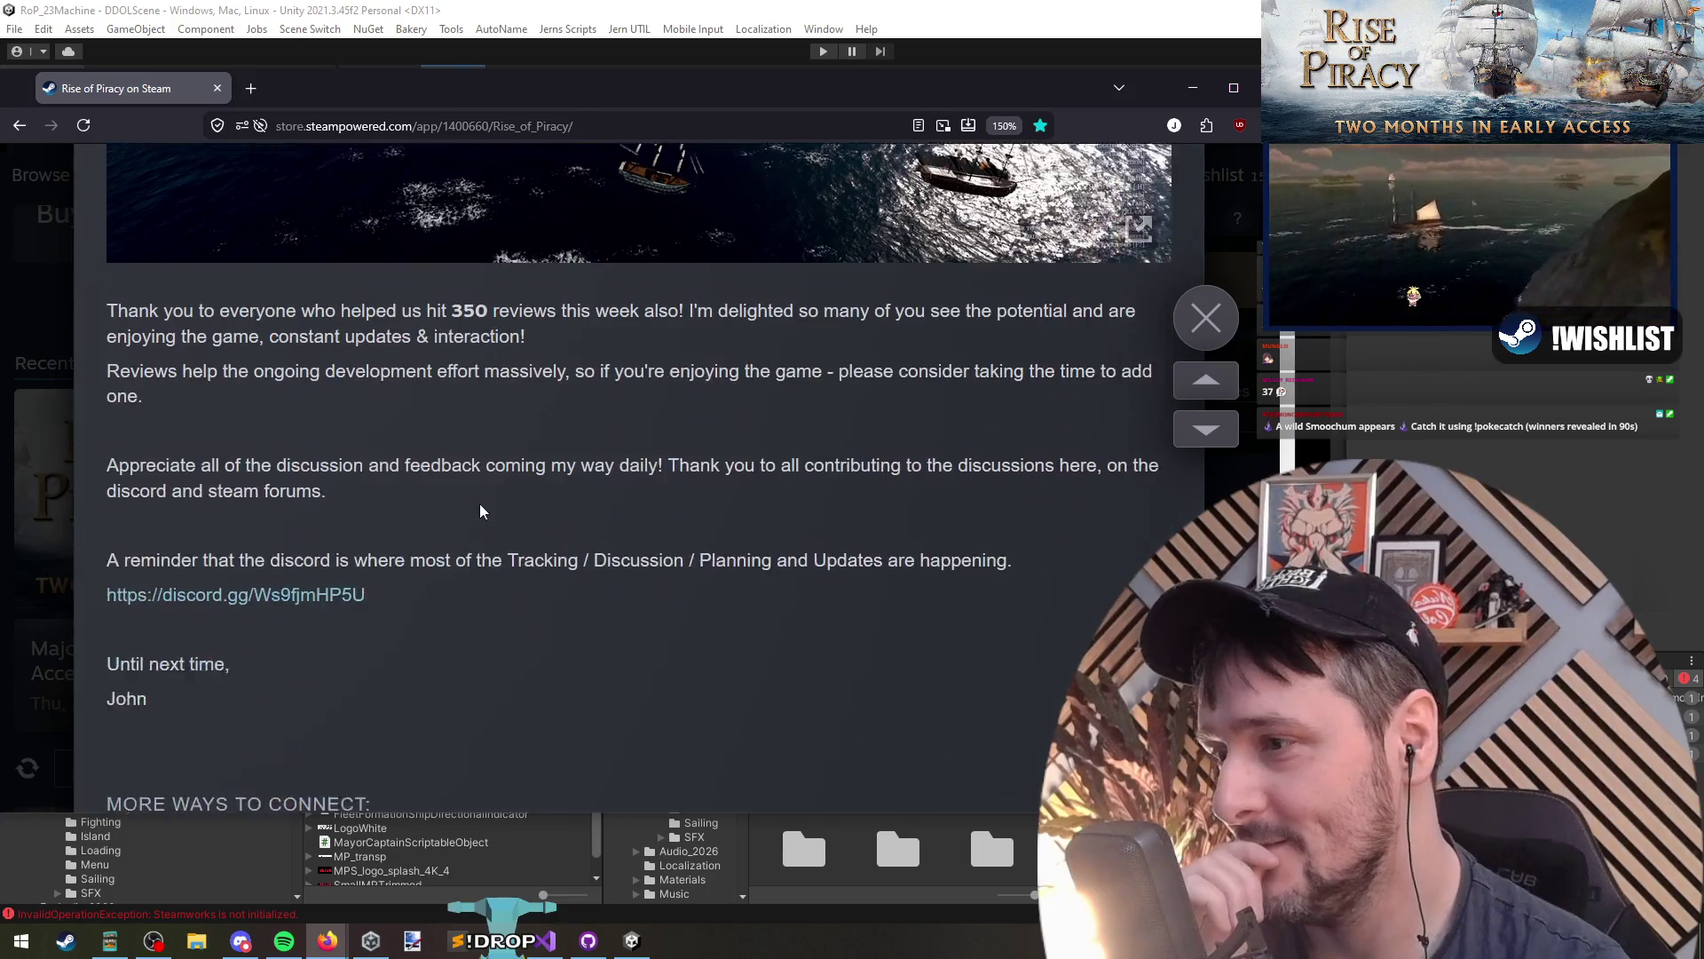
{"action": "scroll", "coordinate": [460, 501], "scroll_direction": "down", "scroll_amount": 10}
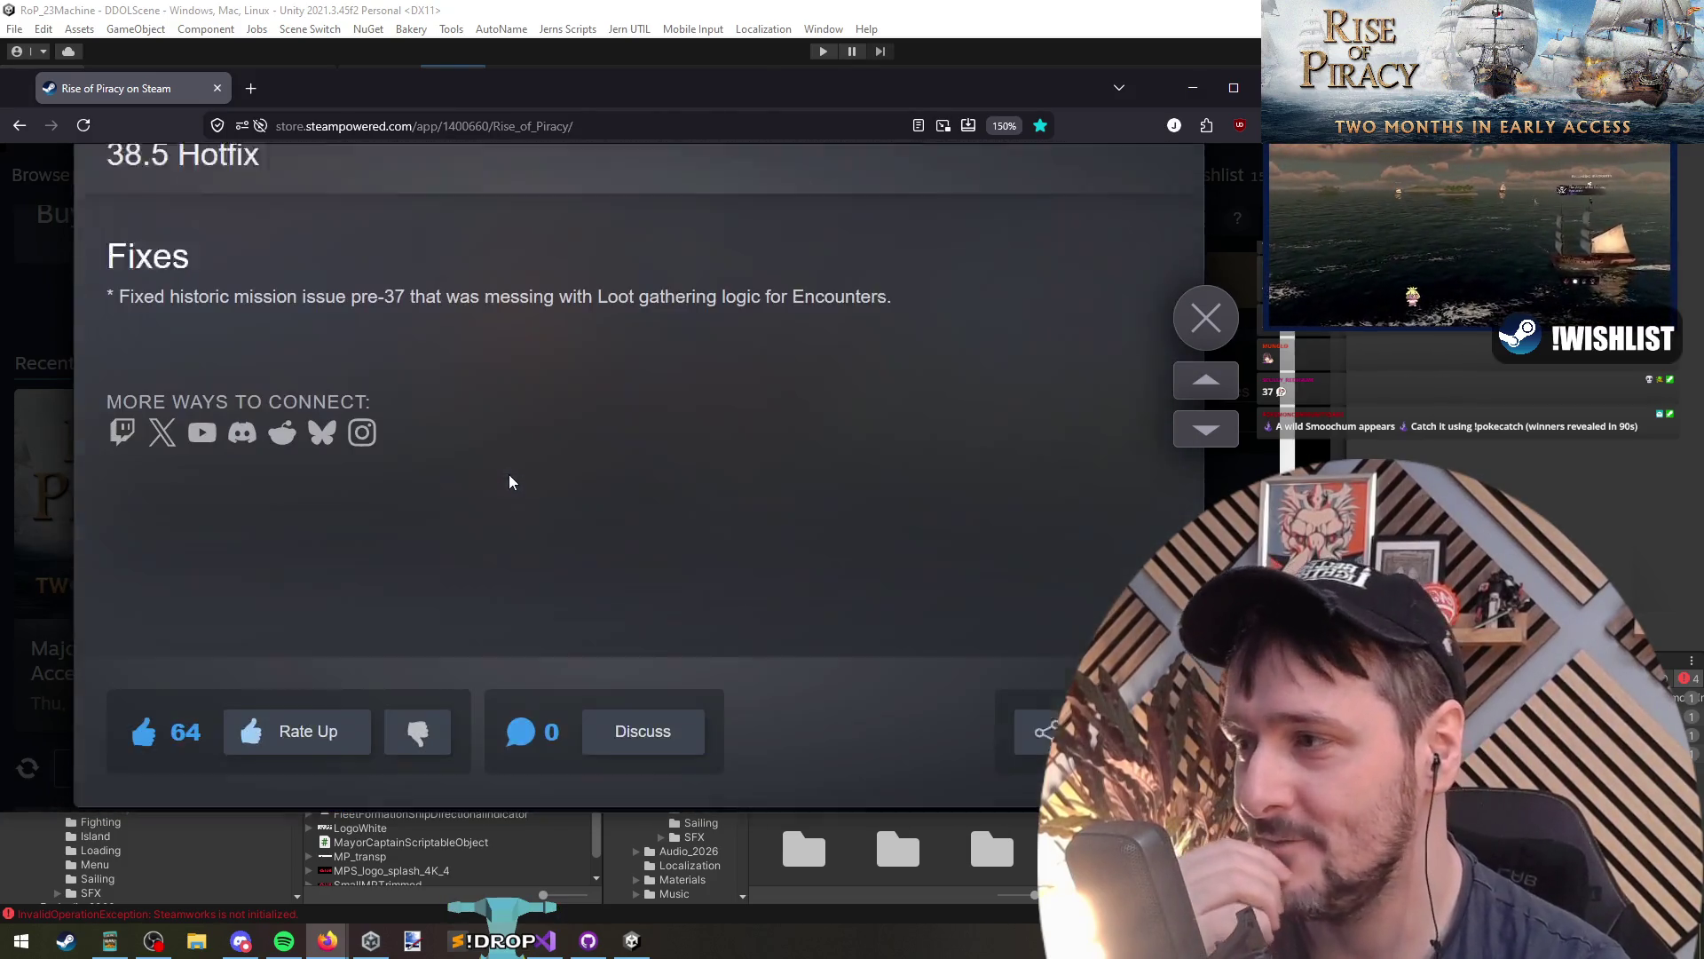
{"action": "scroll", "coordinate": [502, 494], "scroll_direction": "down", "scroll_amount": 15}
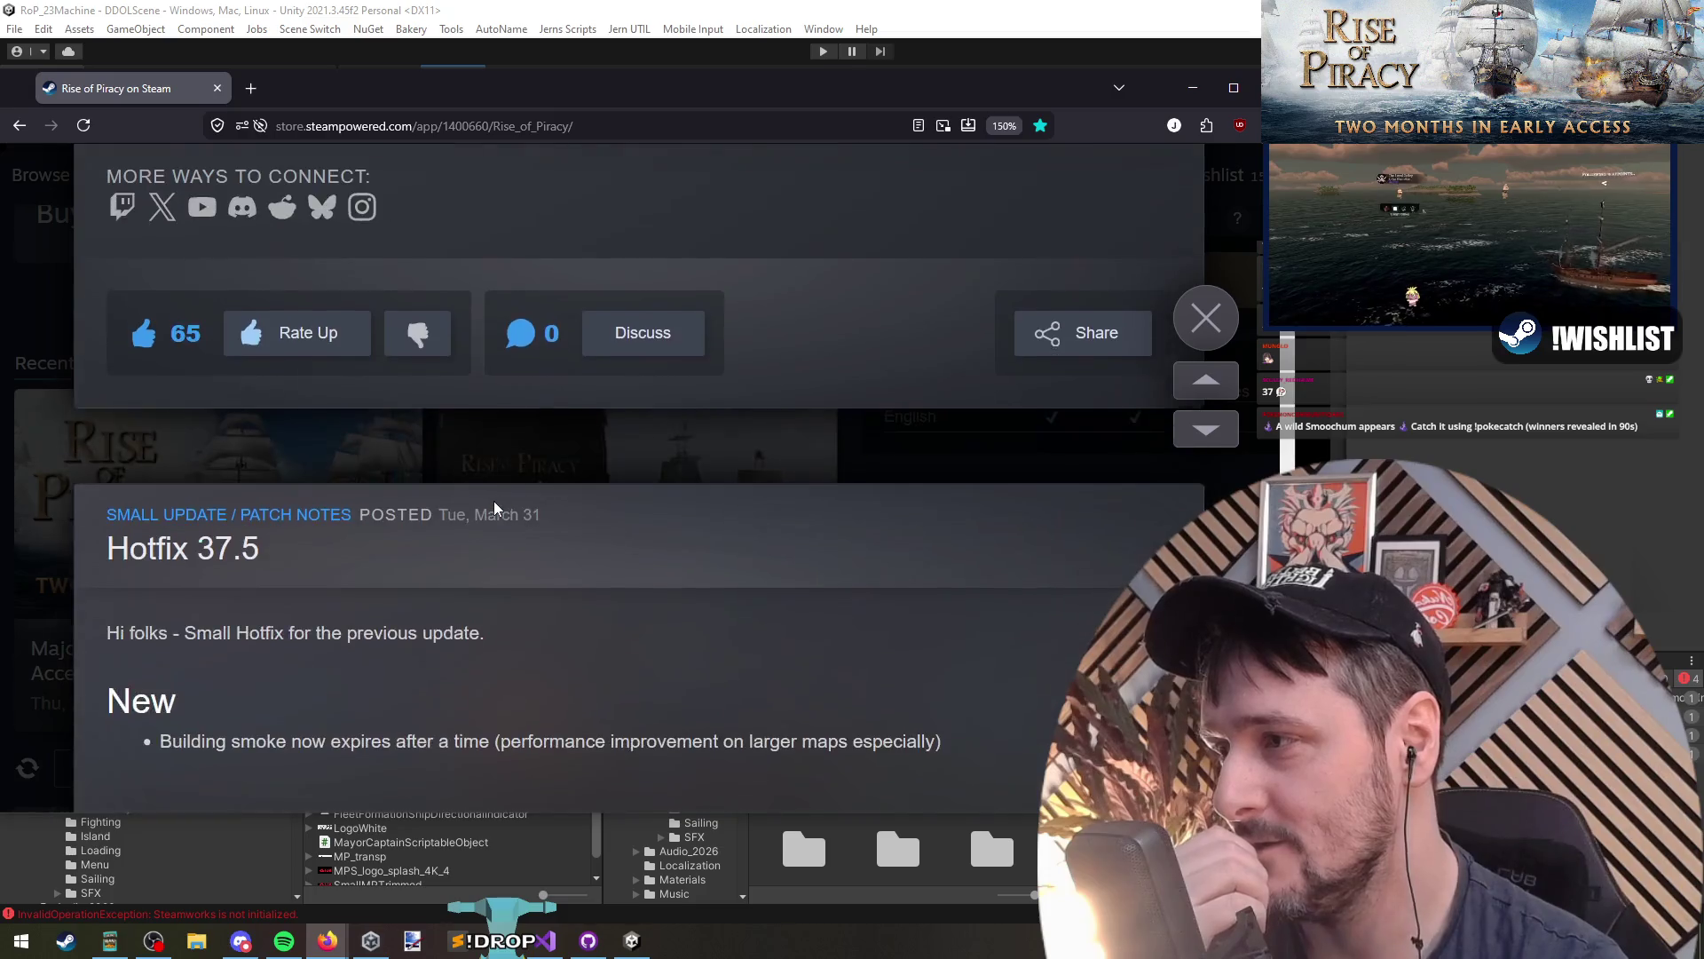
{"action": "scroll", "coordinate": [496, 514], "scroll_direction": "down", "scroll_amount": 10}
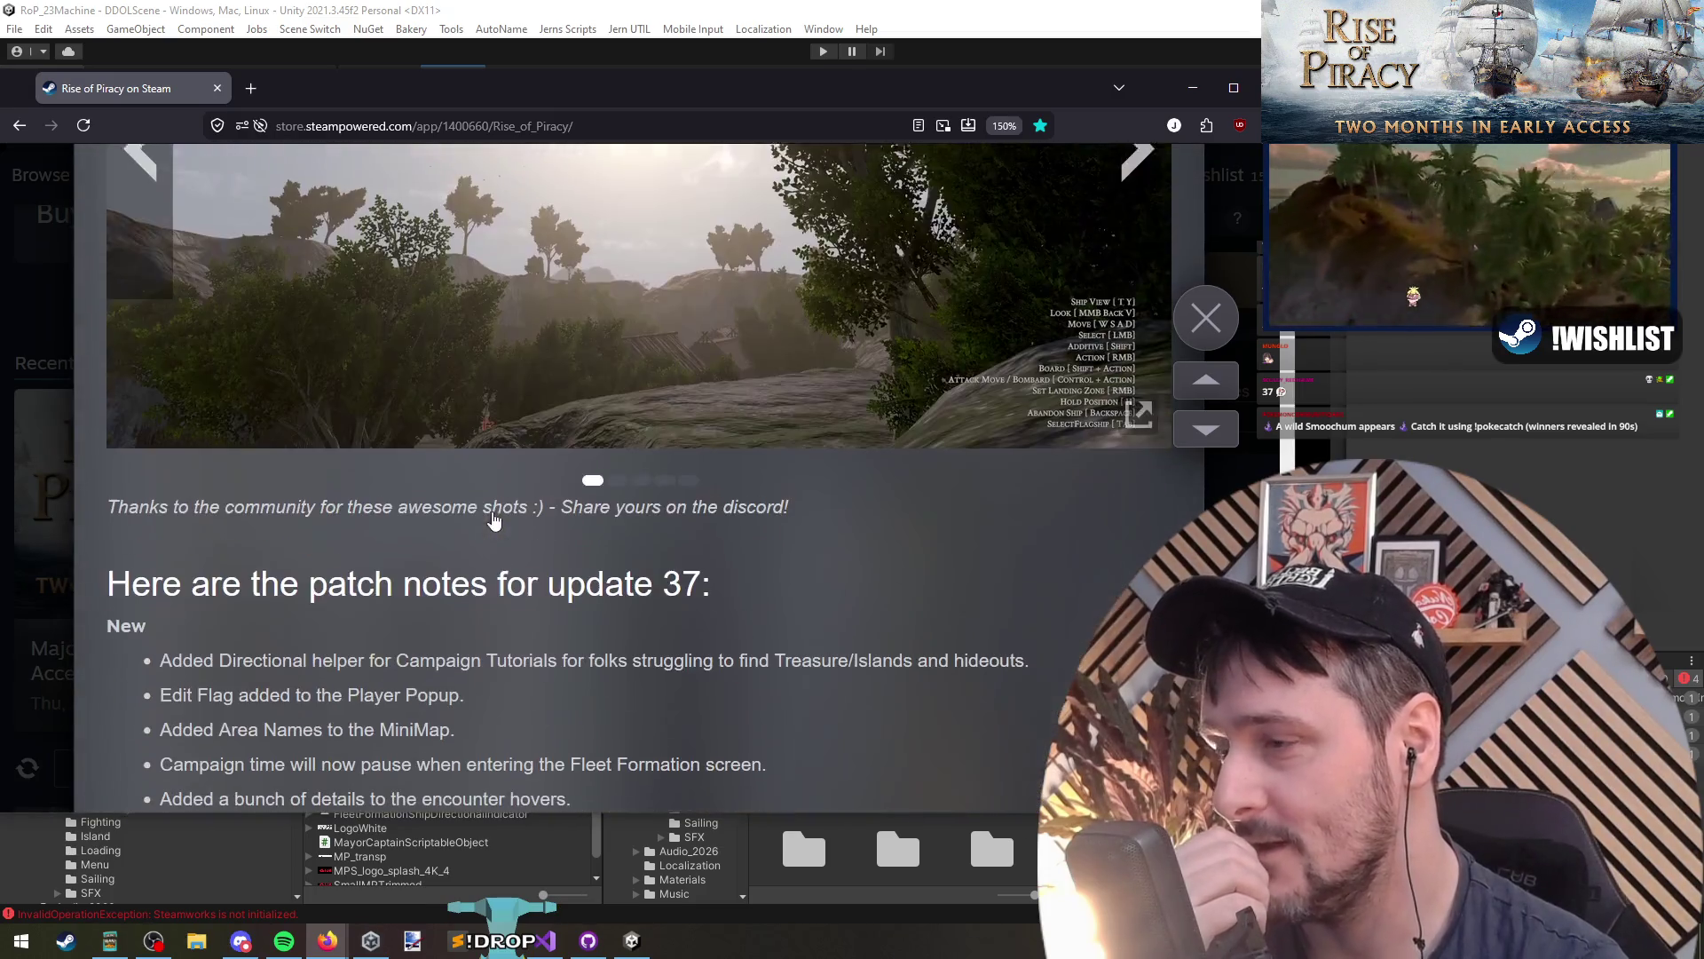
{"action": "scroll", "coordinate": [500, 526], "scroll_direction": "up", "scroll_amount": 4}
{"action": "scroll", "coordinate": [888, 470], "scroll_direction": "up", "scroll_amount": 1}
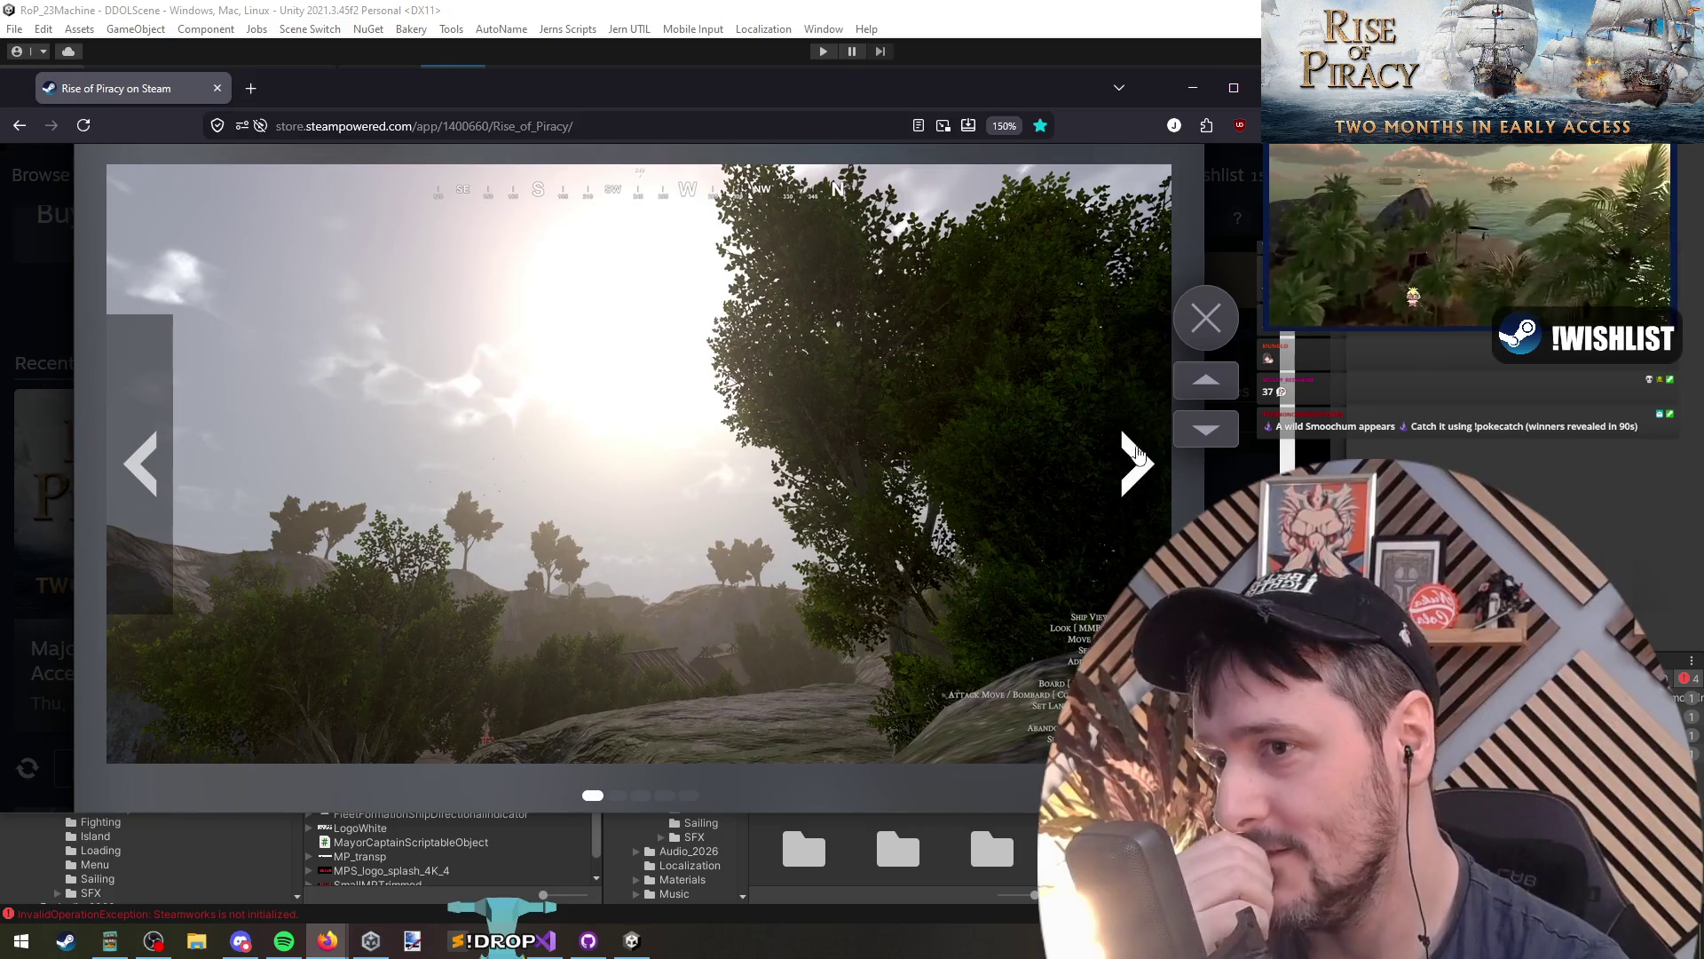
{"action": "scroll", "coordinate": [546, 427], "scroll_direction": "down", "scroll_amount": 3}
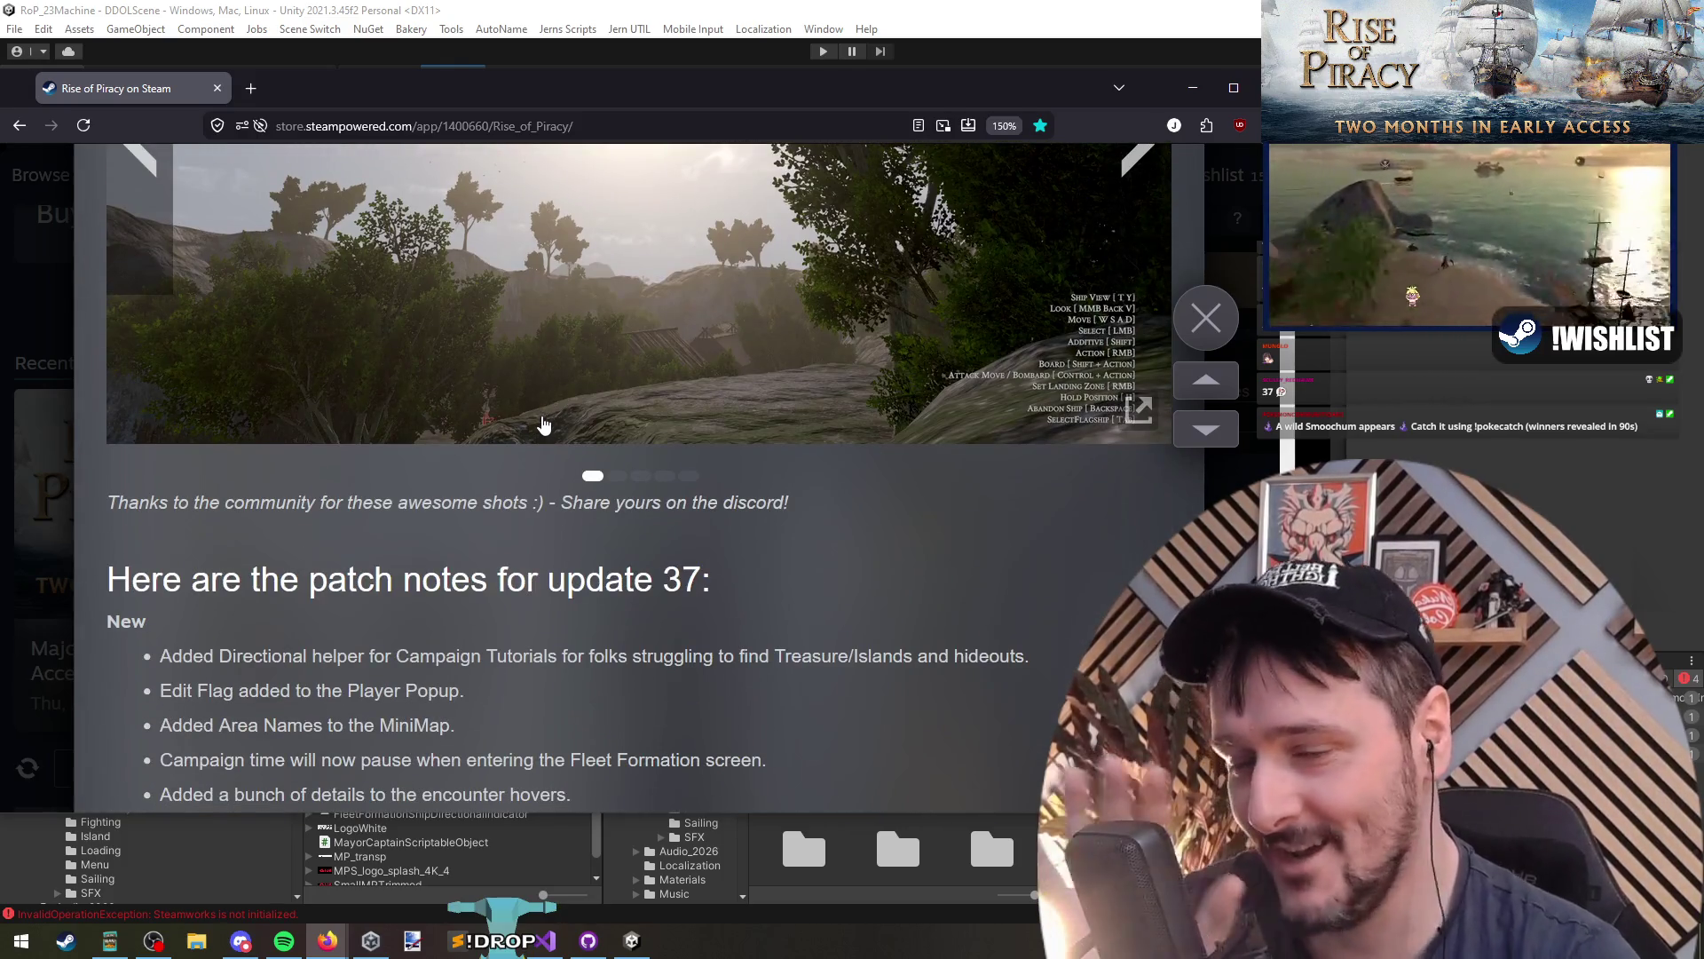
{"action": "scroll", "coordinate": [539, 430], "scroll_direction": "down", "scroll_amount": 20}
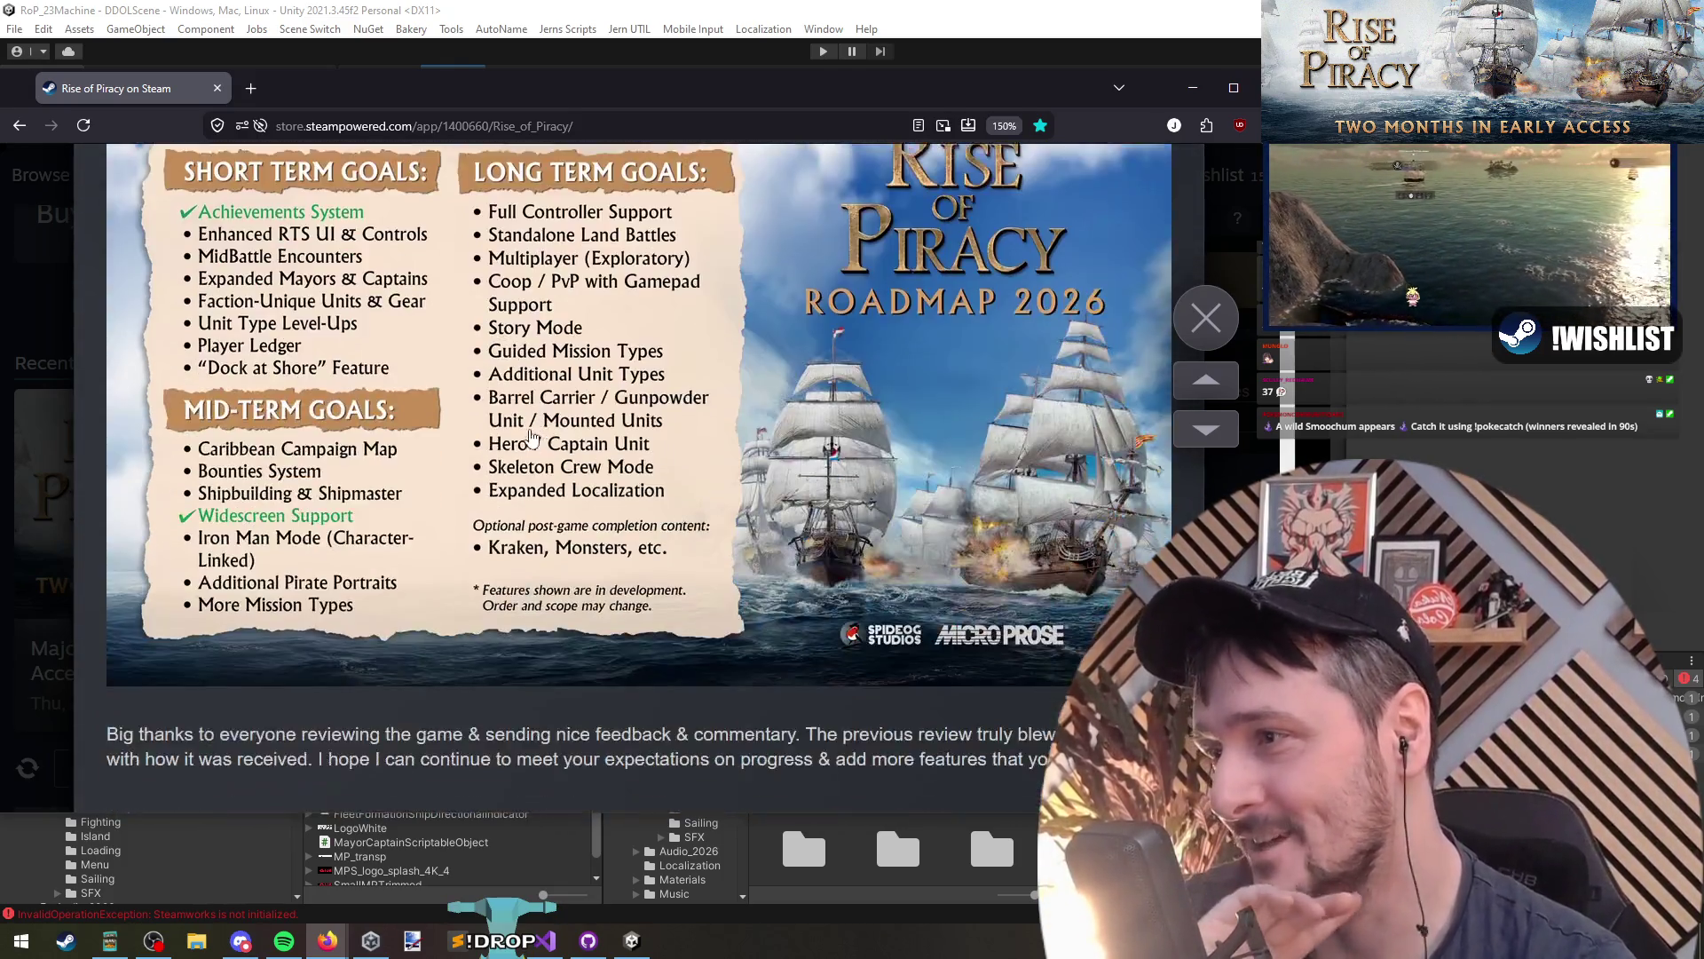
{"action": "scroll", "coordinate": [529, 444], "scroll_direction": "down", "scroll_amount": 10}
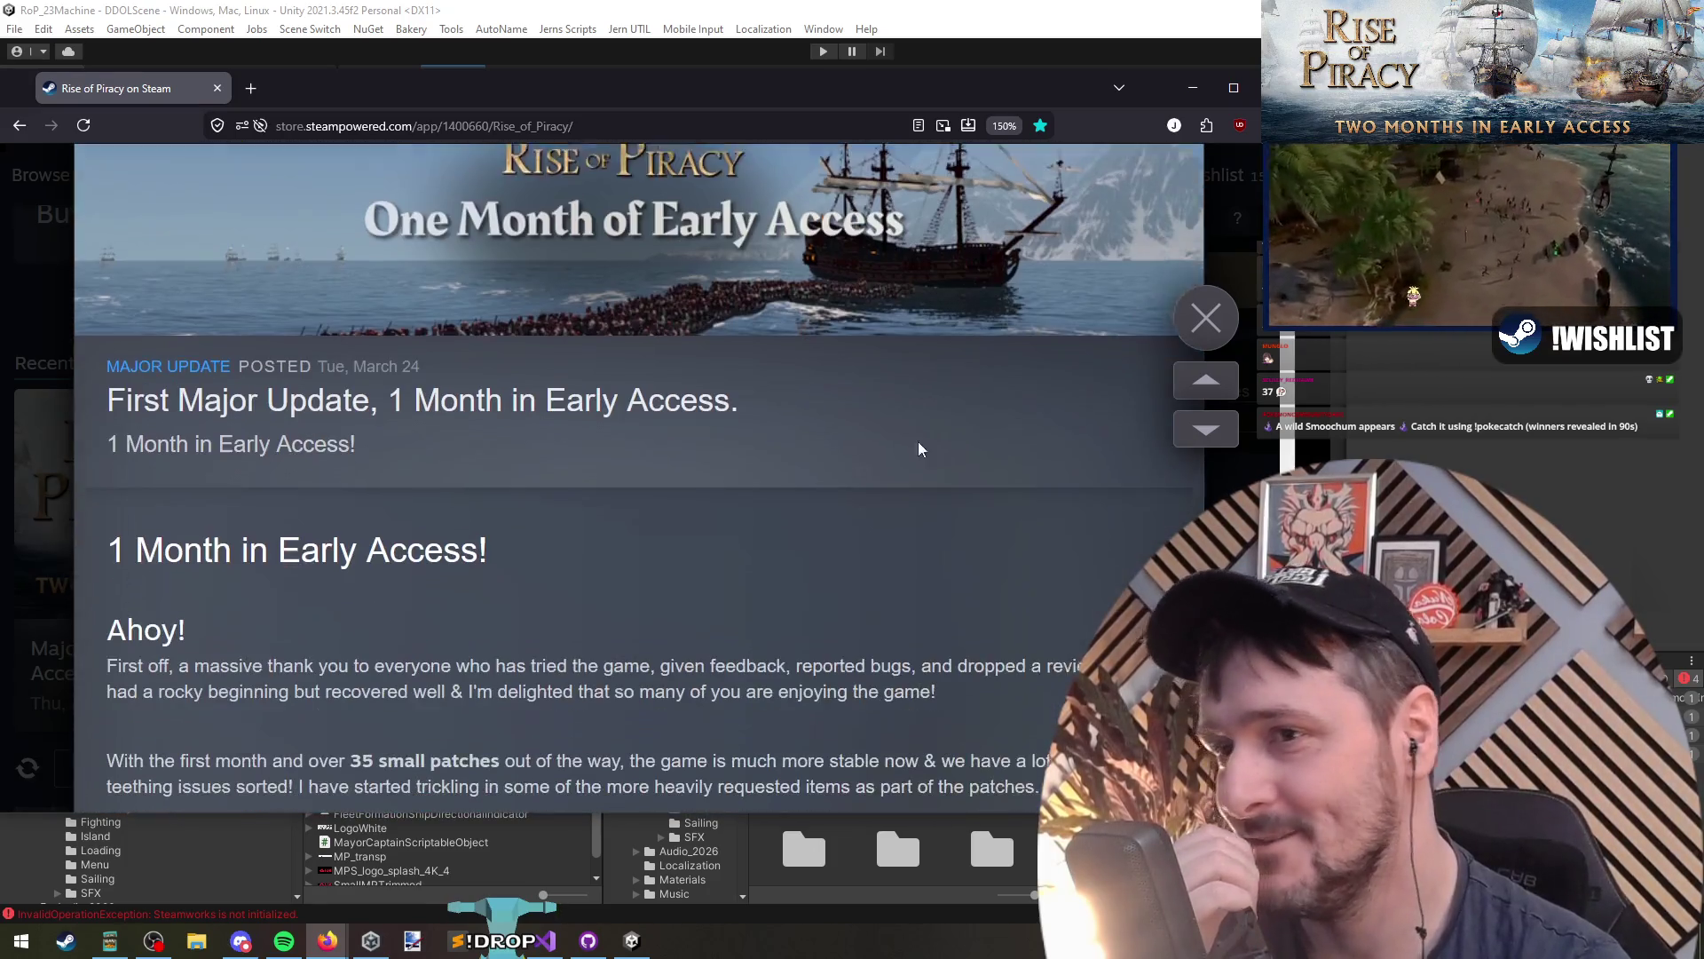
Step: Close the update news viewer and minimize Firefox to reveal Unity's Game view
{"action": "left_click", "coordinate": [1192, 315]}
{"action": "left_click", "coordinate": [1192, 87]}
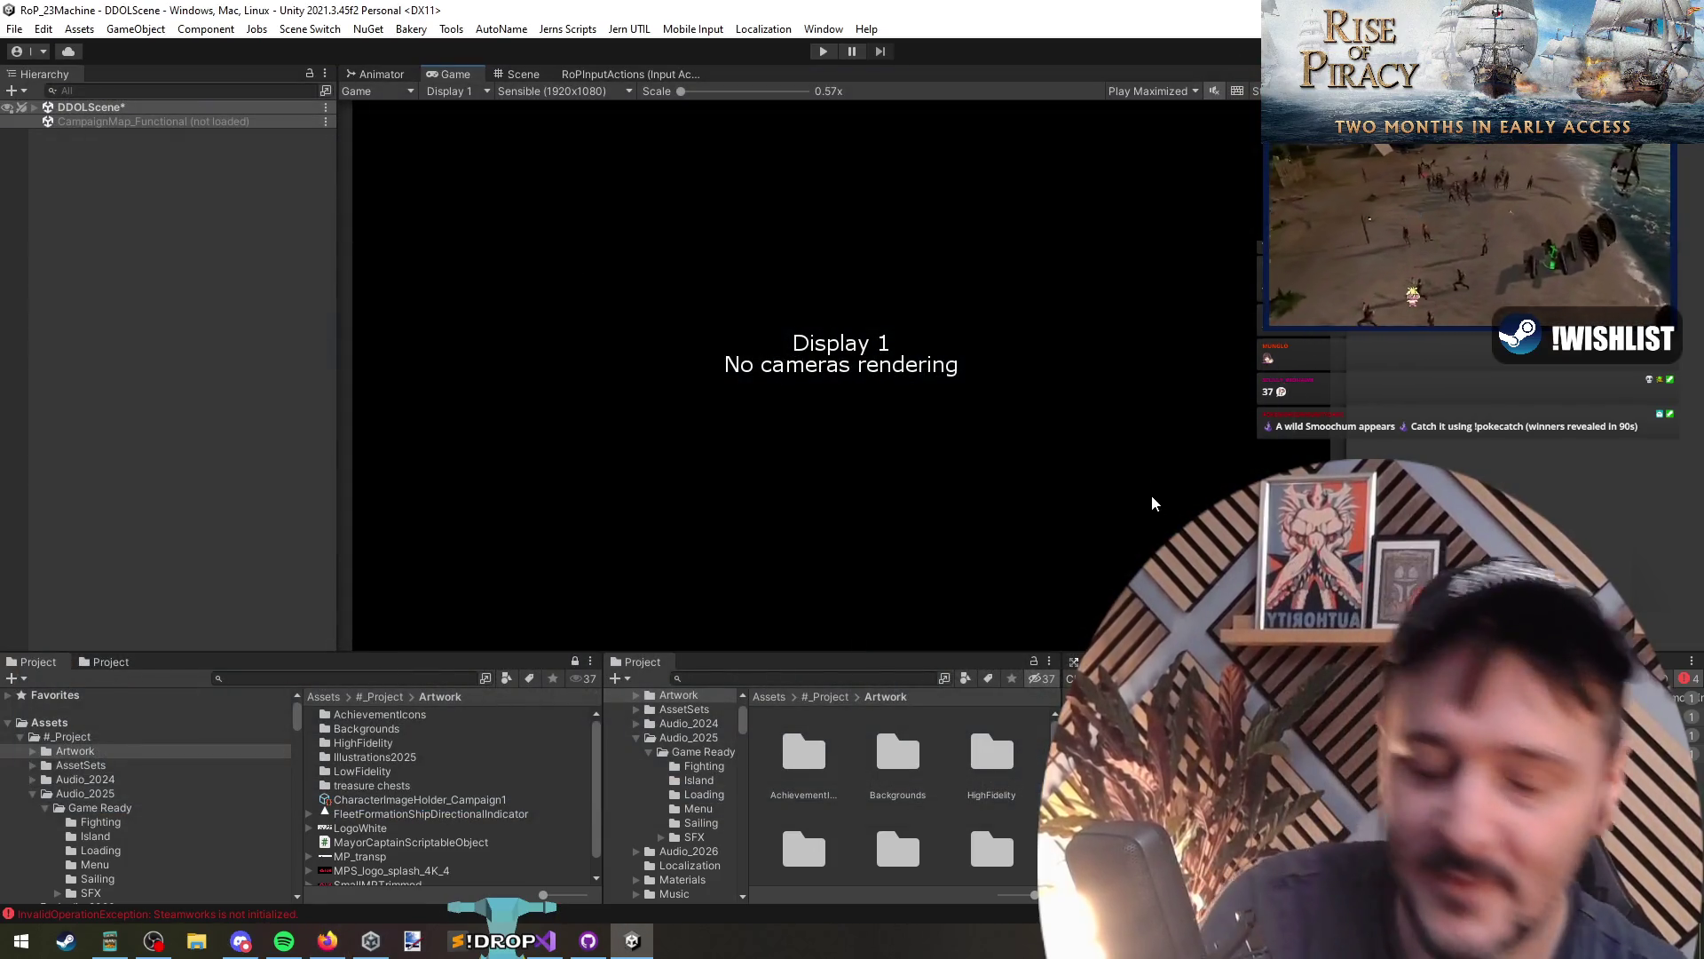
{"action": "key", "text": "alt+Tab"}
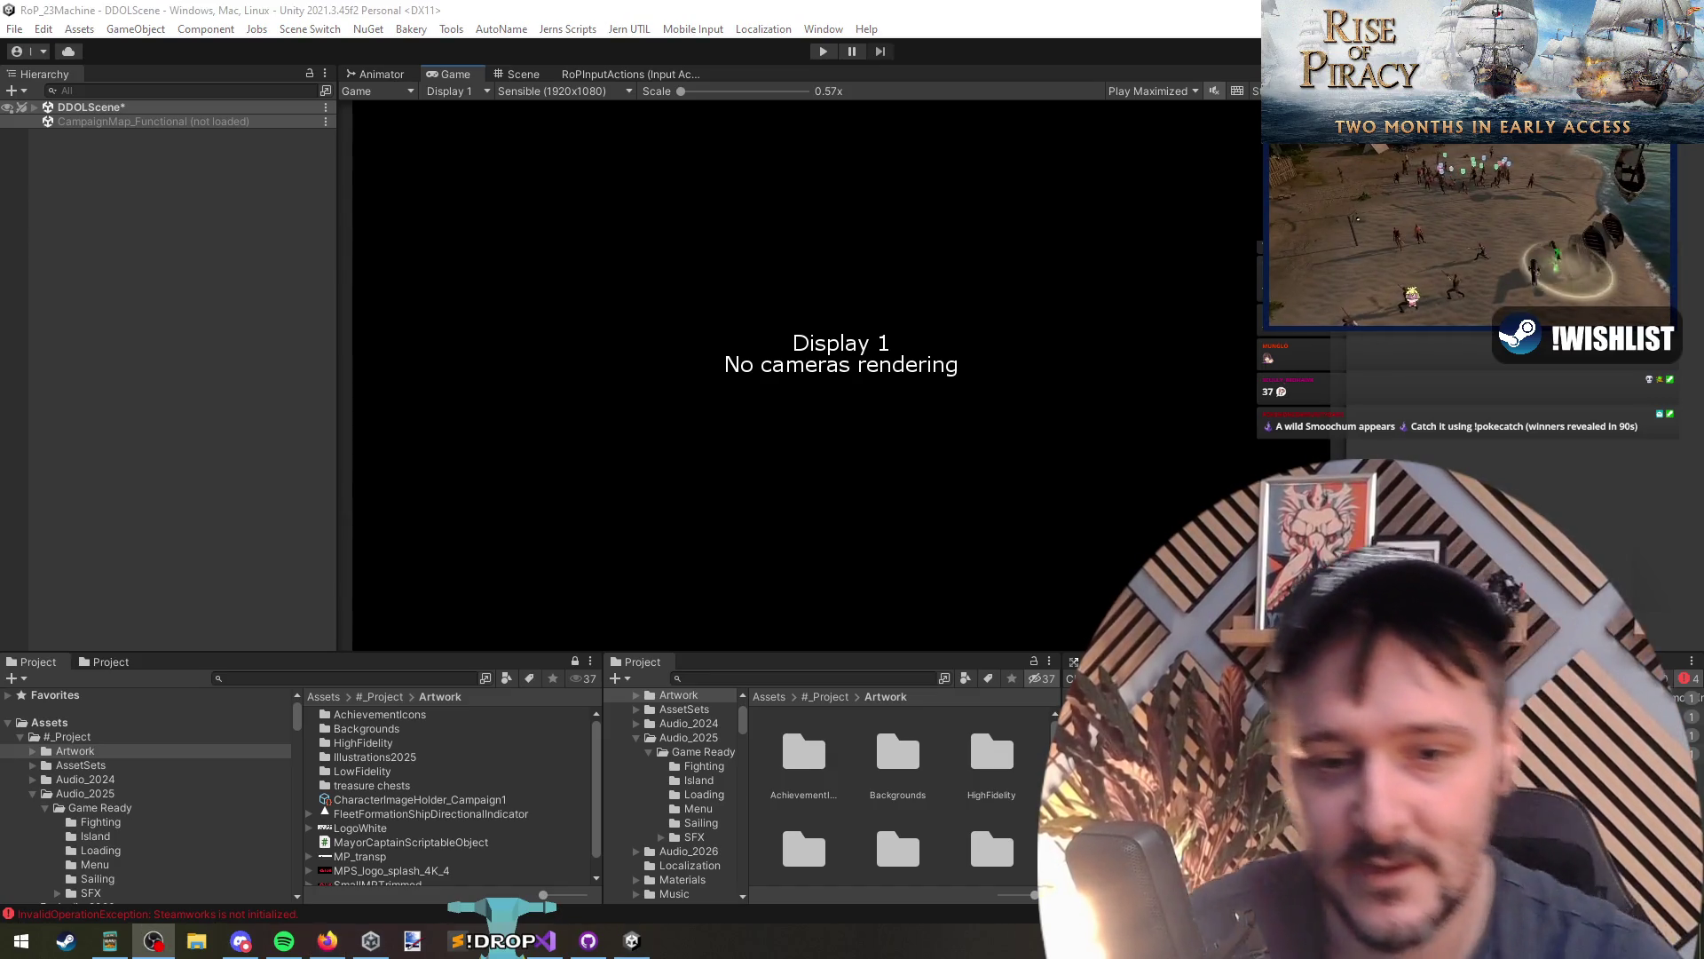